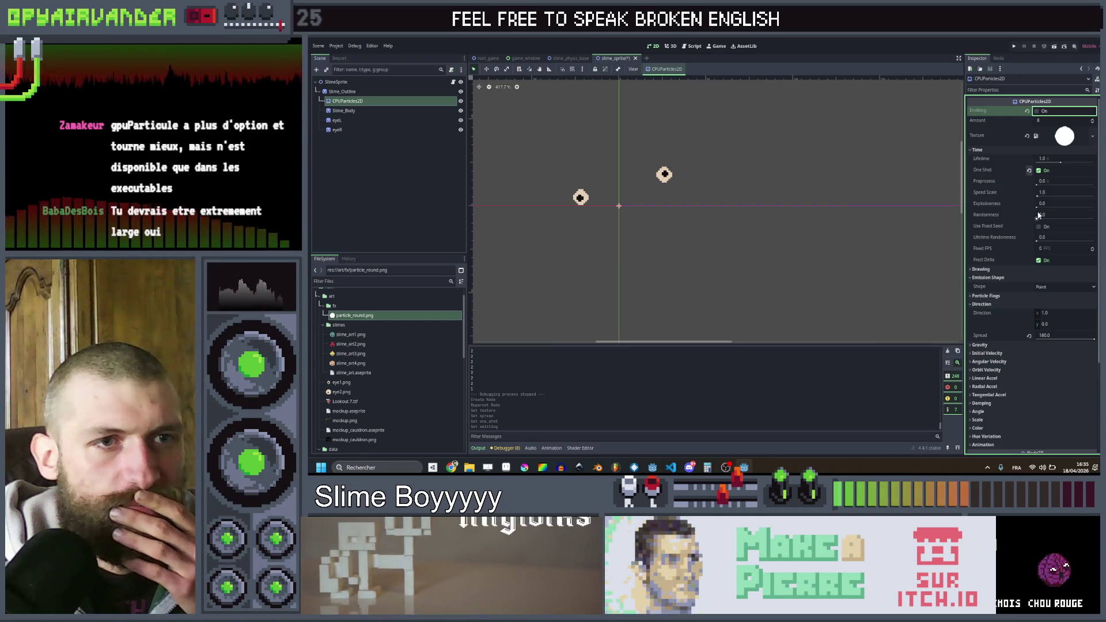
- Commit Explosiveness 1.0 and preview the one-shot particle burst twice
key("Return")
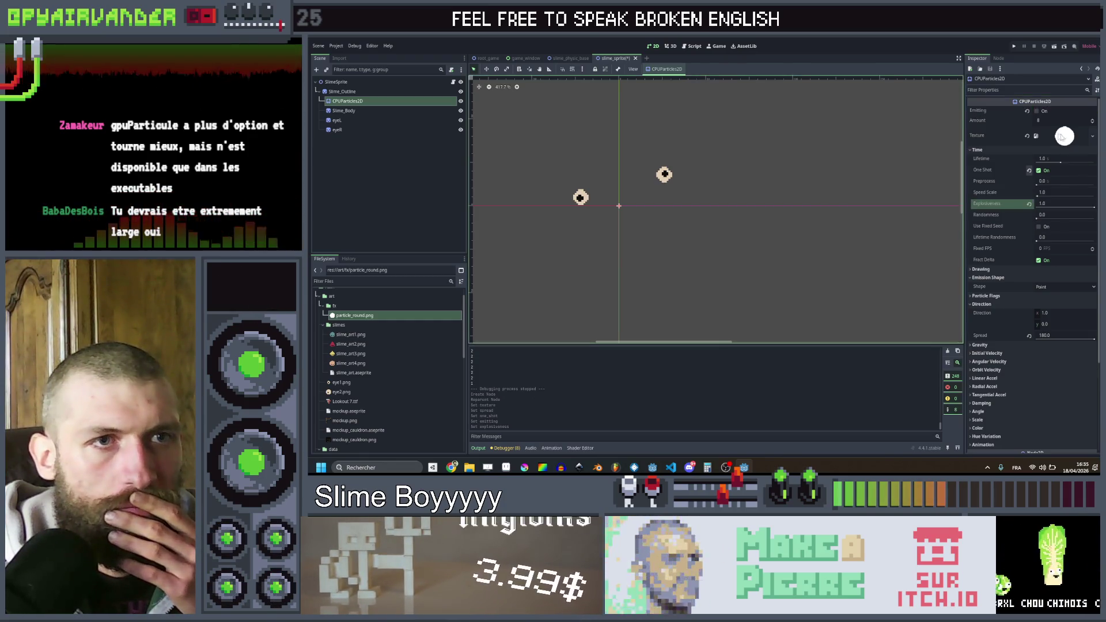
left_click(1037, 112)
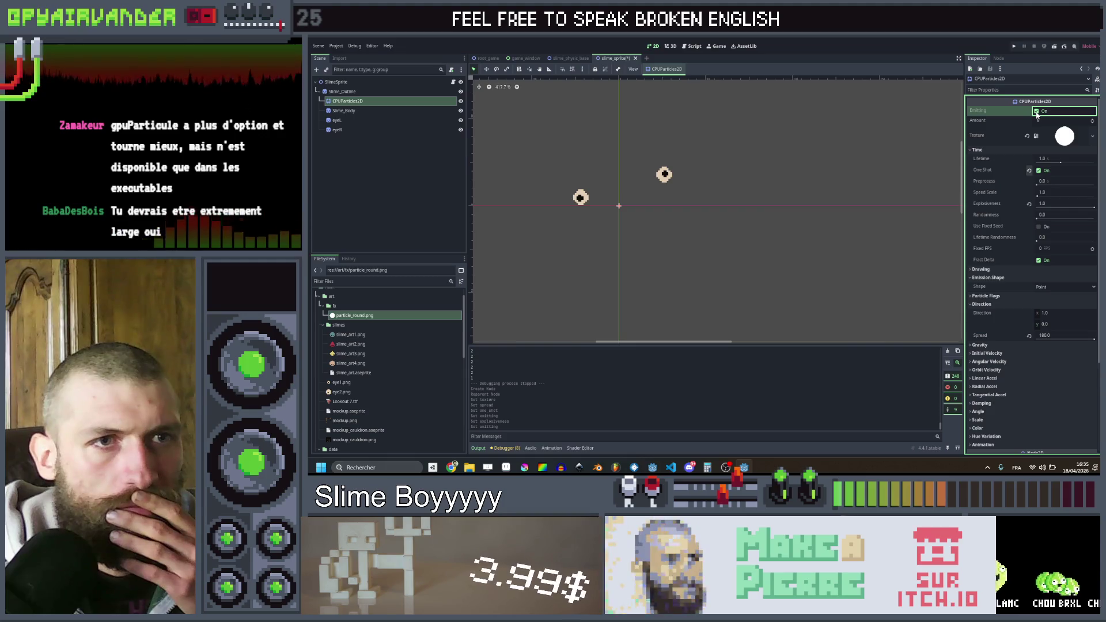
left_click(1037, 112)
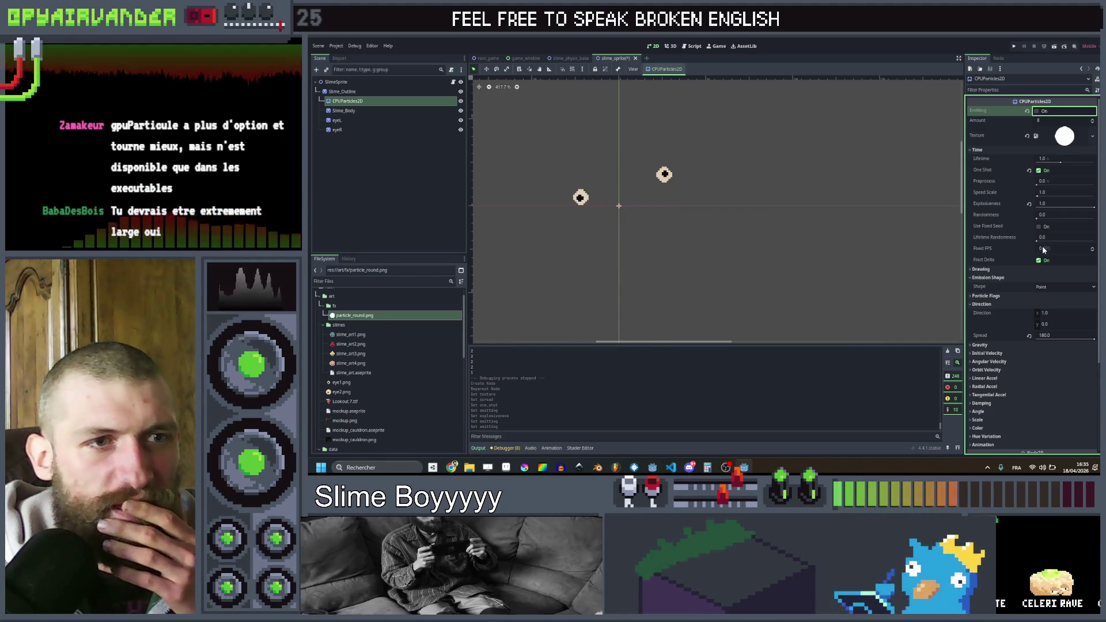
scroll(1000, 408, "down", 2)
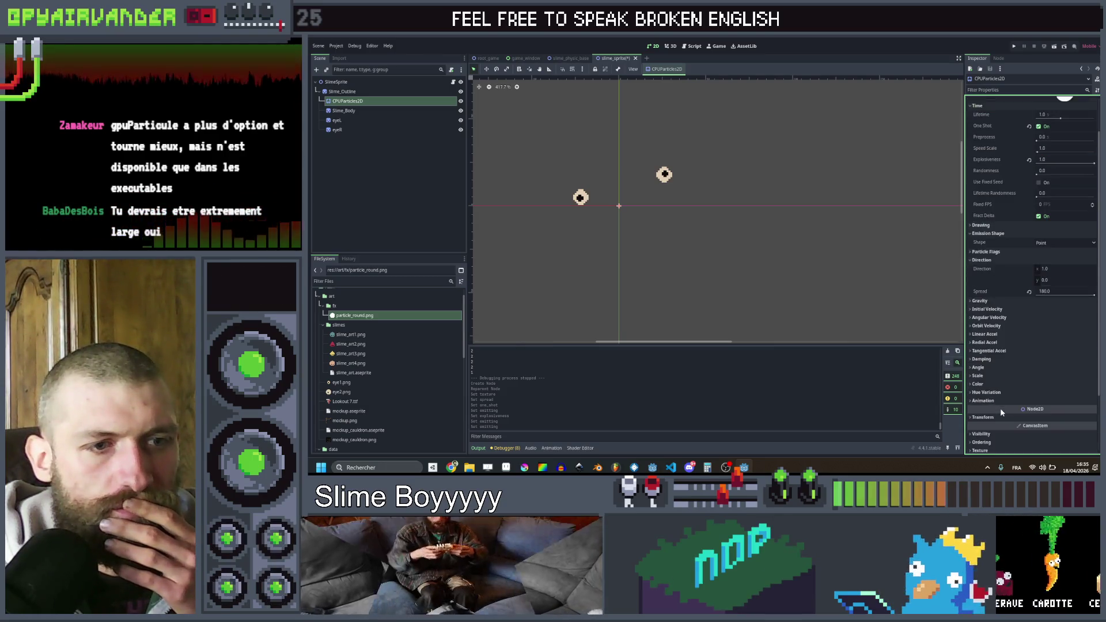
- Set the vertical gravity to 0 and replay the burst without gravity
left_click(998, 301)
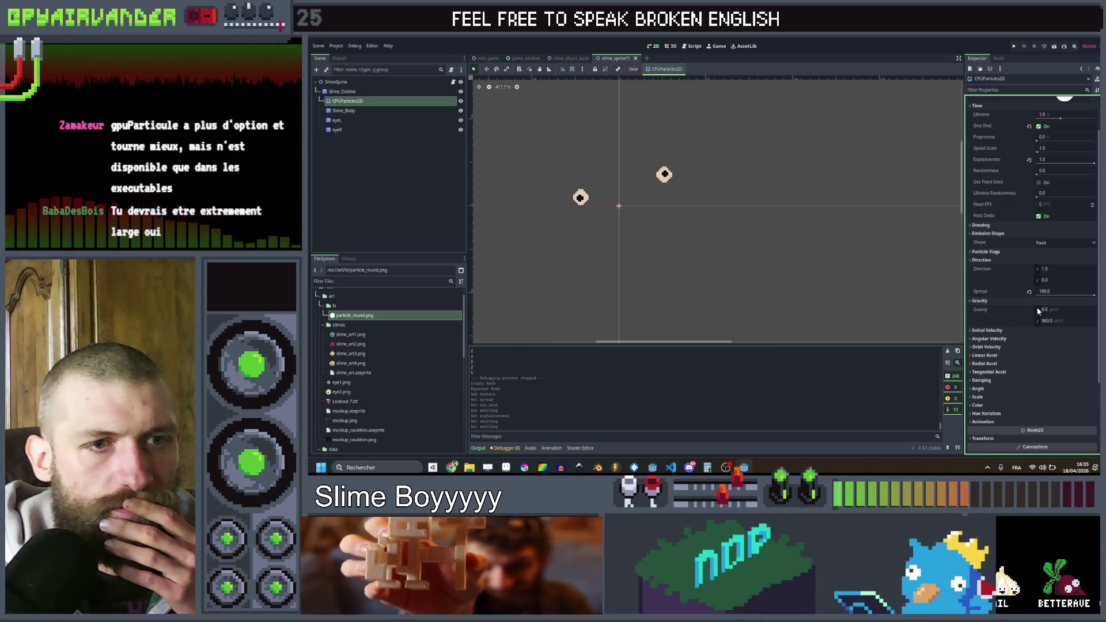
left_click(1046, 321)
type("0")
key("Return")
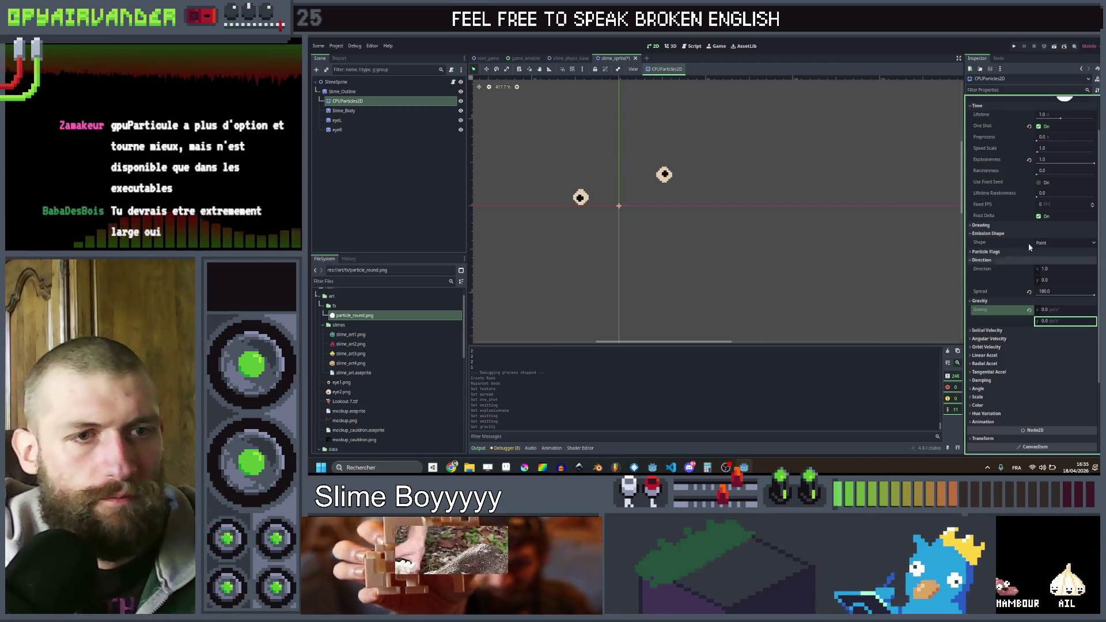
scroll(1025, 225, "up", 2)
left_click(1037, 111)
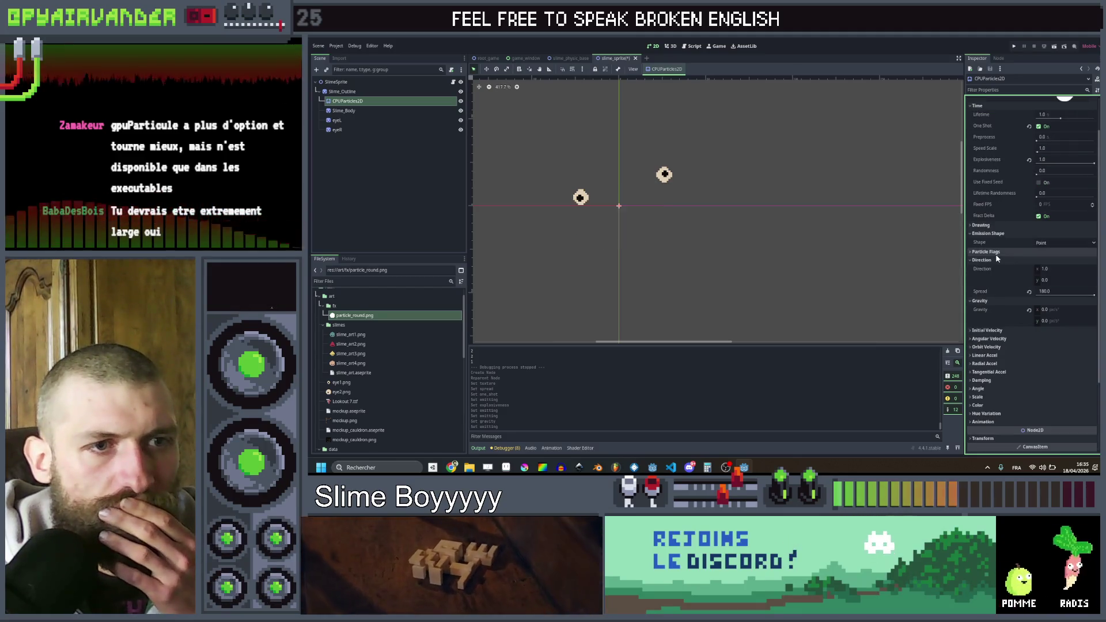
scroll(997, 353, "down", 2)
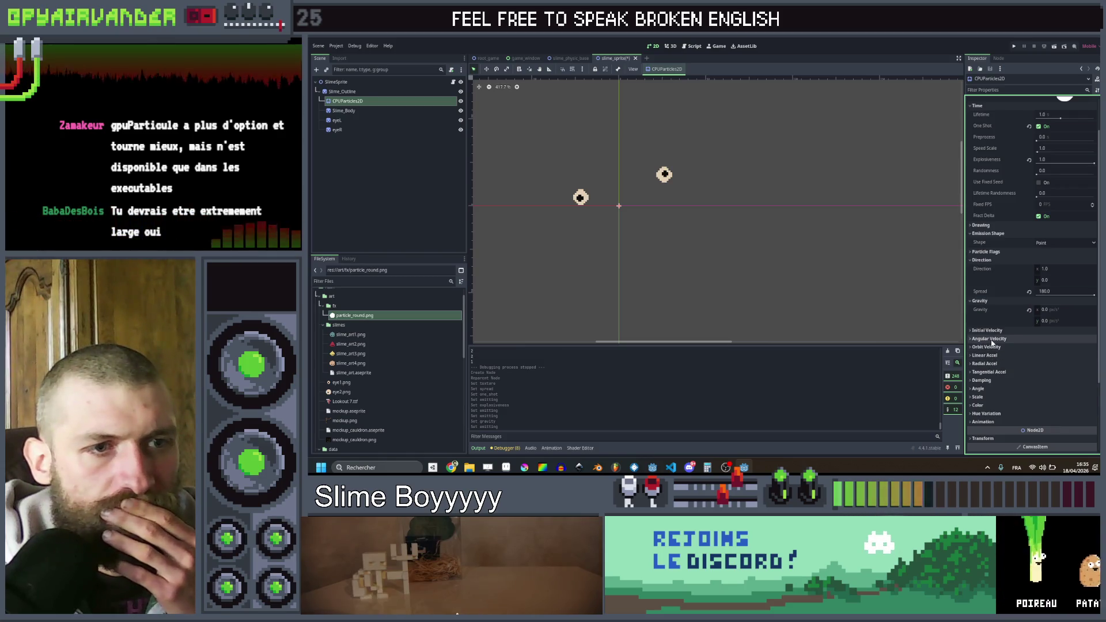
- Set the Initial Velocity range to about 21.58–115.11 px/s
left_click(992, 332)
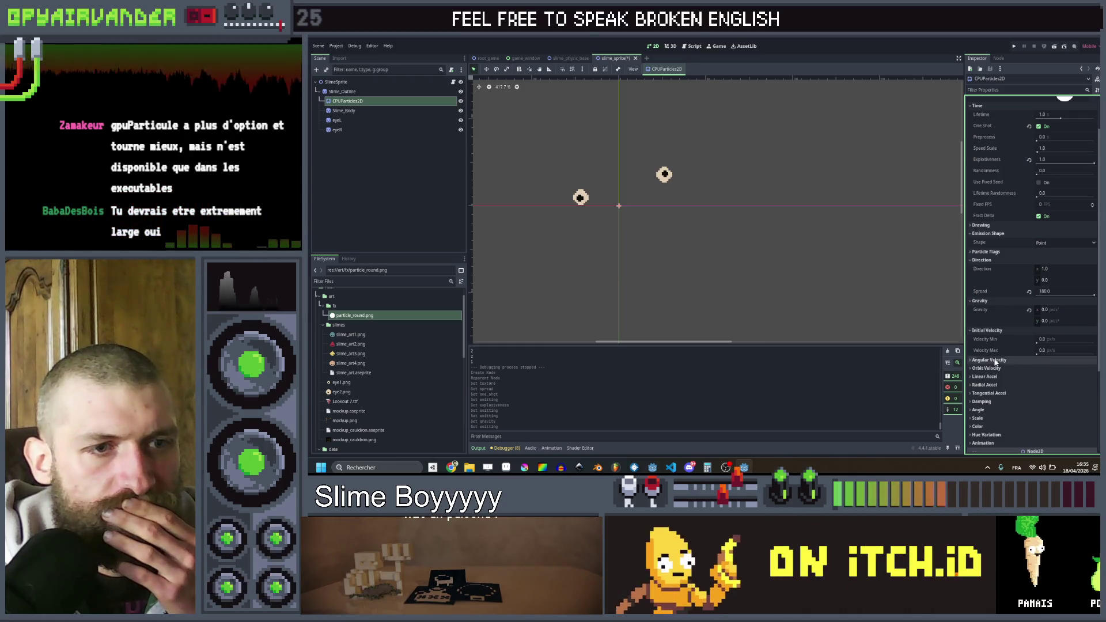
left_click(996, 360)
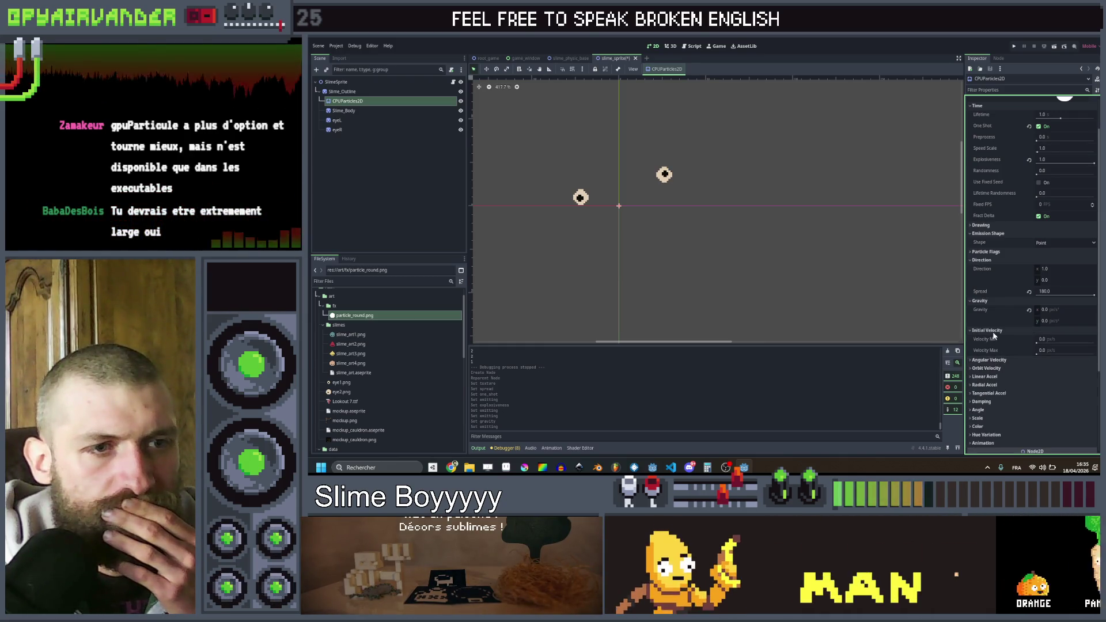
left_click(1041, 340)
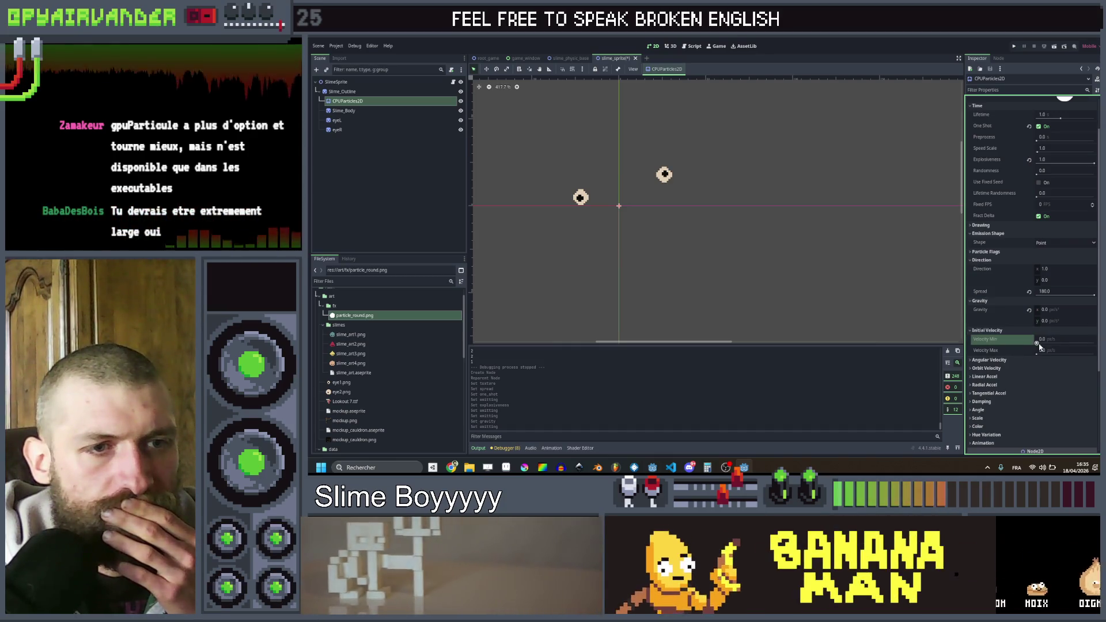
left_click_drag(1037, 344, 1037, 345)
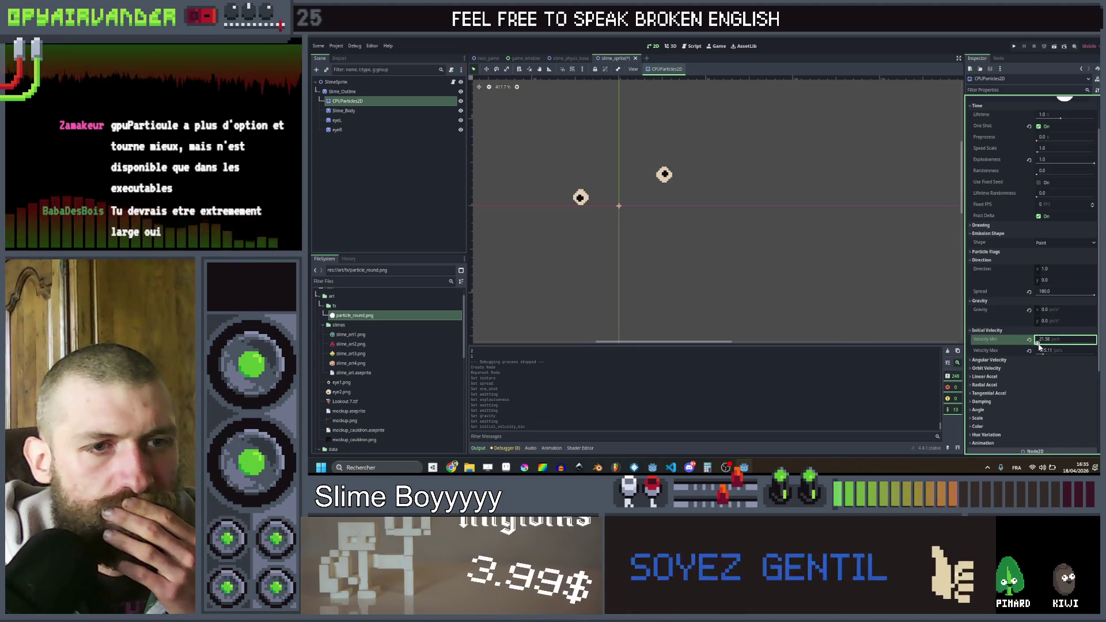
scroll(1015, 248, "up", 2)
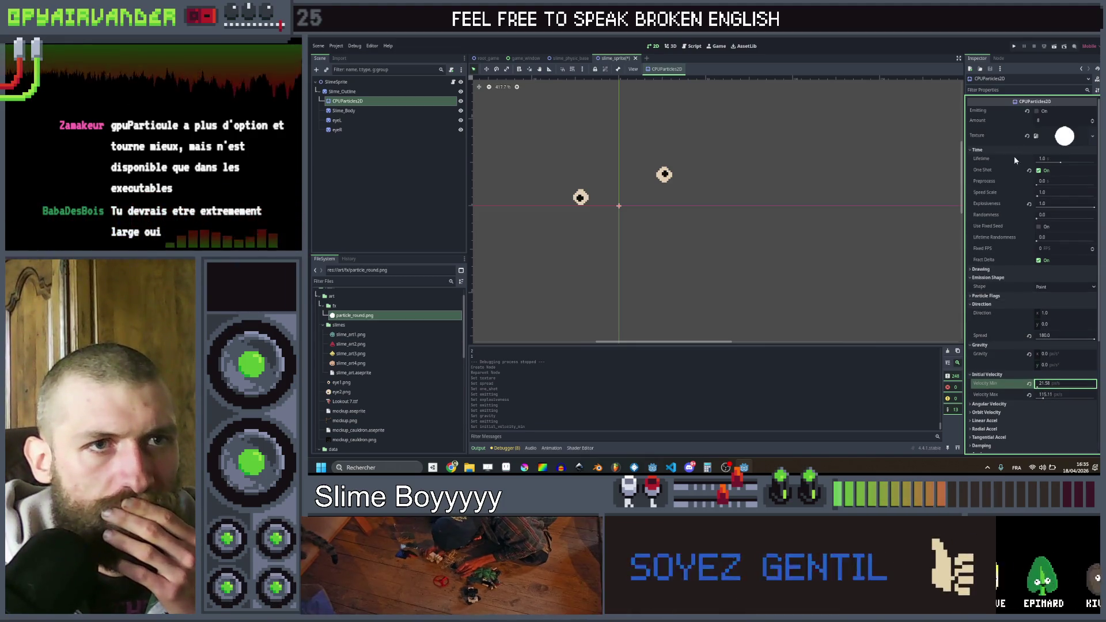
- Raise Initial Velocity Min to 100.72 and Max to about 266.19, previewing the faster burst
left_click(1038, 111)
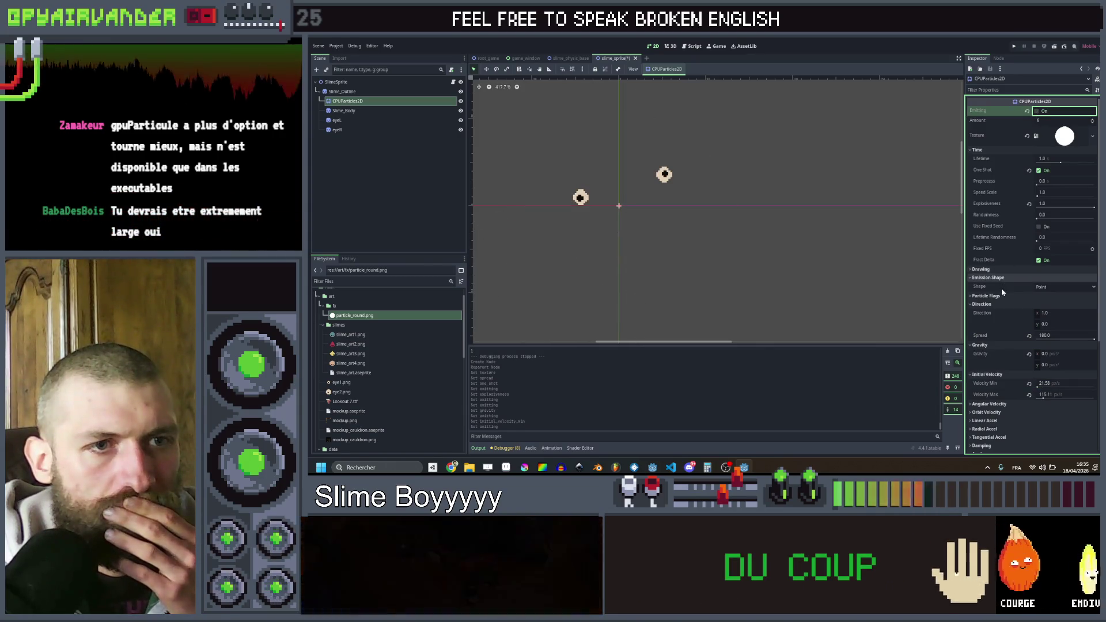
scroll(1001, 292, "down", 2)
left_click_drag(1037, 344, 1061, 351)
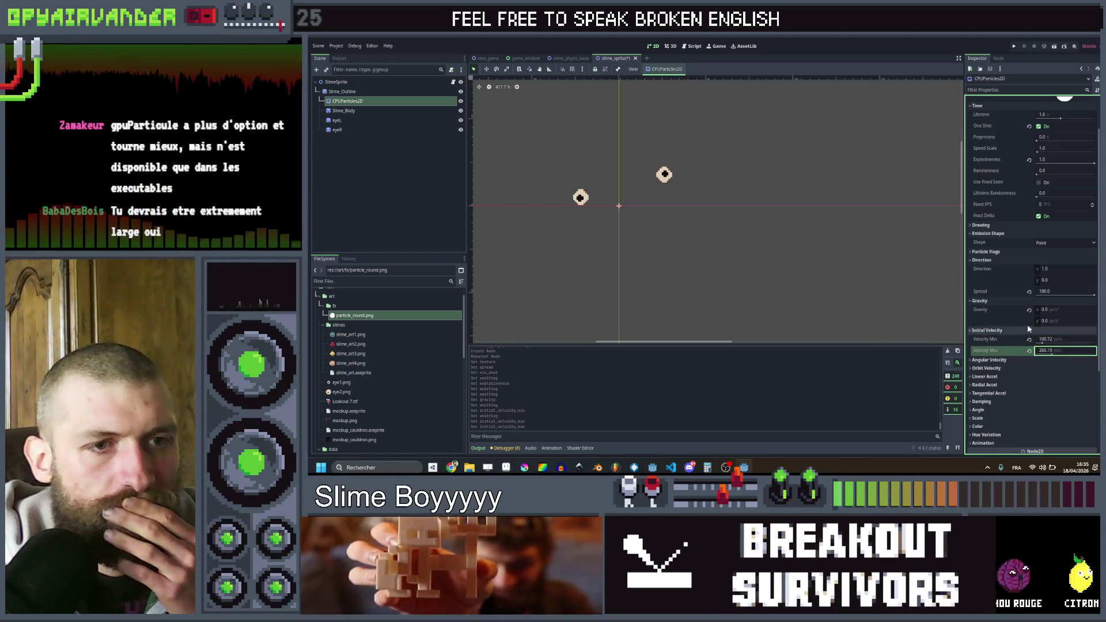
scroll(1020, 276, "up", 2)
left_click(1037, 112)
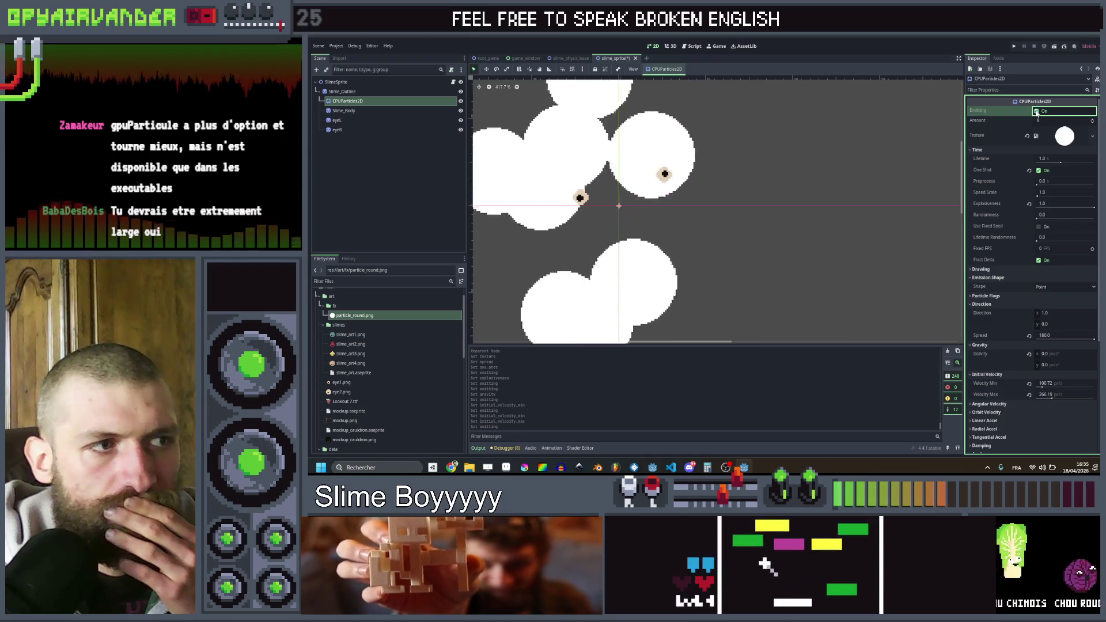
left_click(1038, 112)
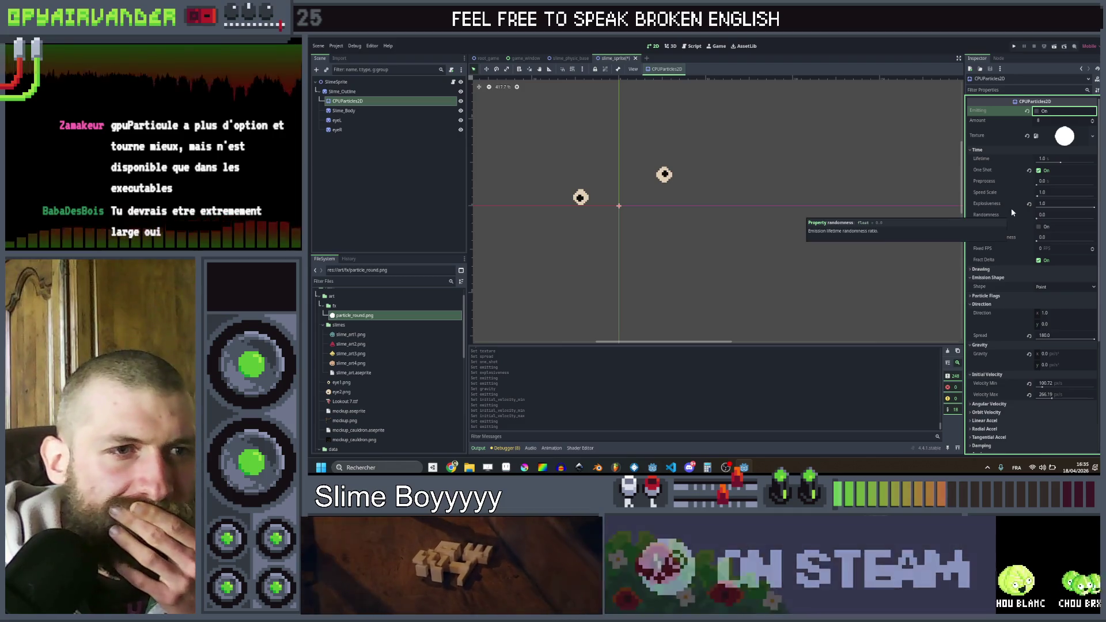
scroll(999, 207, "down", 3)
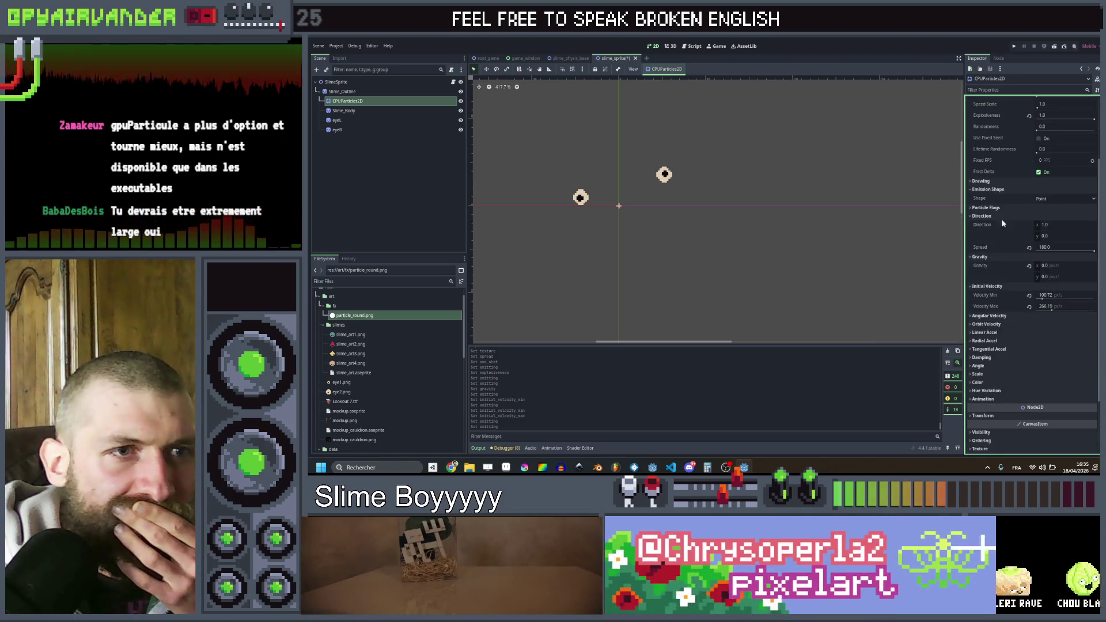
- Add a new Scale Amount Curve that falls from 1.0 at the start to 0.0 at the end
left_click(996, 182)
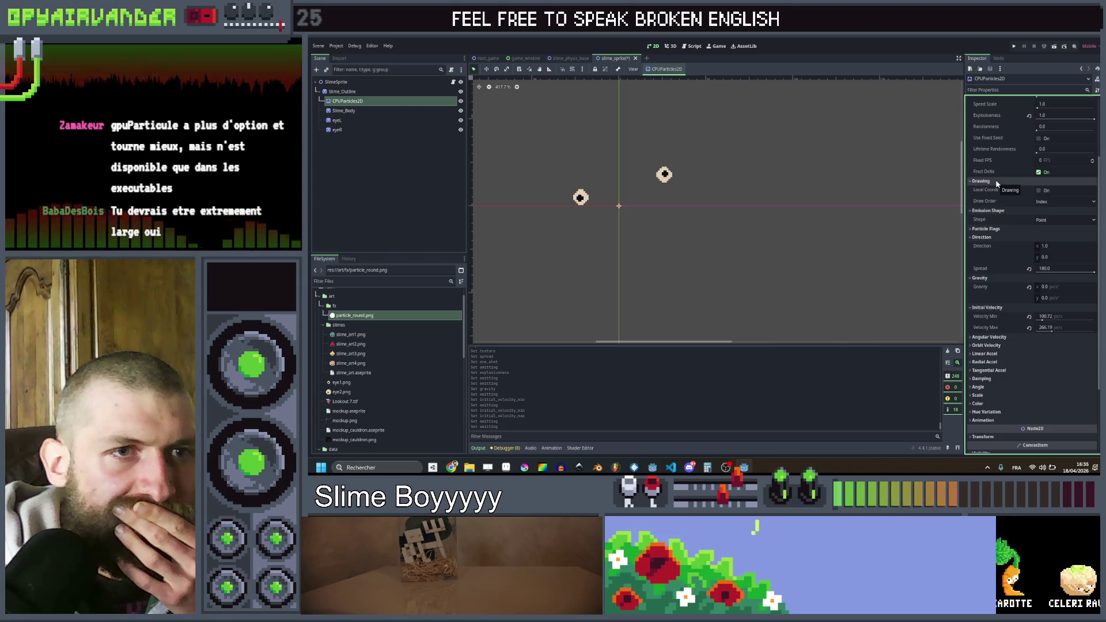
left_click(997, 182)
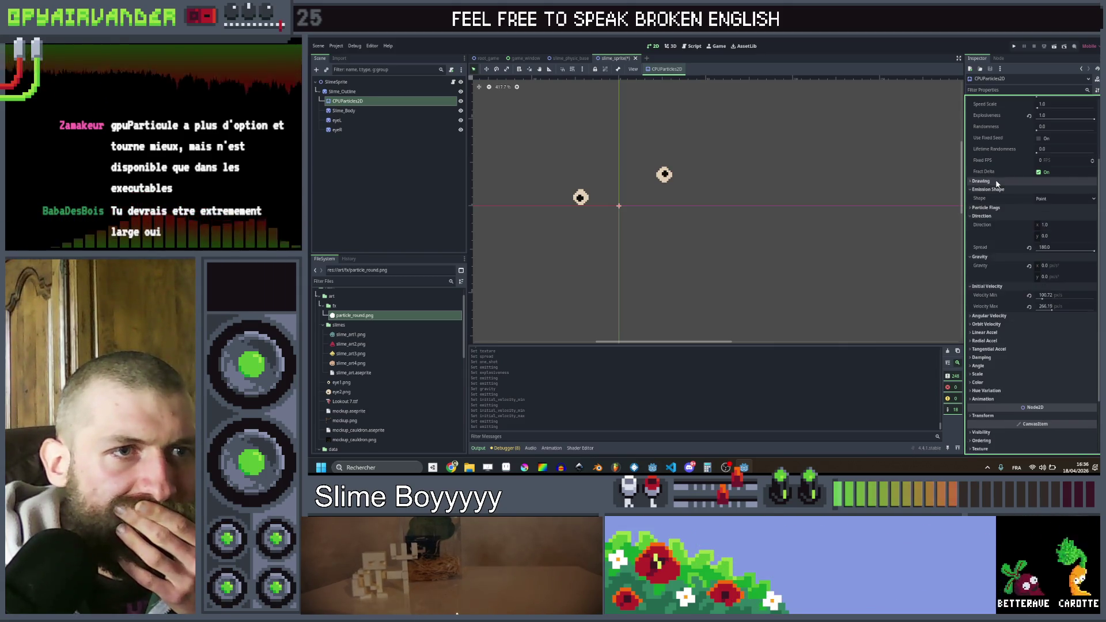
left_click(978, 374)
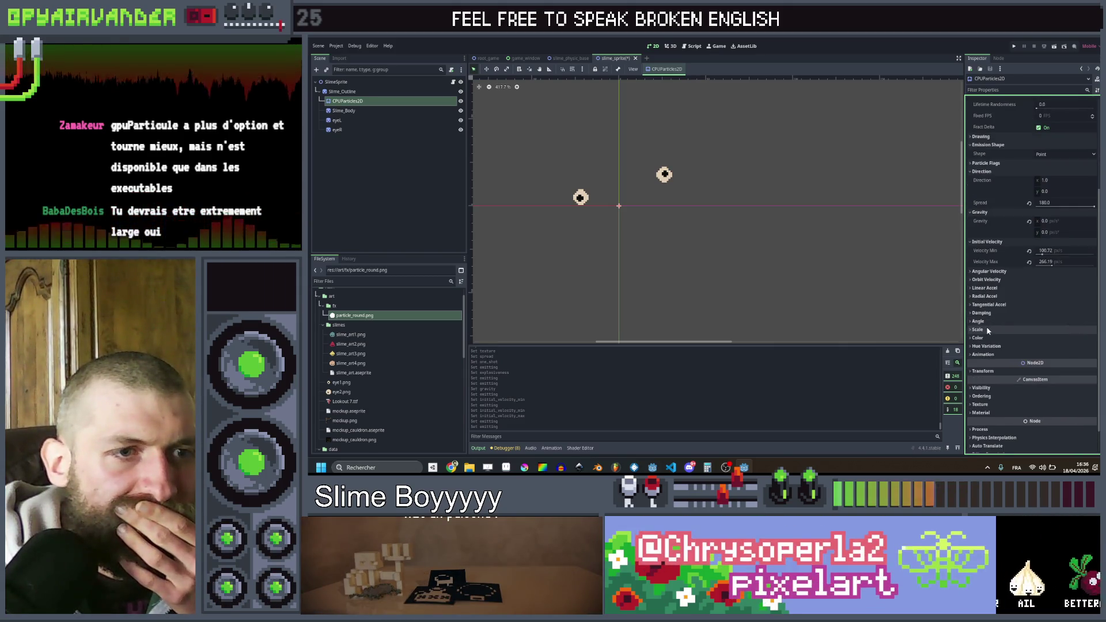
scroll(1052, 352, "down", 2)
left_click(1055, 361)
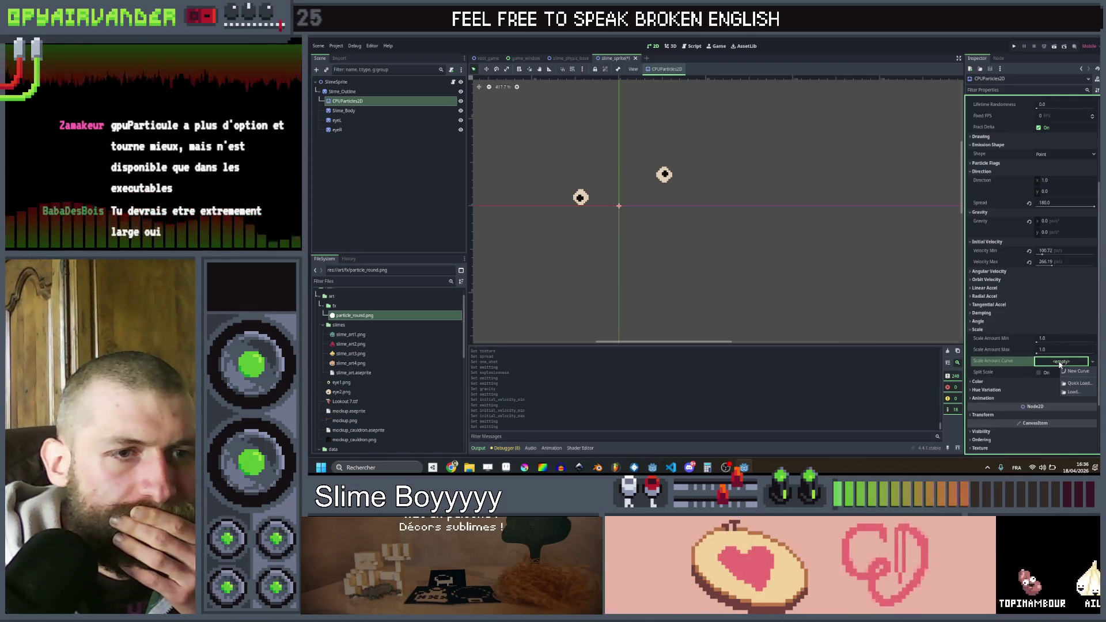
left_click(1077, 372)
left_click(1046, 363)
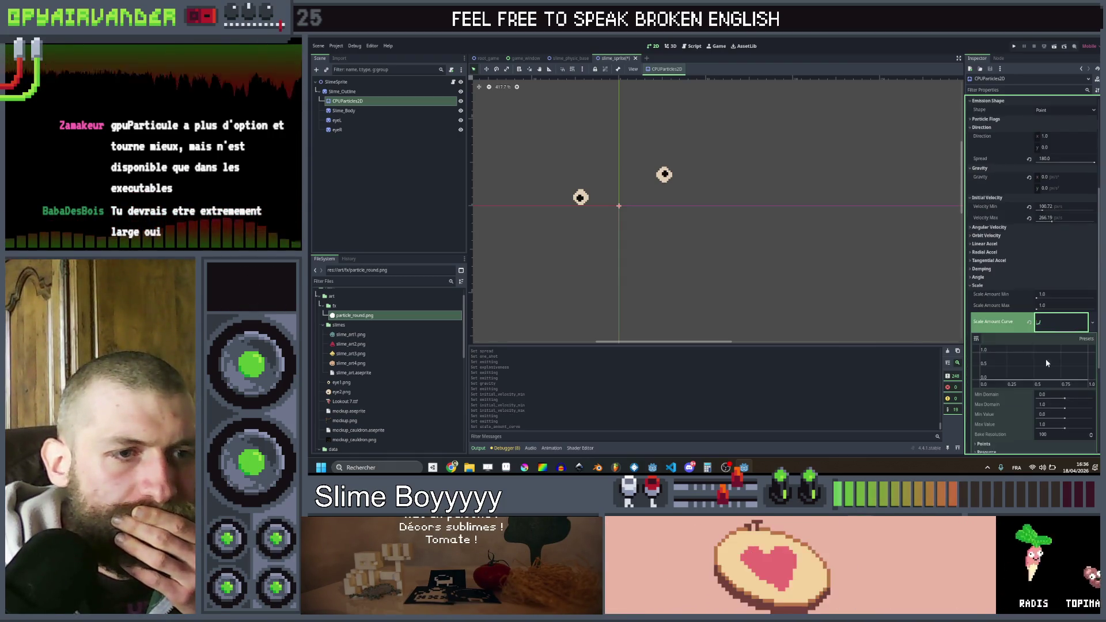
left_click(984, 373)
left_click_drag(983, 373, 984, 349)
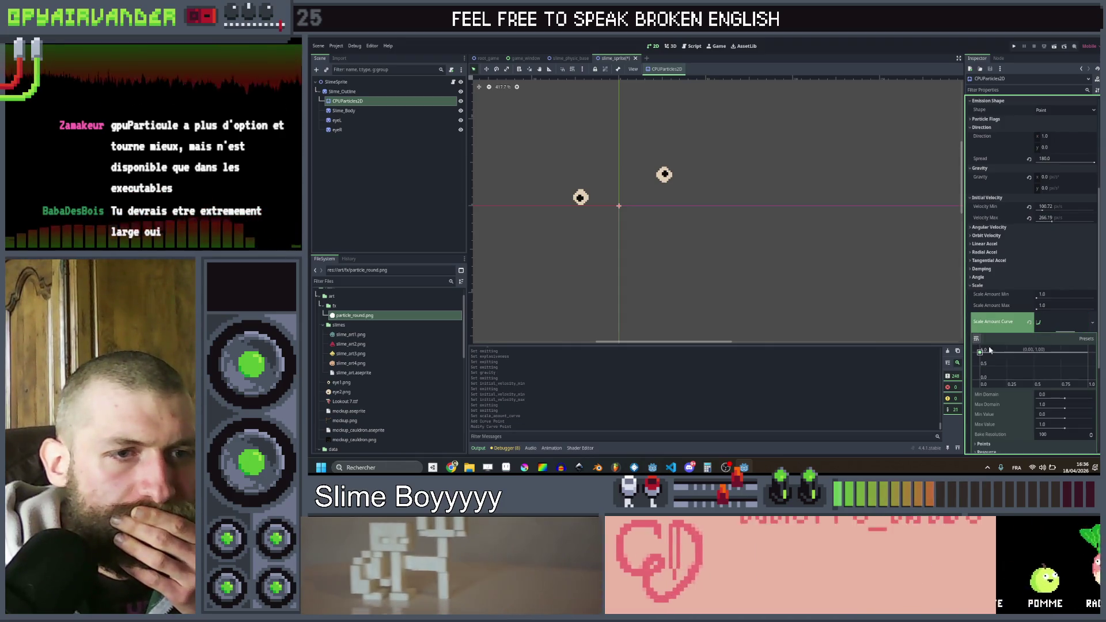
mouse_move(1085, 367)
left_mouse_down()
mouse_move(1094, 391)
mouse_move(1060, 368)
left_mouse_up()
scroll(1036, 141, "up", 10)
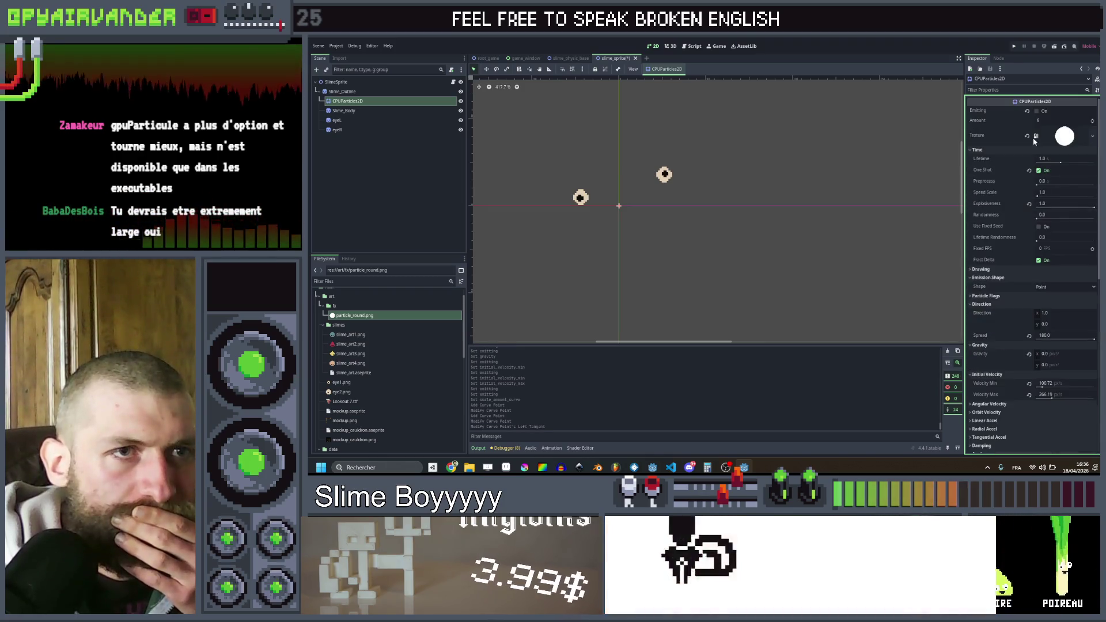
- Preview the burst of shrinking particles several times
left_click(1037, 111)
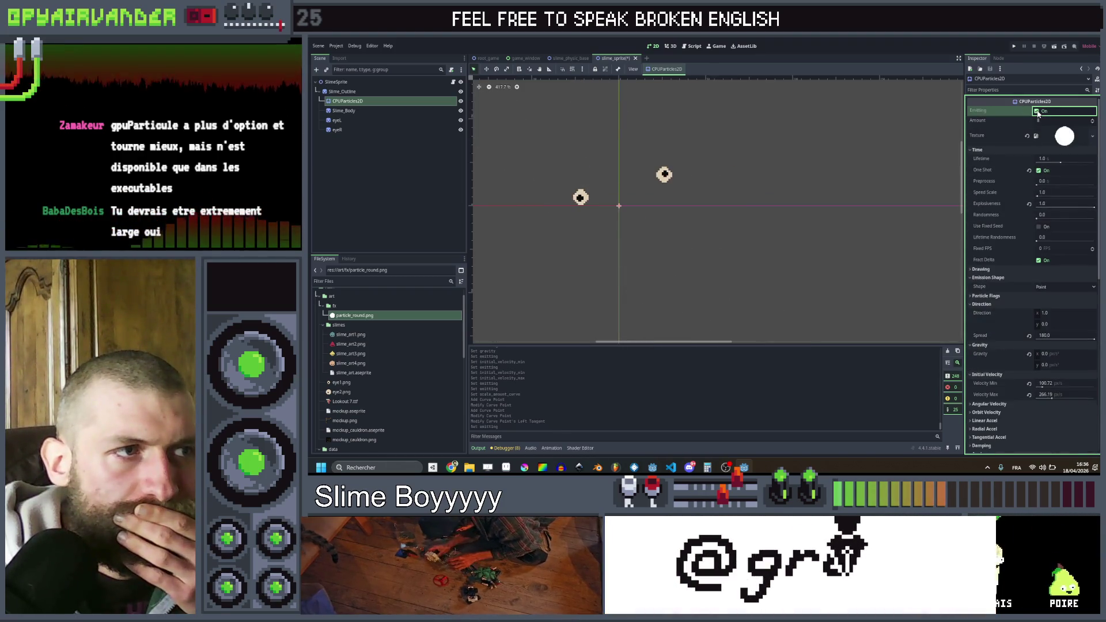
left_click(1035, 111)
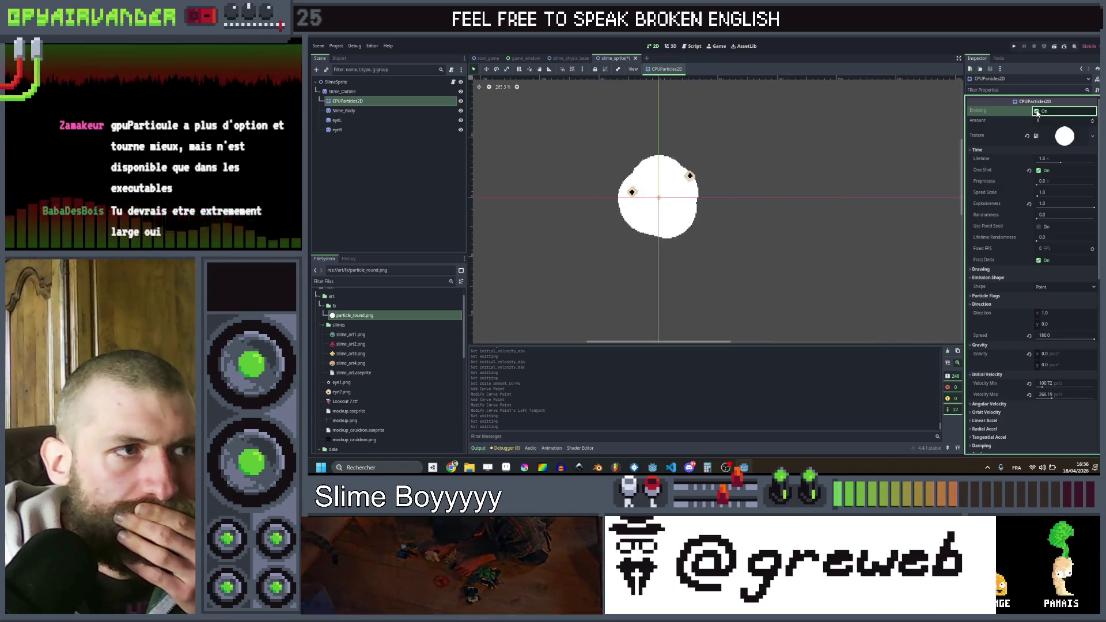
left_click(1037, 113)
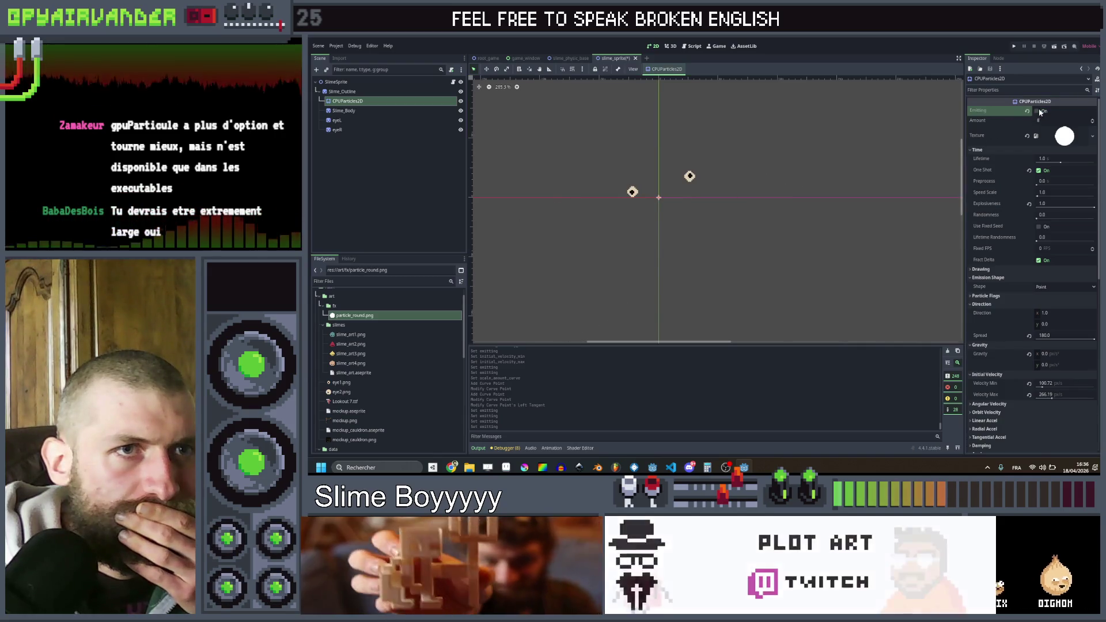
left_click(1038, 112)
left_click(1038, 113)
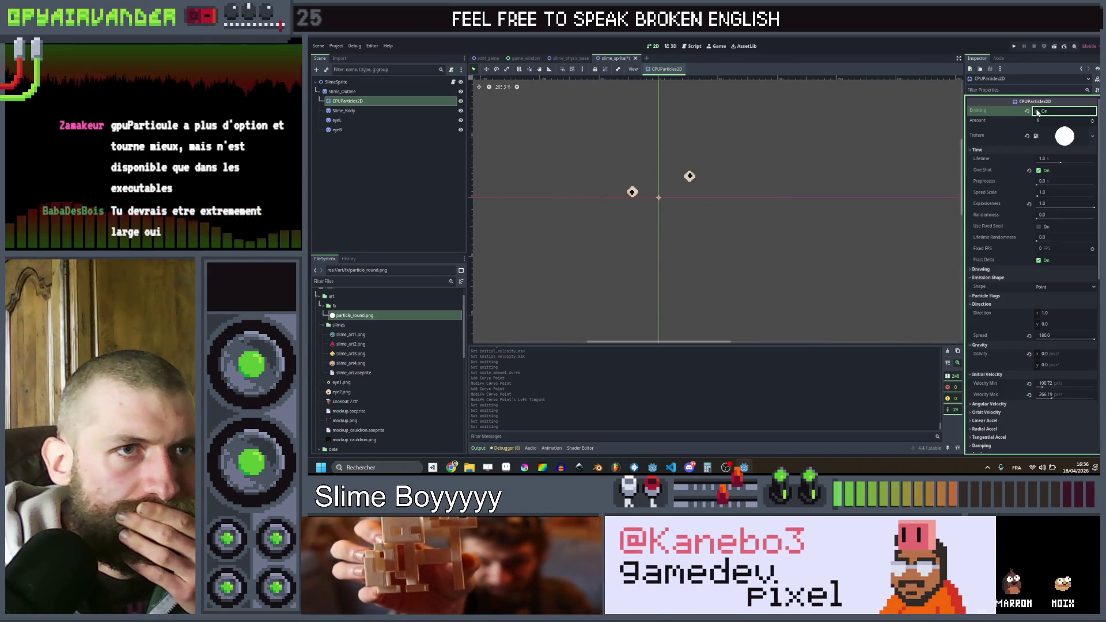
- Set Amount to 30 particles per burst and replay the preview repeatedly
left_click(1044, 121)
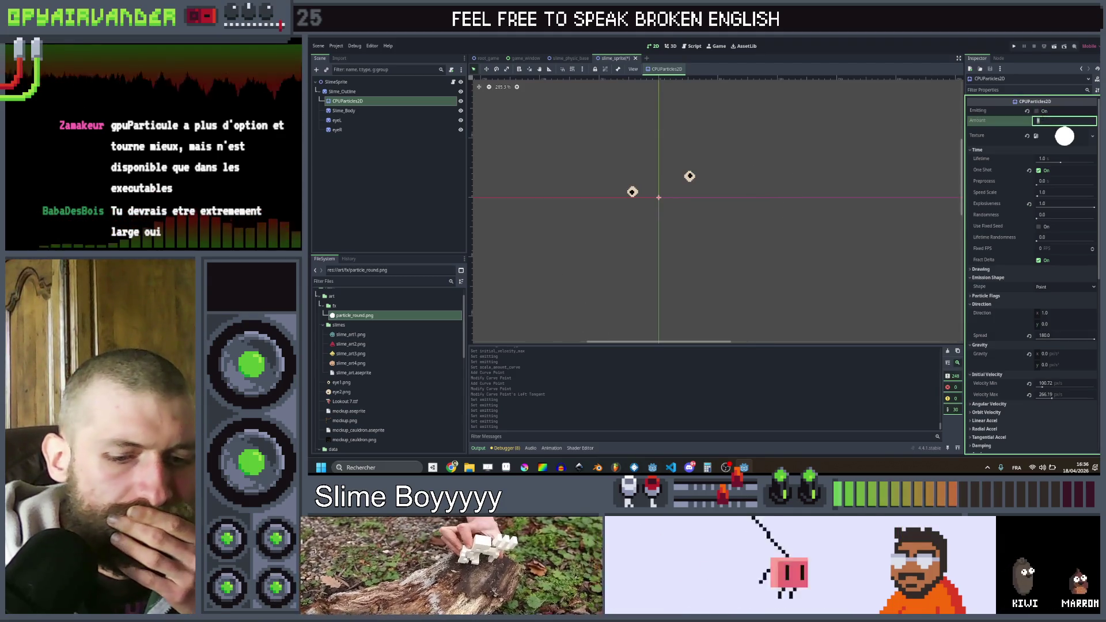
key("Return")
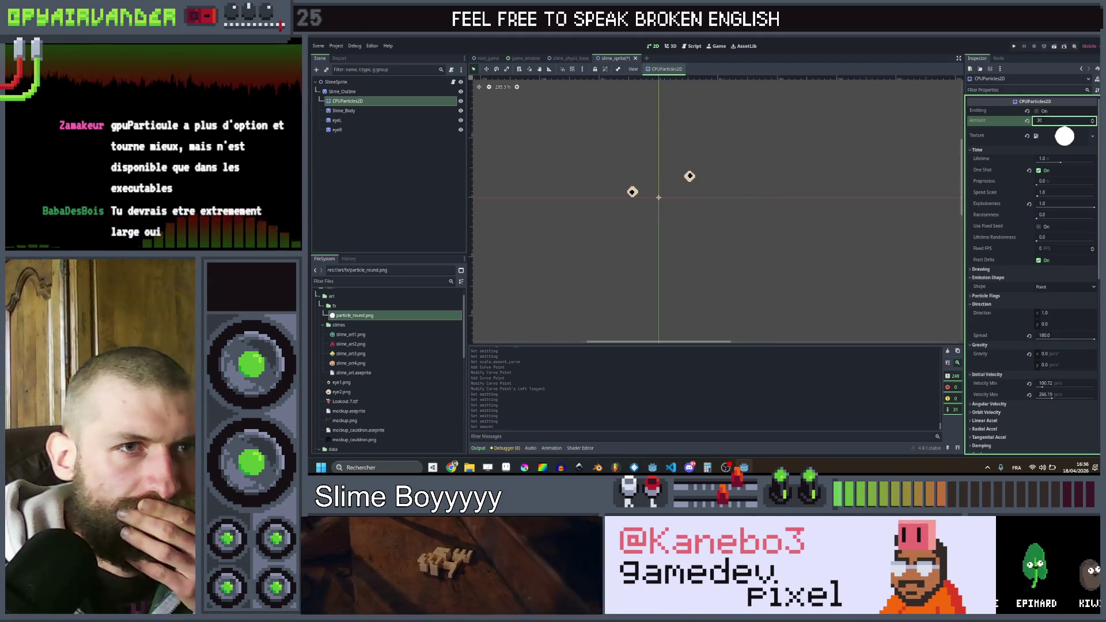
left_click(1038, 111)
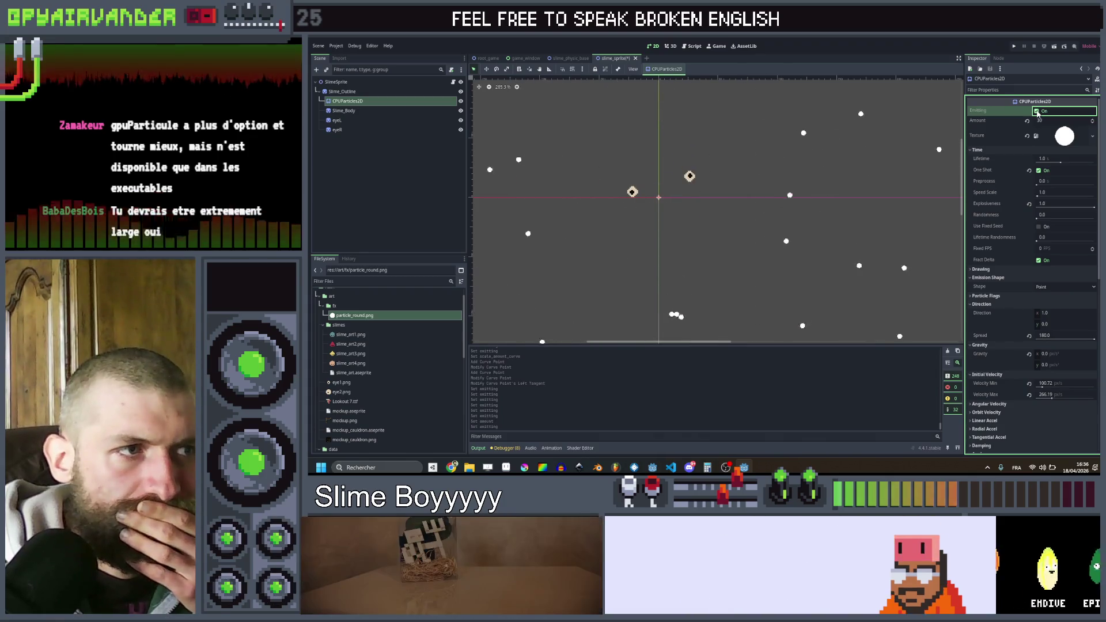
left_click(1023, 113)
left_click(1022, 113)
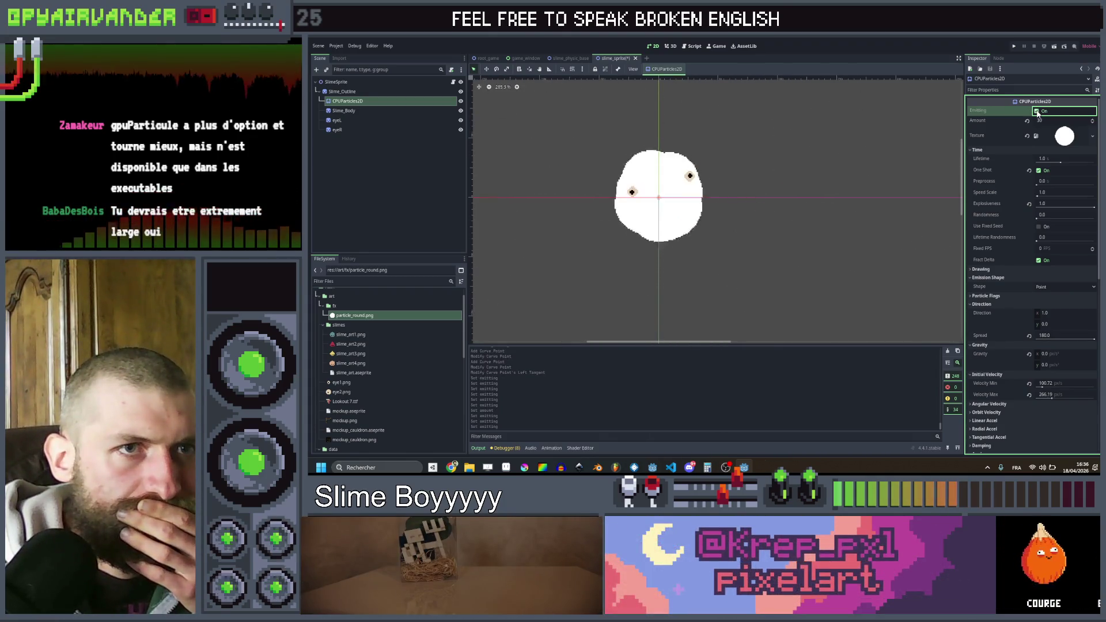
left_click(1038, 112)
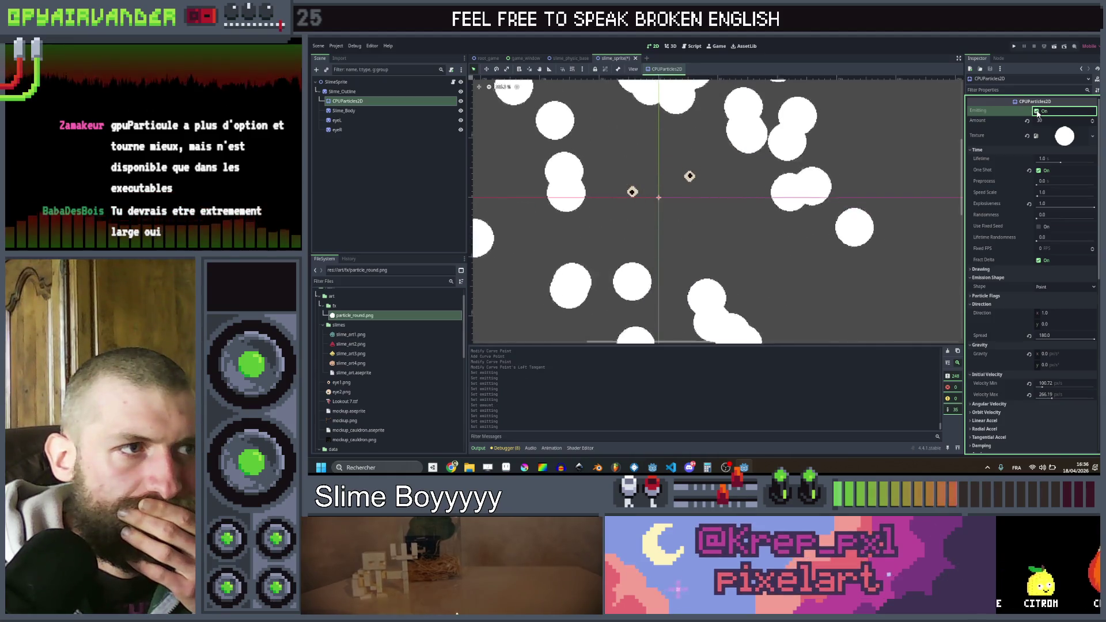
left_click(1038, 112)
left_click(1038, 112)
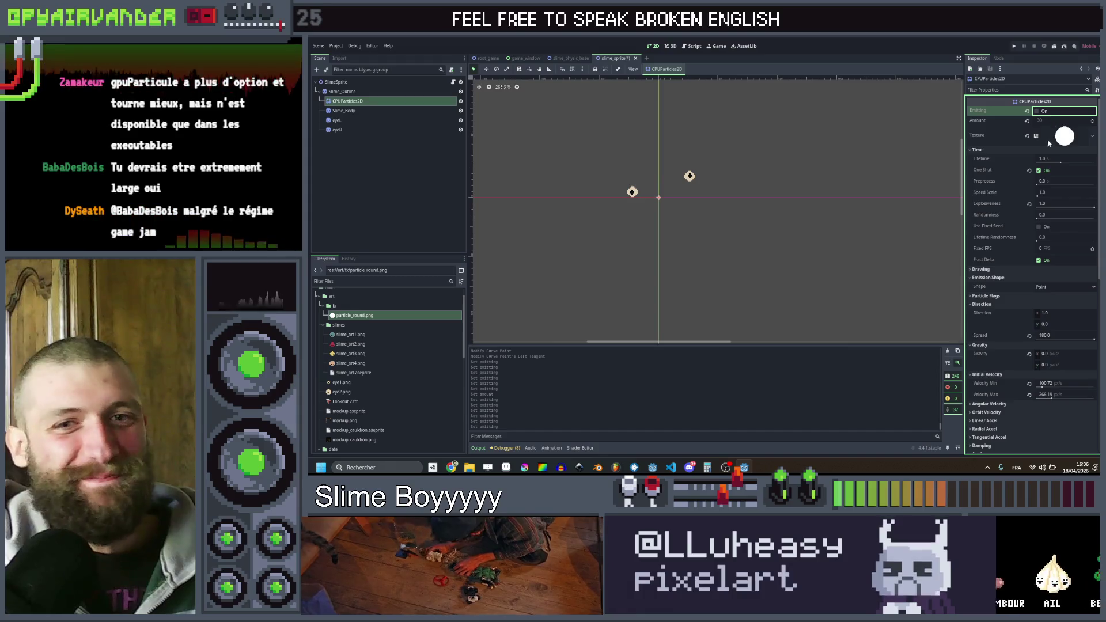
- Expand the Damping section and raise Damping Min to about 10
scroll(1028, 245, "down", 3)
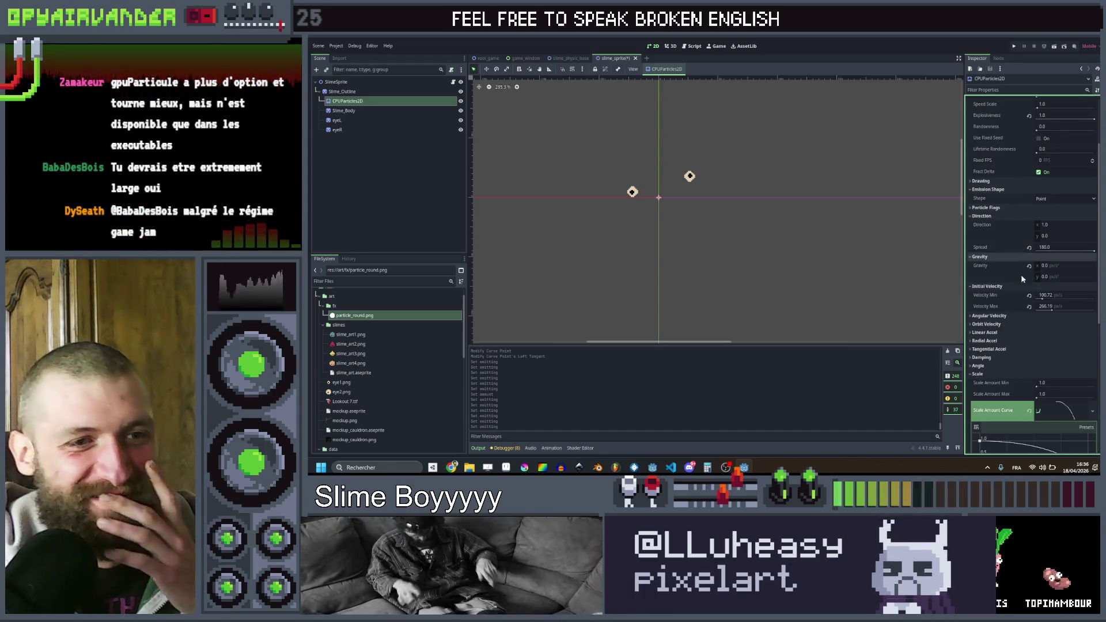
scroll(1014, 283, "down", 2)
left_click(982, 315)
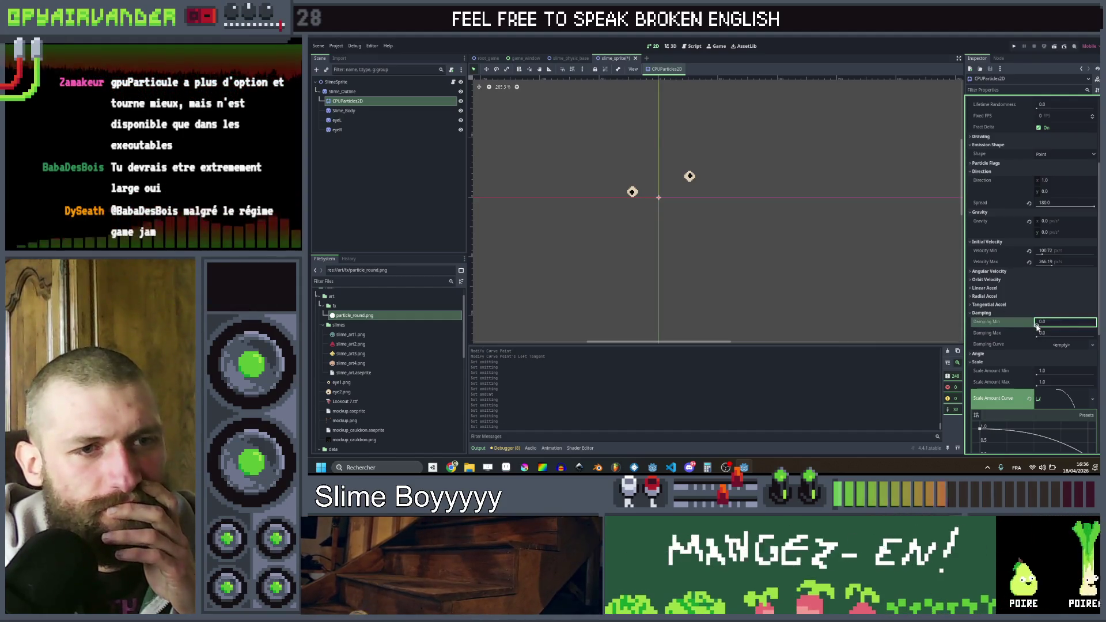
left_click_drag(1036, 327, 1043, 327)
scroll(1026, 230, "up", 5)
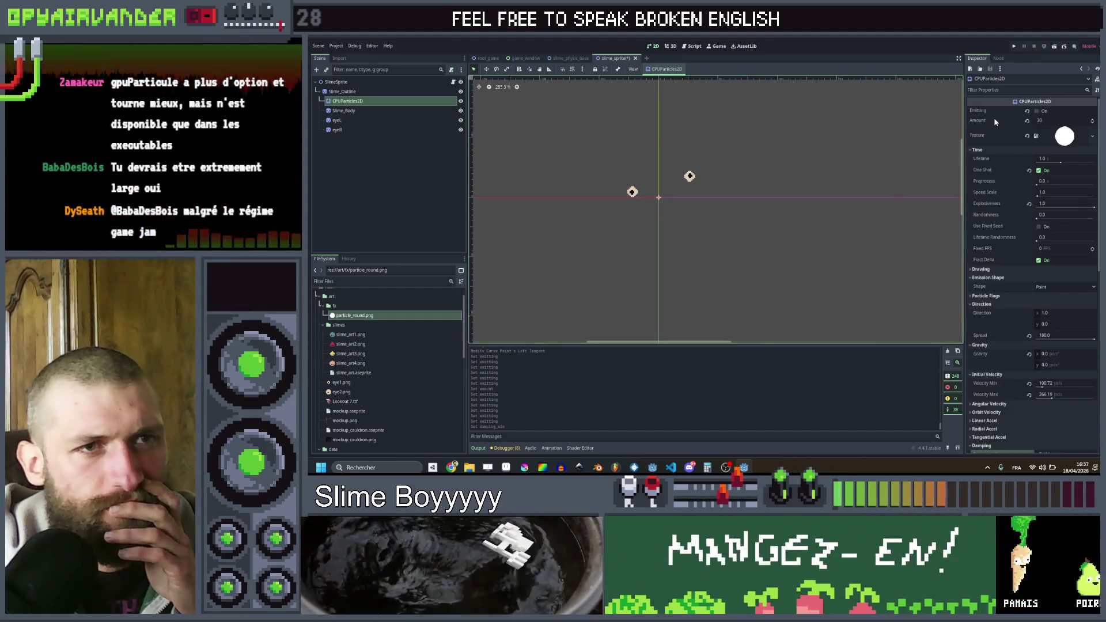
- Preview the damped particle burst a few times
left_click(1037, 111)
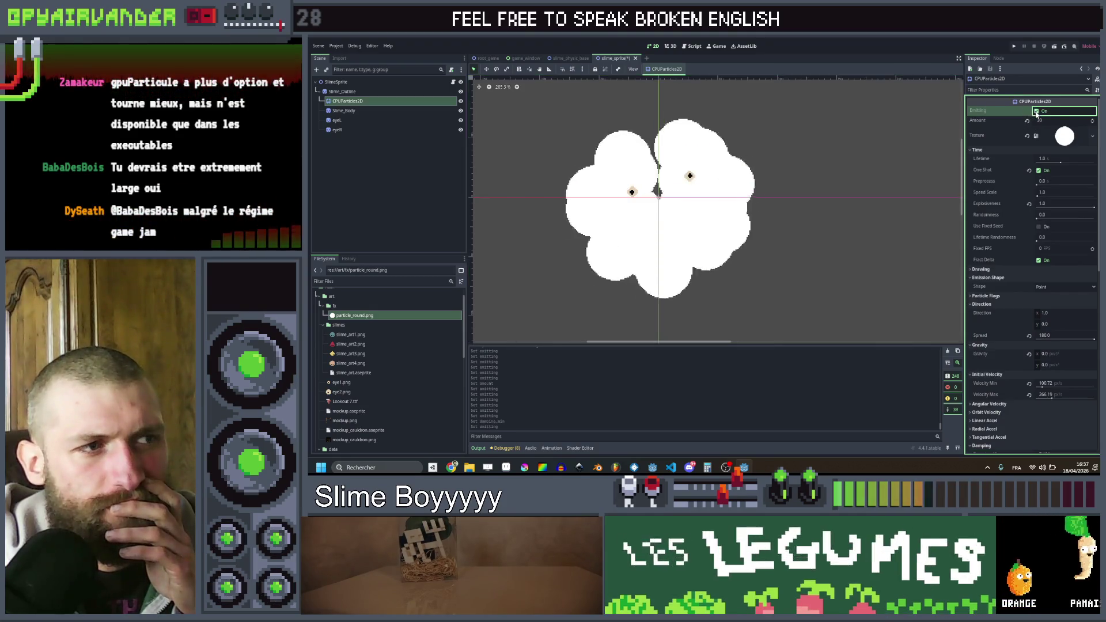
left_click(1037, 111)
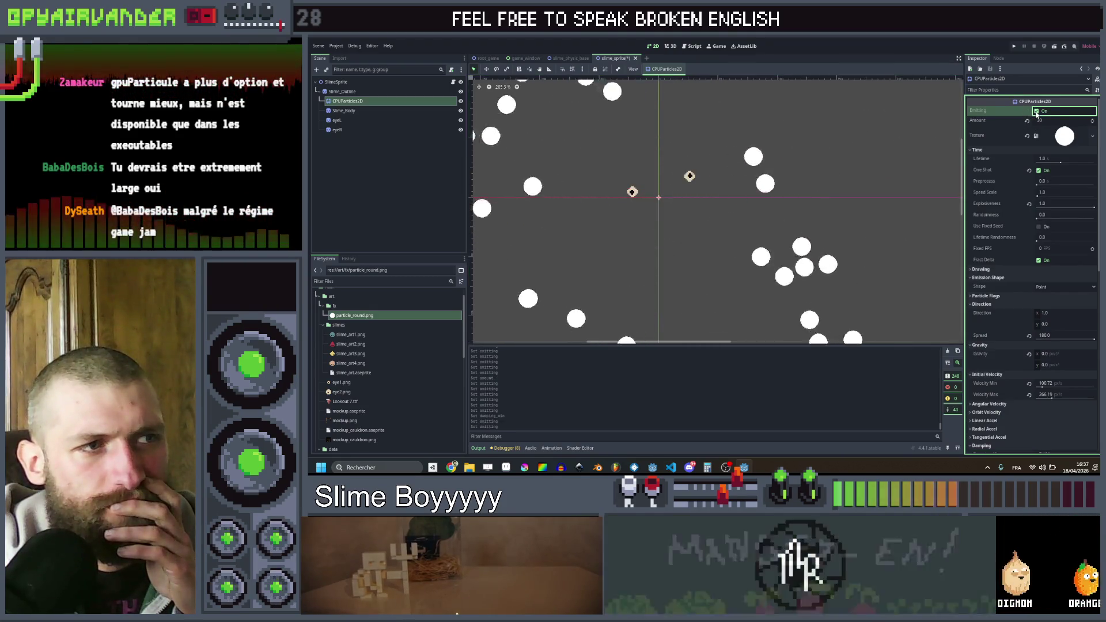
left_click(1037, 112)
left_click(1037, 111)
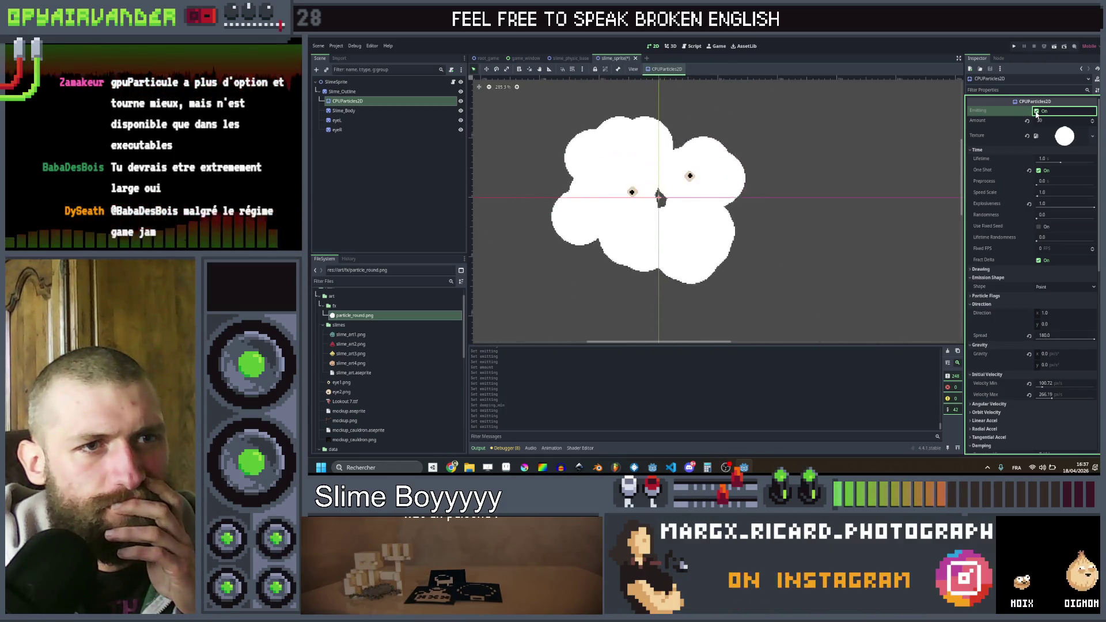
- Try a short Lifetime of 0.14, then 0.28, and preview the burst
left_click(1049, 161)
type("0.14")
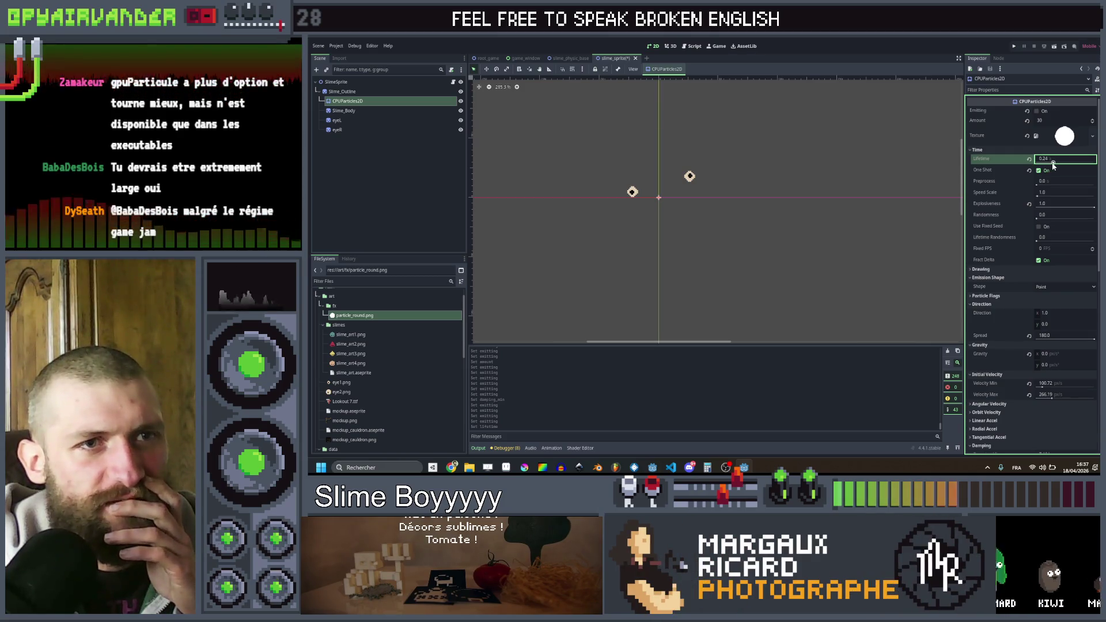
left_click_drag(1053, 165, 1044, 136)
left_click(1038, 112)
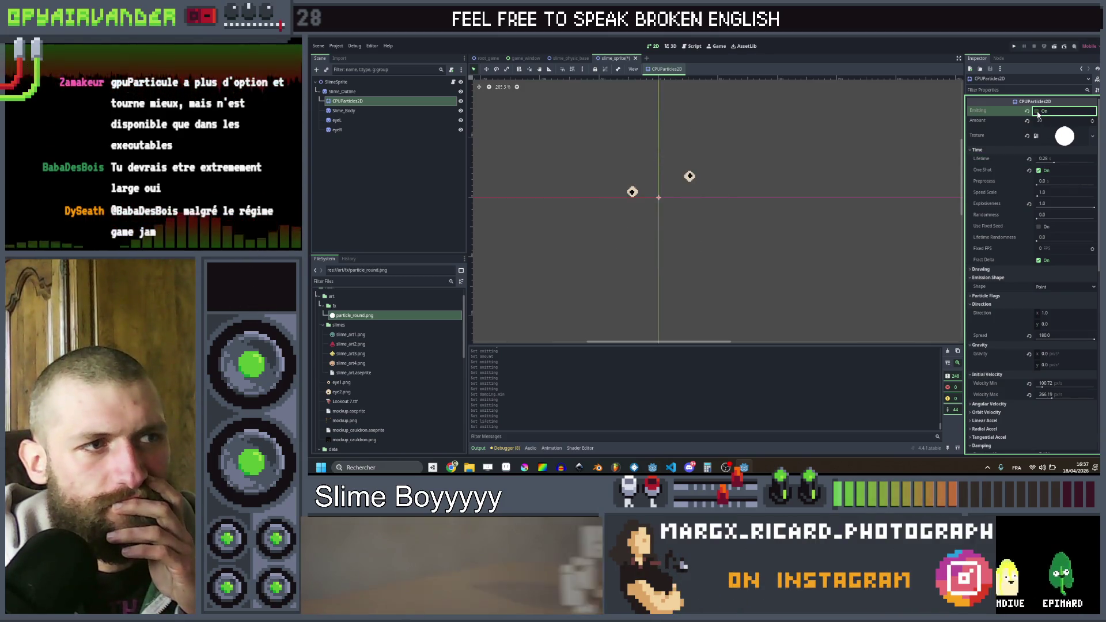
left_click(1038, 111)
left_click(1037, 111)
left_click(1037, 111)
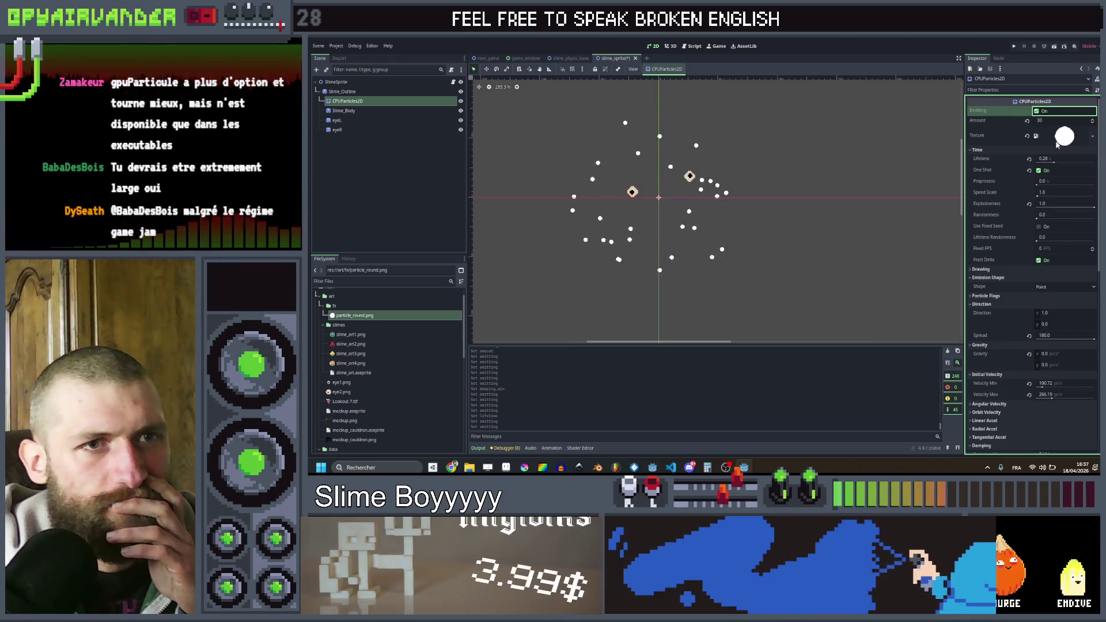
- Lengthen Lifetime to 0.33 and replay the burst to check its timing
left_click_drag(1054, 167, 1056, 165)
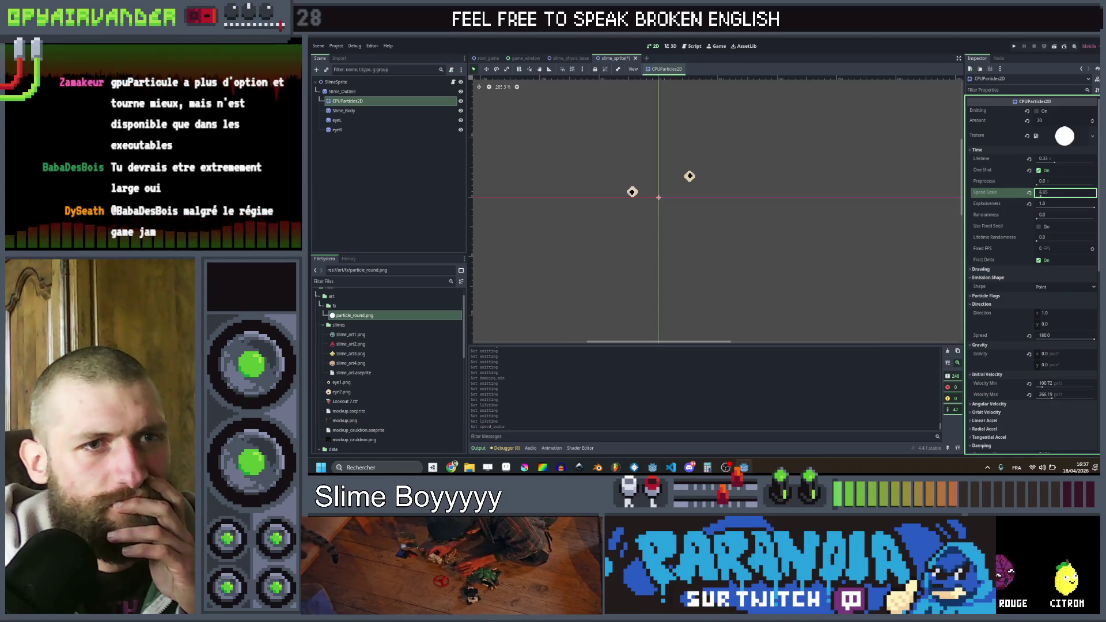
left_click(1039, 113)
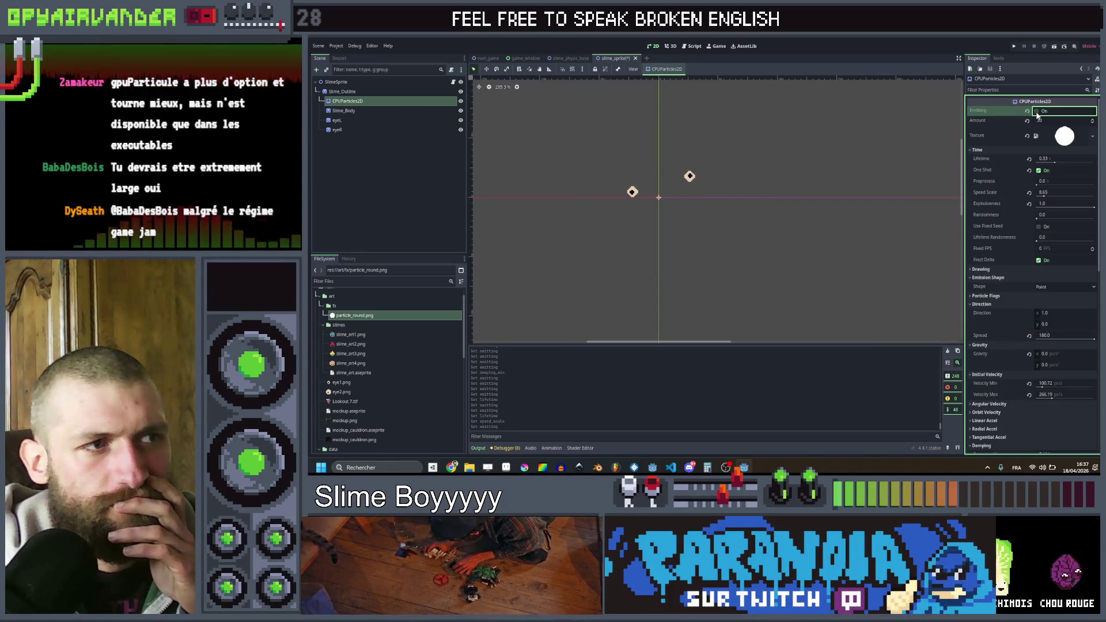
left_click(1038, 113)
left_click(1038, 113)
left_click(1038, 113)
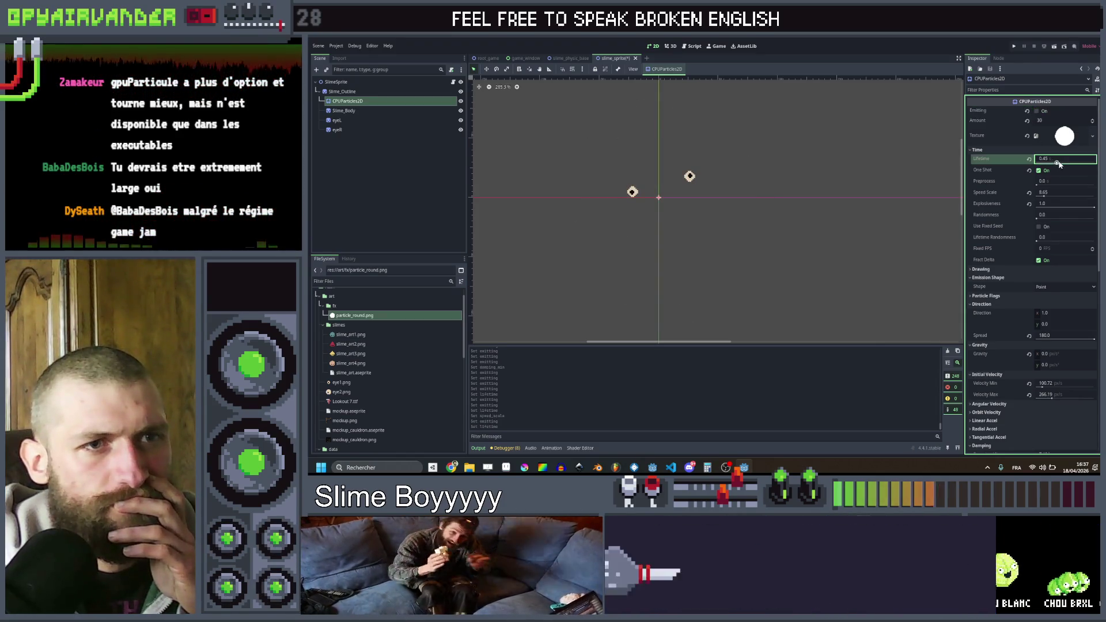
- Set Lifetime to about 1.0 and Speed Scale back to 1.0, then preview
left_click_drag(1057, 164, 1064, 165)
left_click(1040, 112)
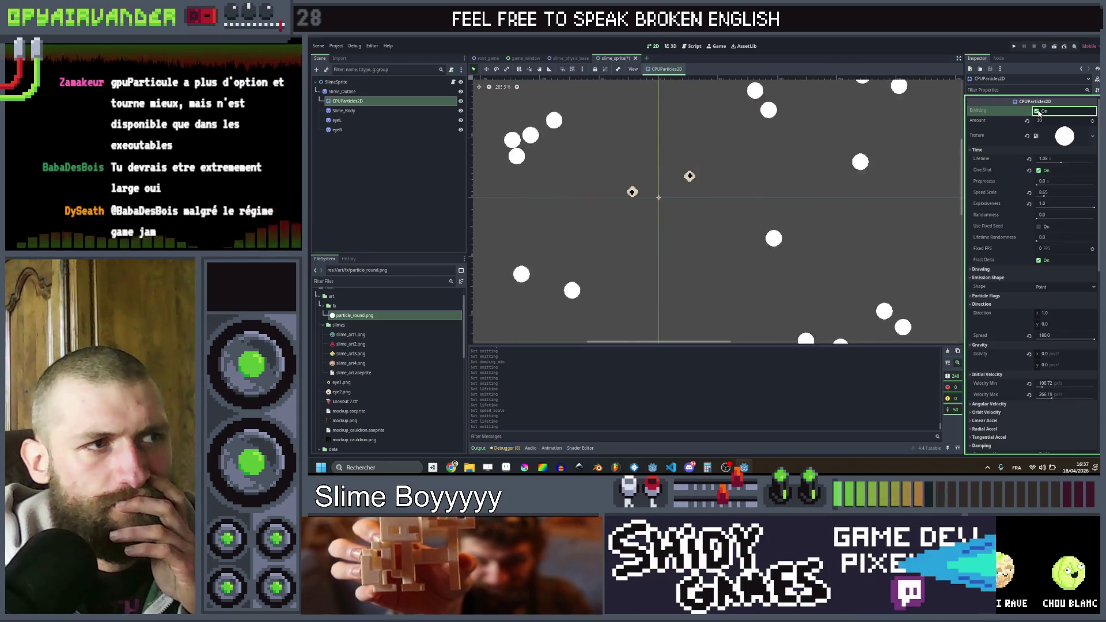
left_click(1056, 161)
left_click(1052, 194)
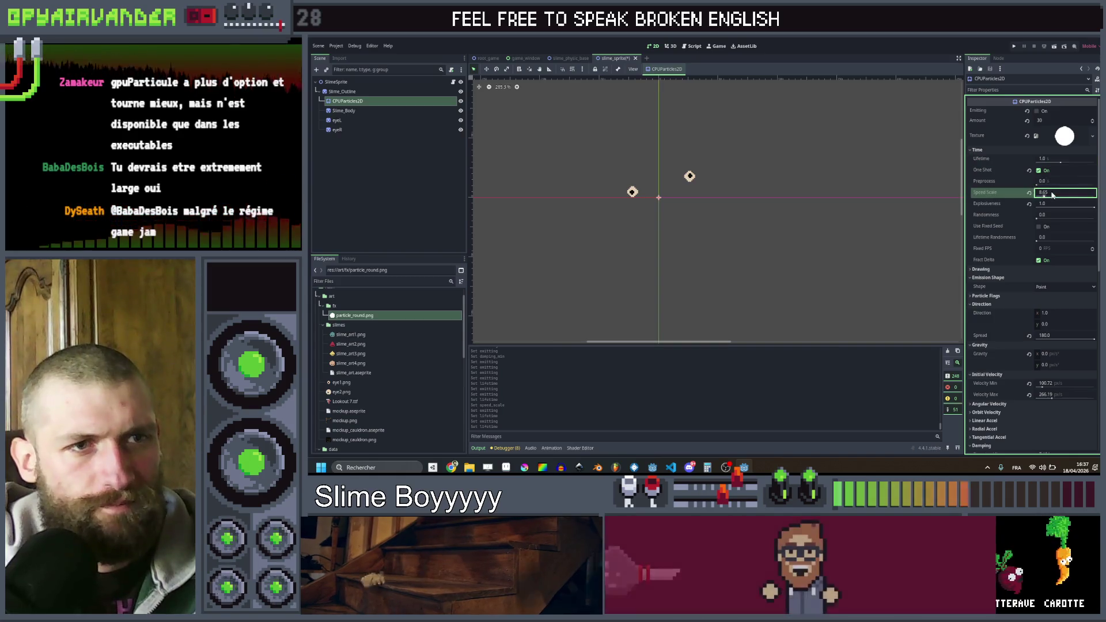
key("Return")
left_click(1038, 112)
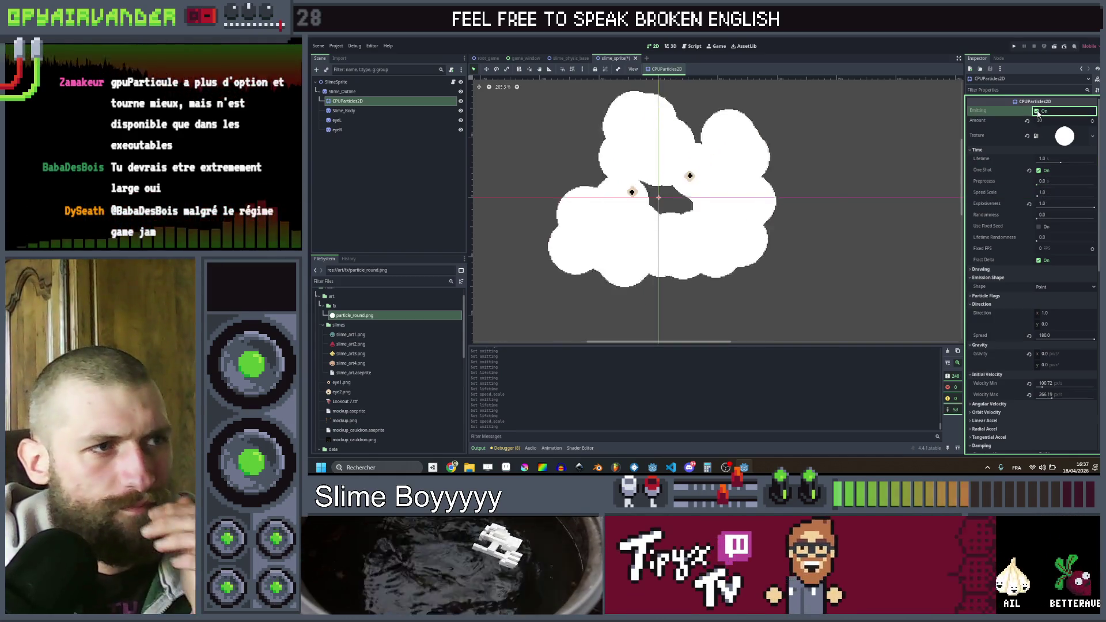
left_click(1038, 112)
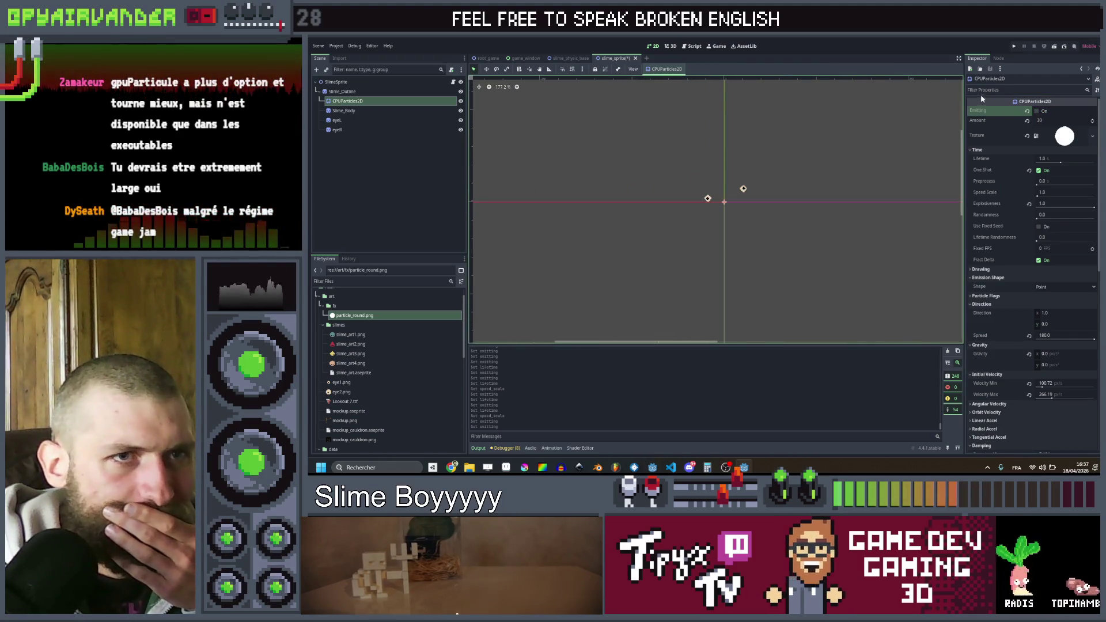
left_click(1039, 111)
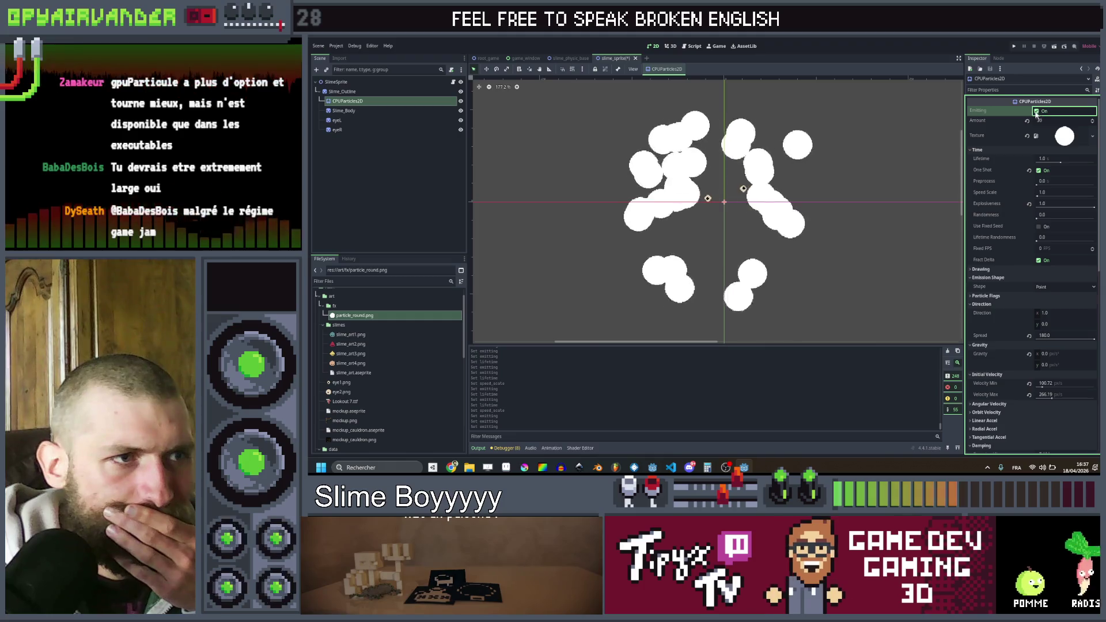
- Set Scale Amount Min to 0.2 and Max to 0.5, then preview the smaller particles
scroll(1037, 270, "down", 5)
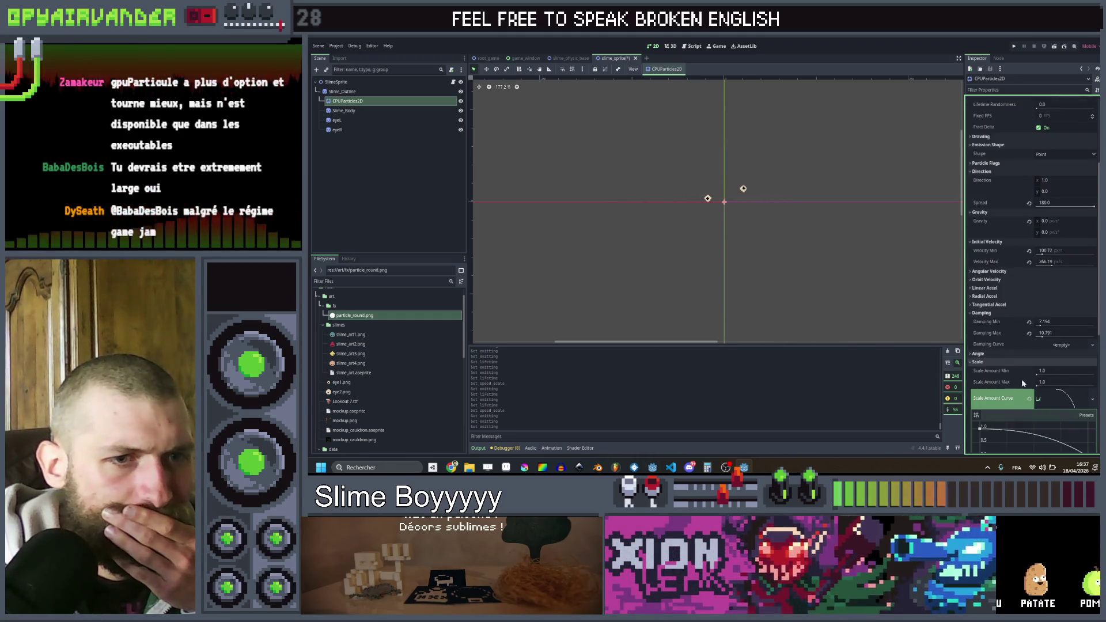
left_click(1051, 373)
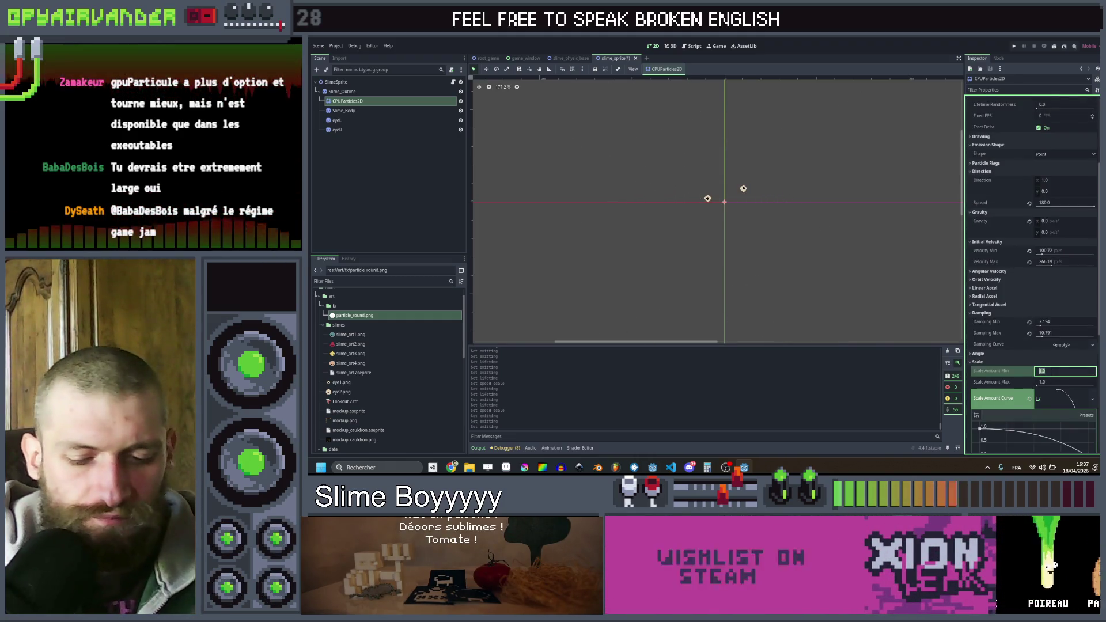
type("0.2")
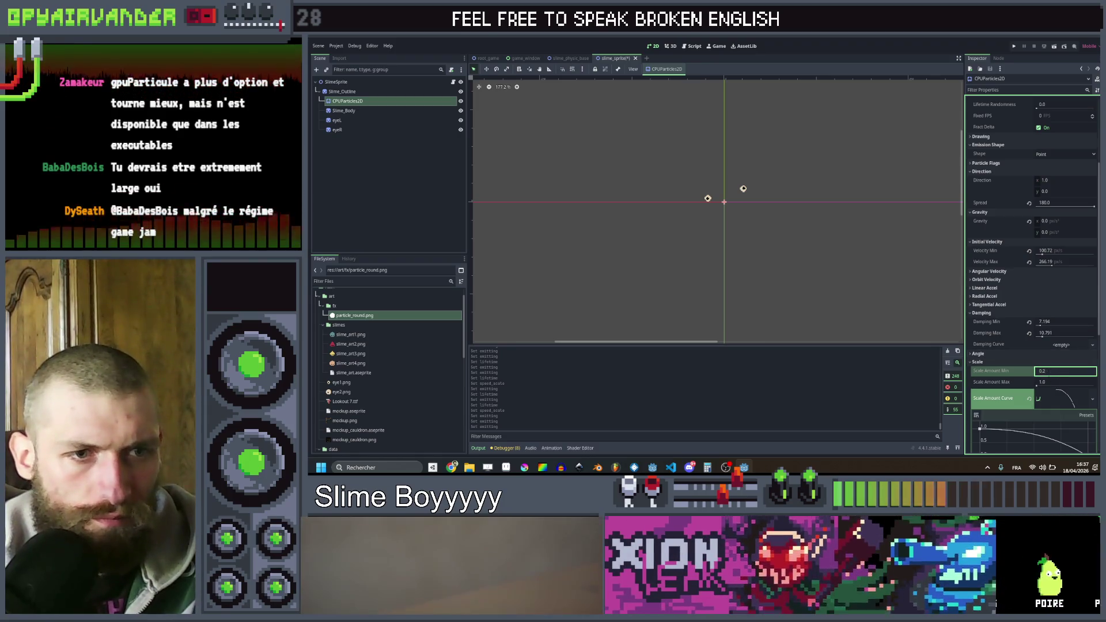
key("Tab")
type("0.5")
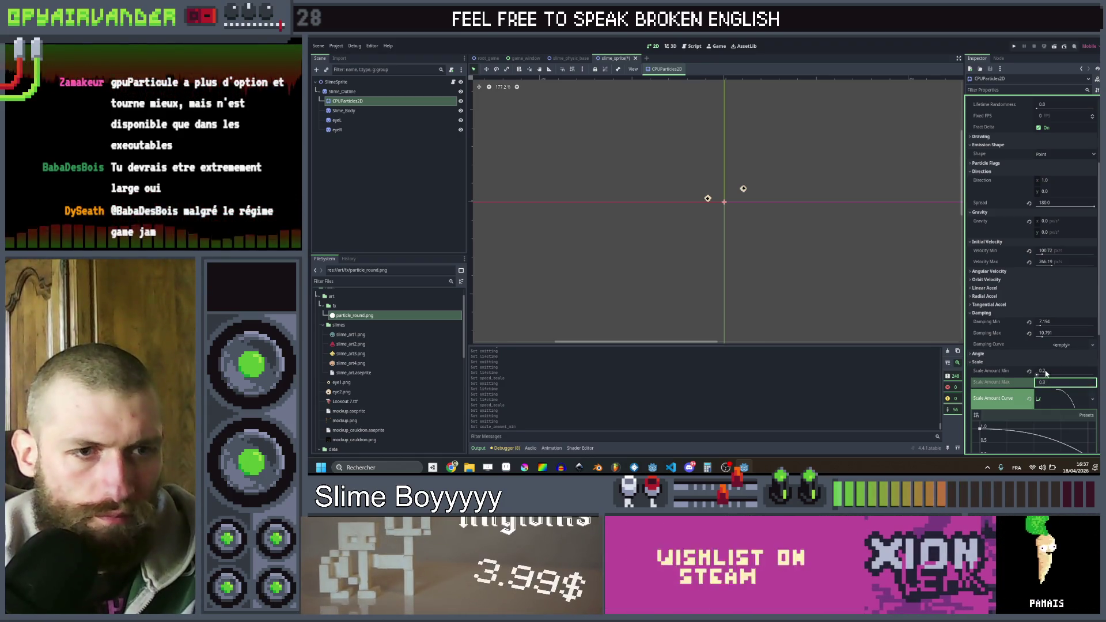
scroll(1043, 128, "up", 5)
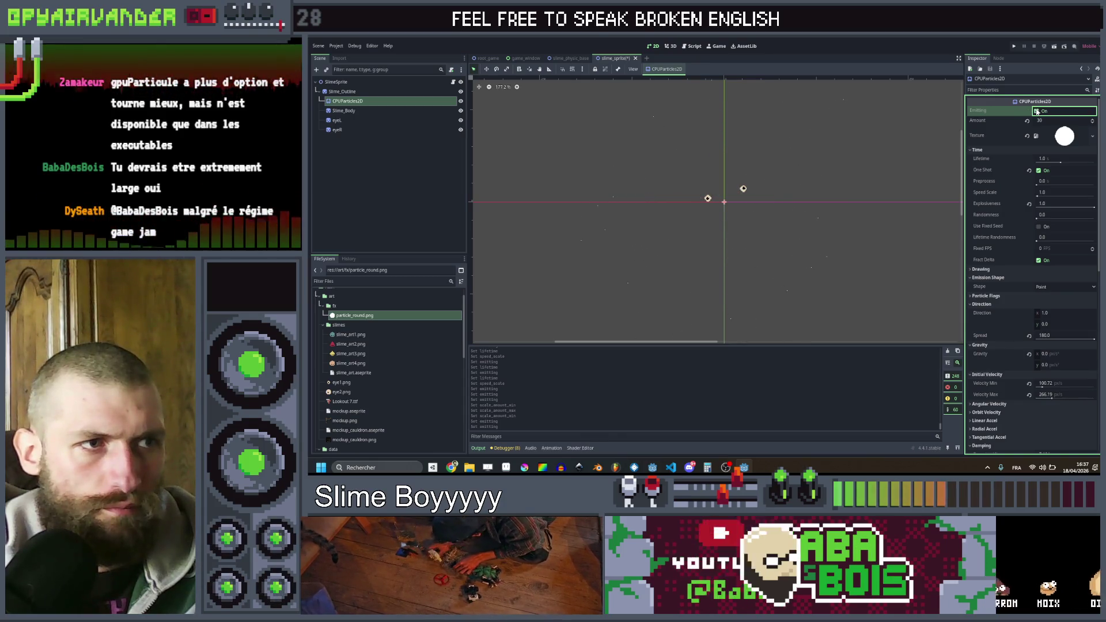
left_click(1038, 112)
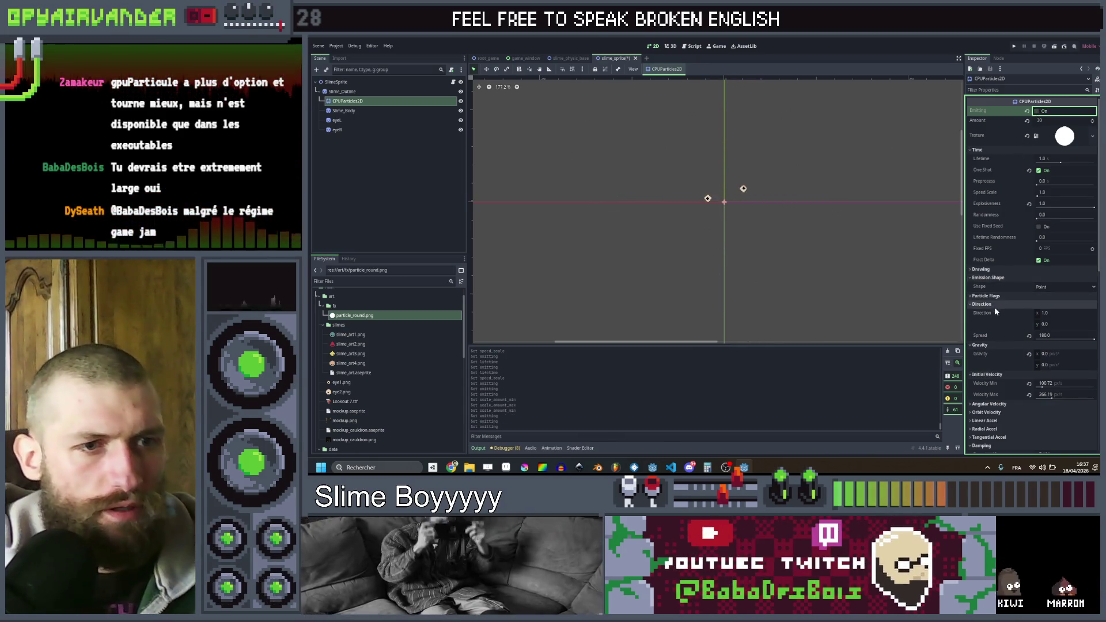
- Scroll down the Inspector and expand the Linear Accel settings
scroll(997, 259, "down", 2)
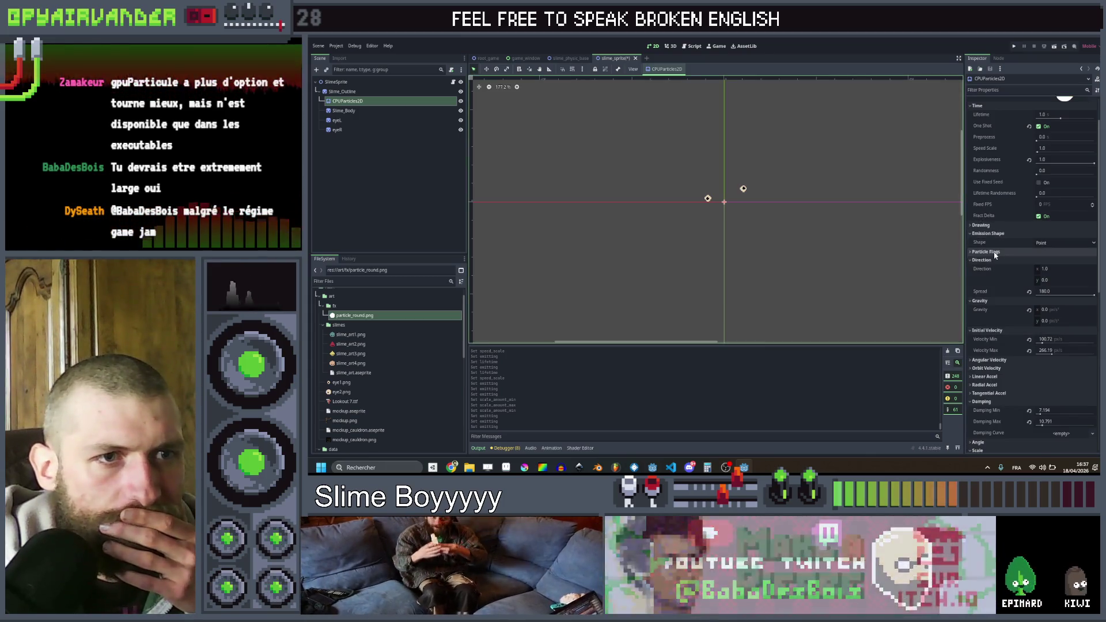
scroll(995, 258, "down", 2)
scroll(994, 268, "down", 2)
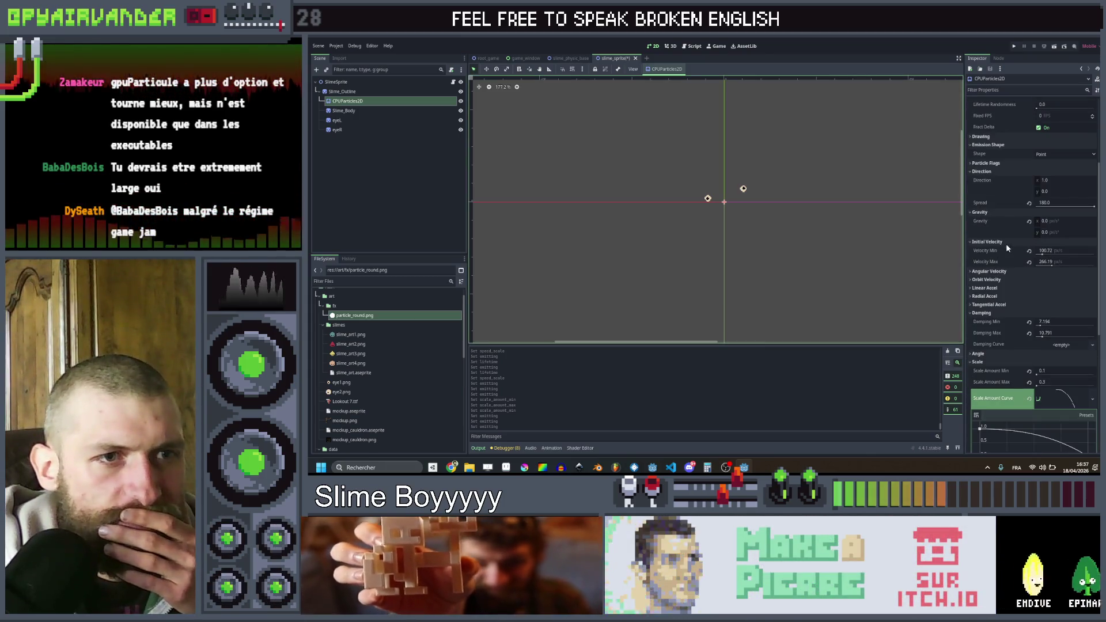
left_click(996, 288)
- Set Linear Accel Min to -12.95 and replay the burst several times
left_click_drag(1065, 301, 1061, 310)
scroll(1008, 135, "up", 5)
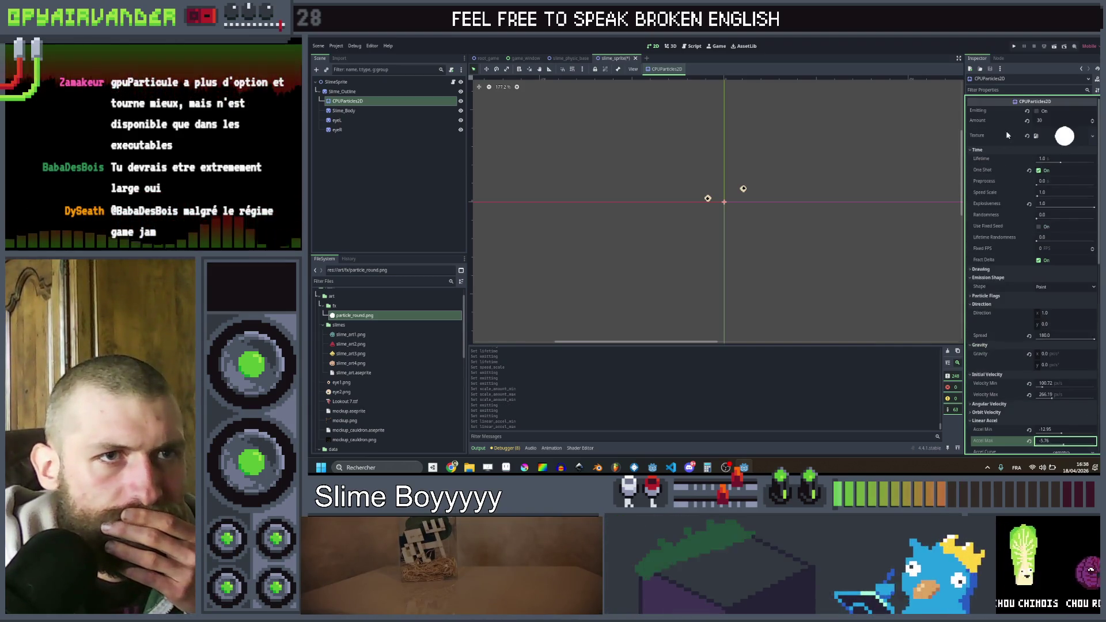
left_click(1040, 113)
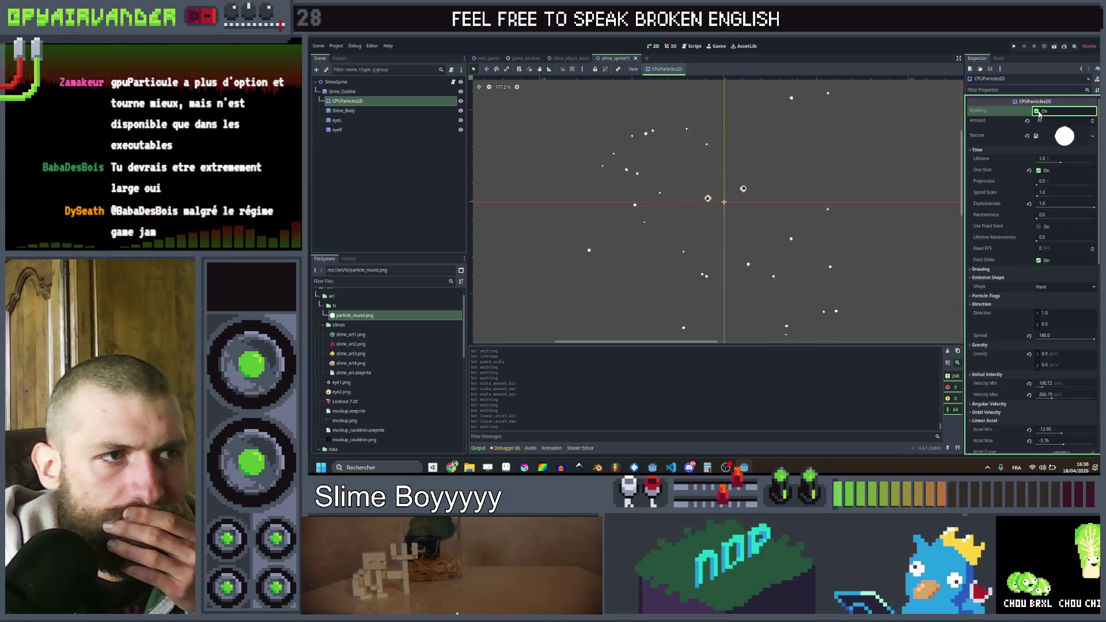
left_click(1040, 113)
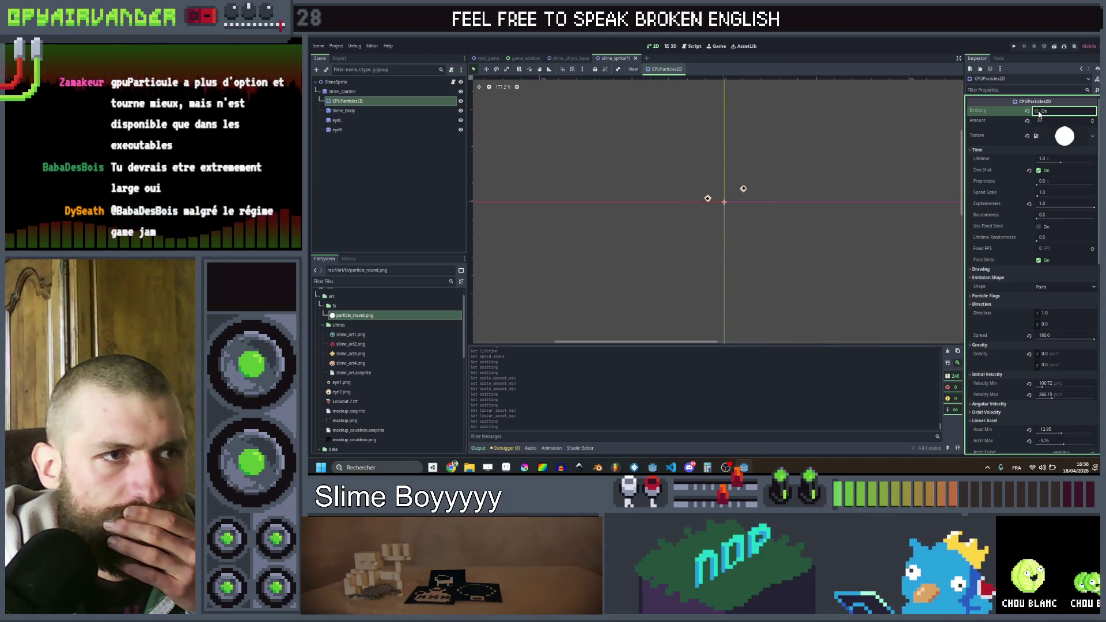
left_click(1041, 113)
left_click(1040, 113)
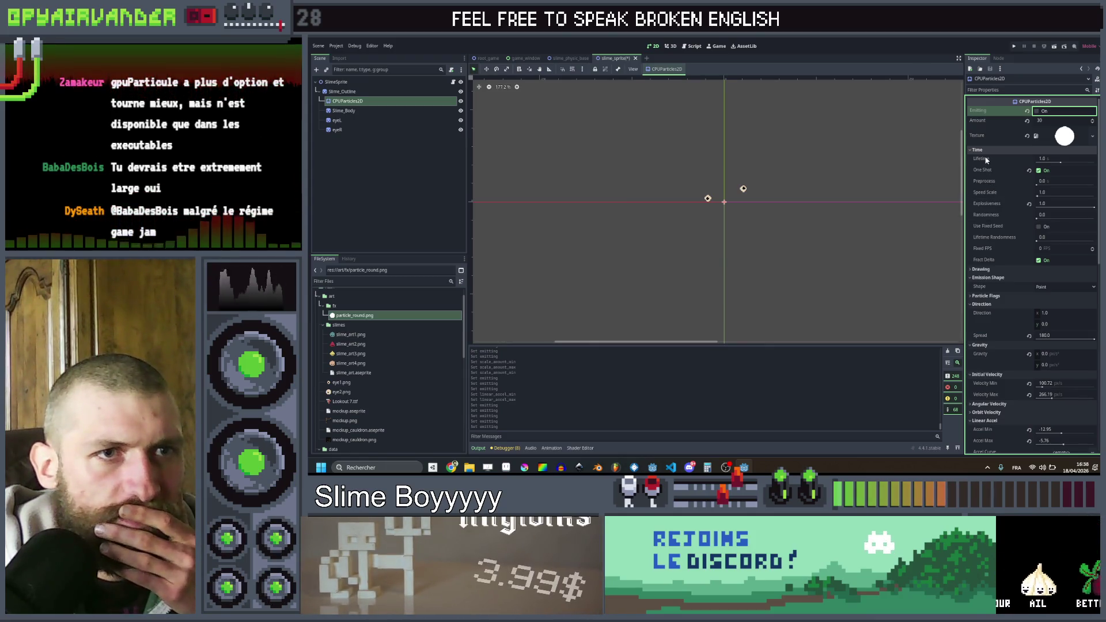
- Add some Lifetime Randomness and preview the burst twice
scroll(991, 221, "down", 3)
scroll(991, 222, "down", 2)
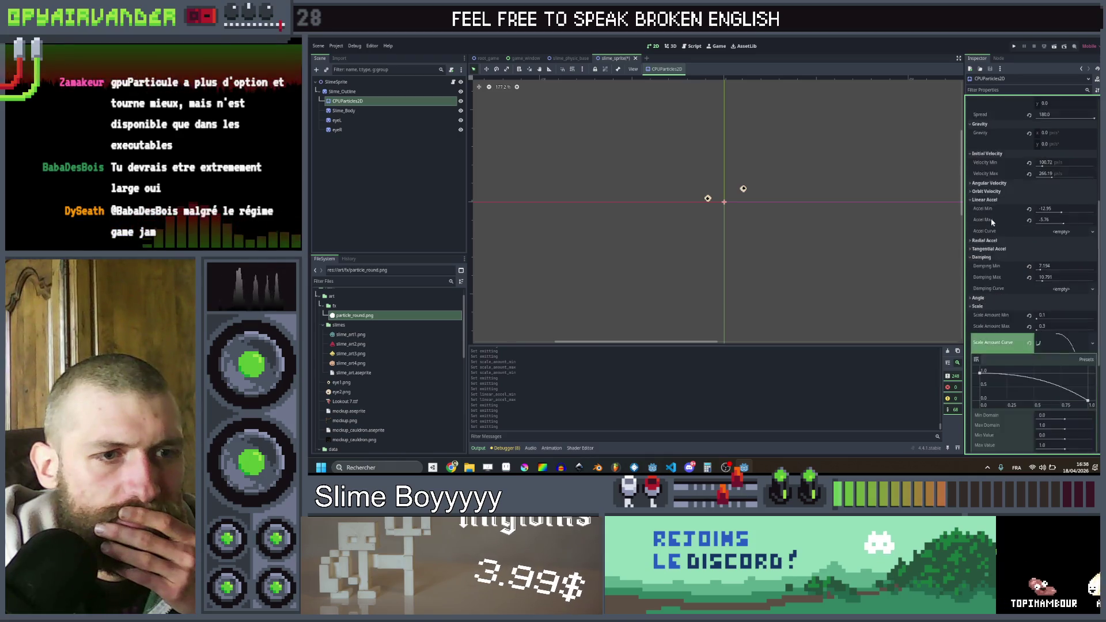
scroll(991, 222, "down", 1)
scroll(992, 221, "up", 5)
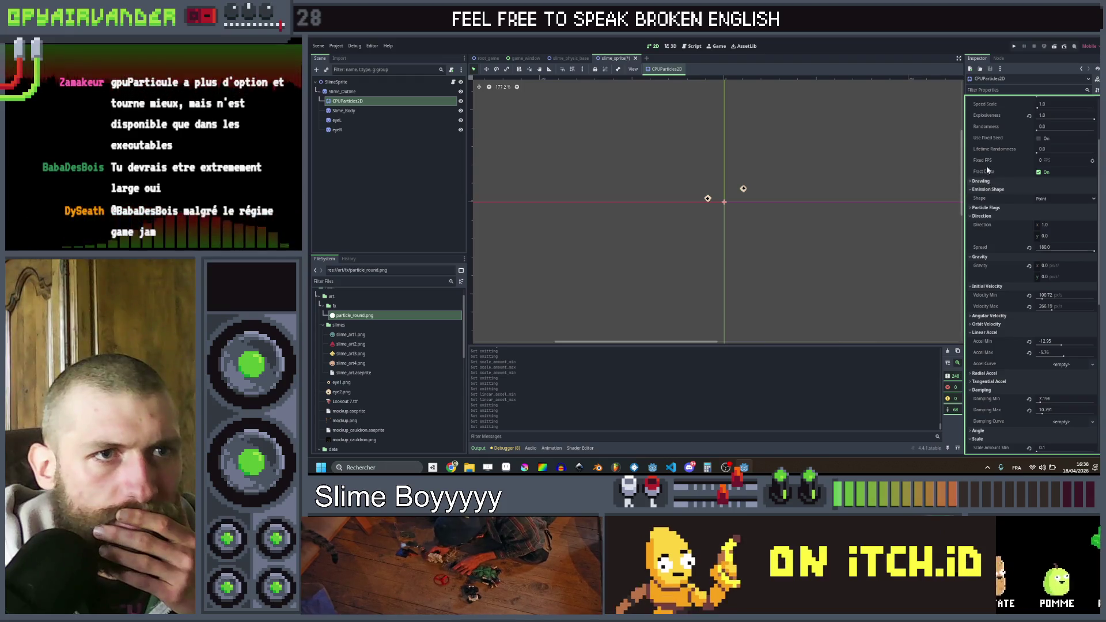
left_click_drag(1038, 152, 1045, 153)
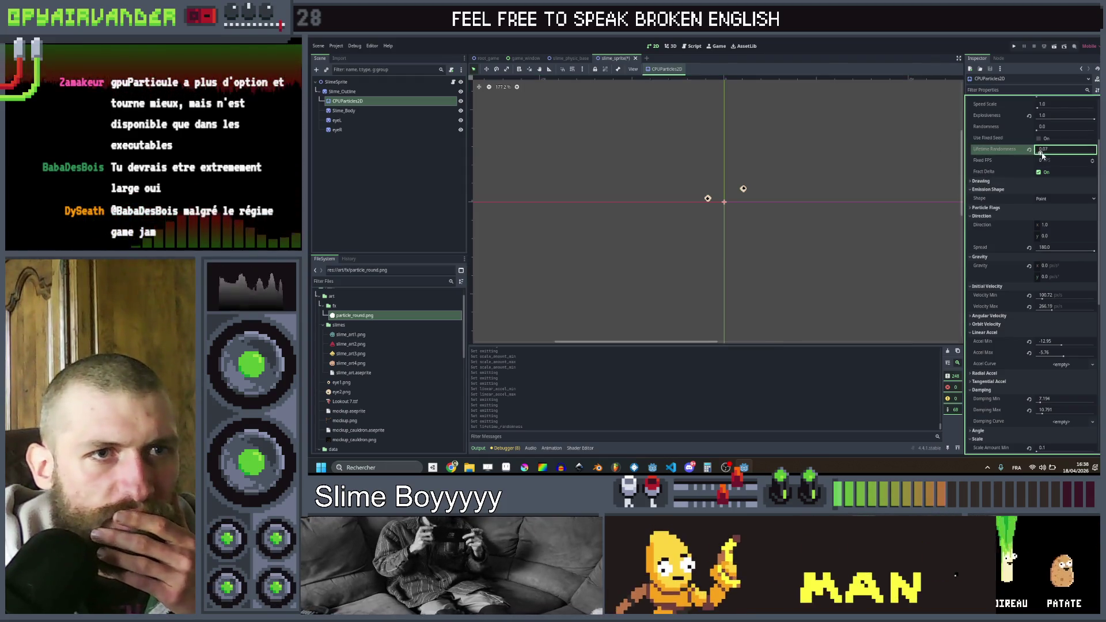
scroll(1017, 127, "up", 3)
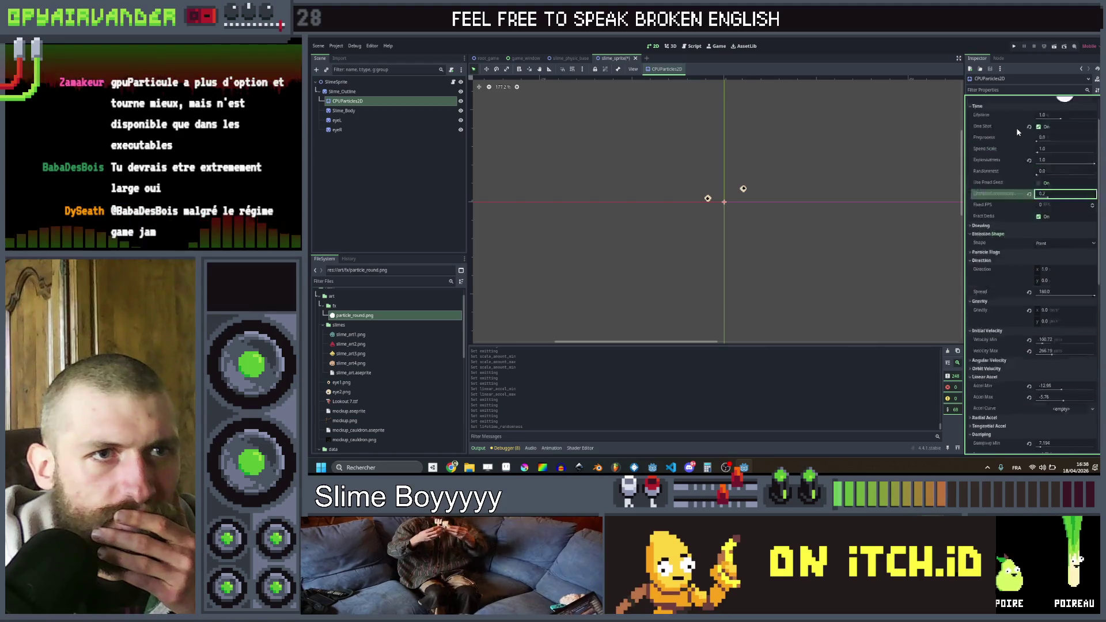
left_click(1039, 111)
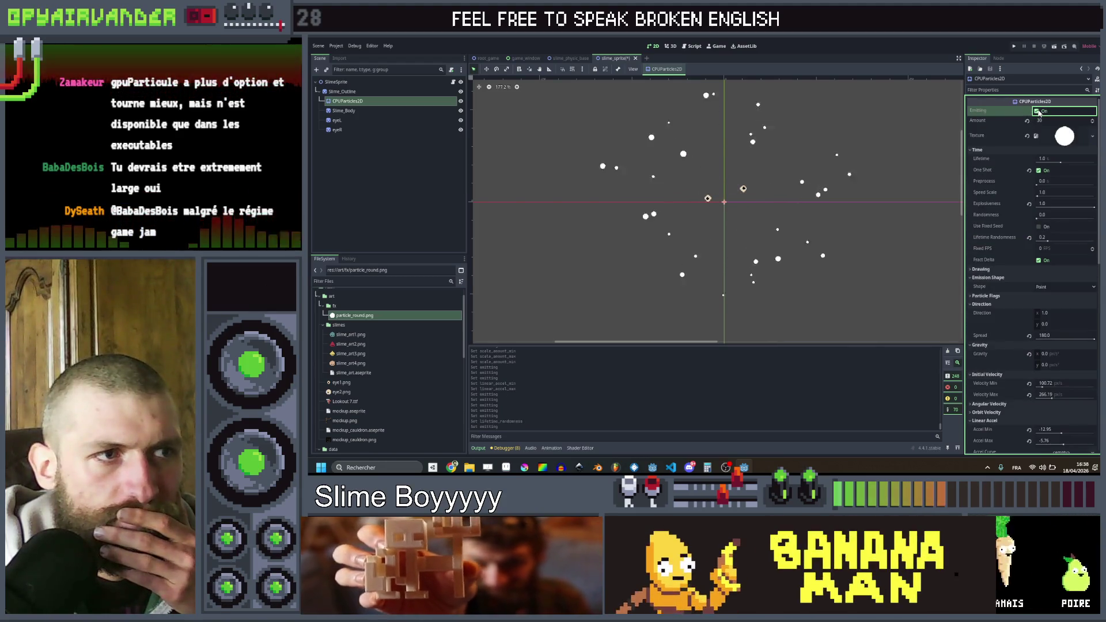
left_click(1039, 111)
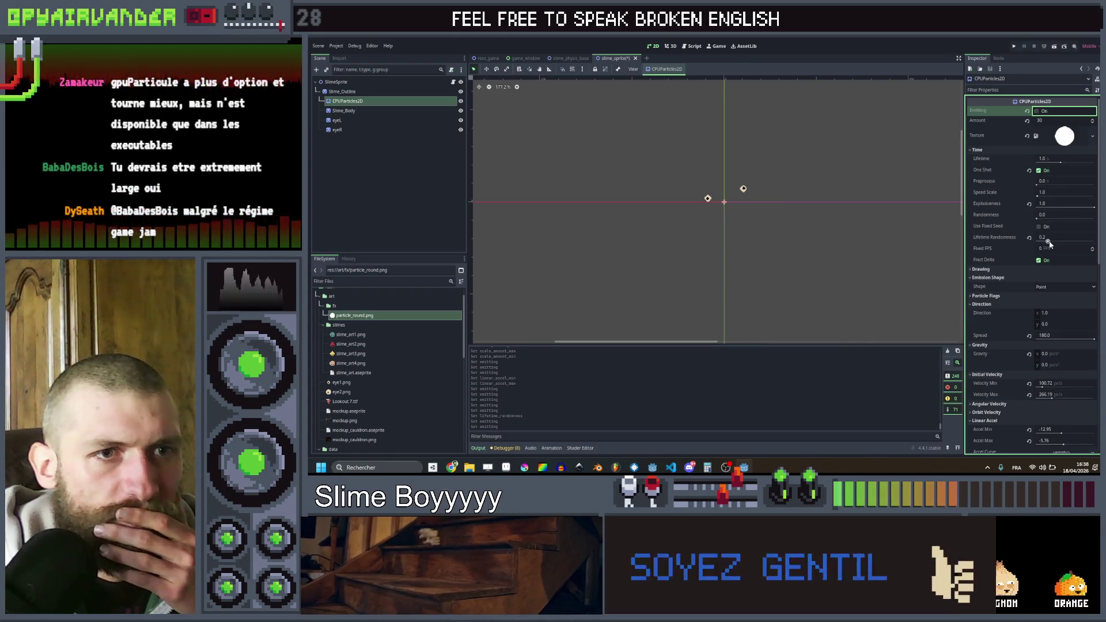
- Raise Lifetime Randomness to 0.47 and replay the burst
left_click_drag(1056, 242, 1064, 241)
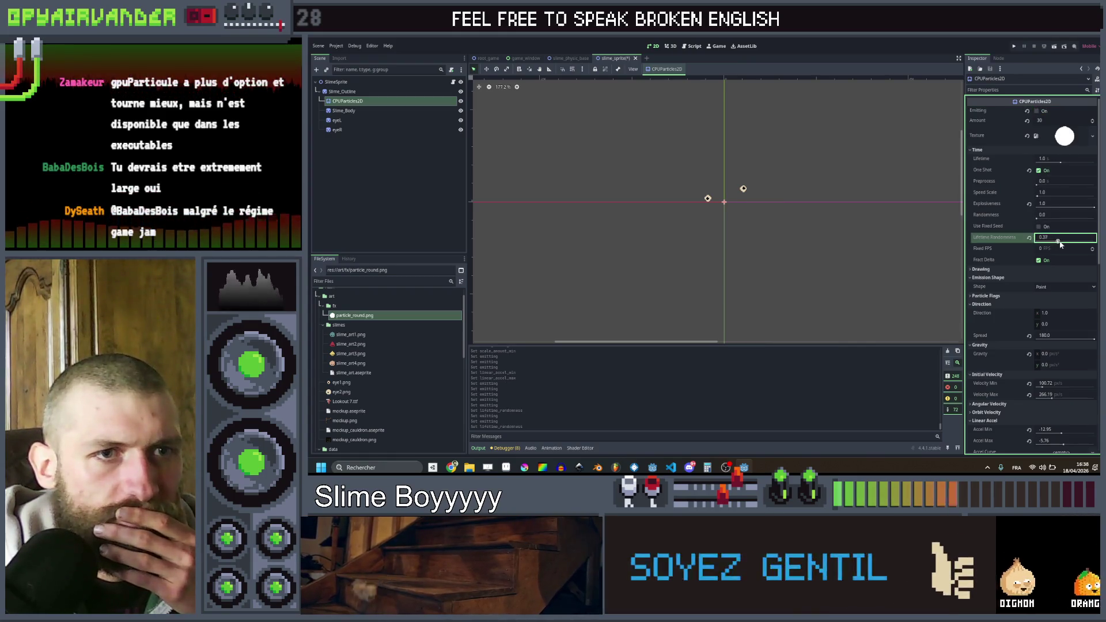
left_click(1038, 111)
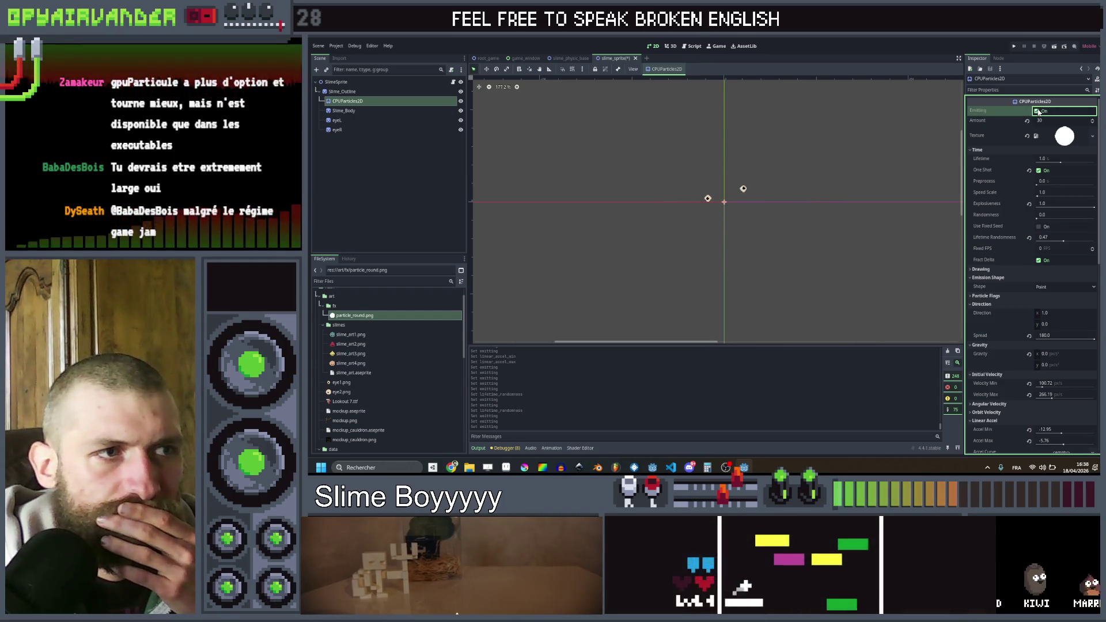
scroll(1003, 242, "down", 5)
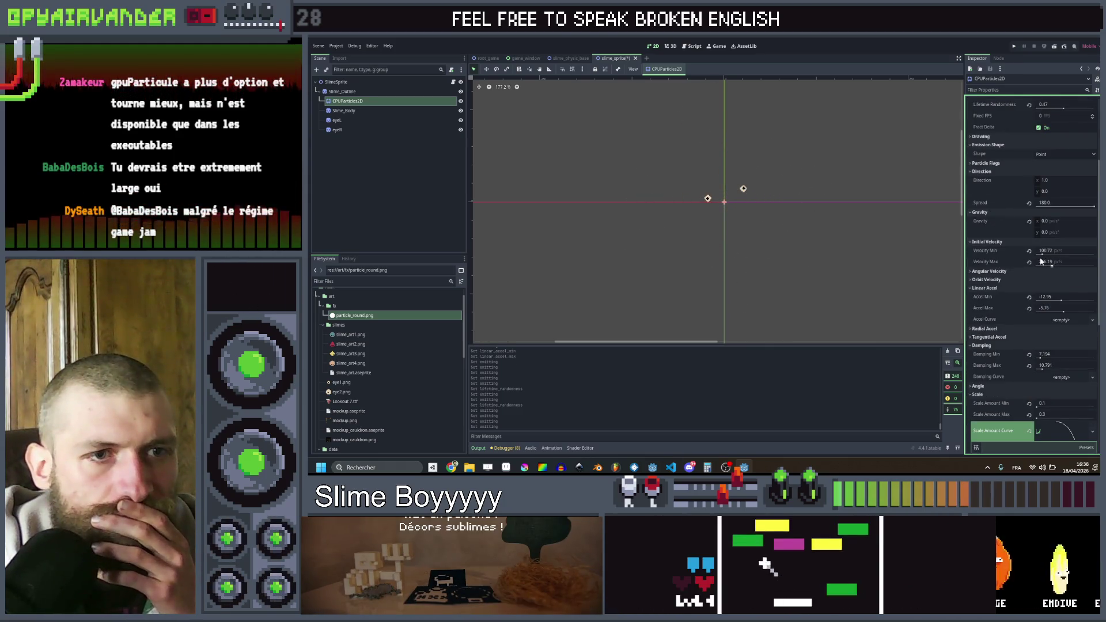
- Raise Initial Velocity to about 143–201, preview the burst, and lower Linear Accel Min to about -40
left_click_drag(1043, 256, 1048, 267)
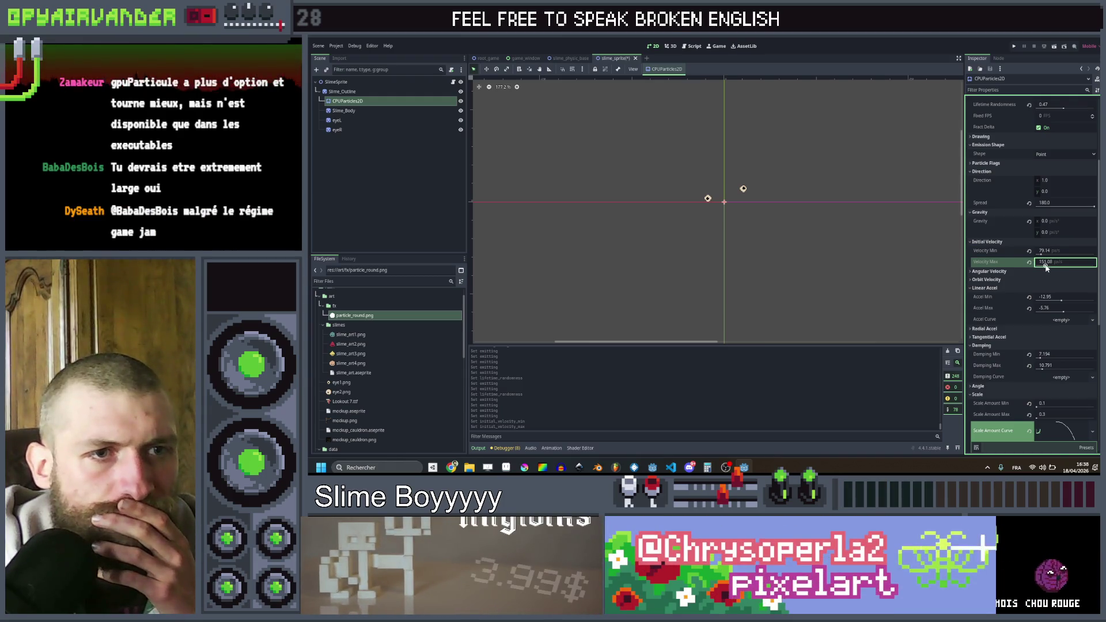
scroll(995, 212, "up", 5)
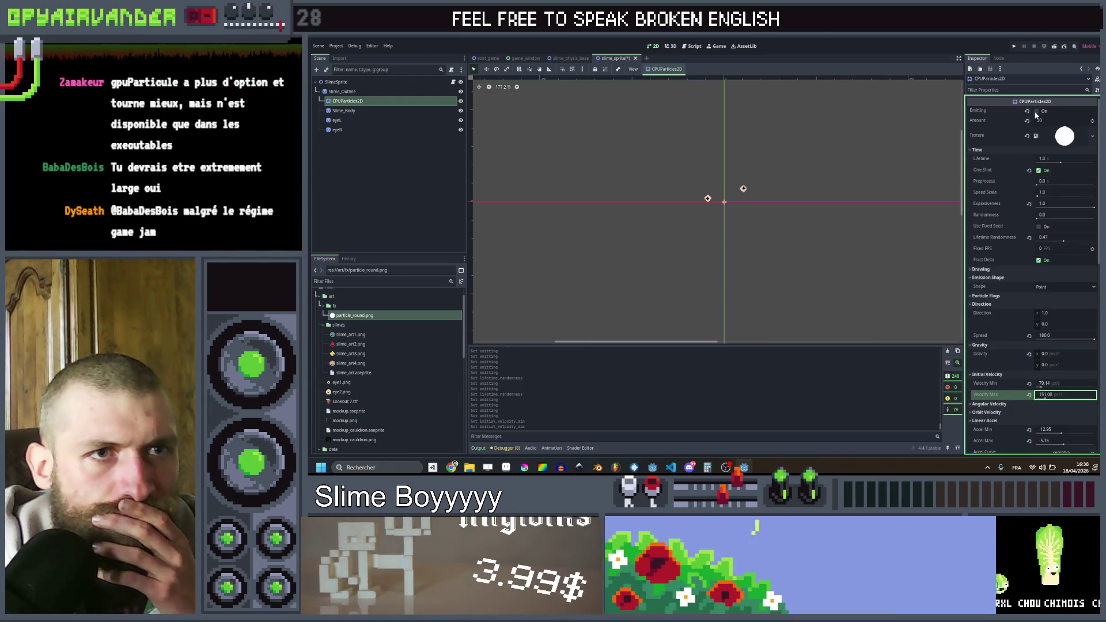
left_click(1038, 111)
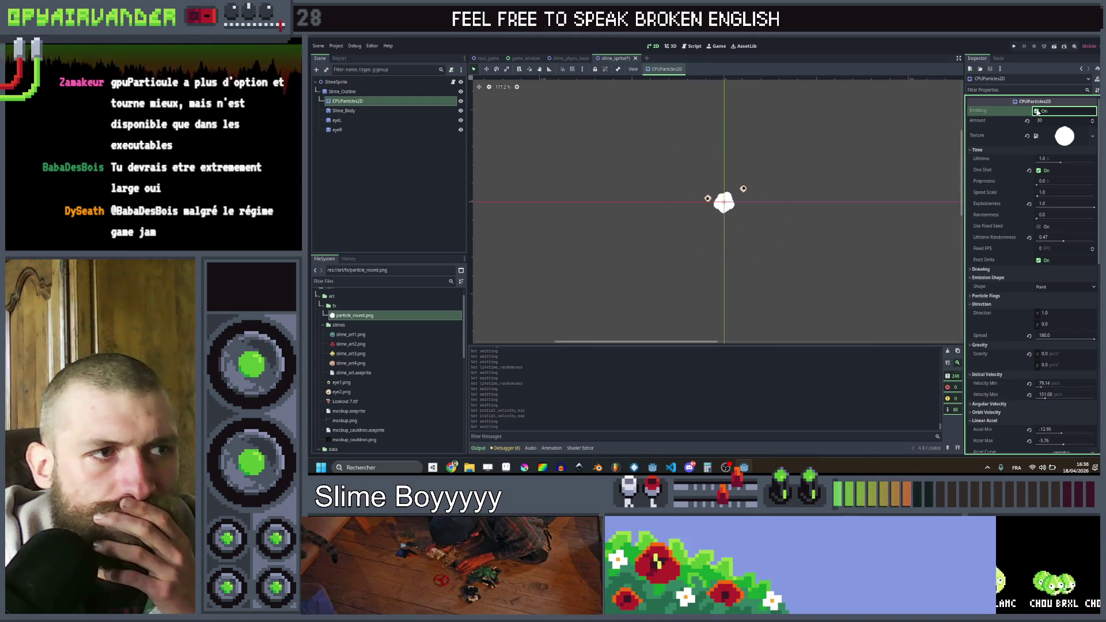
scroll(1017, 311, "down", 2)
mouse_move(1049, 340)
left_mouse_down()
mouse_move(1078, 340)
mouse_move(1046, 346)
left_mouse_up()
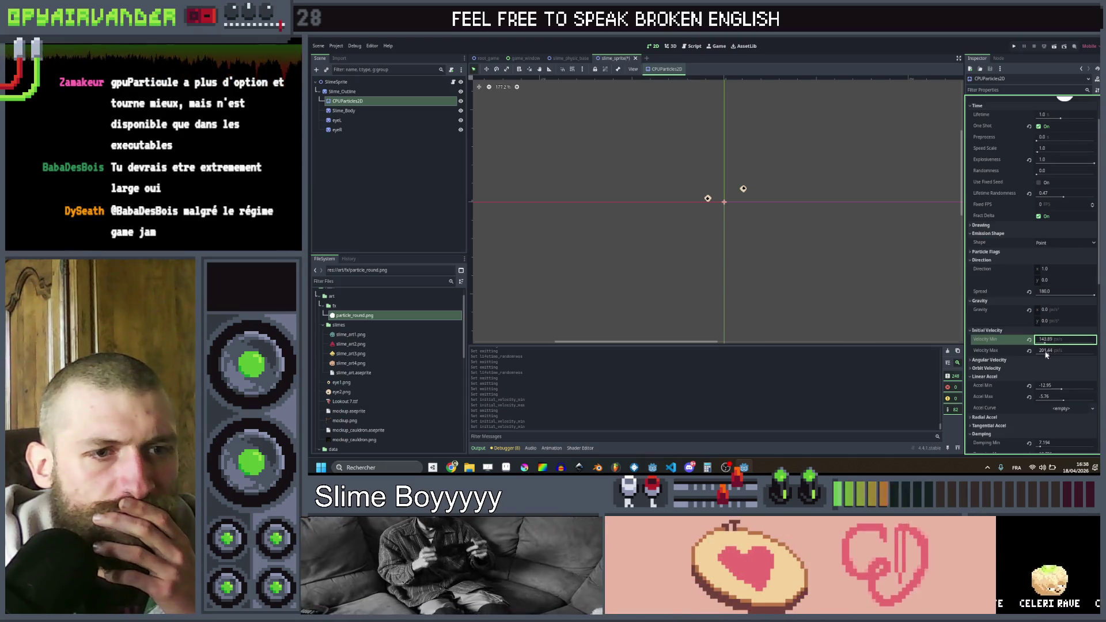
left_click_drag(1063, 391, 1058, 402)
scroll(999, 132, "up", 2)
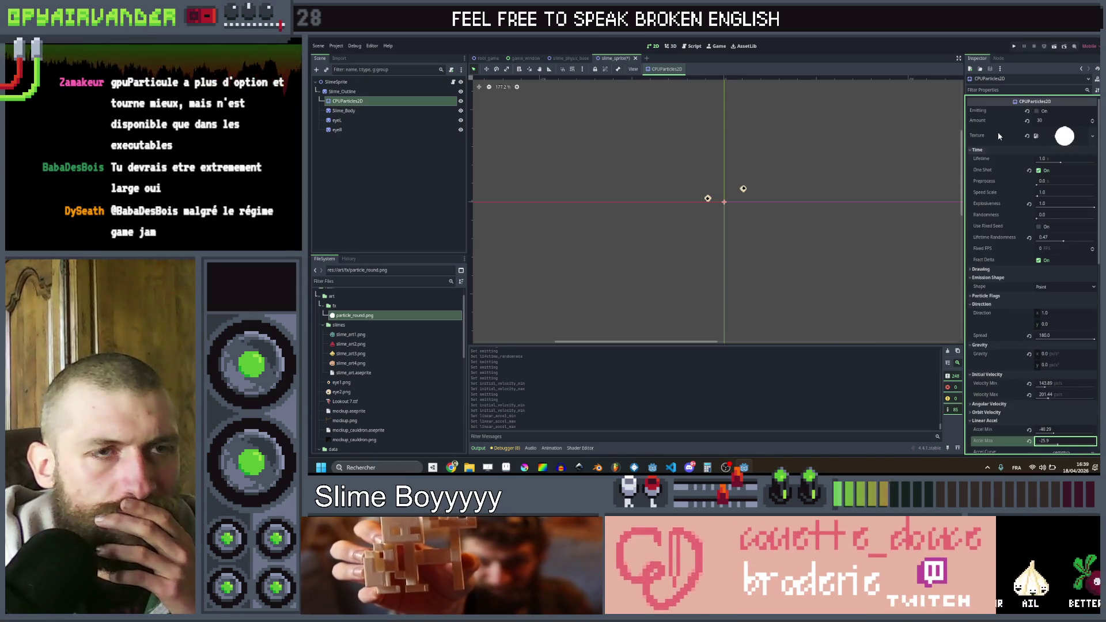
- Replay the burst, then make Linear Accel more negative (Min about -69, Max -51.8)
left_click(1039, 111)
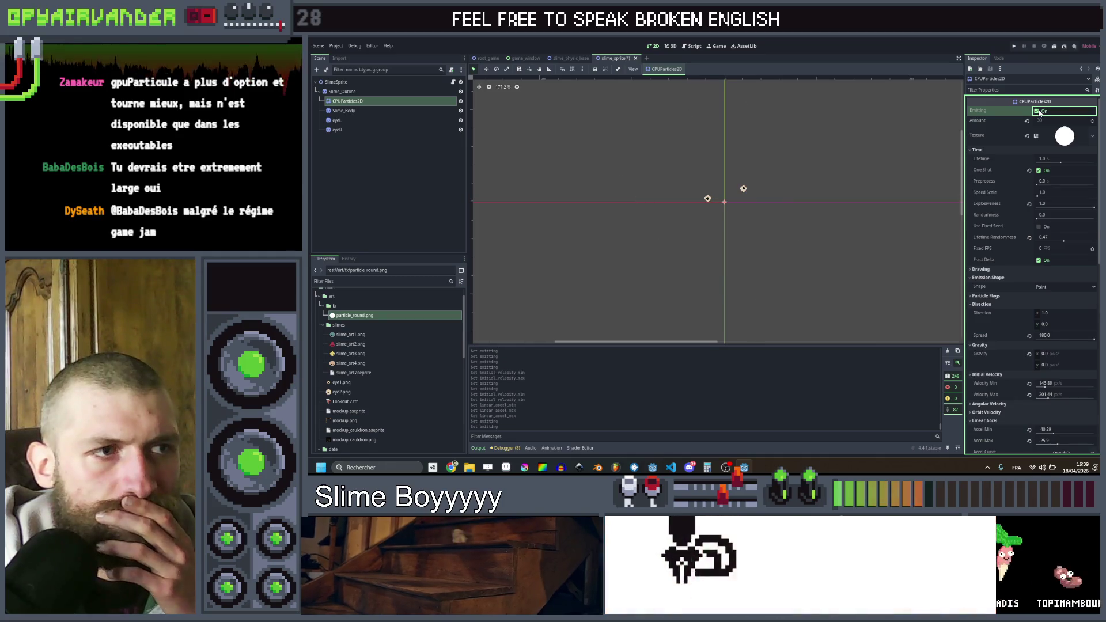
left_click(1040, 111)
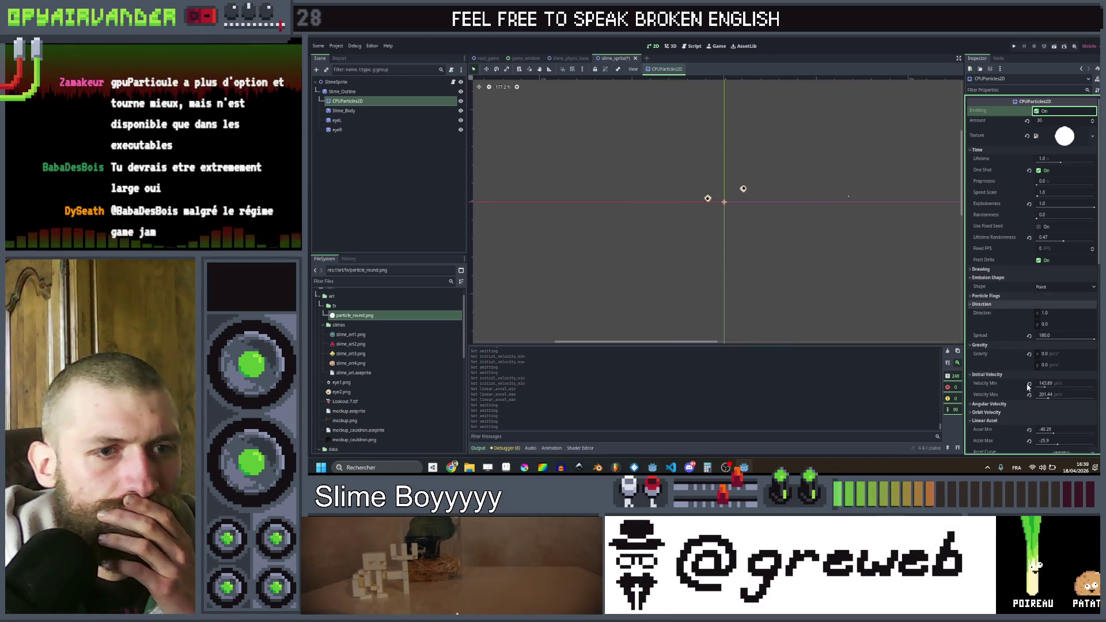
left_click_drag(1056, 433, 1046, 433)
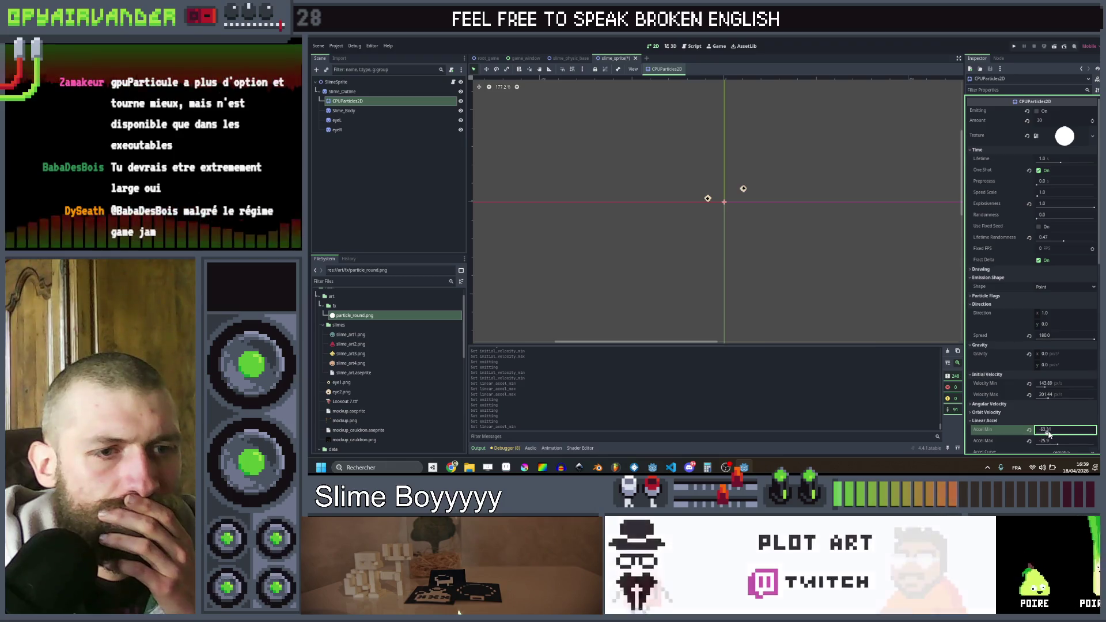
left_click_drag(1050, 443, 1044, 435)
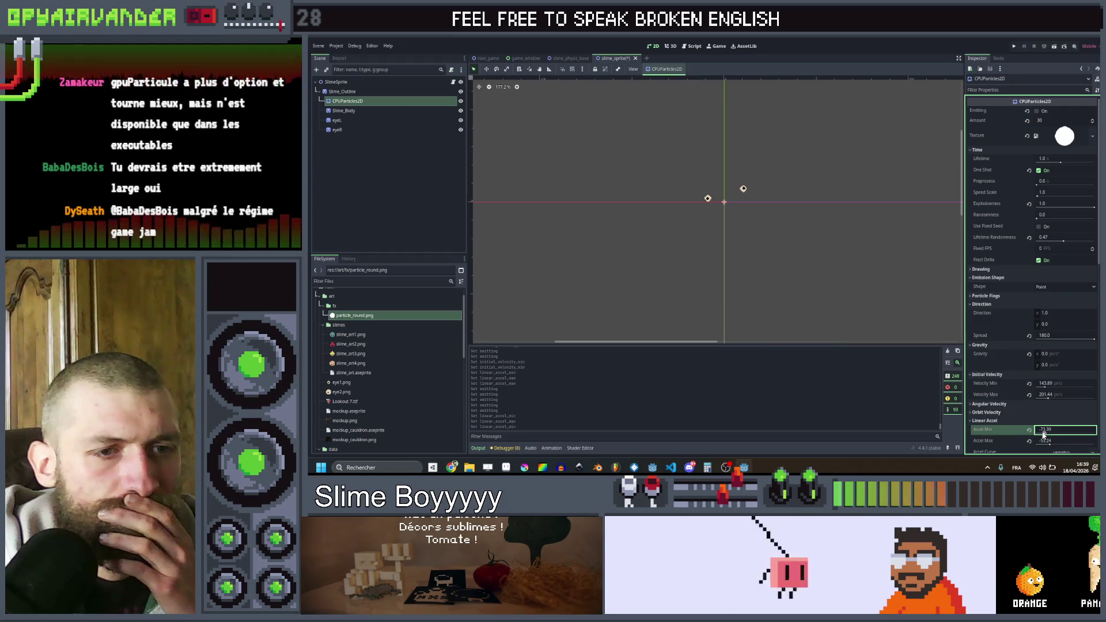
left_click(1038, 112)
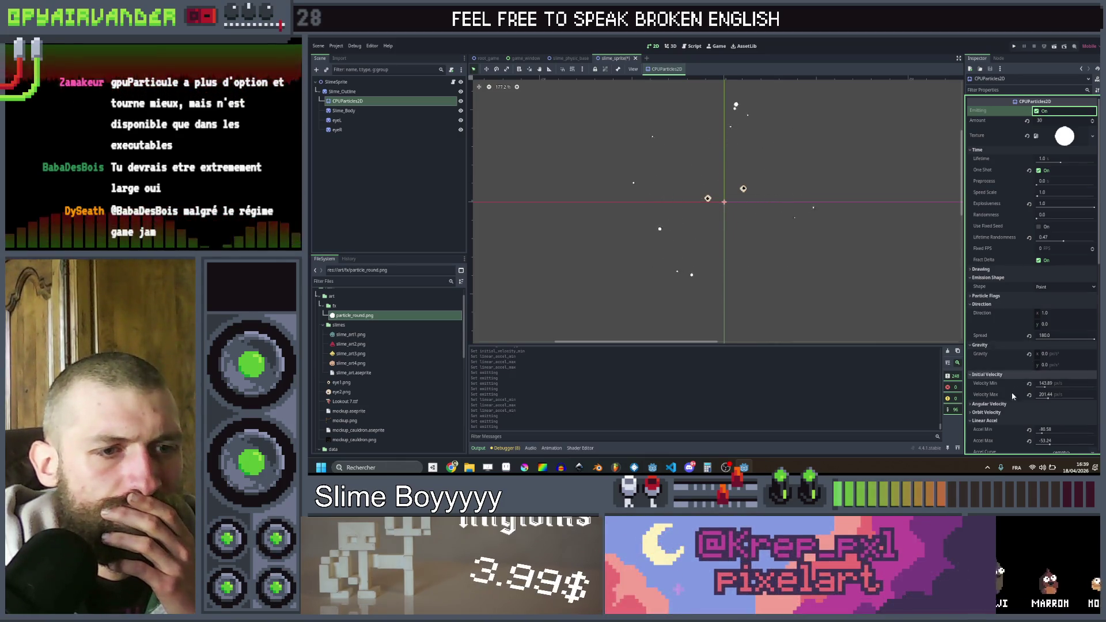
- Push Linear Accel Min to about -87.77 and fire several test bursts
scroll(1030, 406, "down", 2)
left_click_drag(1041, 386, 1040, 390)
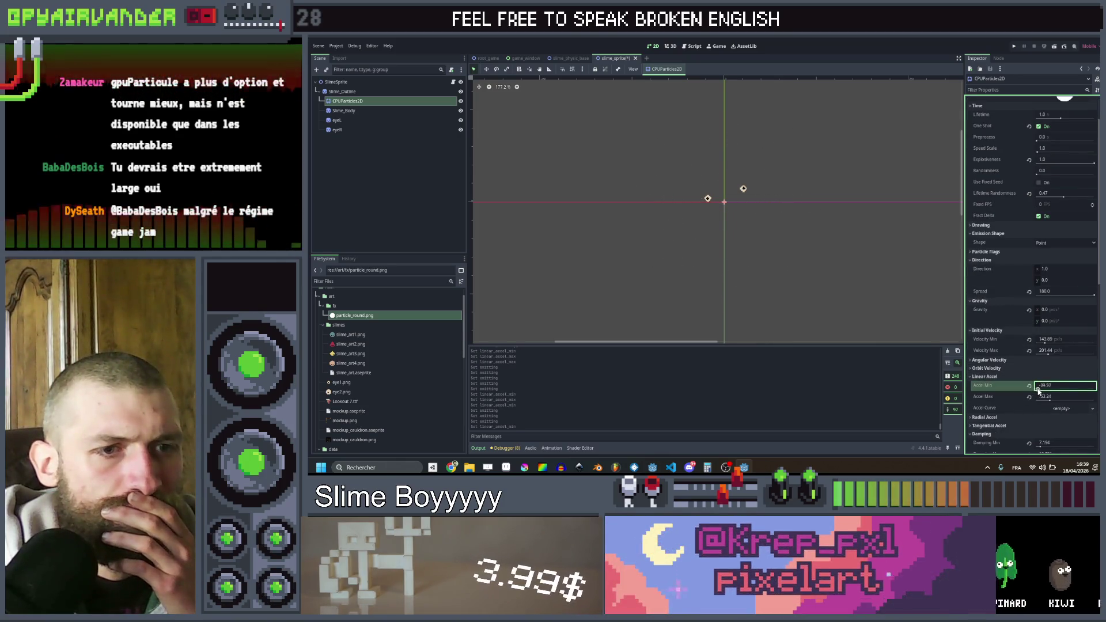
scroll(1029, 260, "up", 2)
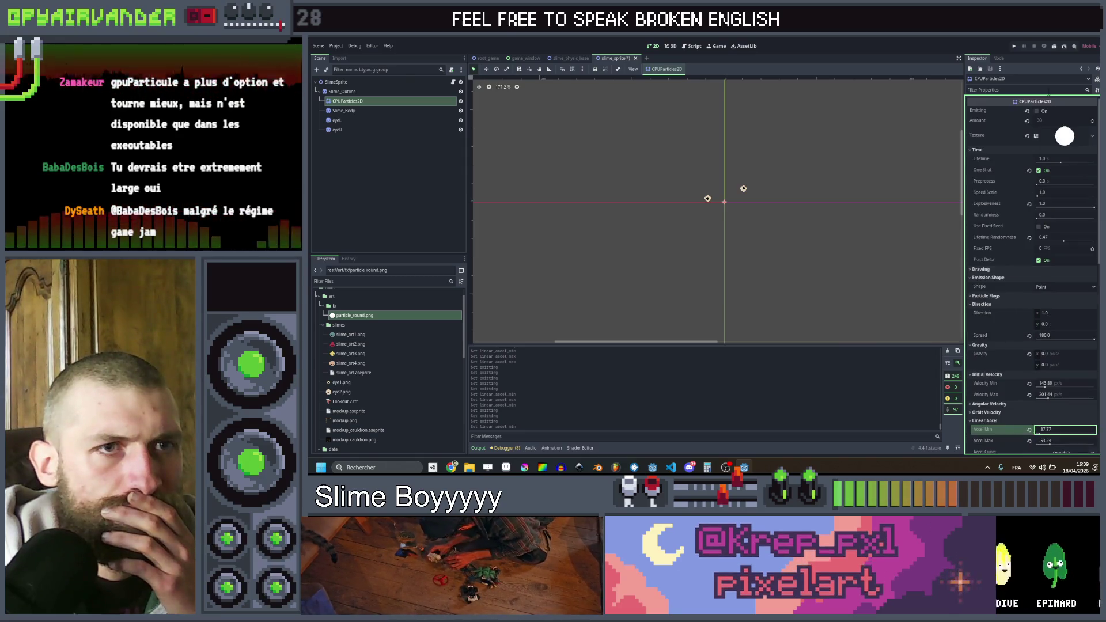
left_click(1038, 112)
left_click(1038, 112)
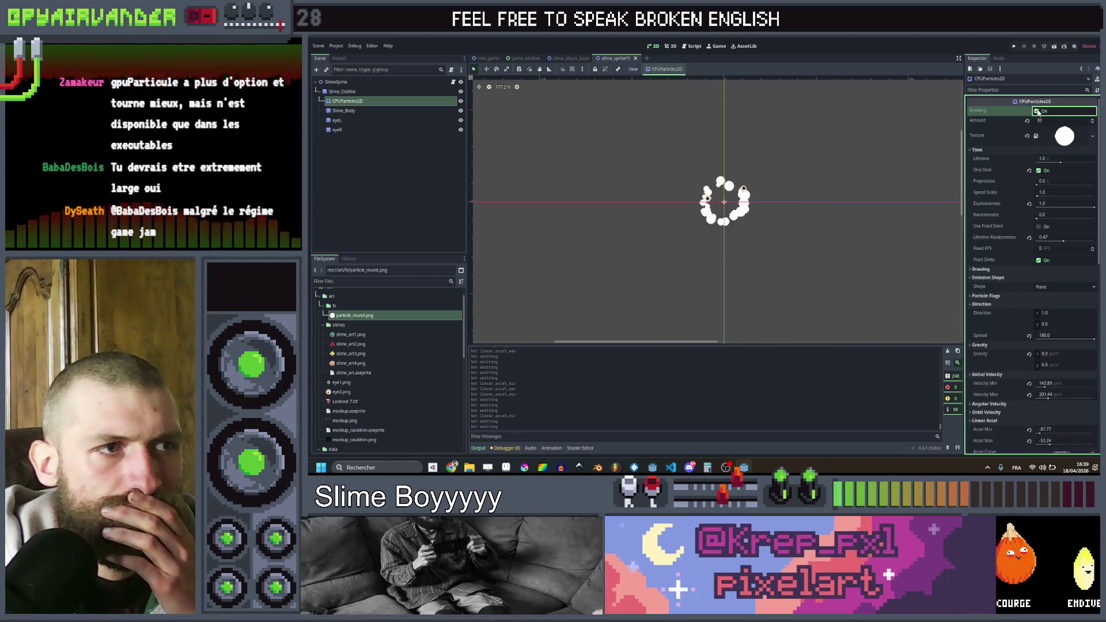
left_click(1038, 112)
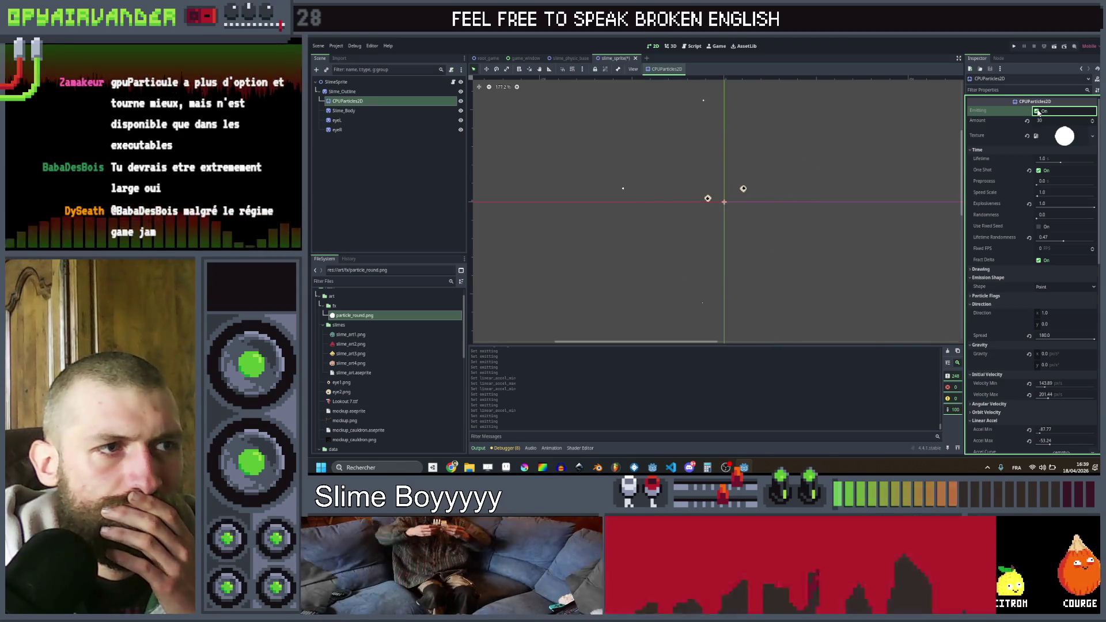
left_click(1038, 112)
- Shorten the particle Lifetime and preview the quicker bursts
left_click_drag(1061, 165, 1055, 165)
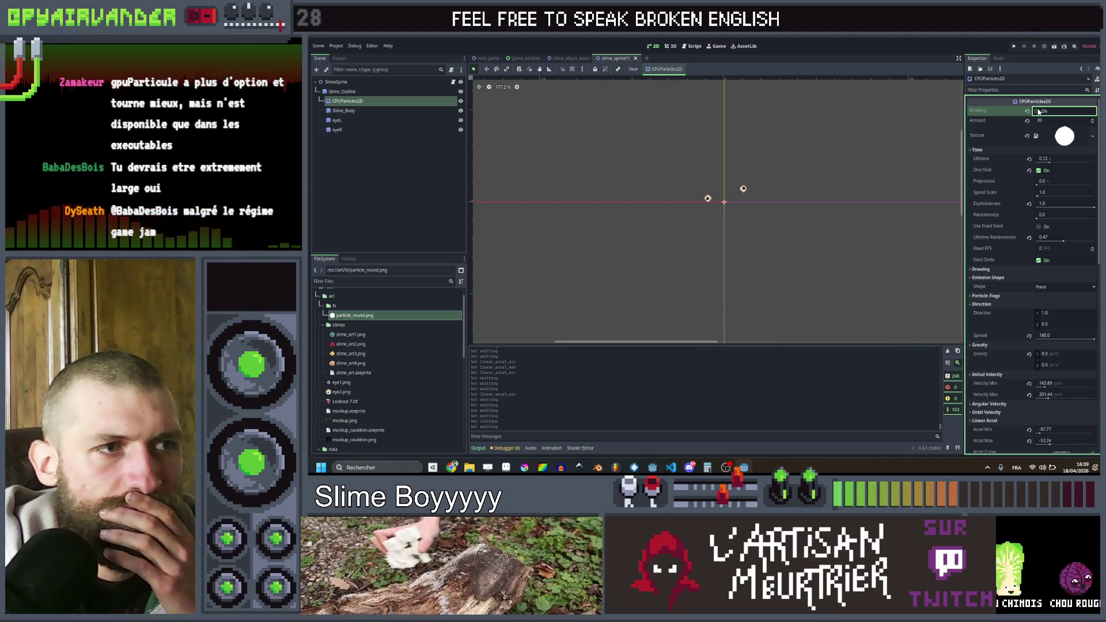
left_click_drag(1050, 164, 1057, 165)
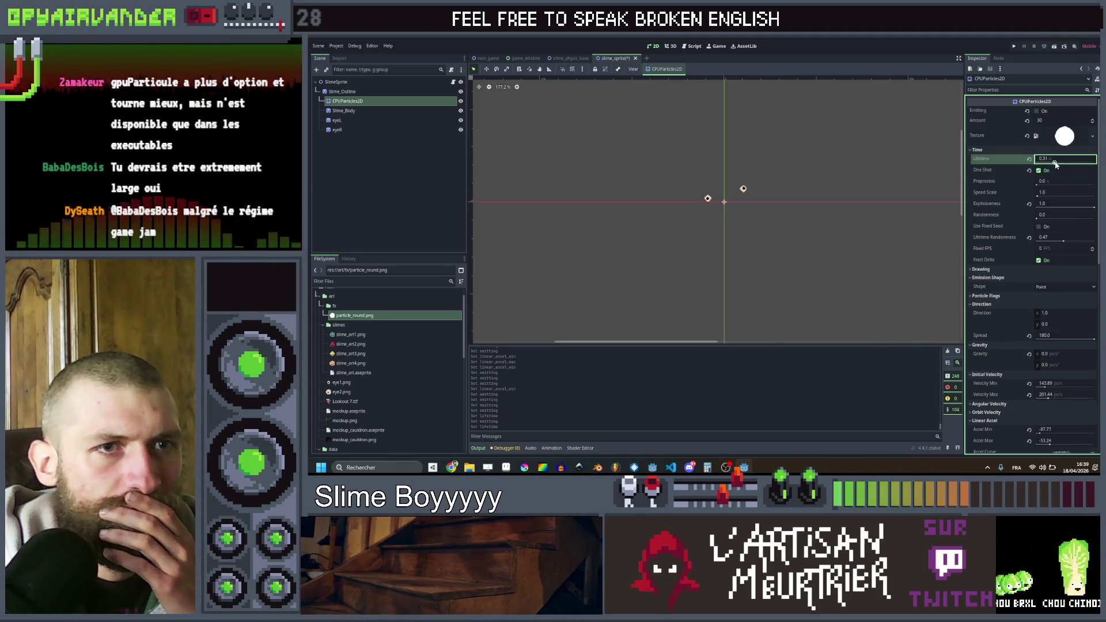
left_click(1035, 111)
left_click(1036, 111)
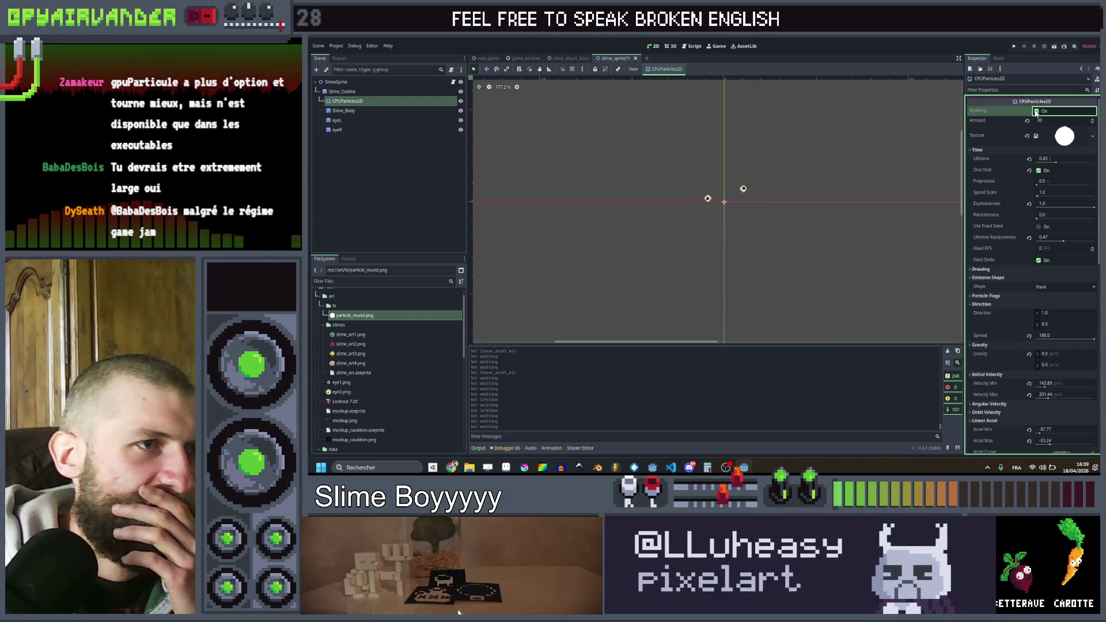
left_click(1035, 112)
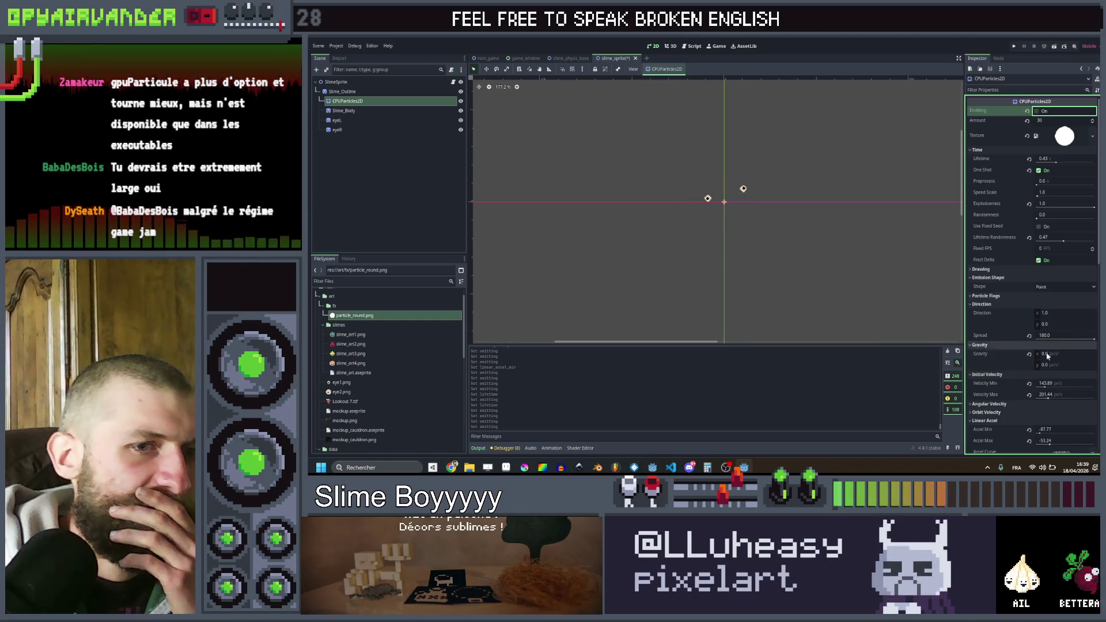
- Try Initial Velocity Min near 295, then settle it at 208.64 and preview
left_click_drag(1046, 384, 1066, 384)
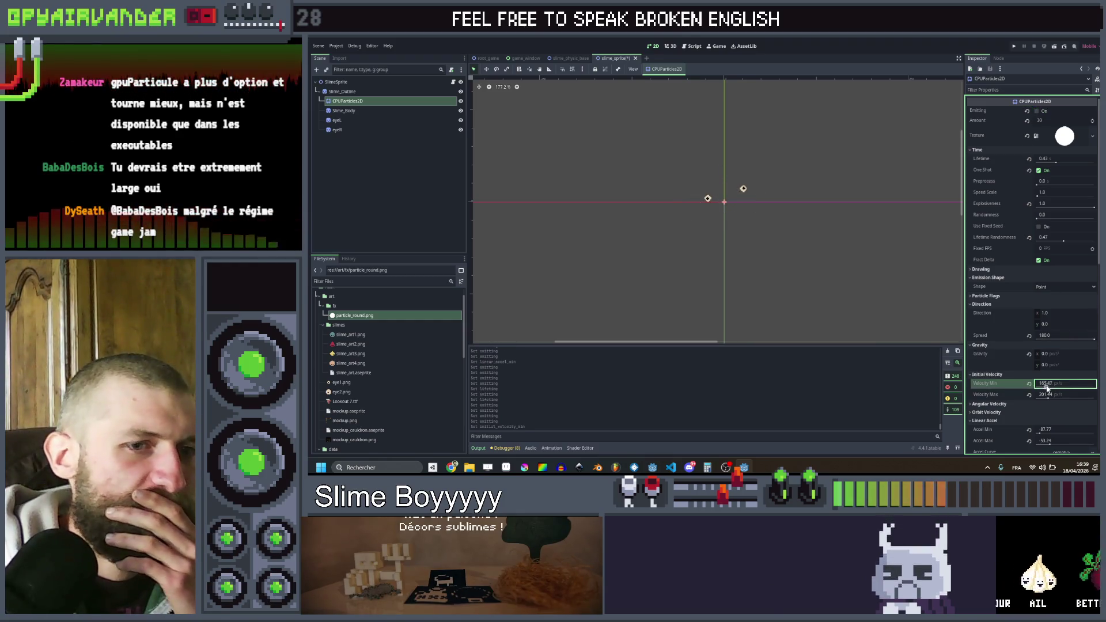
left_click(1039, 110)
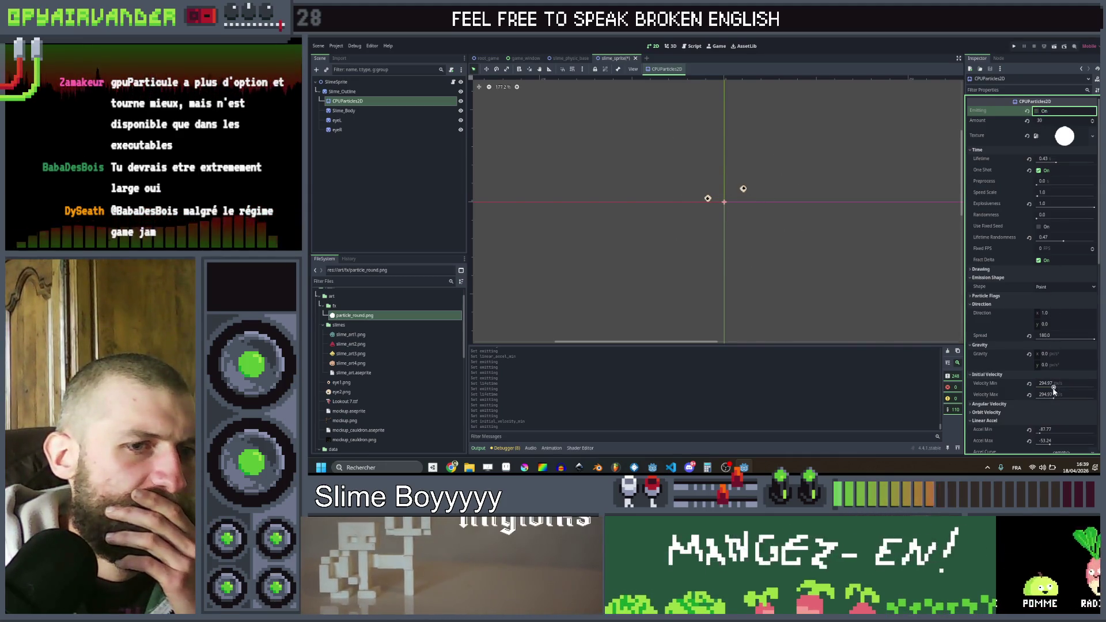
left_click_drag(1054, 389, 1049, 389)
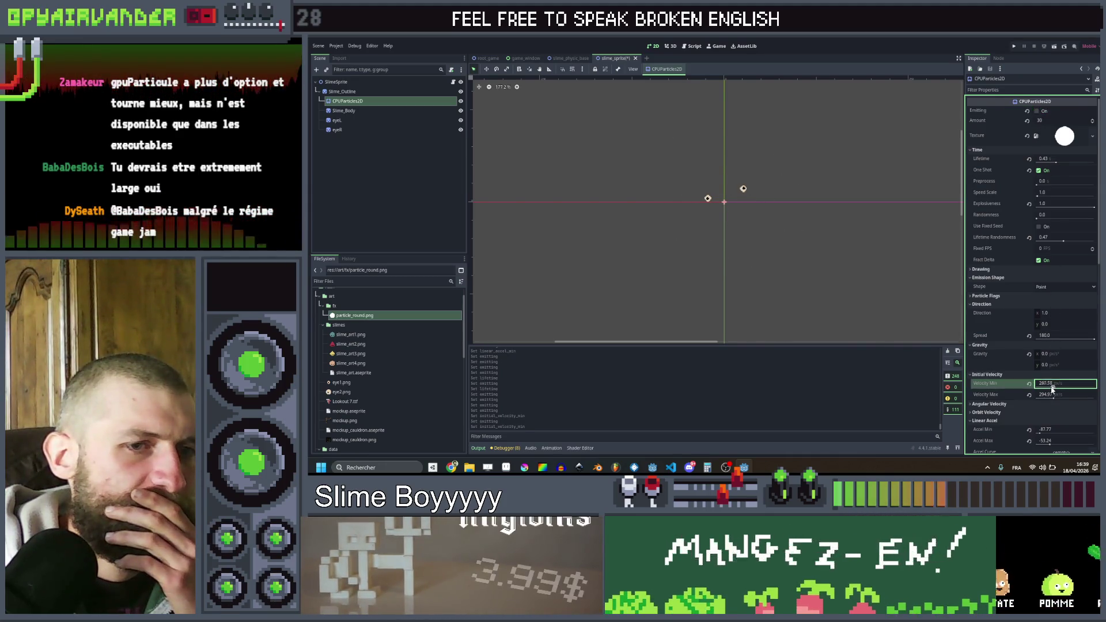
left_click(1037, 111)
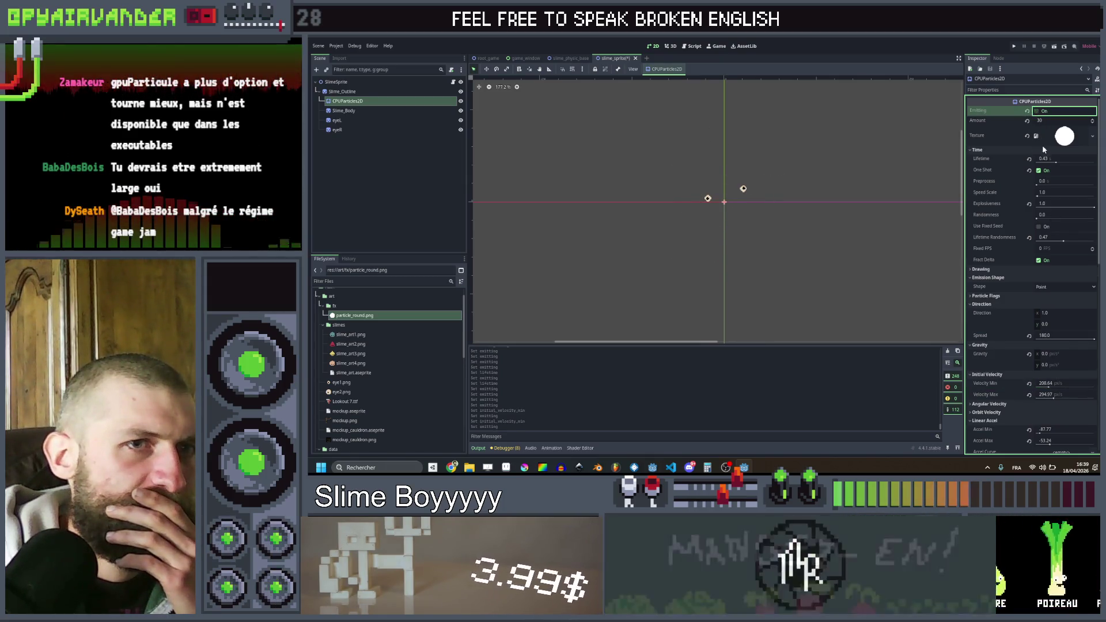
- Set Lifetime to 0.21 and test-fire the burst repeatedly
left_click(1057, 162)
left_click(1037, 111)
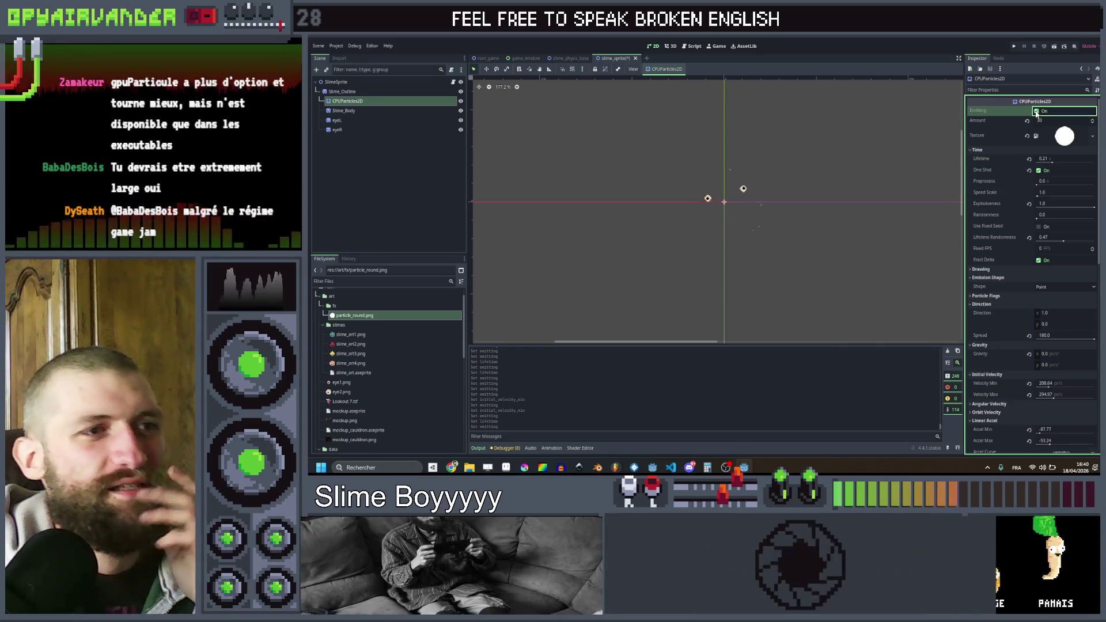
left_click(1037, 112)
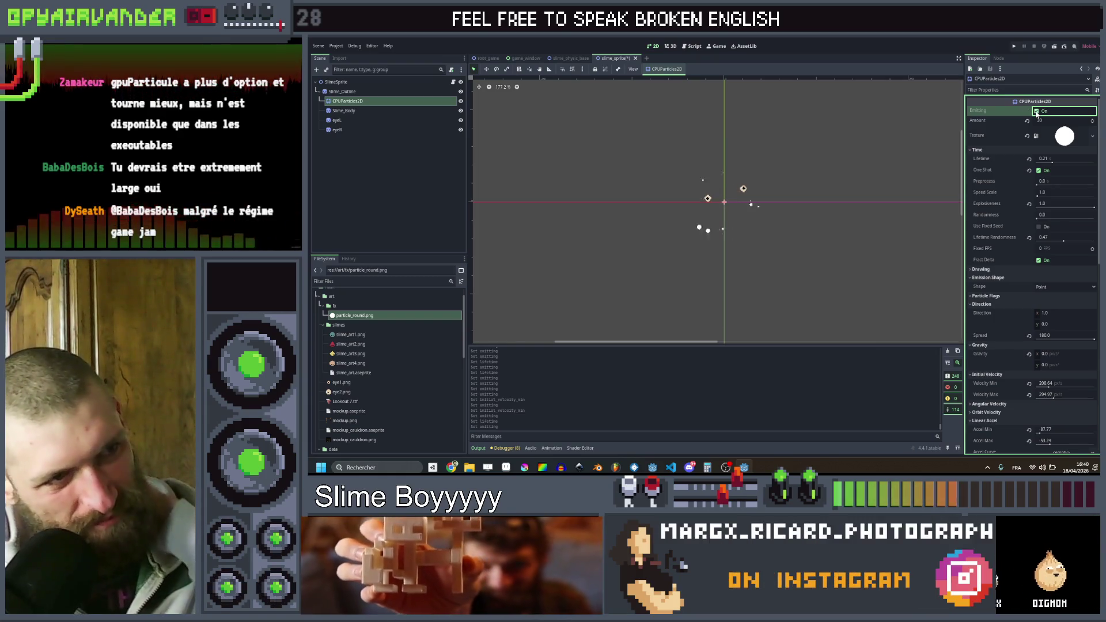
left_click(1037, 112)
left_click(1037, 112)
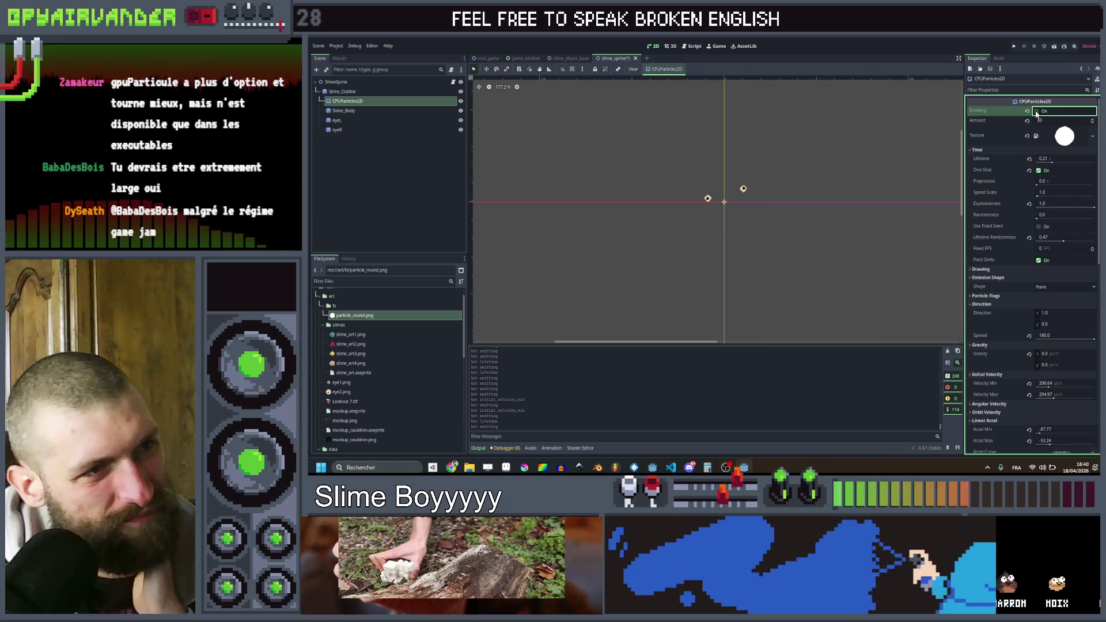
left_click(1038, 112)
left_click(1038, 112)
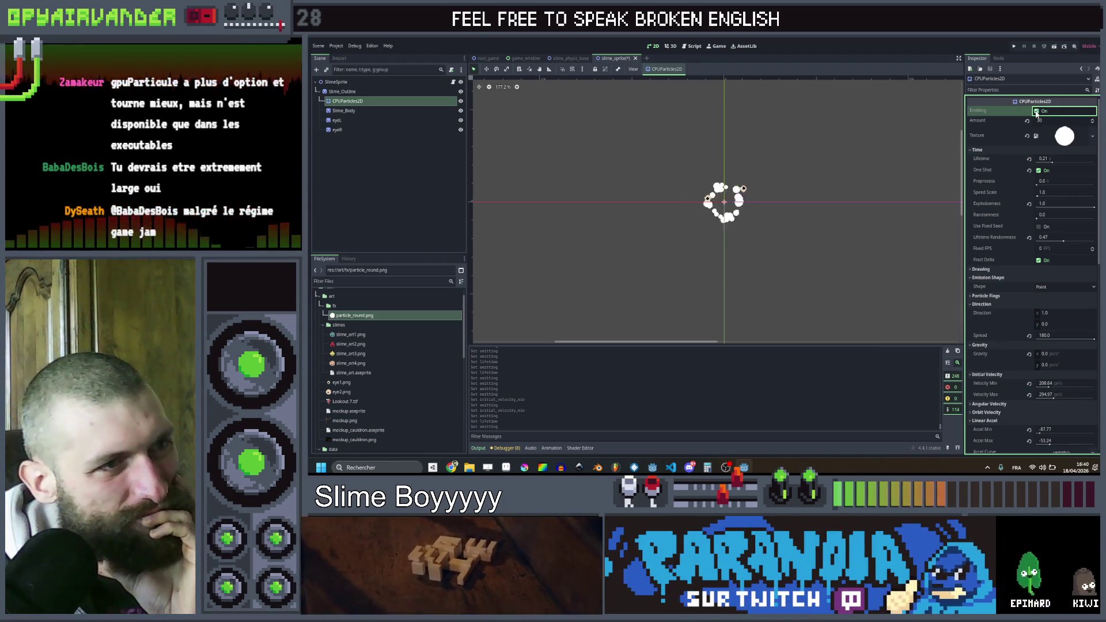
left_click(1038, 111)
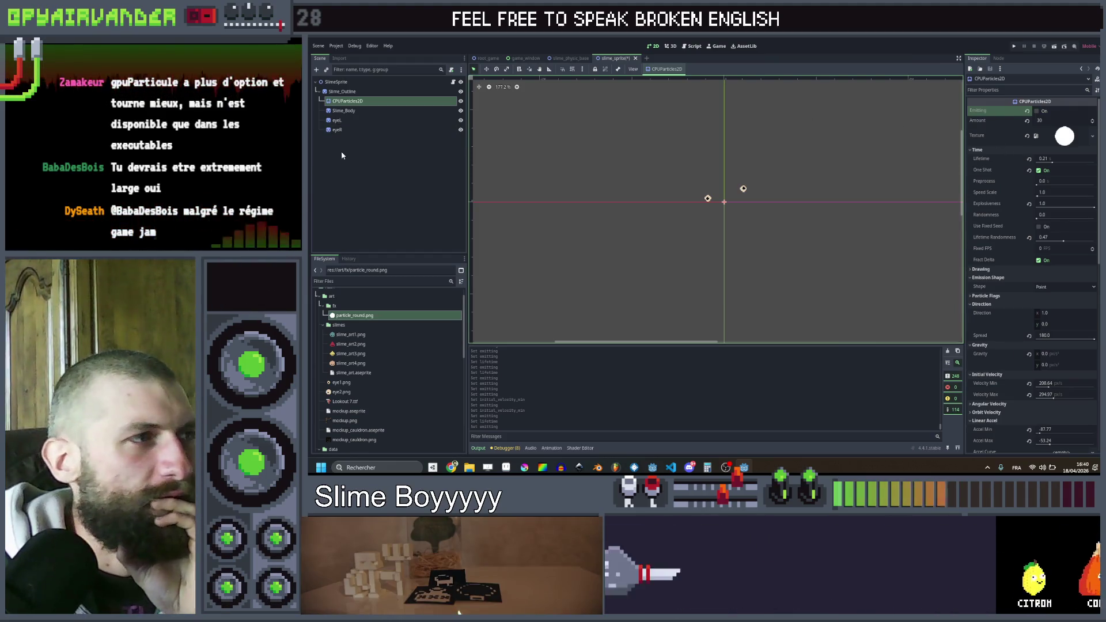
- Open the slime_sprite.gd script attached to SlimeSprite
left_click(453, 82)
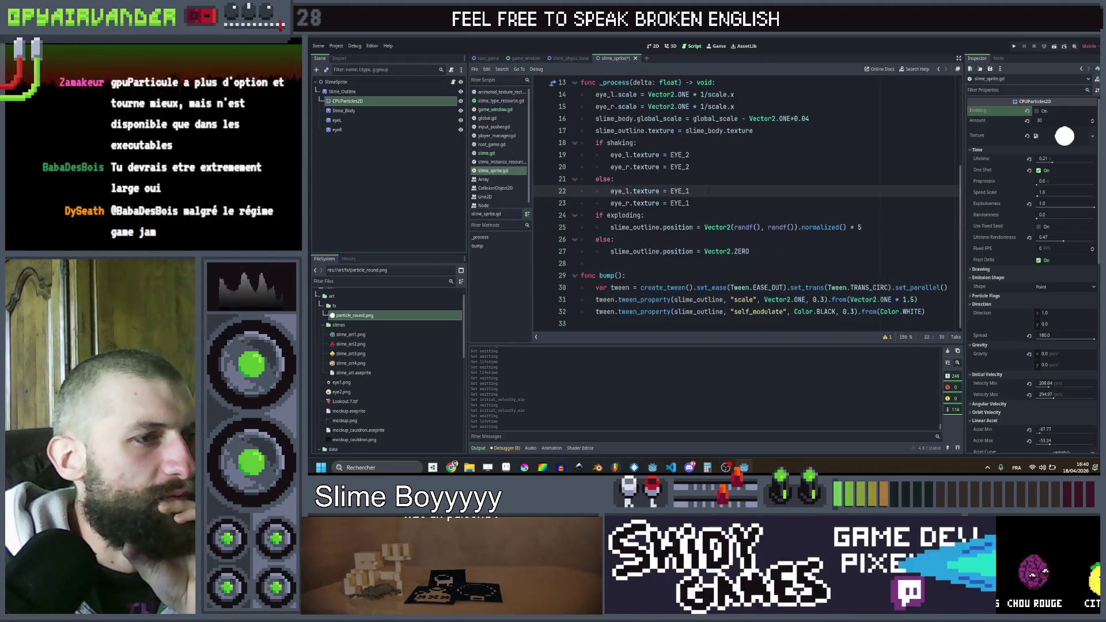
scroll(709, 191, "up", 3)
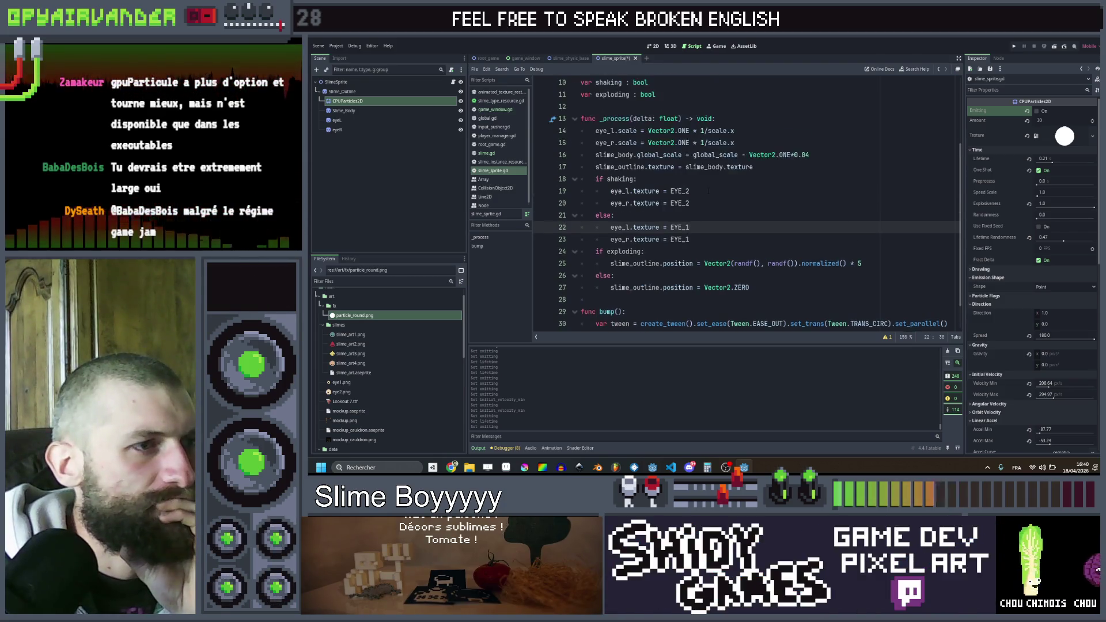
scroll(709, 191, "down", 3)
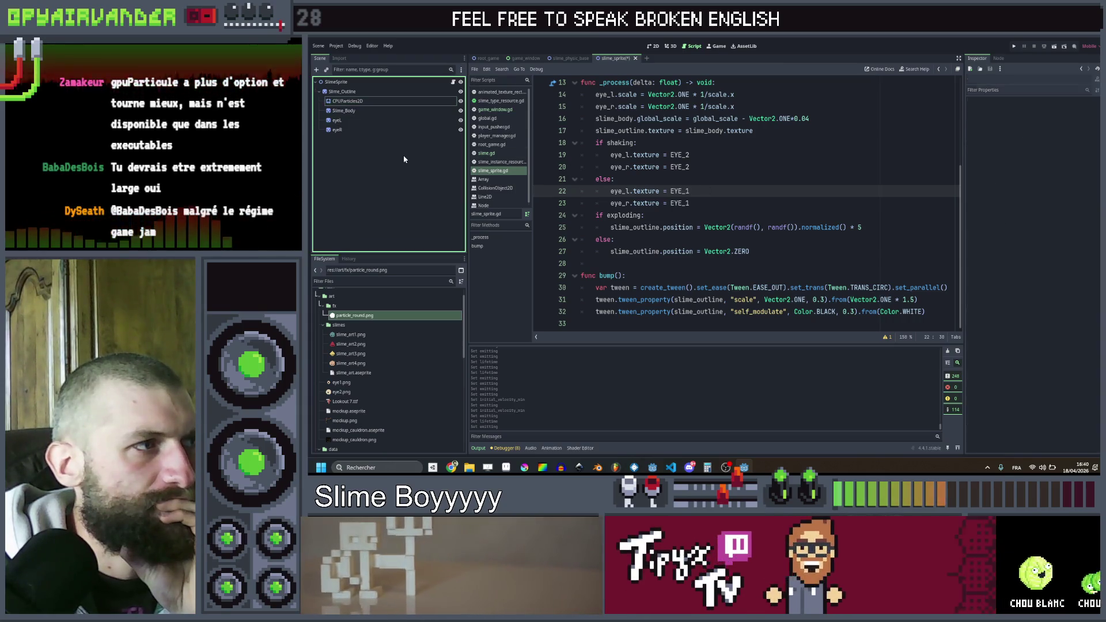
- Rename the CPUParticles2D node under Slime_Outline to Bump_Particle
left_click(389, 102)
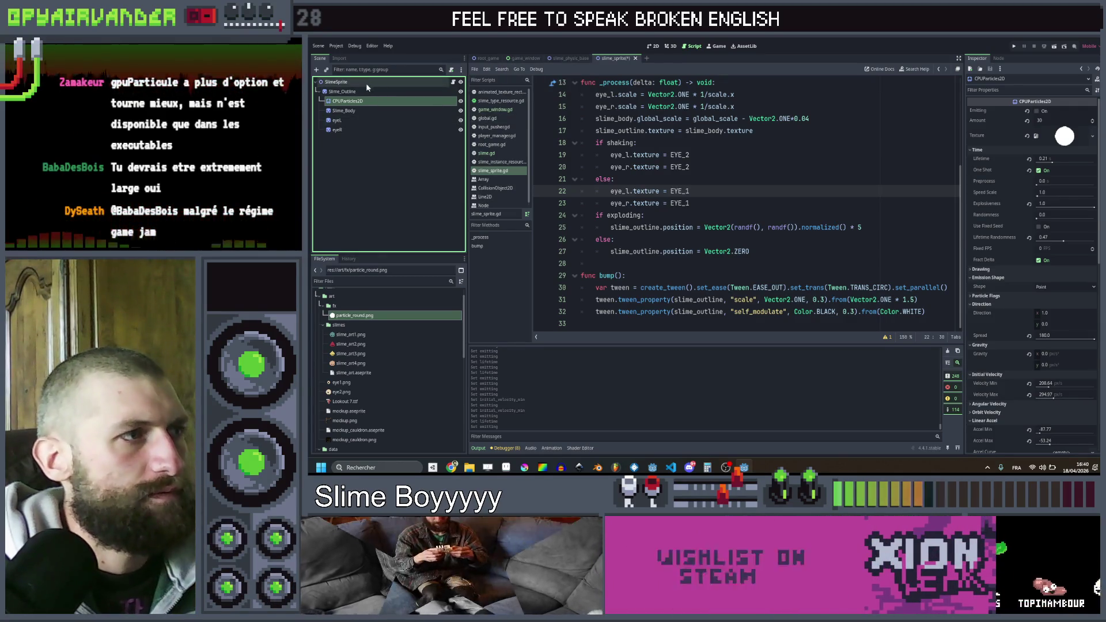
double_click(347, 101)
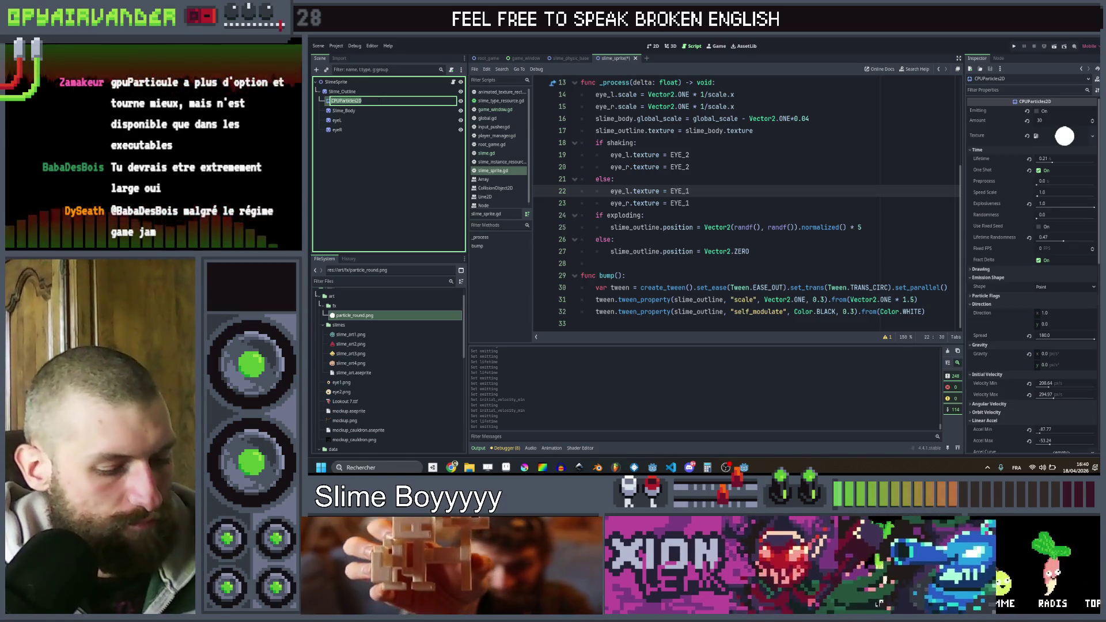
type("Bump")
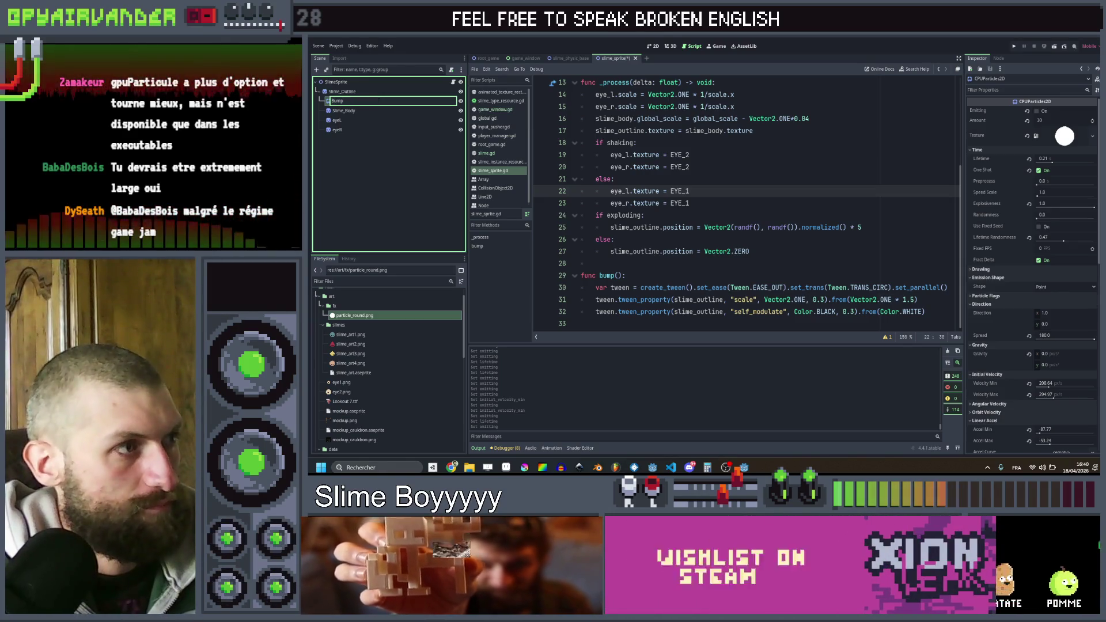
type("_Particle")
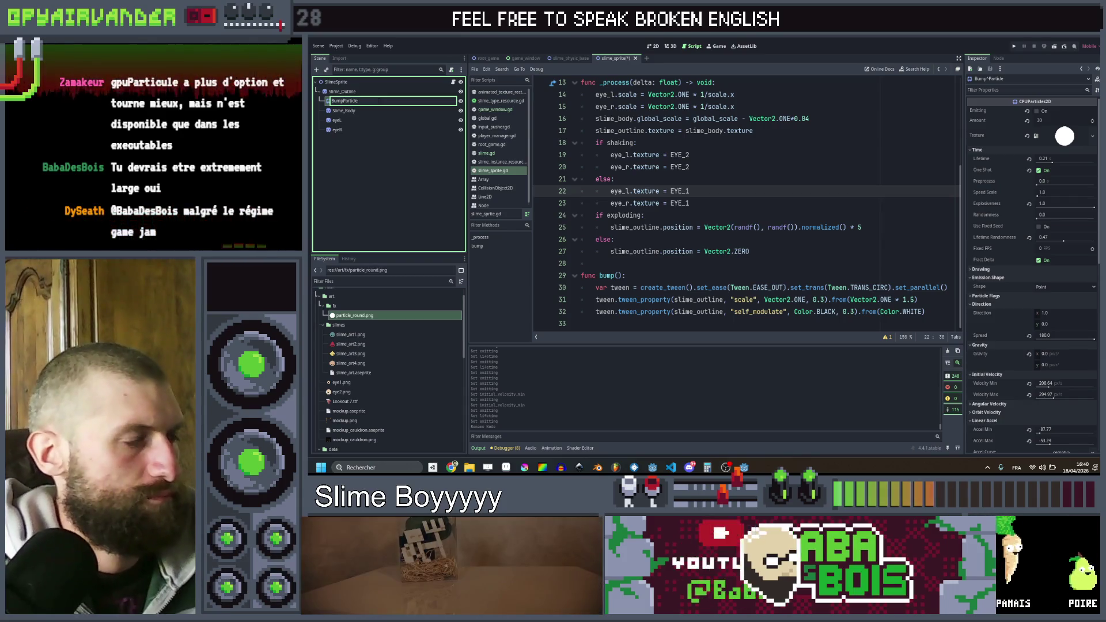
key("Return")
scroll(691, 201, "up", 4)
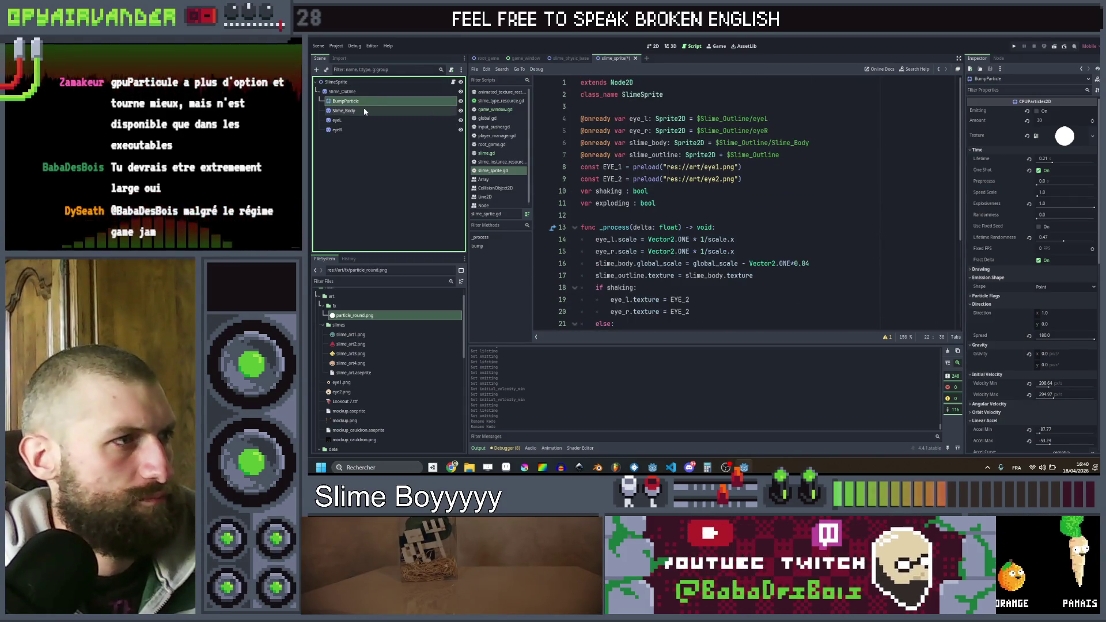
mouse_move(365, 102)
left_mouse_down()
mouse_move(563, 153)
mouse_move(602, 216)
left_mouse_up()
scroll(603, 216, "down", 4)
scroll(603, 215, "up", 4)
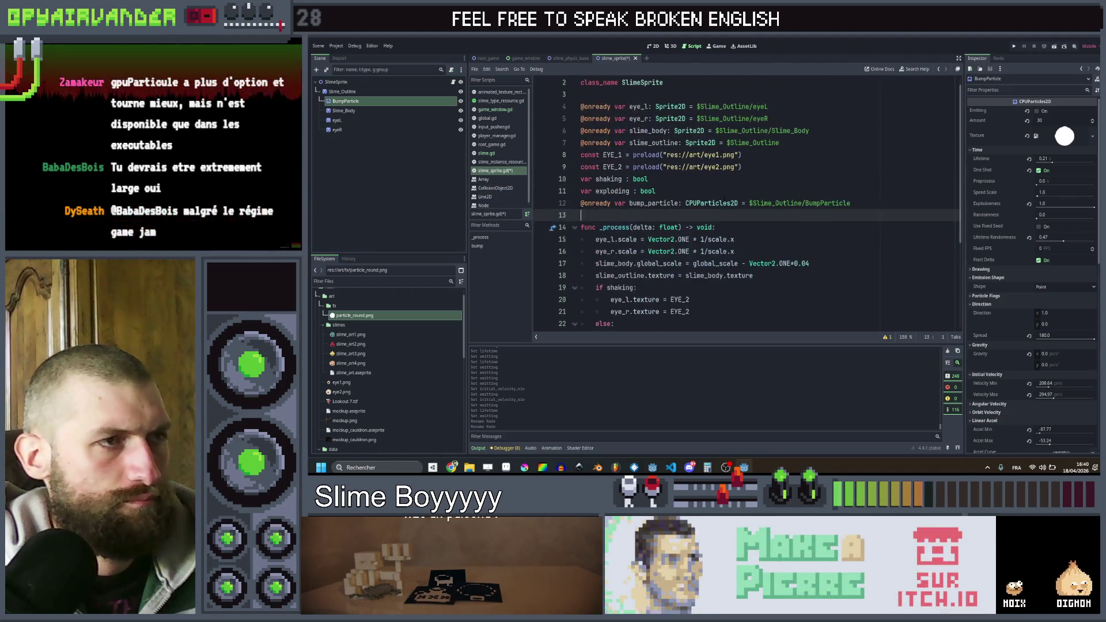
key("Up")
key("alt+Up")
key("alt+Up")
key("alt+Up")
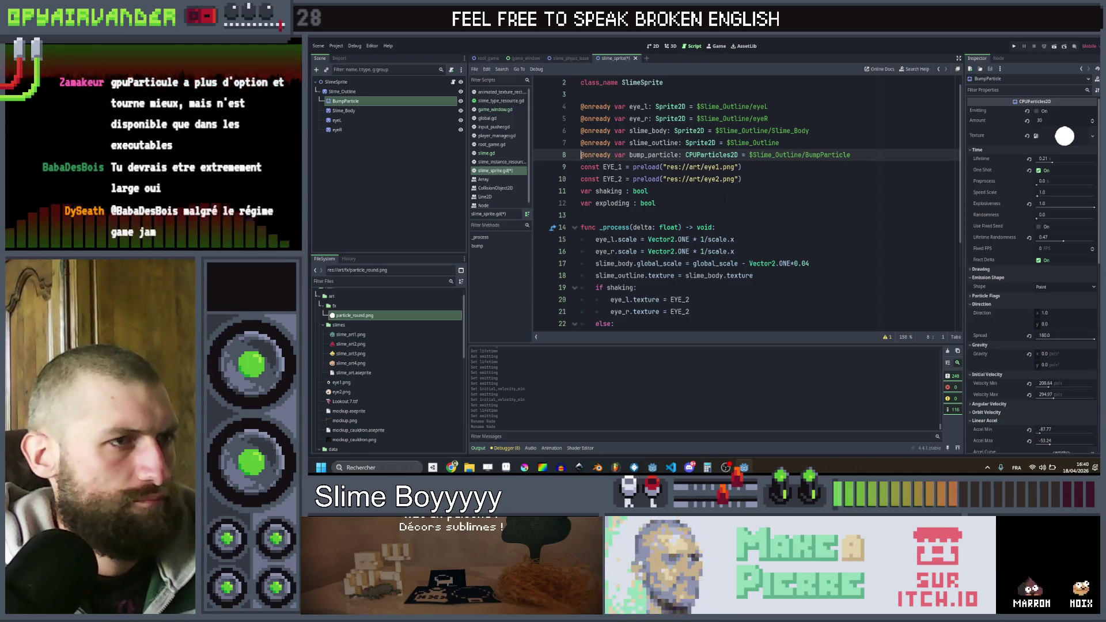
scroll(725, 199, "down", 4)
- Start bump() with 'bump_particle.emitting = true', save the script, and run the game
left_click(655, 275)
key("Return")
type("bump_particle")
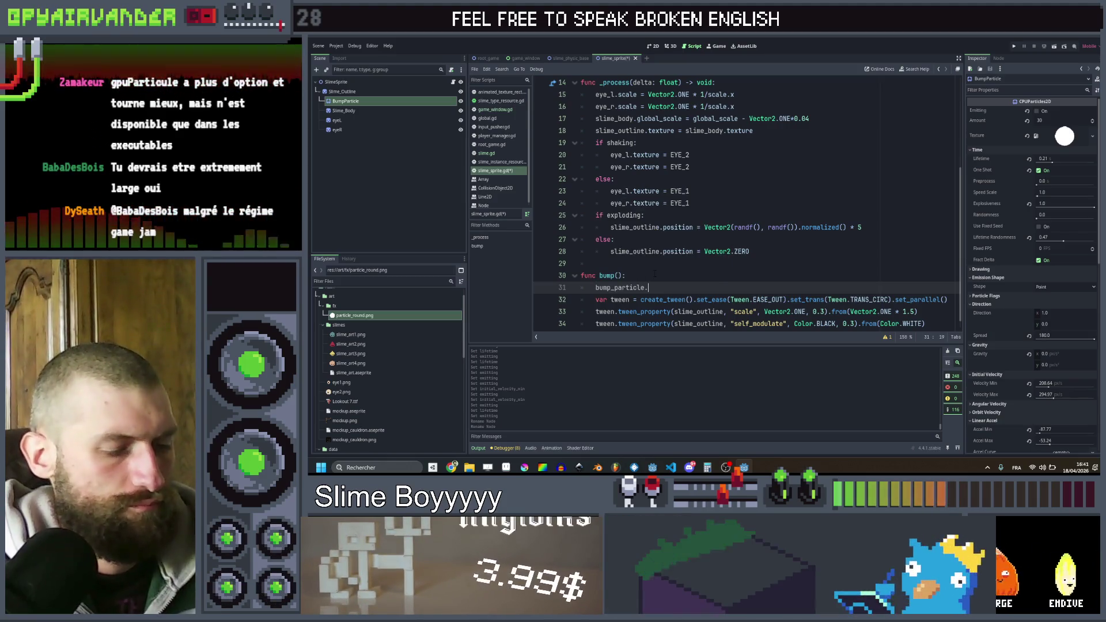
type(".em")
key("Down")
key("Down")
key("Down")
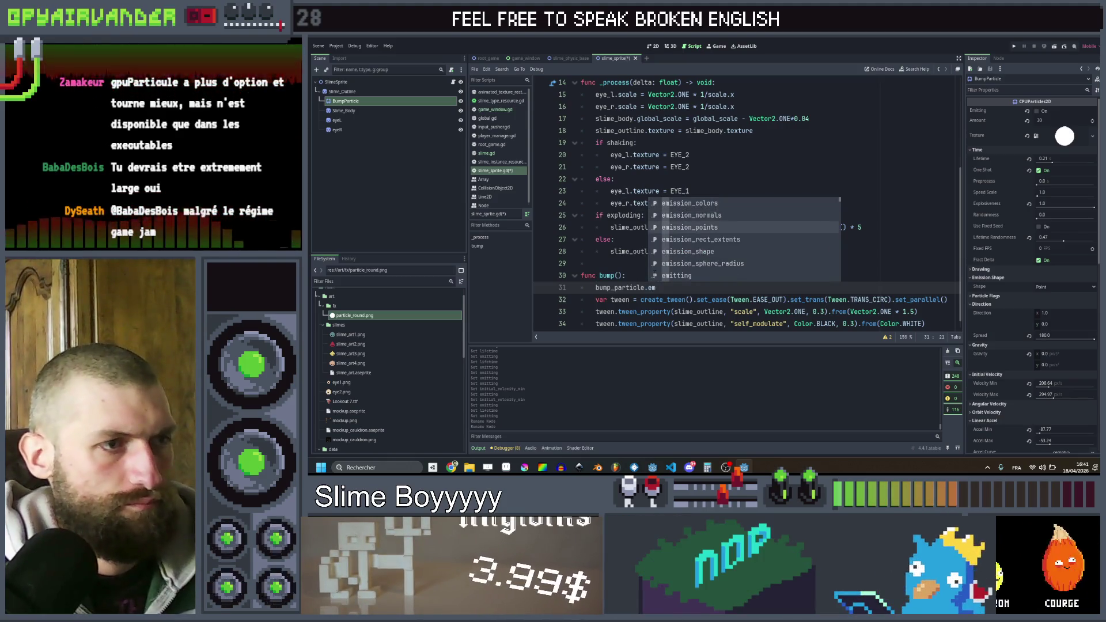
key("Return")
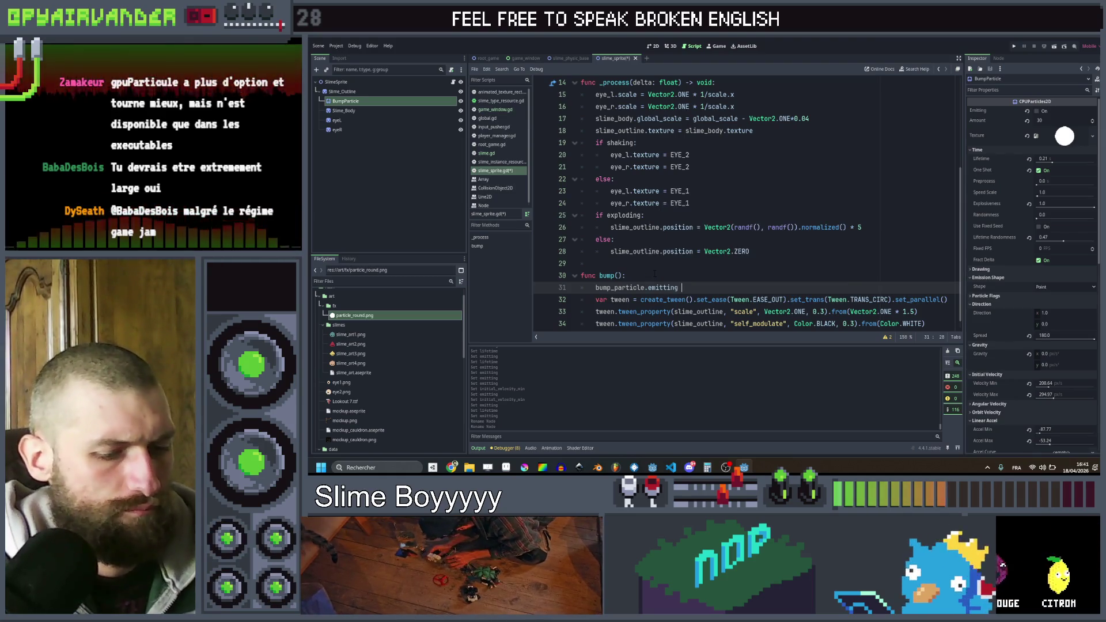
type("= true")
key("ctrl+s")
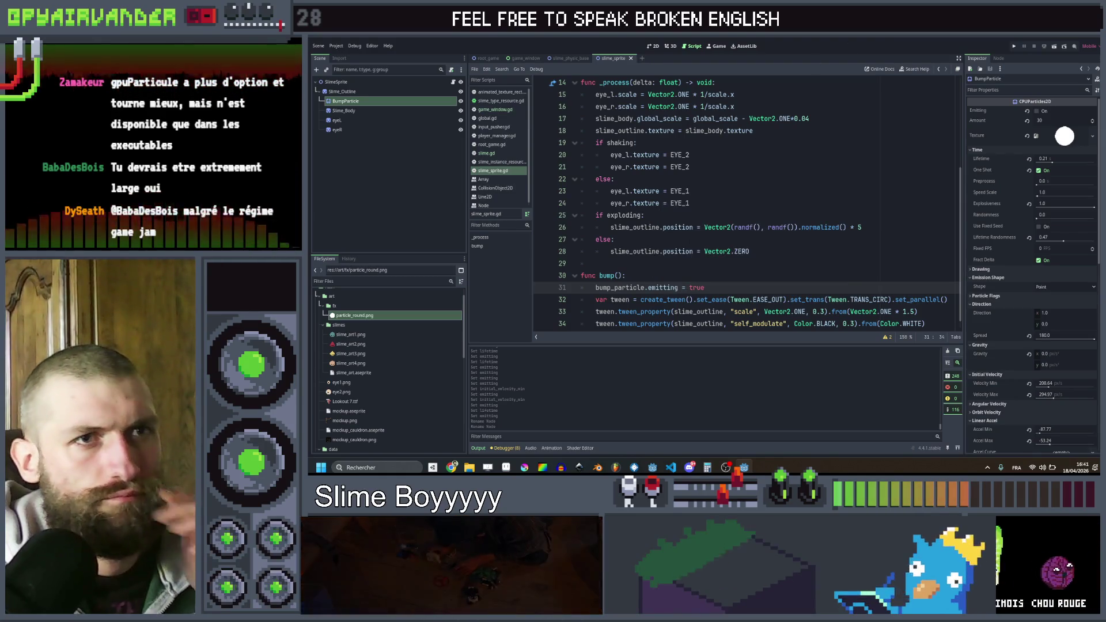
left_click(1015, 47)
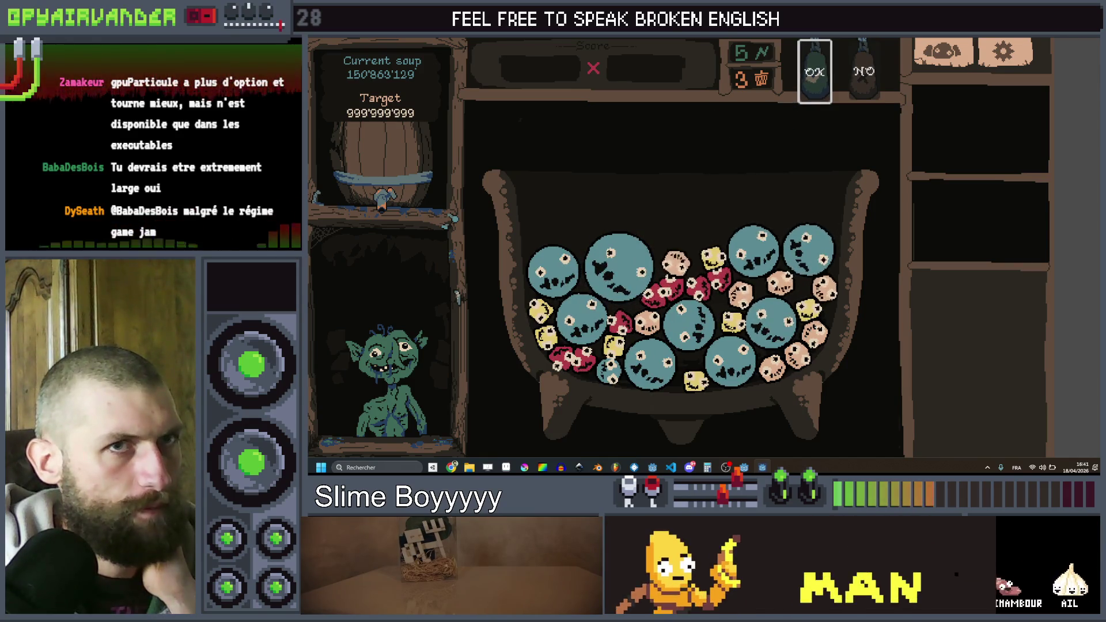
- Close the running game and reselect the BumpParticle node
key("alt+F4")
left_click(354, 102)
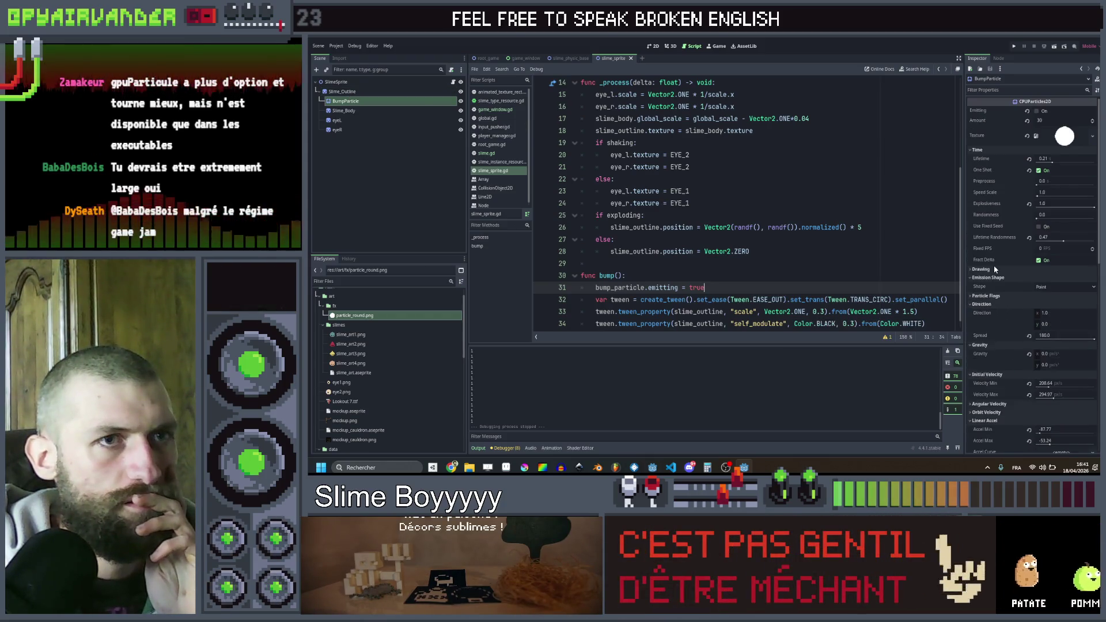
- Enlarge BumpParticle's Transform scale to about 3 and preview the burst
scroll(995, 270, "down", 10)
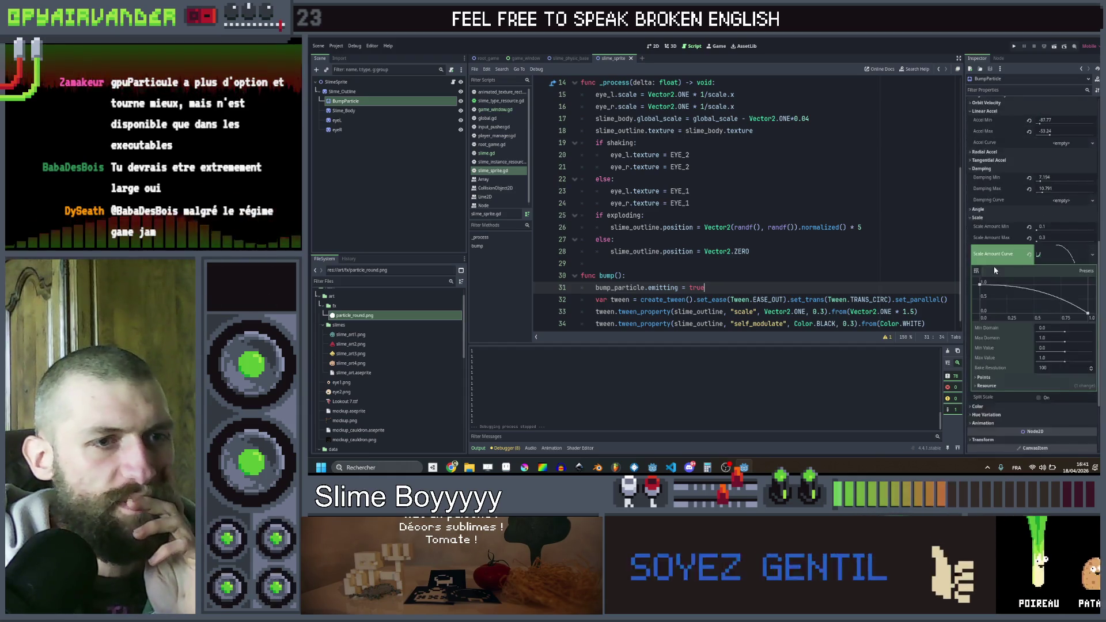
scroll(996, 270, "down", 1)
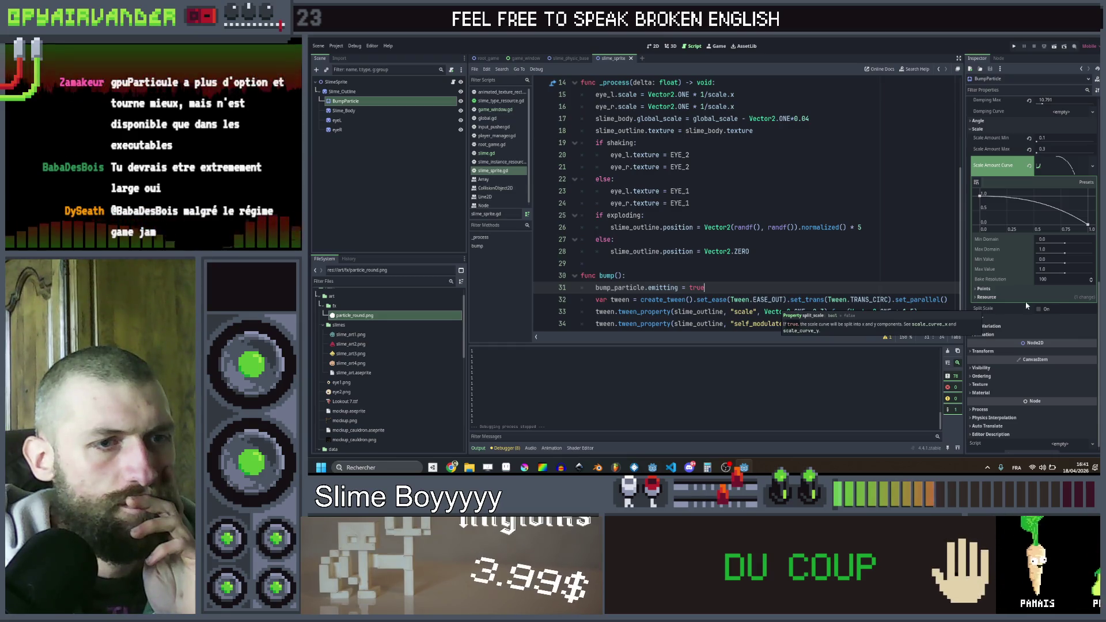
left_click(970, 352)
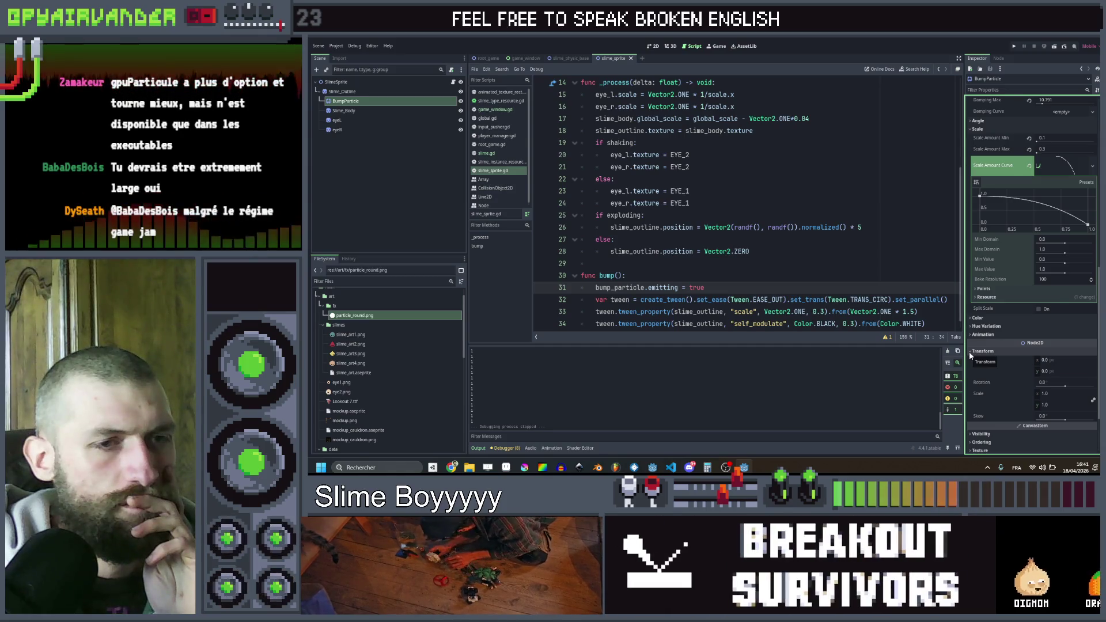
left_click(654, 47)
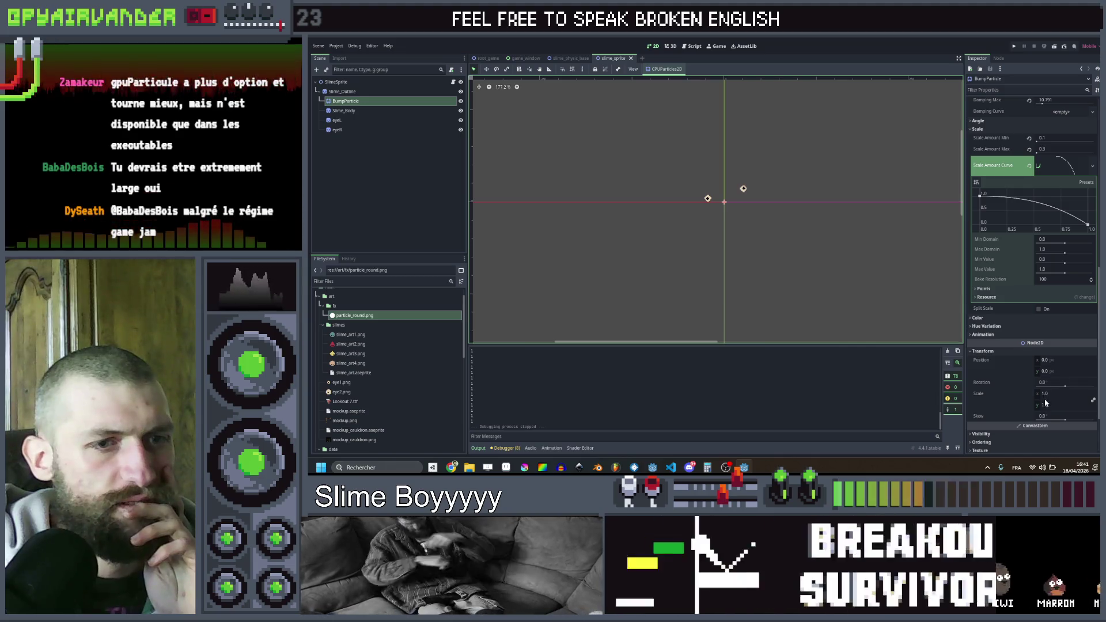
left_click_drag(1045, 393, 1071, 393)
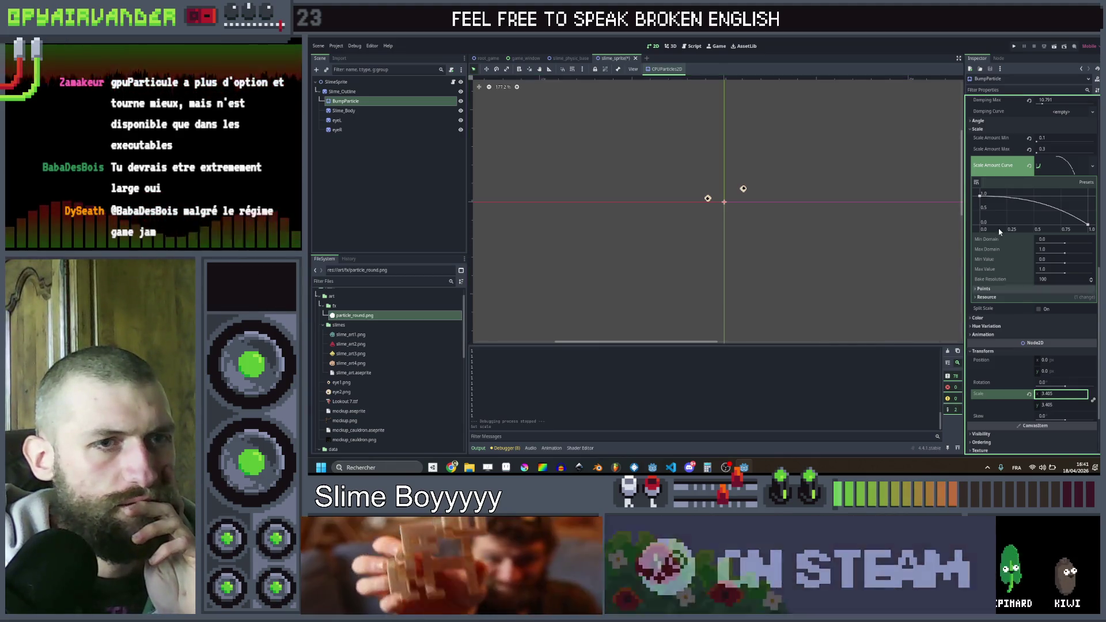
scroll(1004, 120, "up", 10)
left_click(1038, 113)
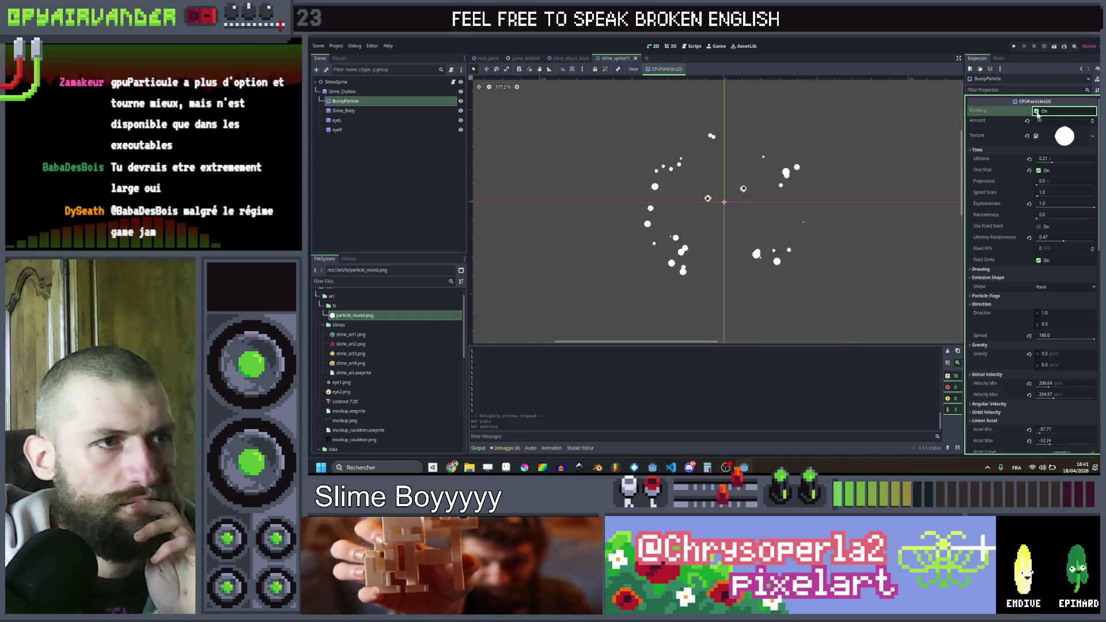
scroll(994, 256, "down", 10)
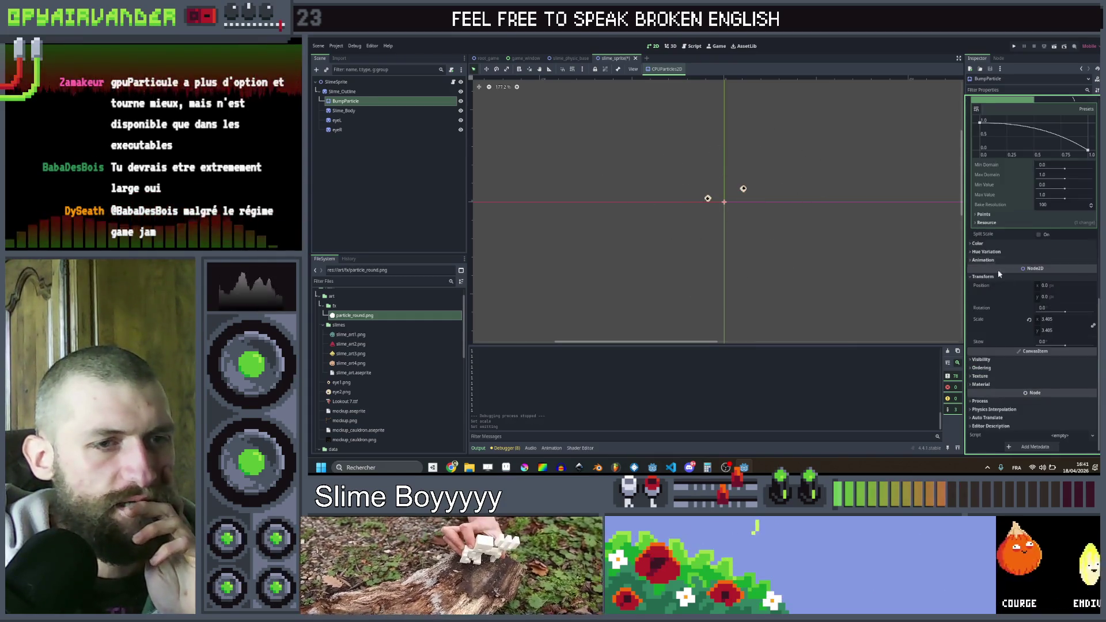
- Reset the scale to 1, set Lifetime to 0.64, save, and run the scene
left_click(1053, 320)
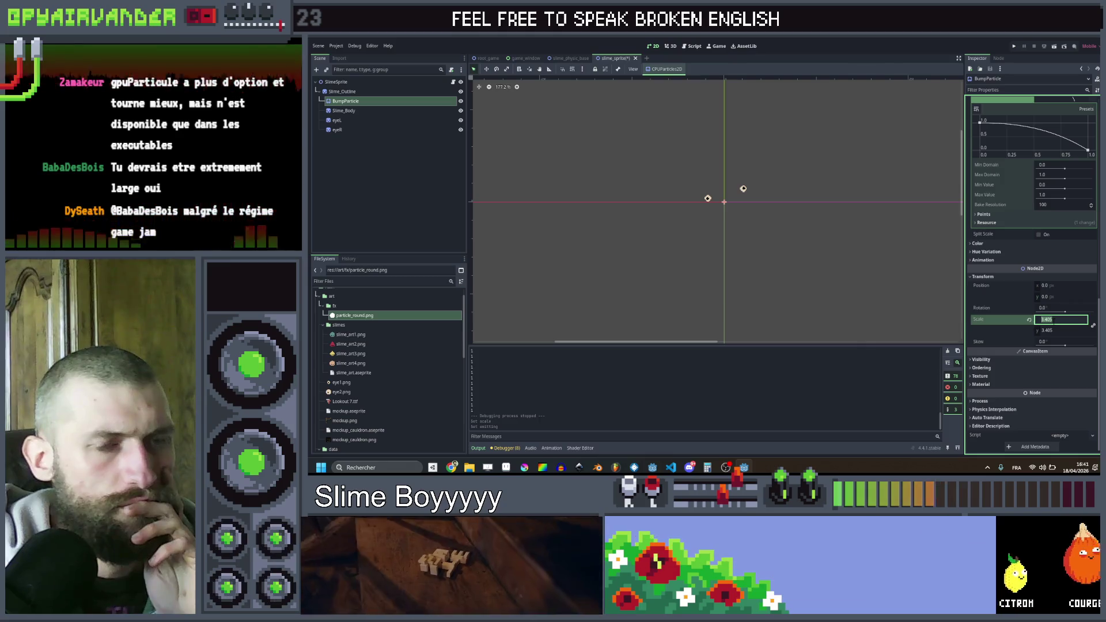
type("1")
key("Return")
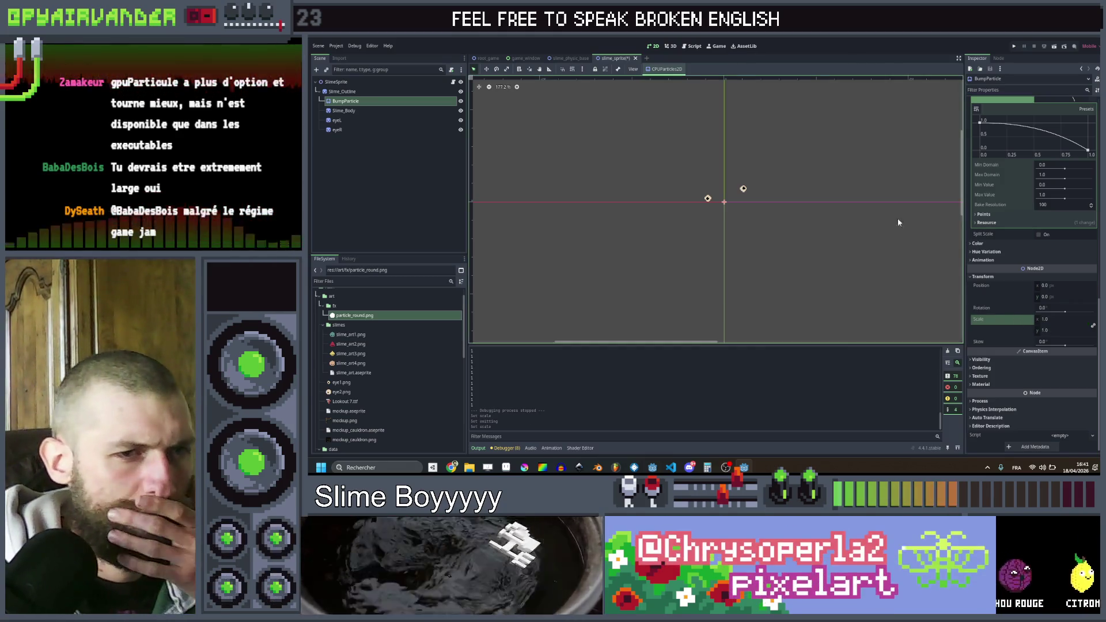
scroll(1012, 194, "up", 10)
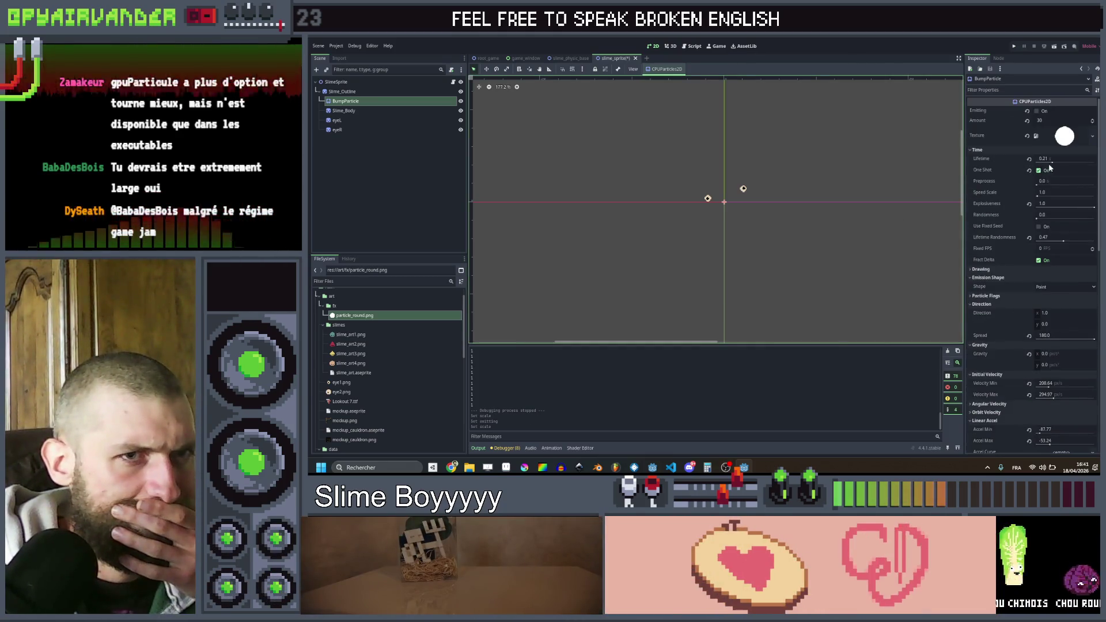
left_click_drag(1050, 165, 1043, 165)
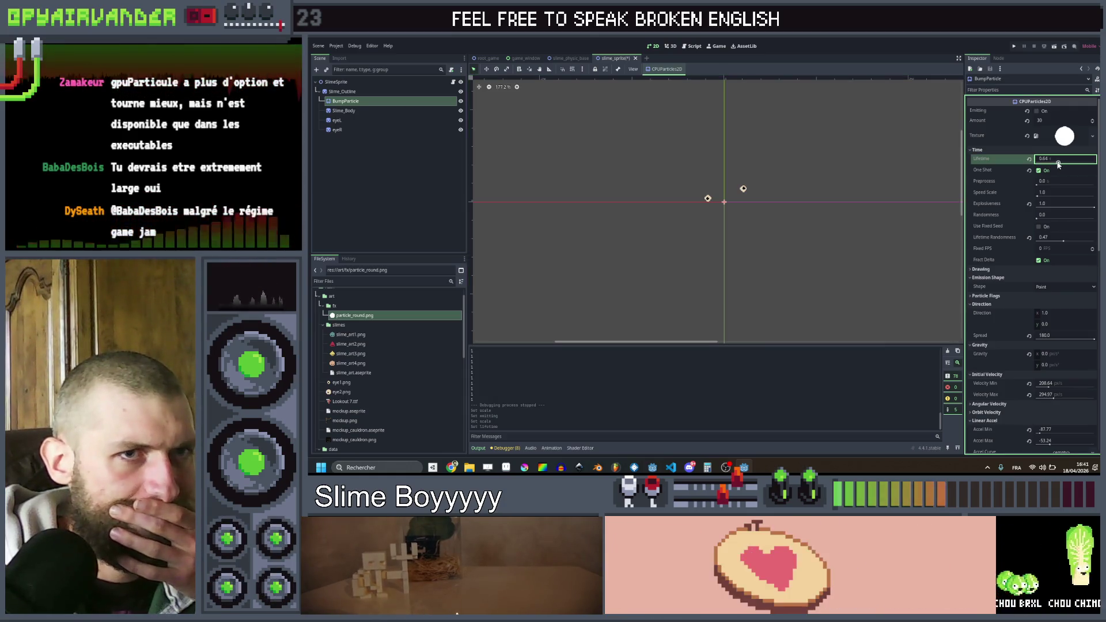
key("ctrl+s")
key("F6")
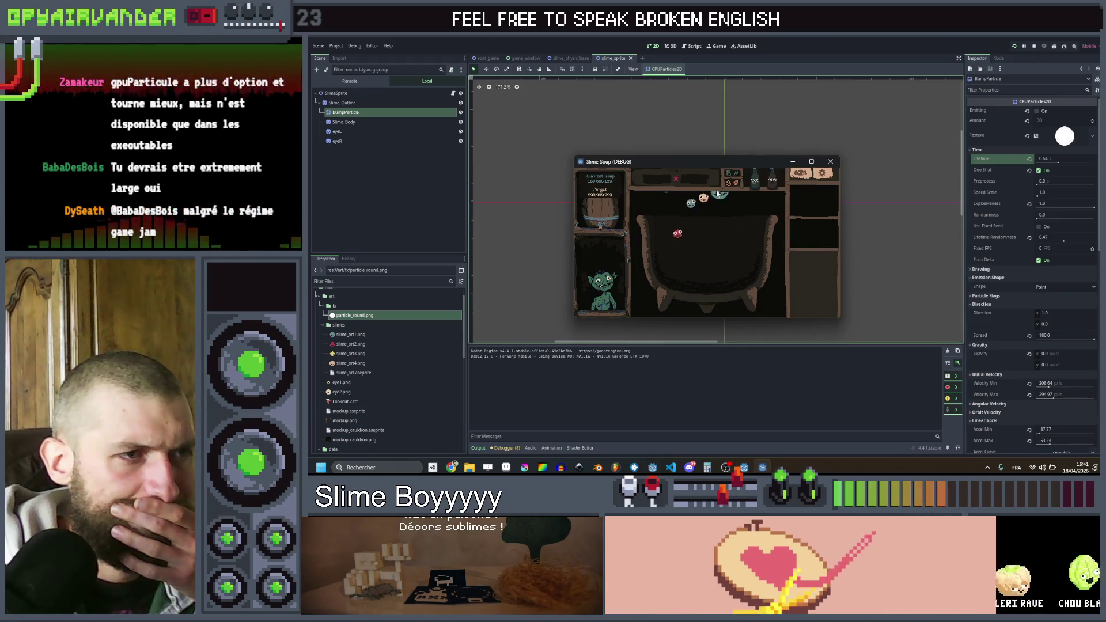
- Maximize the game window and approve the soup twice to watch merging slimes emit bump particles
left_click(812, 161)
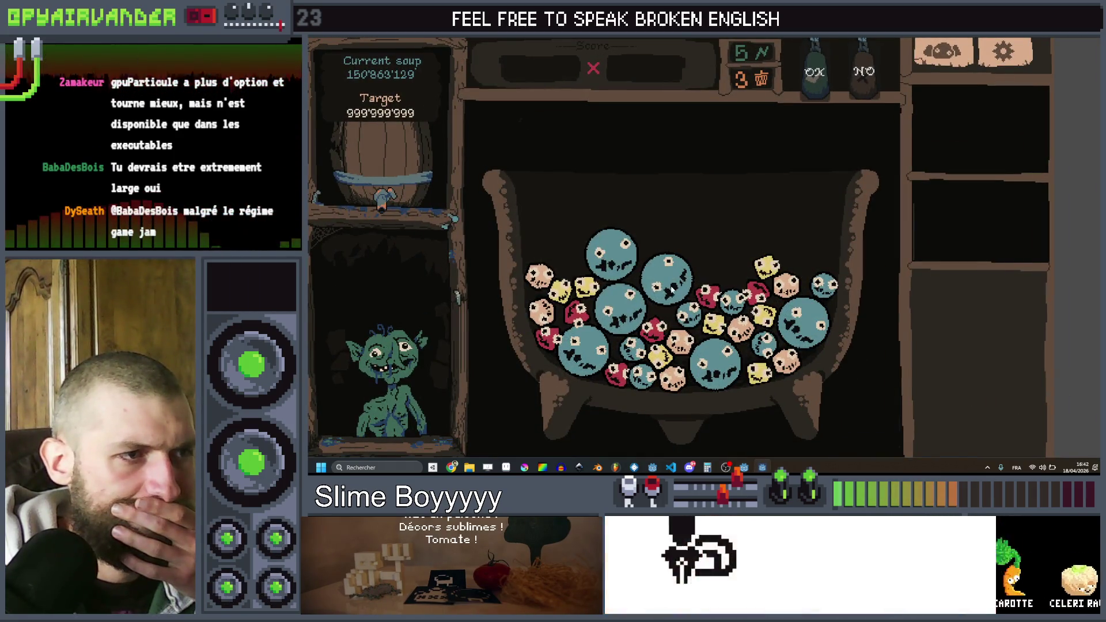
left_click(810, 80)
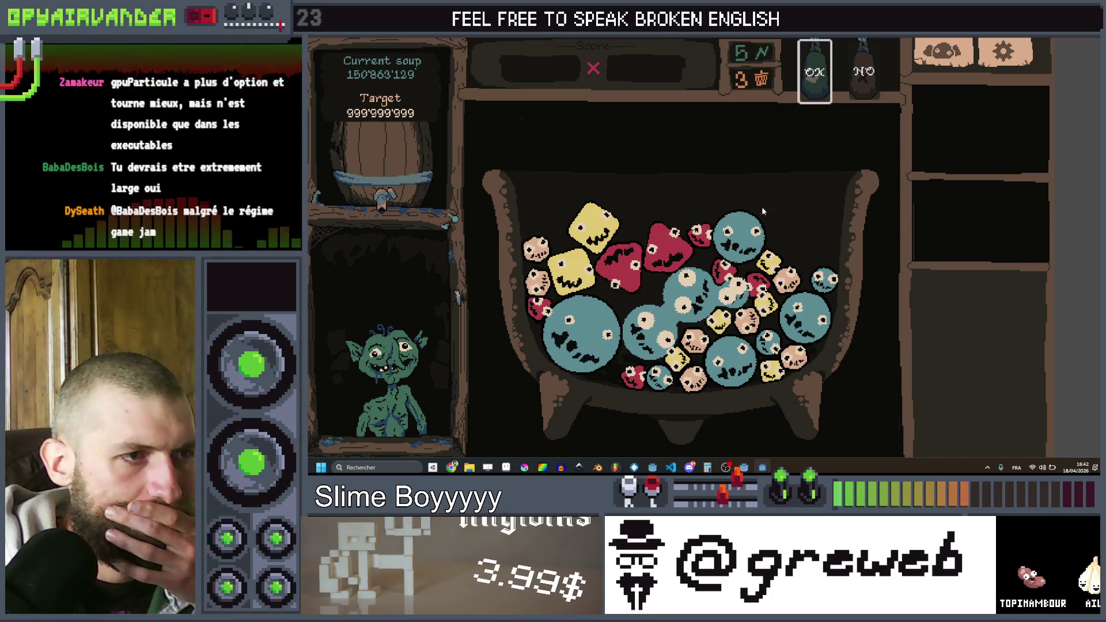
left_click(814, 85)
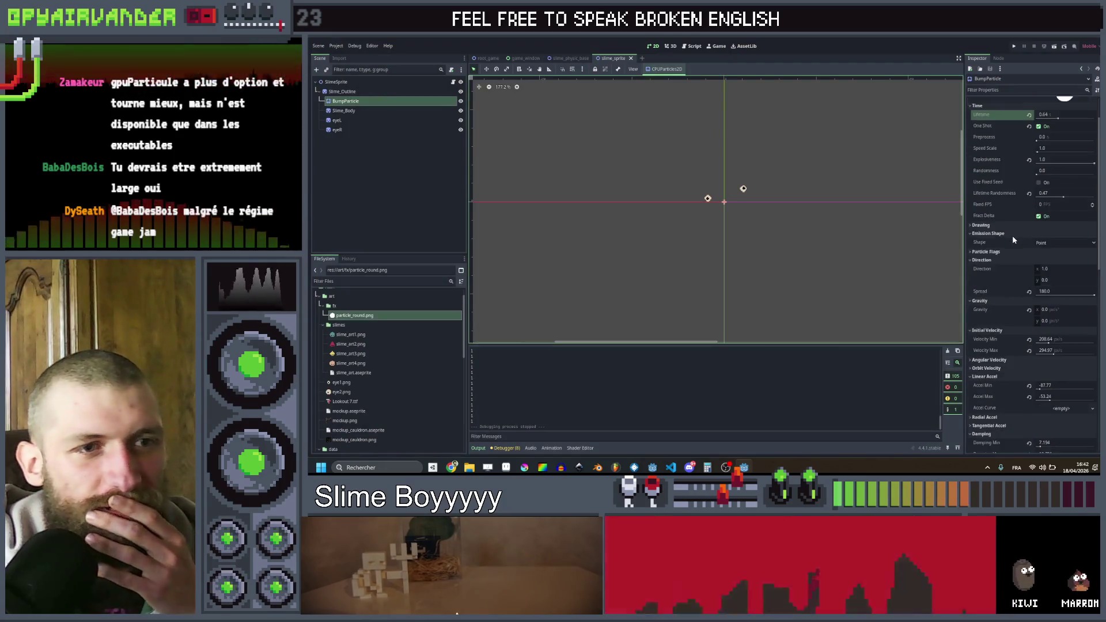
scroll(1013, 241, "down", 5)
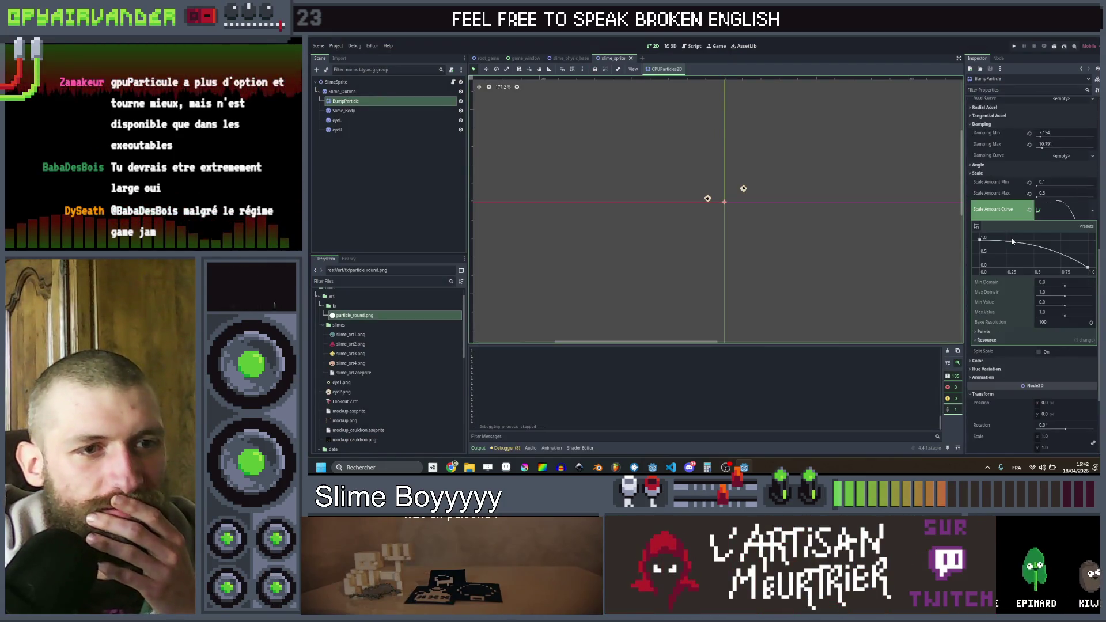
- Turn on Local Coords in BumpParticle's Drawing settings and save the slime_sprite scene
scroll(1014, 277, "up", 10)
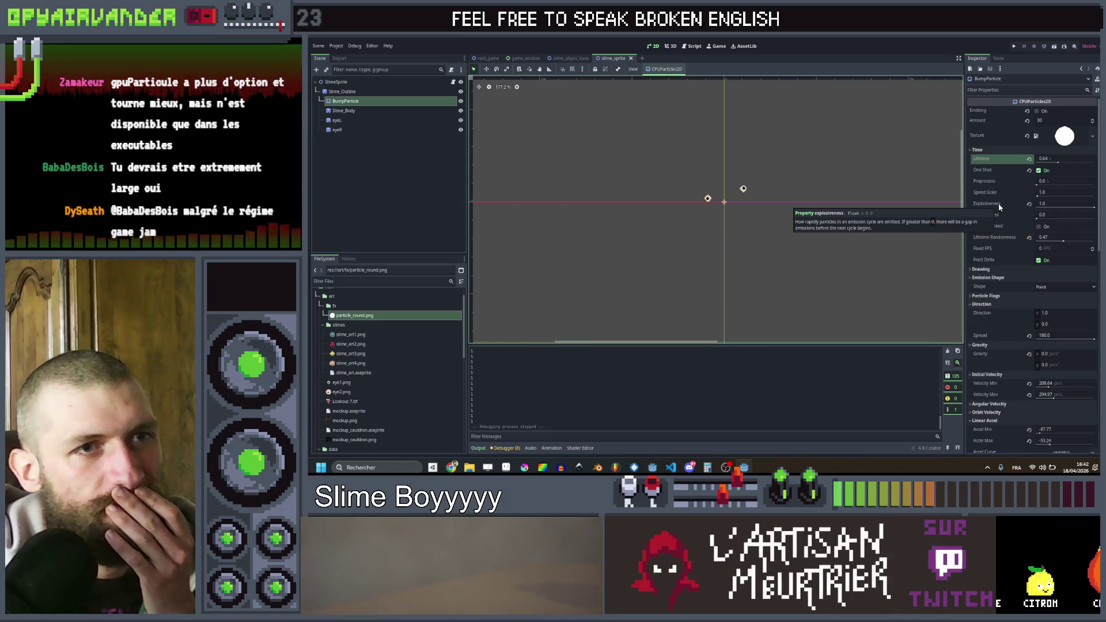
scroll(1007, 248, "down", 10)
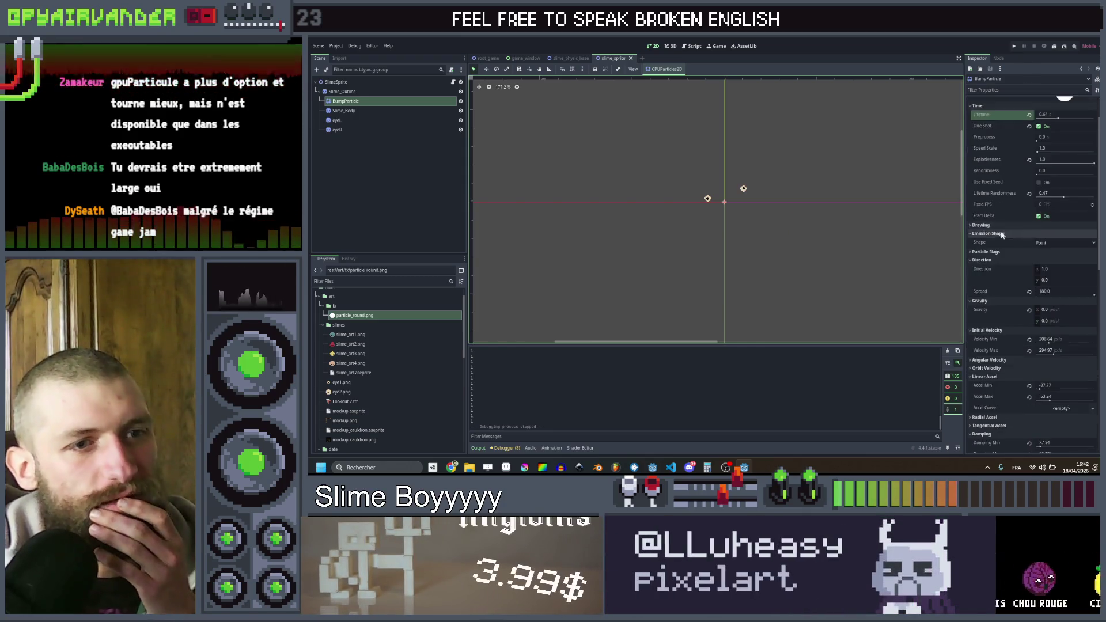
scroll(1021, 310, "down", 3)
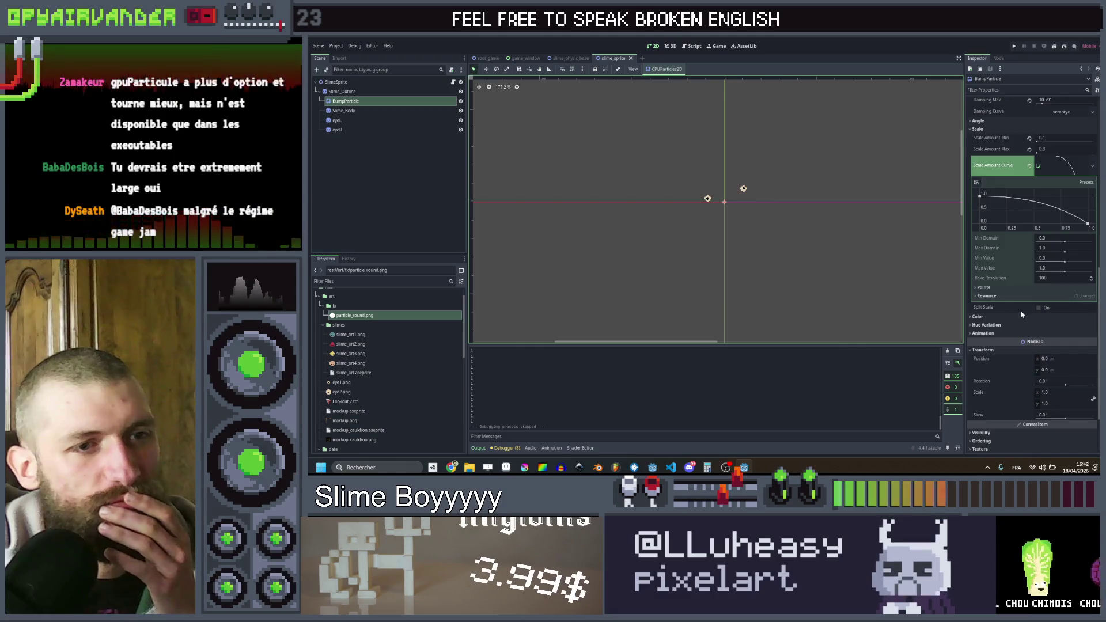
scroll(1021, 248, "up", 15)
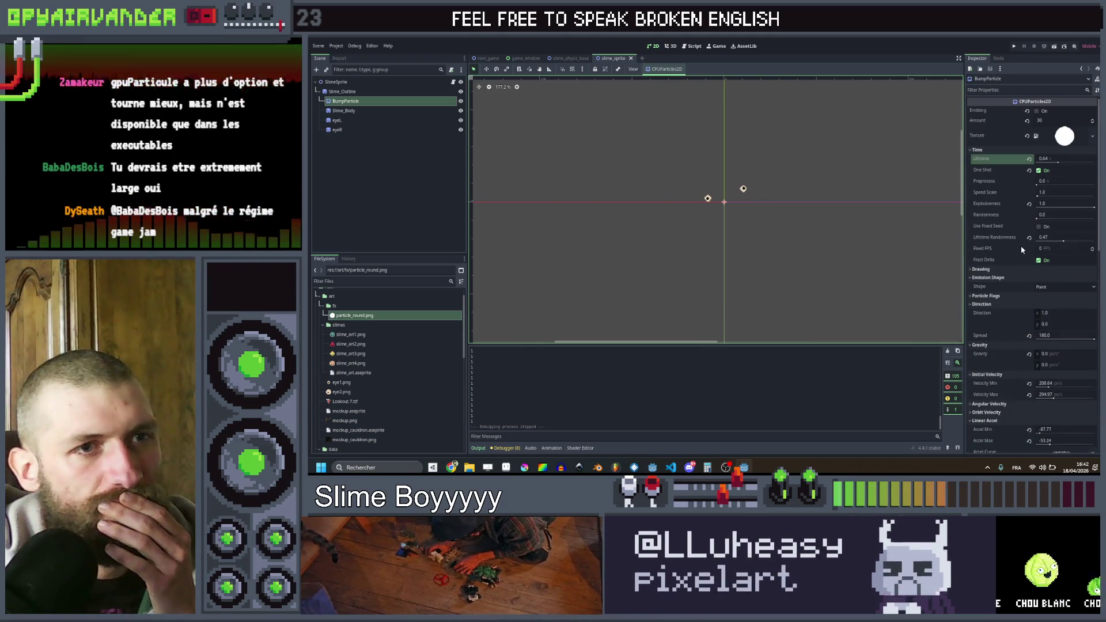
scroll(1022, 249, "down", 3)
scroll(1022, 250, "up", 3)
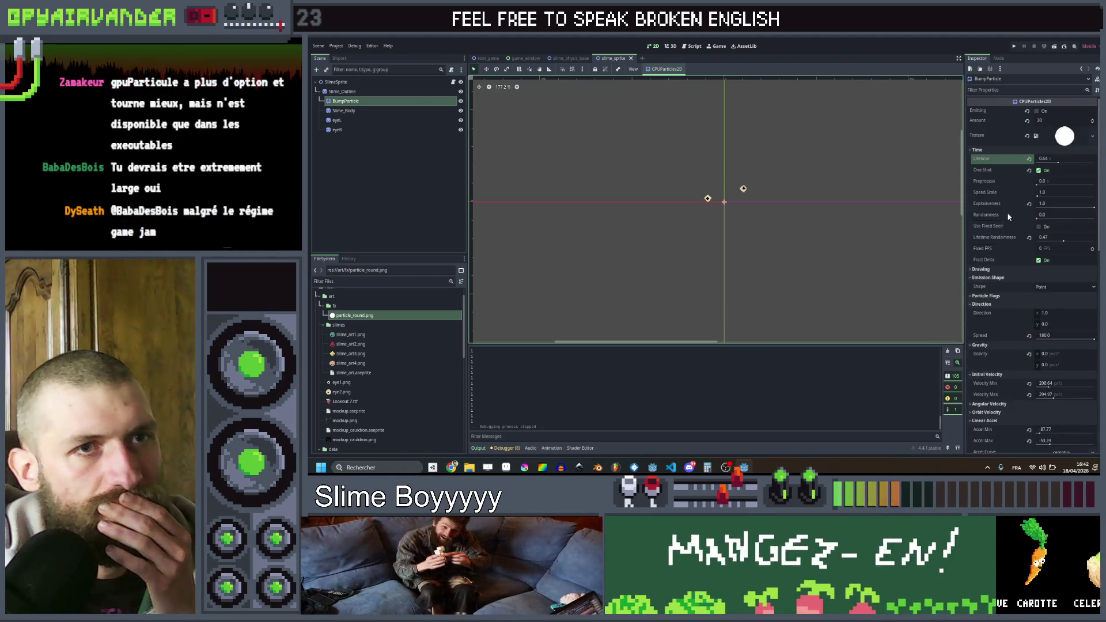
scroll(1007, 213, "down", 10)
scroll(1008, 214, "down", 1)
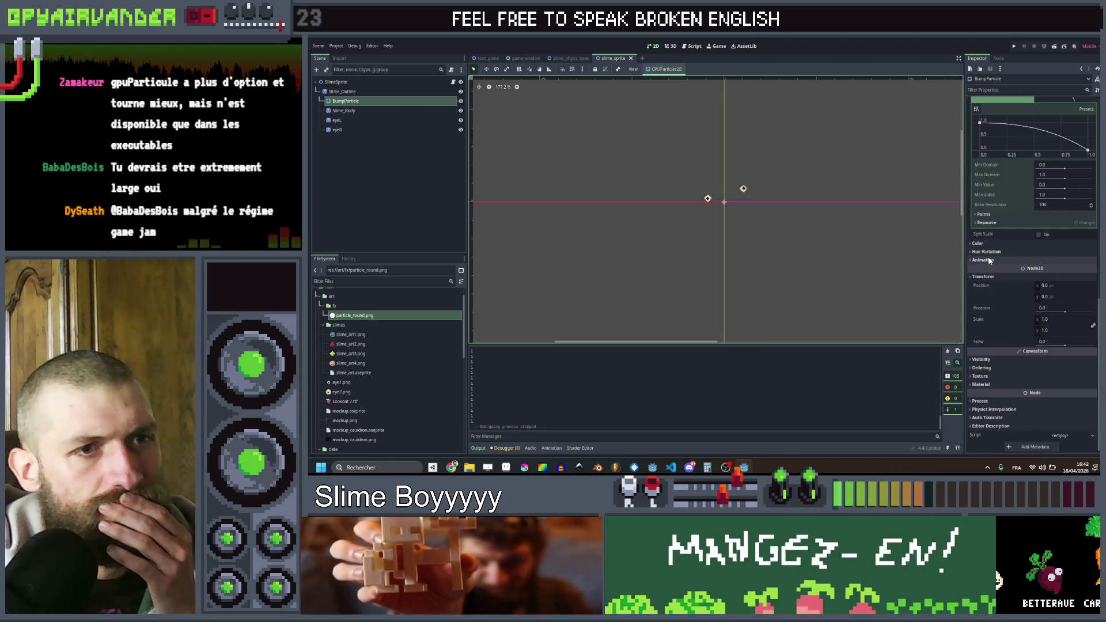
scroll(1010, 226, "up", 5)
scroll(1011, 226, "up", 4)
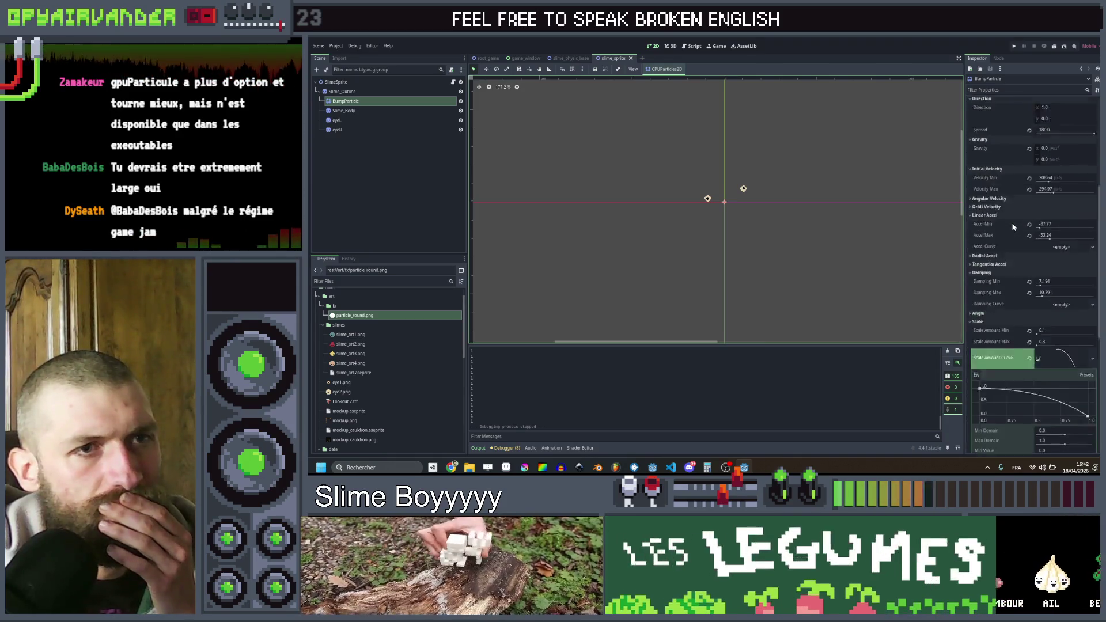
scroll(1014, 227, "up", 3)
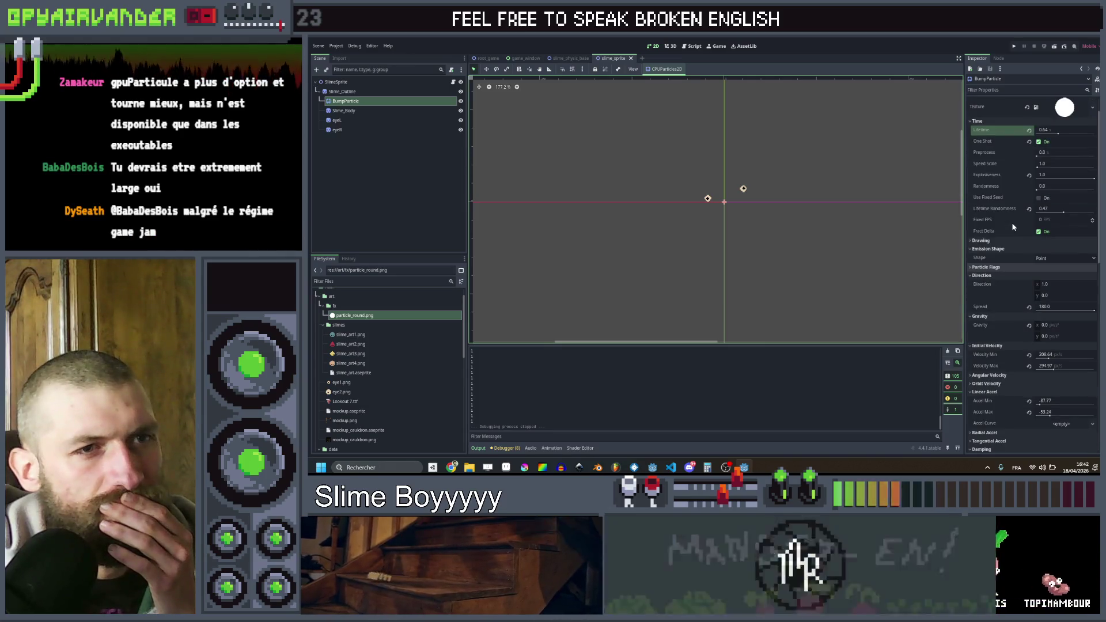
scroll(1014, 227, "up", 1)
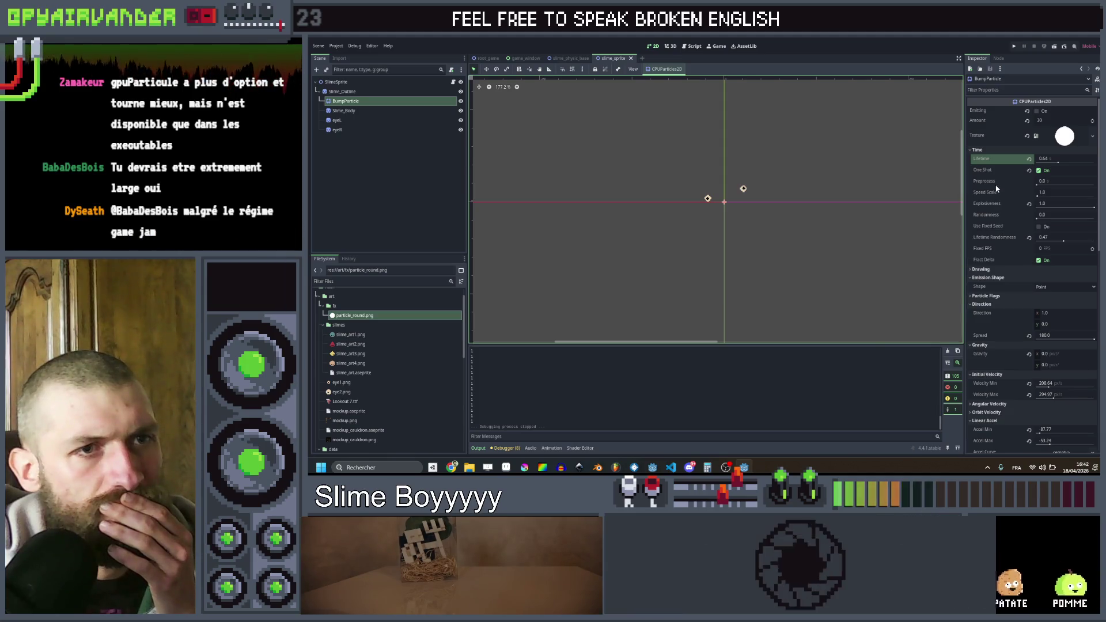
left_click(988, 270)
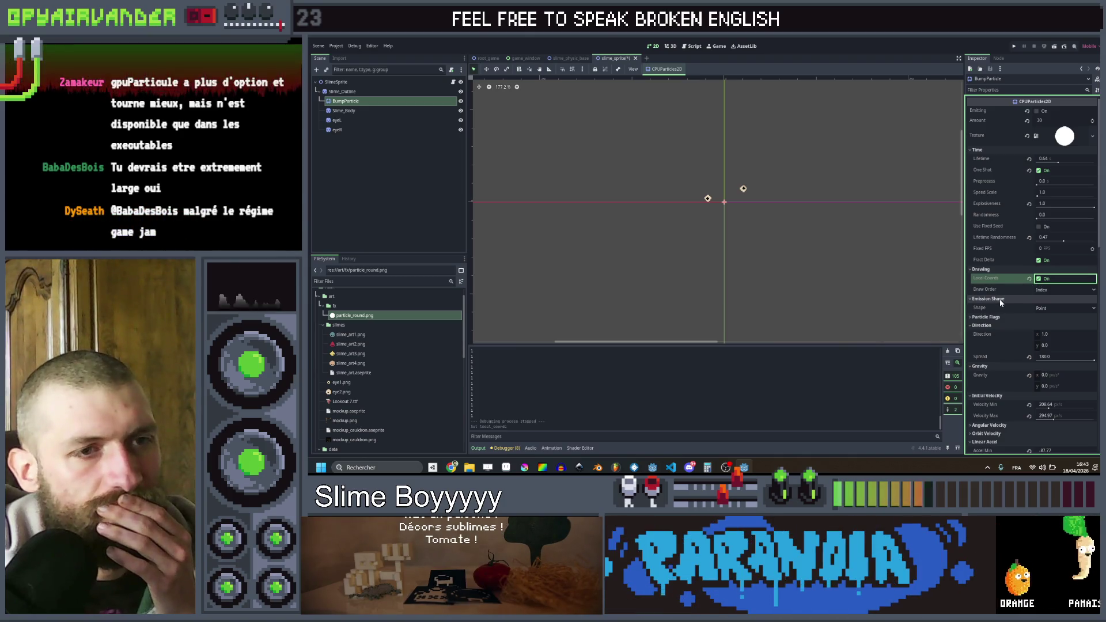
key("ctrl+s")
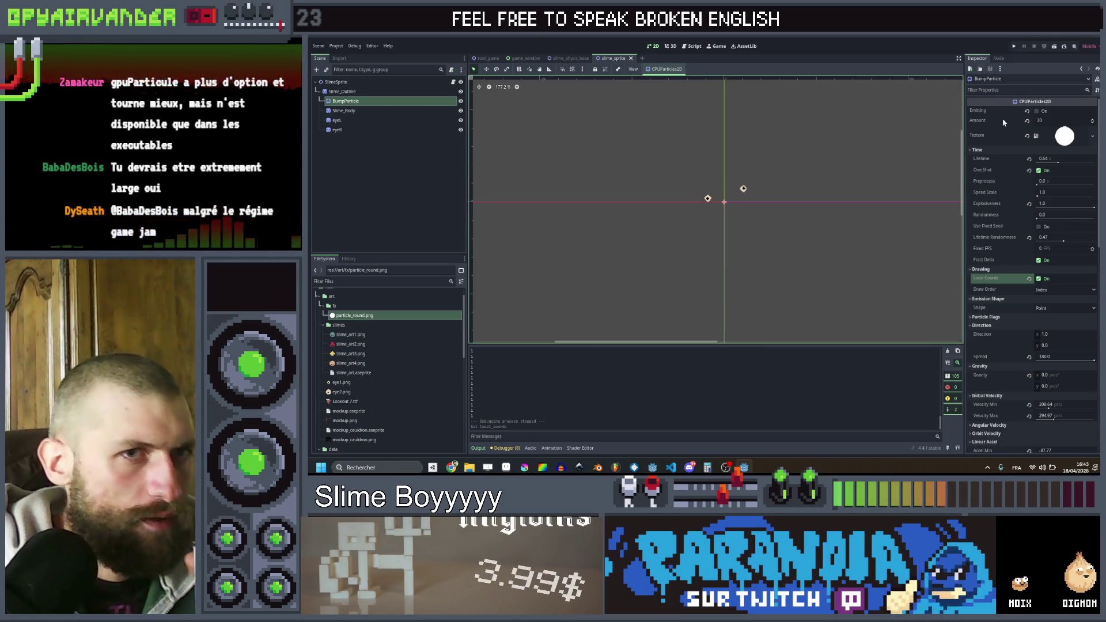
- Review the Scale Amount Curve and Visibility settings, then deselect the node and return to slime_sprite.gd
scroll(1005, 140, "down", 5)
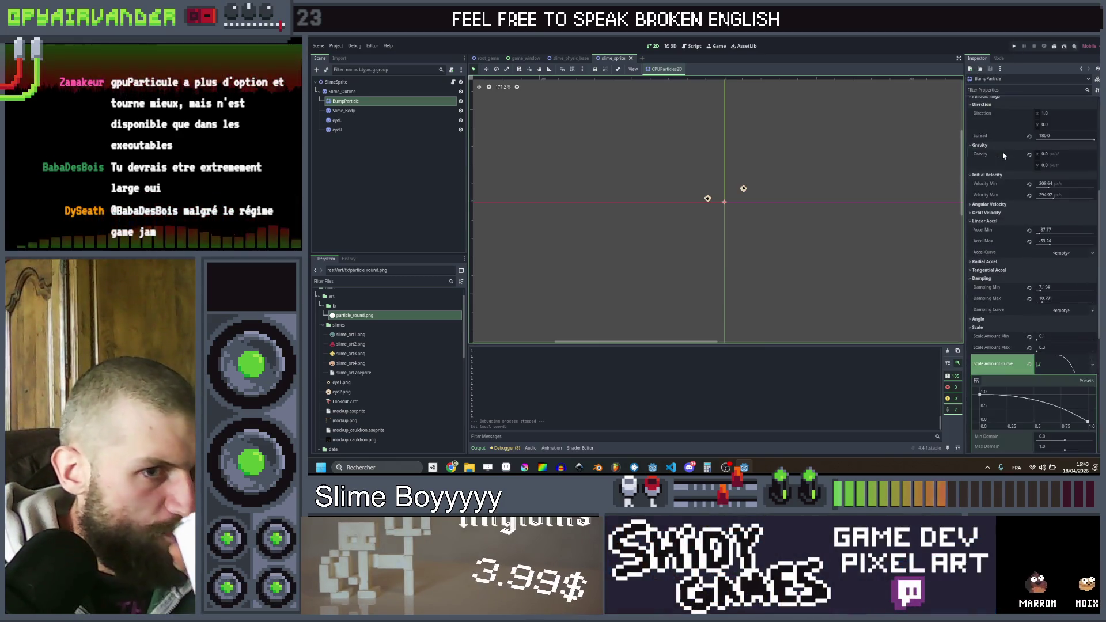
left_click(1002, 151)
scroll(1004, 162, "down", 2)
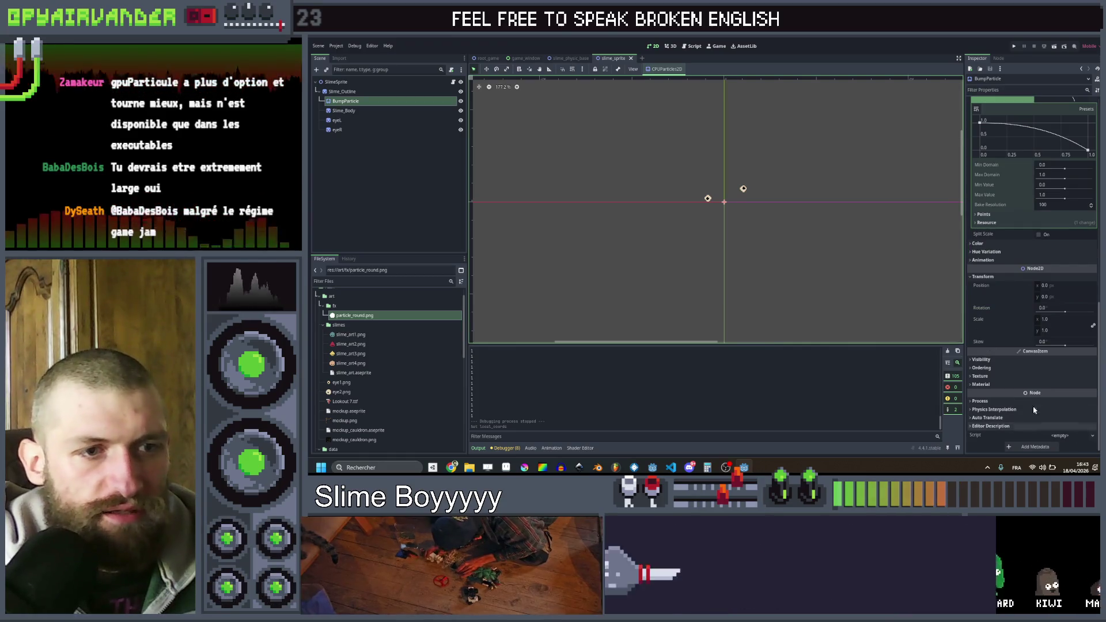
left_click(987, 360)
left_click(351, 174)
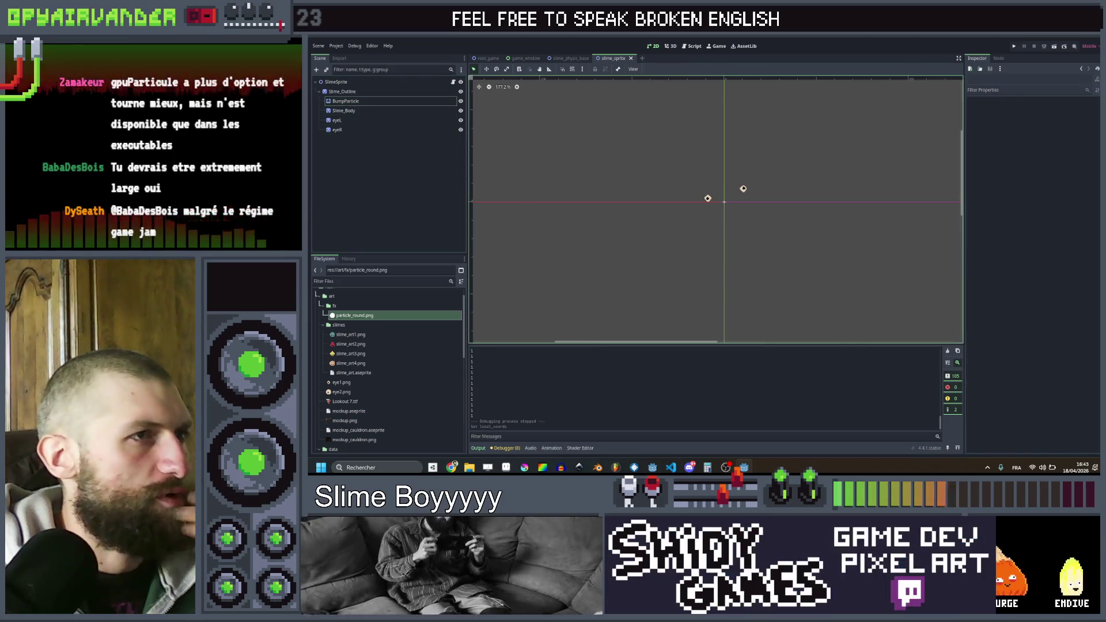
left_click(689, 47)
- Open slime.gd and clear the selection in explode()
scroll(718, 212, "up", 5)
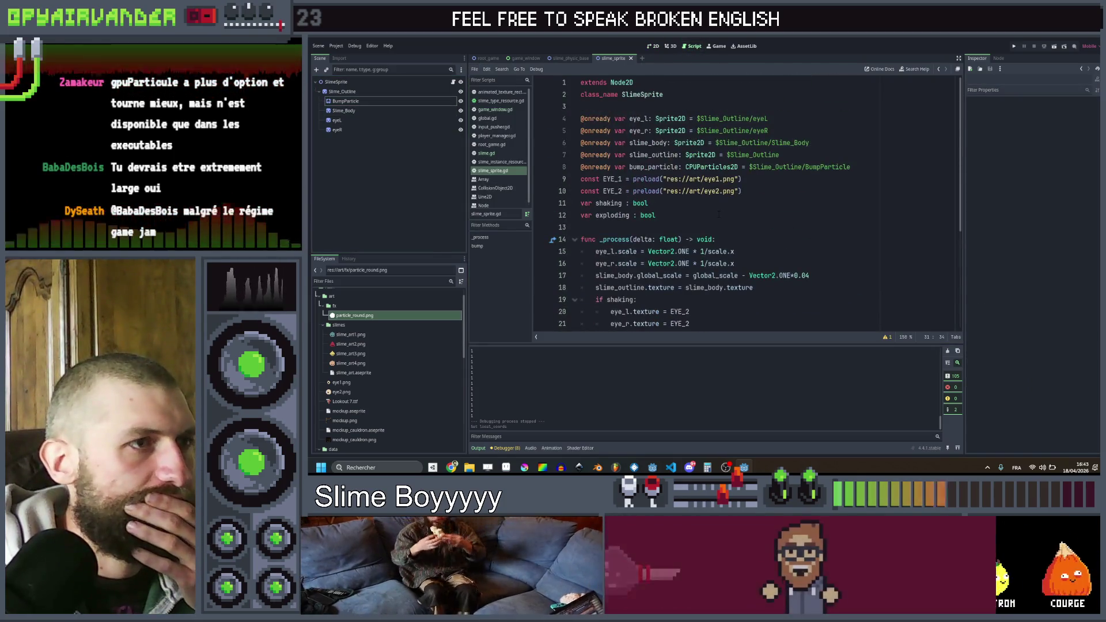
scroll(719, 214, "down", 5)
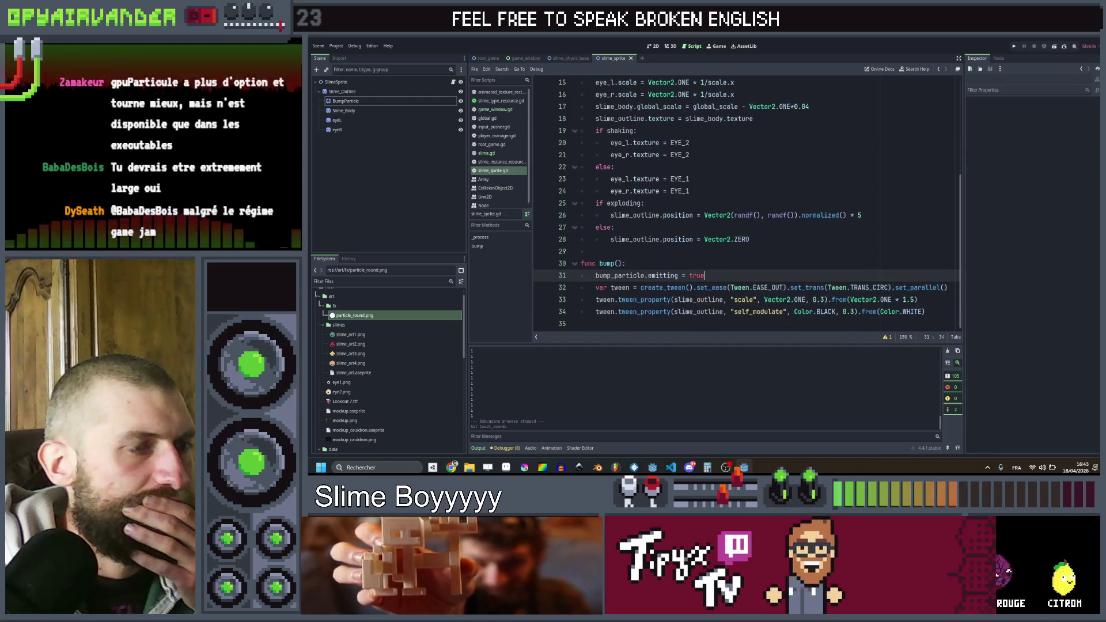
scroll(719, 214, "up", 5)
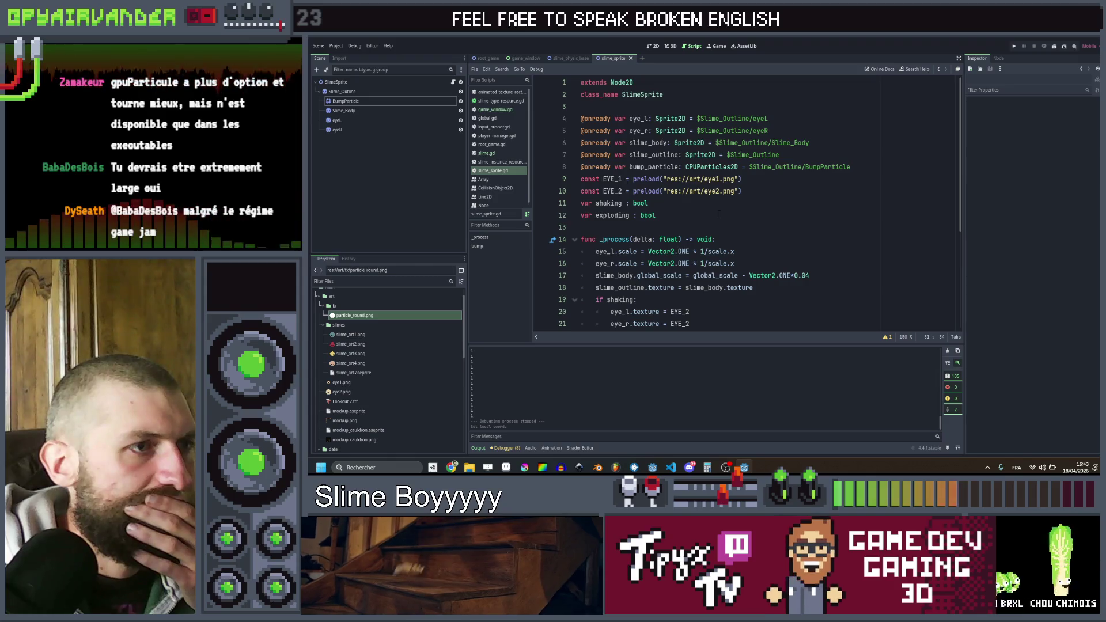
left_click(502, 154)
left_click(769, 202)
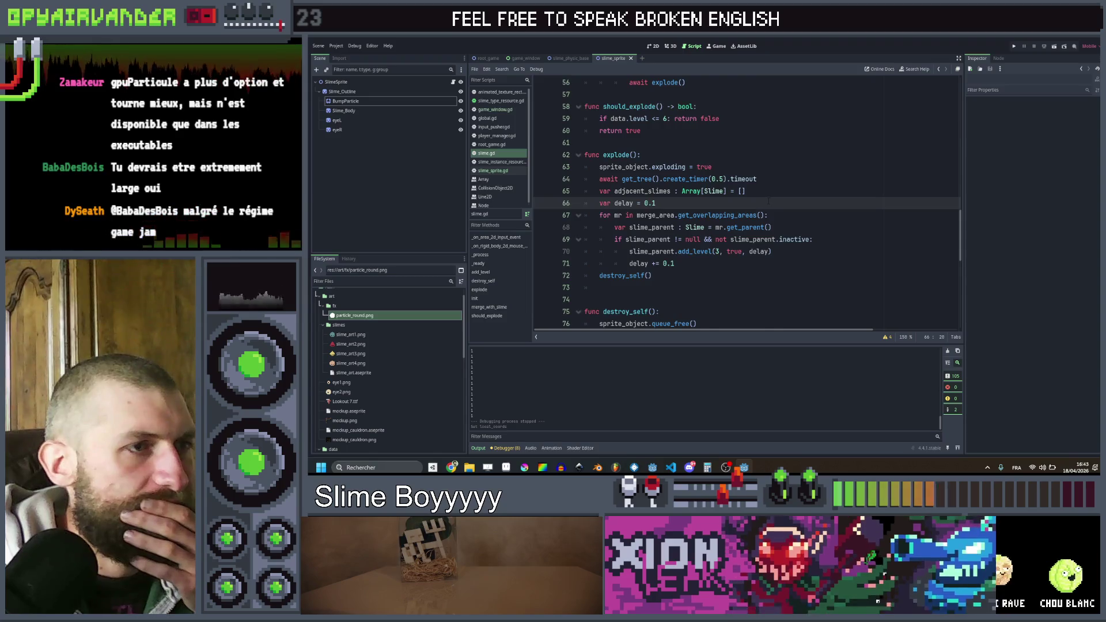
scroll(769, 200, "up", 17)
scroll(767, 200, "down", 2)
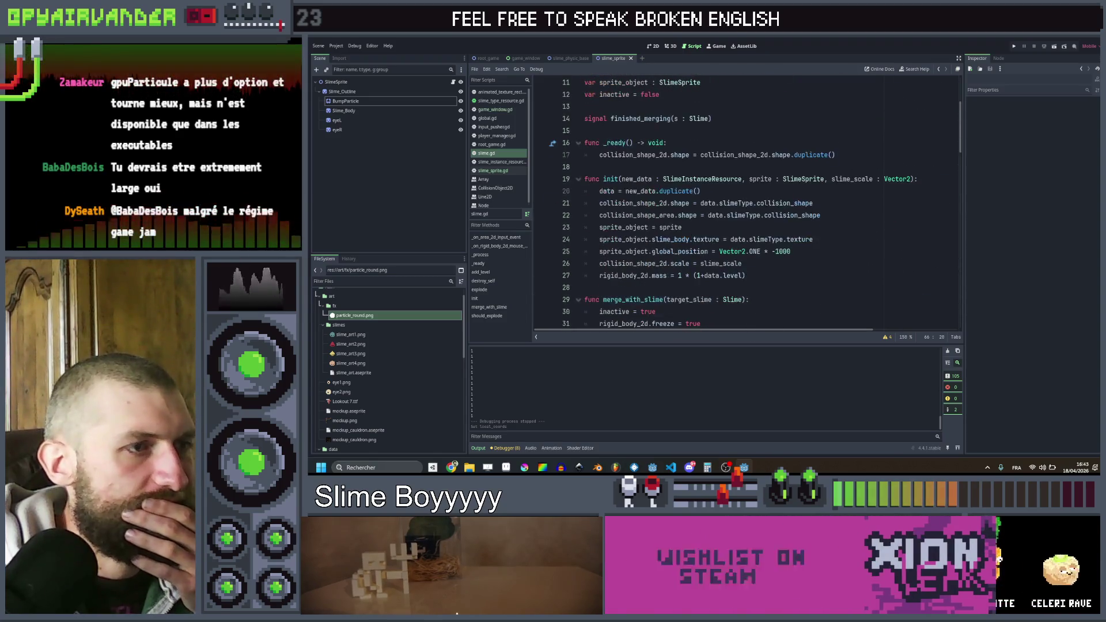
- Below line 24, begin a line 'sprite_object.bump_particle.modulate'
left_click(827, 239)
key("Return")
type("s")
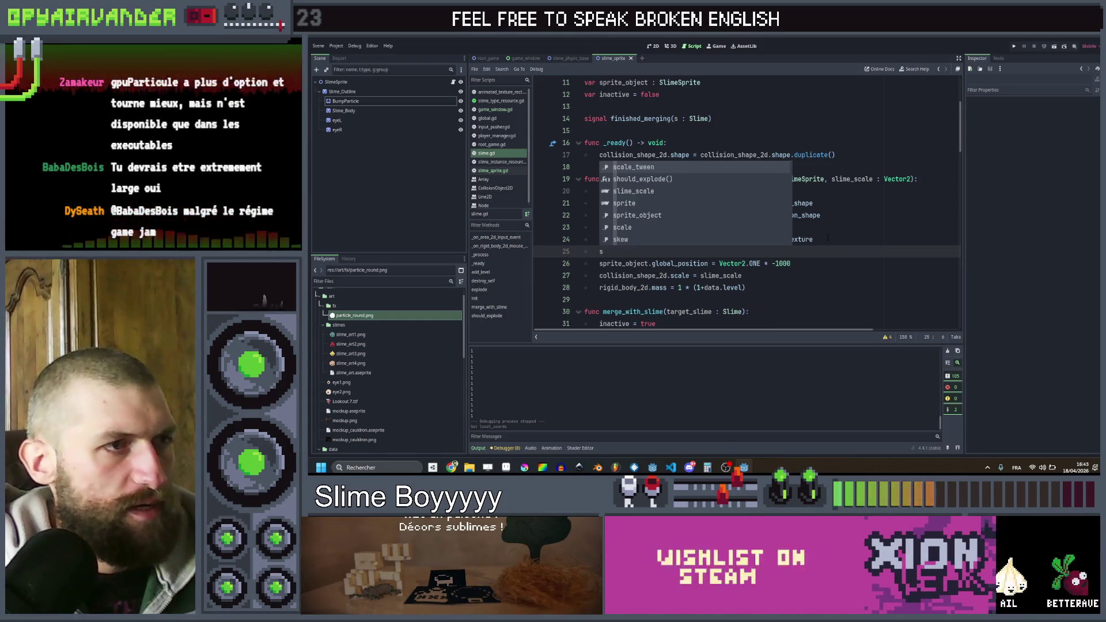
key("Down")
key("Down")
key("Down")
key("Return")
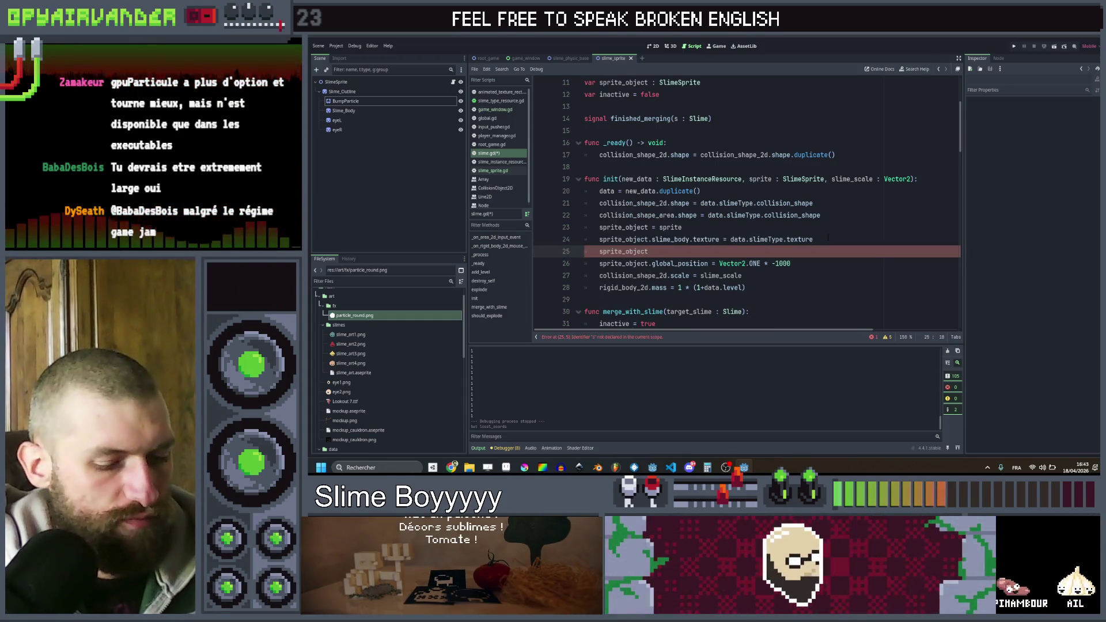
type(".")
key("Down")
key("Return")
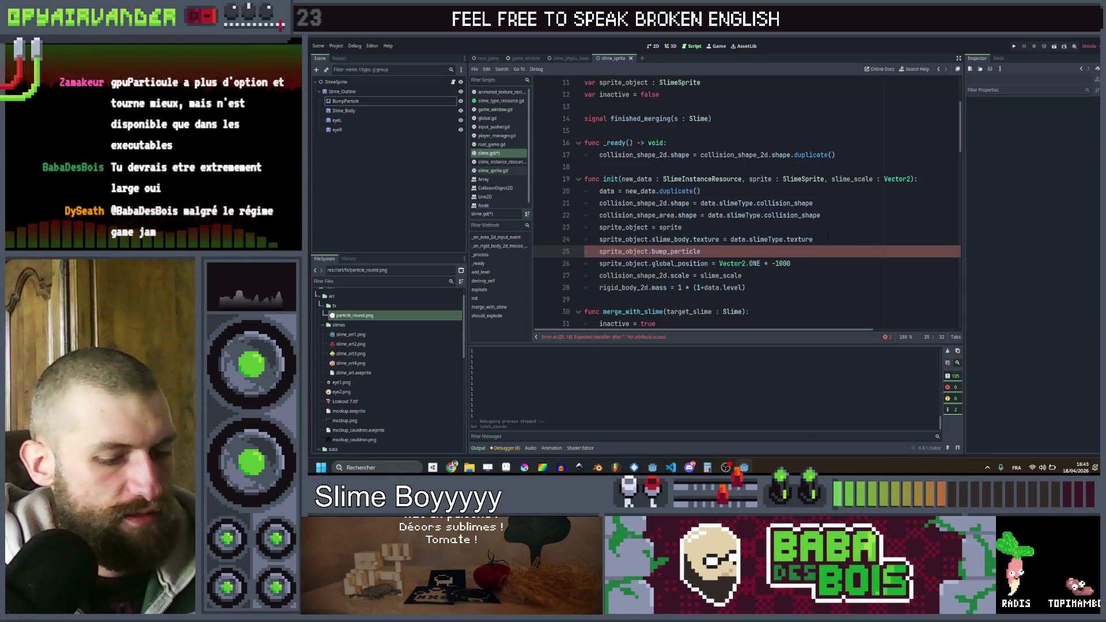
type(".mo")
key("Down")
key("Down")
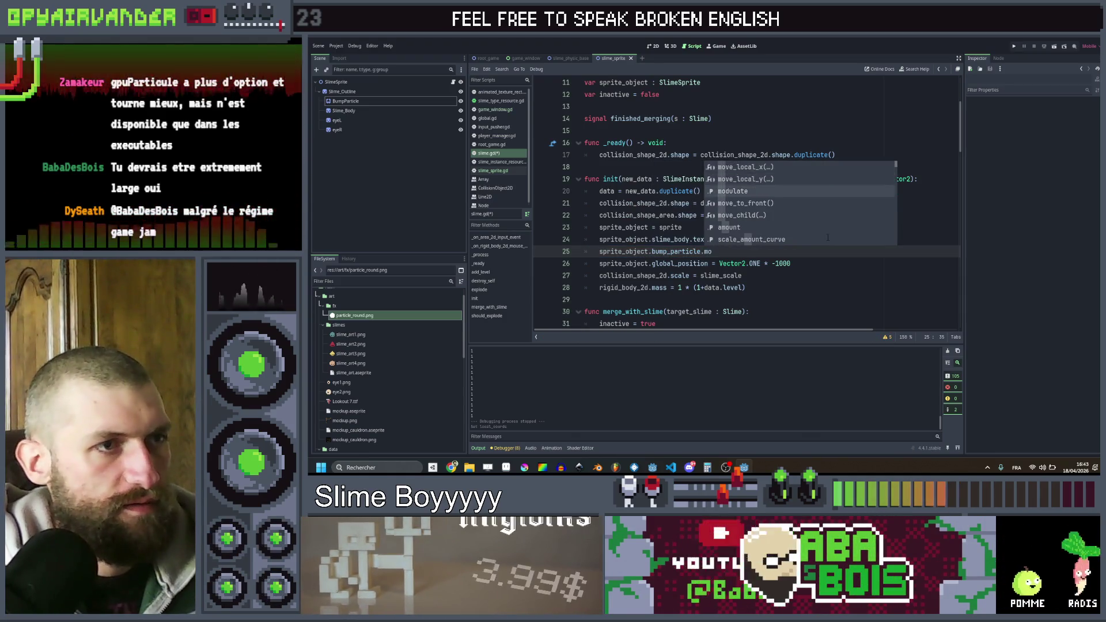
key("Return")
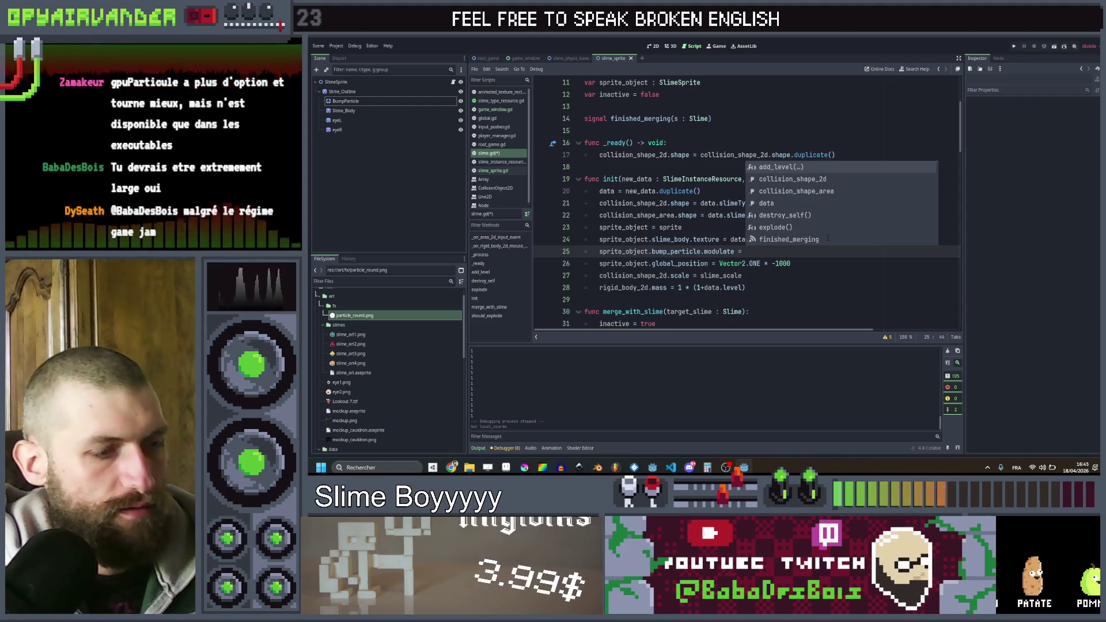
- Assign it data.slimeType.color, save slime.gd, and launch the game
key("Return")
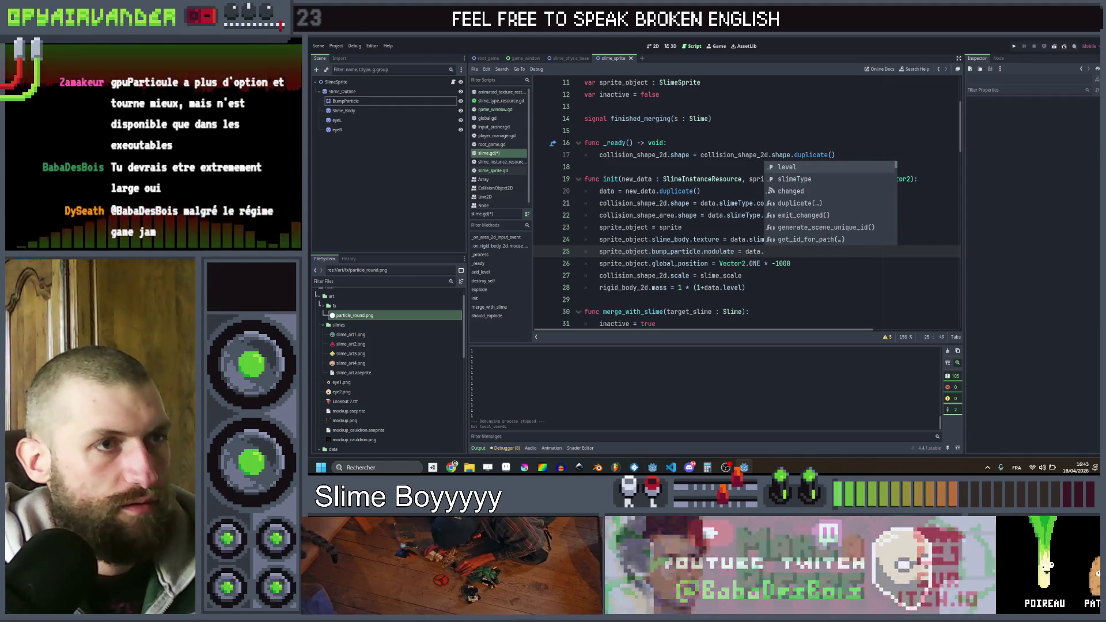
type("sl")
key("Return")
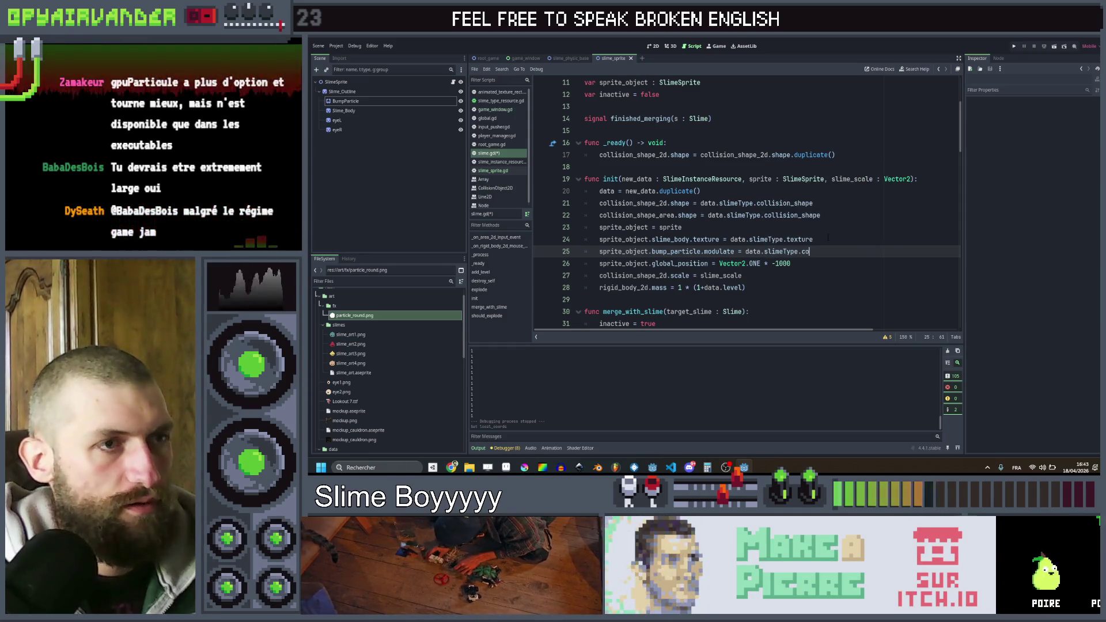
key("Return")
key("ctrl+s")
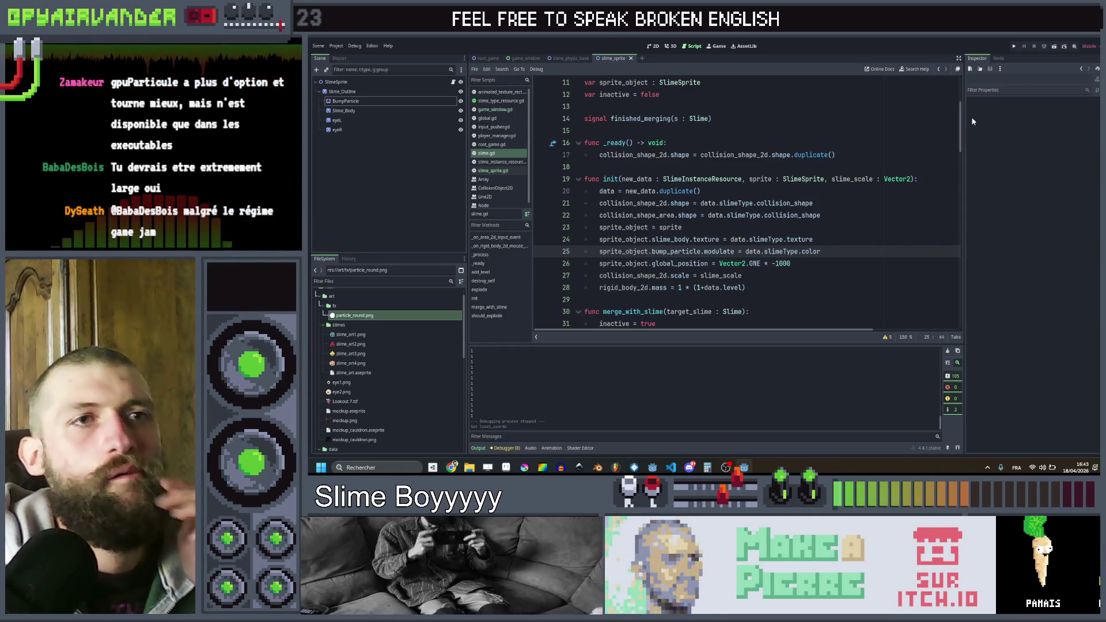
left_click(1016, 45)
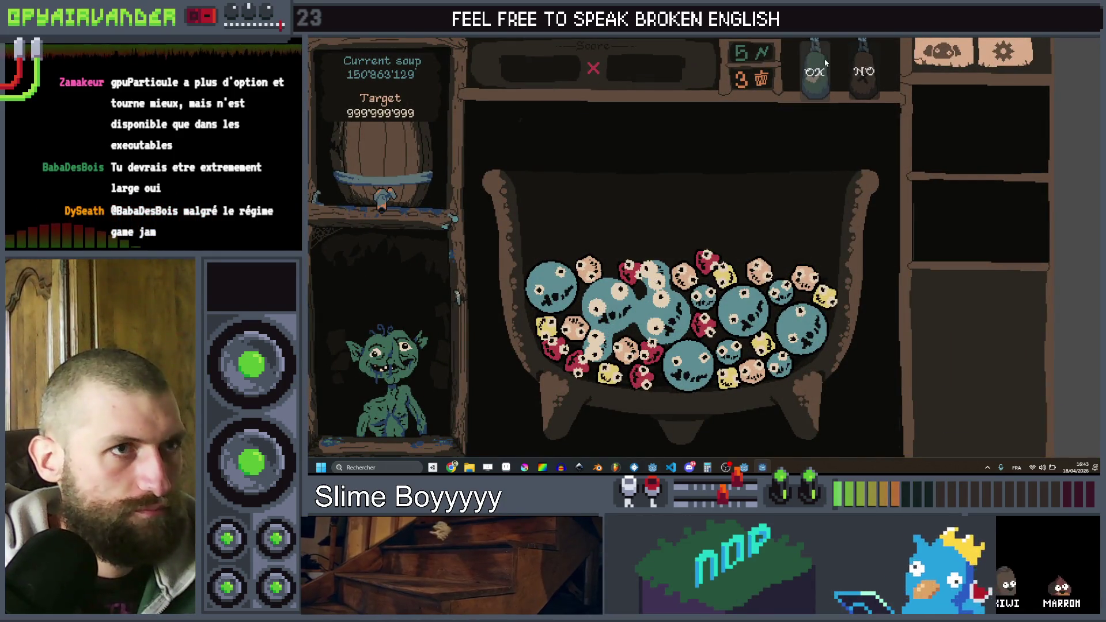
left_click(819, 66)
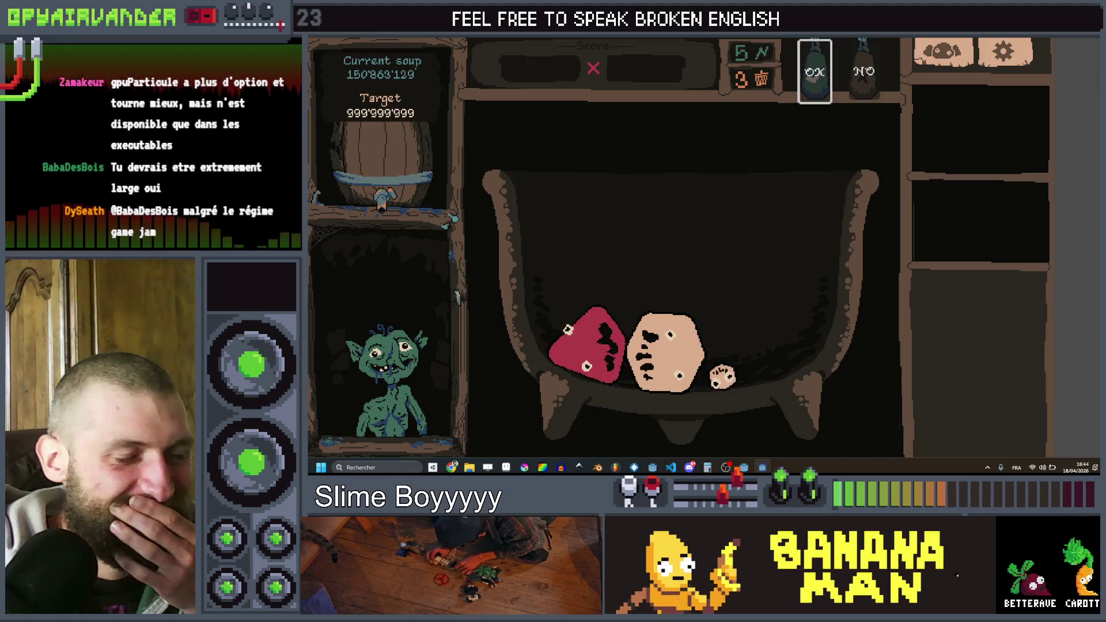
key("F8")
key("Up")
key("Up")
key("Up")
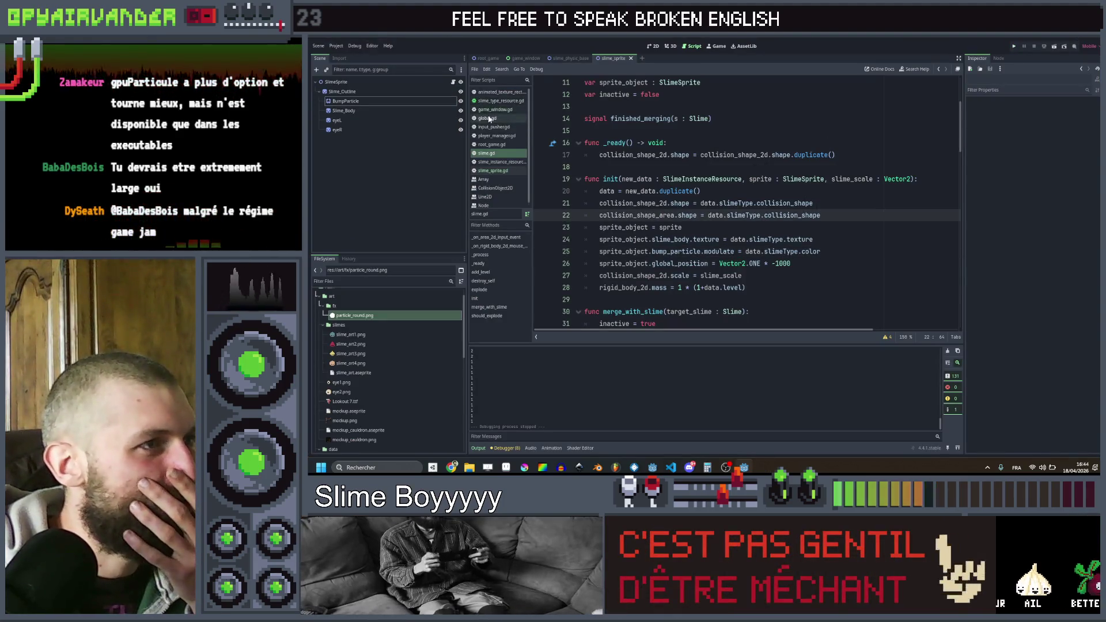
left_click(491, 110)
scroll(798, 203, "down", 1)
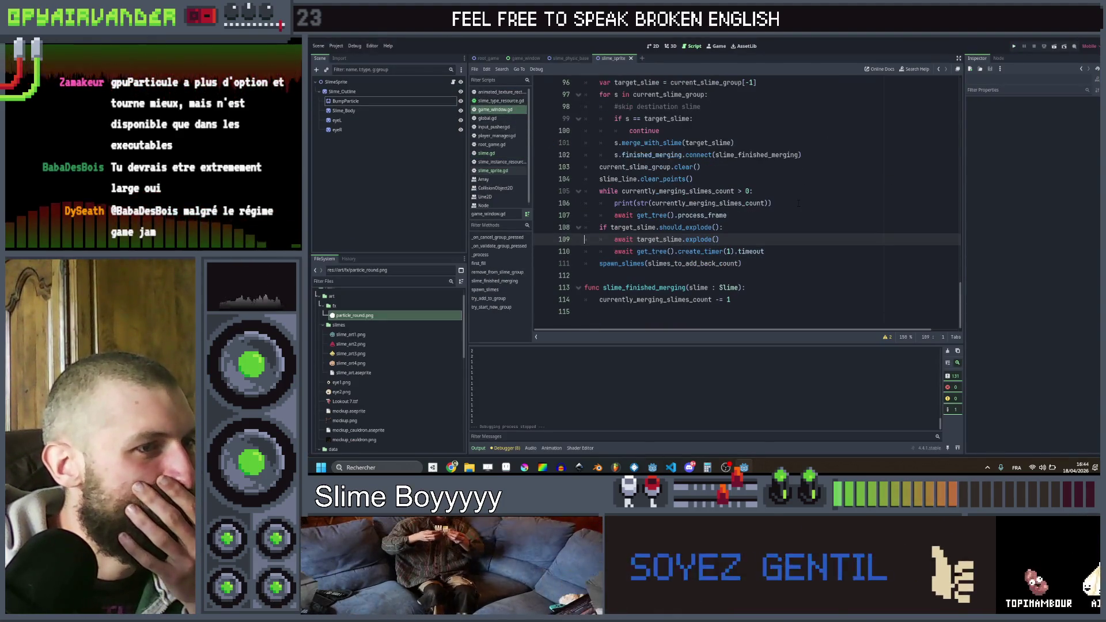
left_click_drag(772, 262, 585, 263)
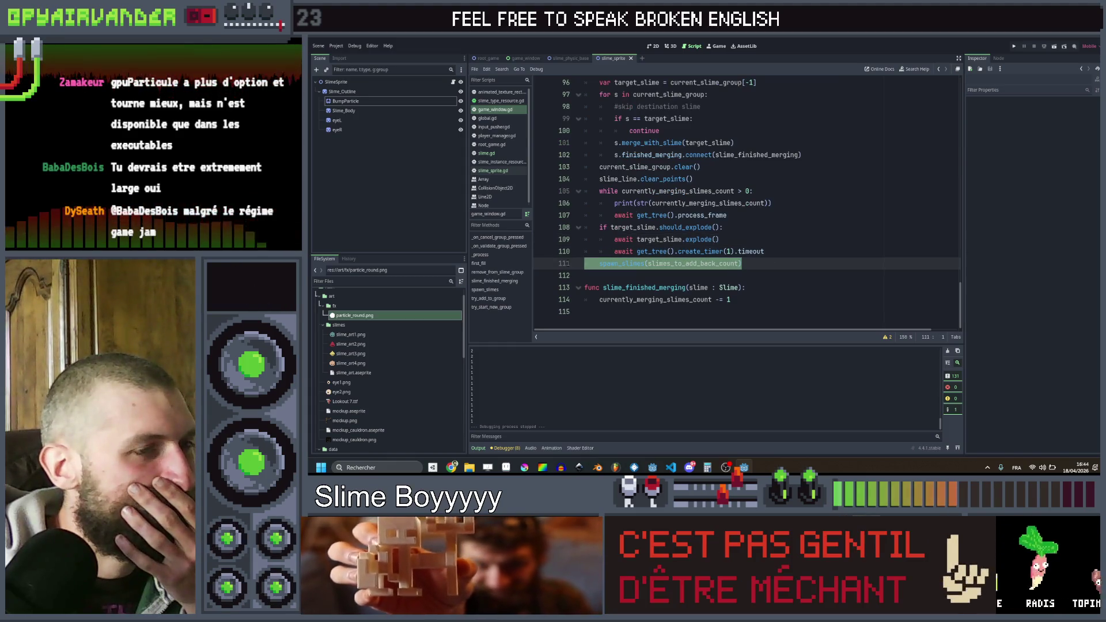
left_click(667, 264, "shift")
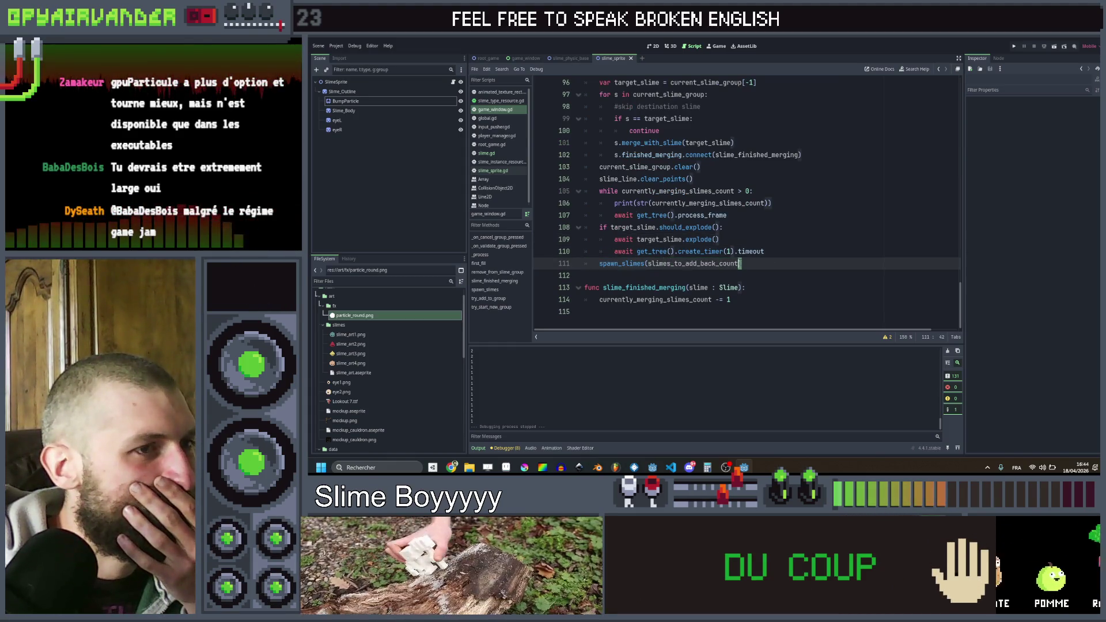
left_click(616, 264, "shift")
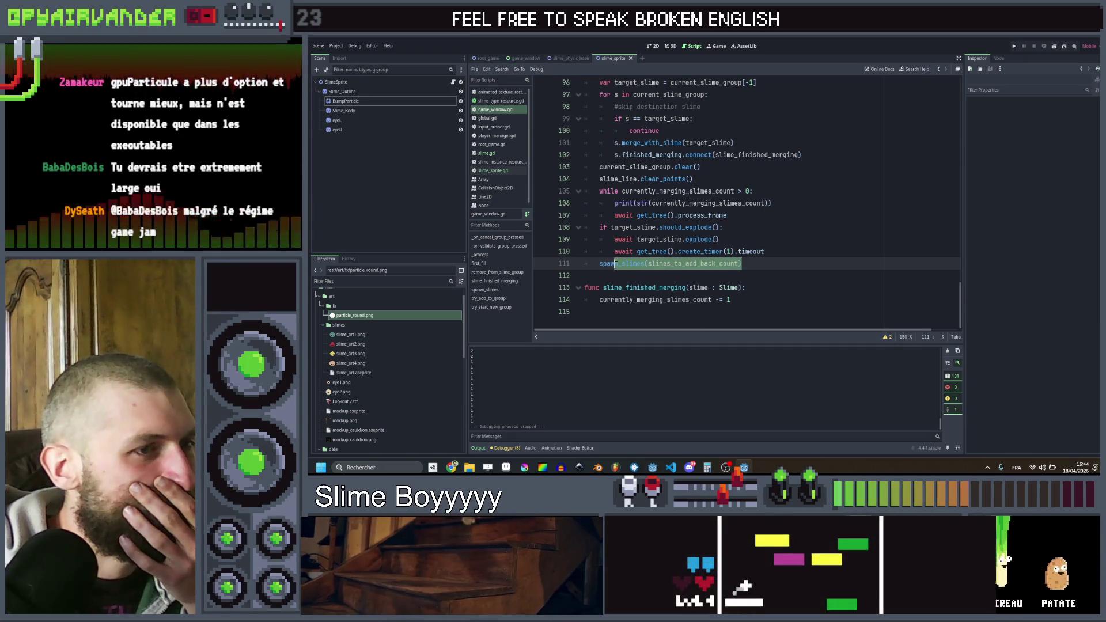
left_click(737, 263)
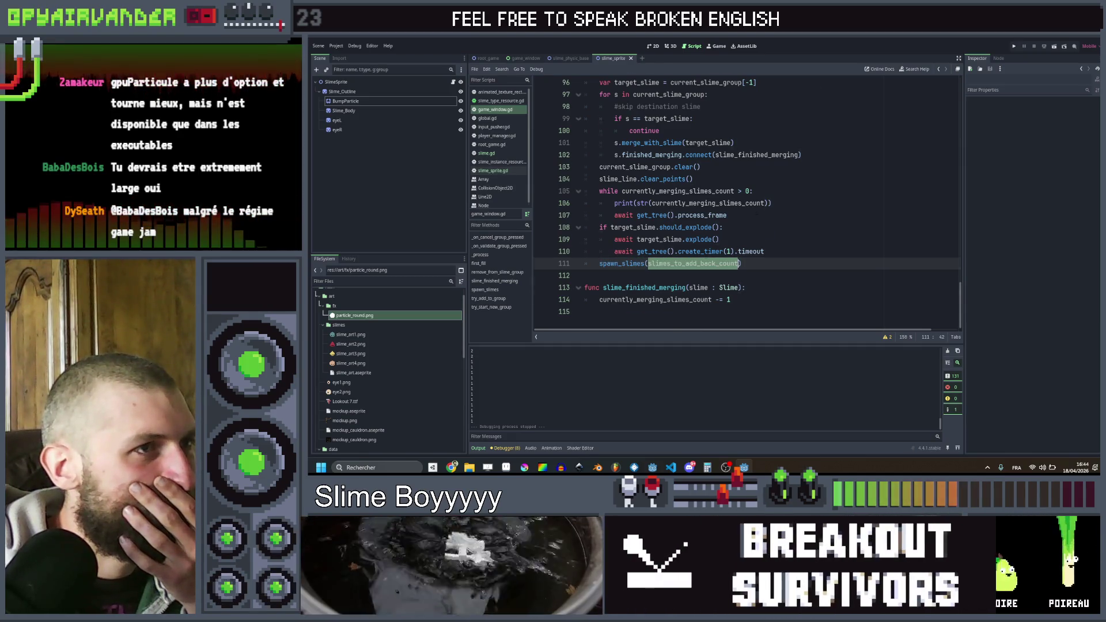
scroll(737, 263, "up", 4)
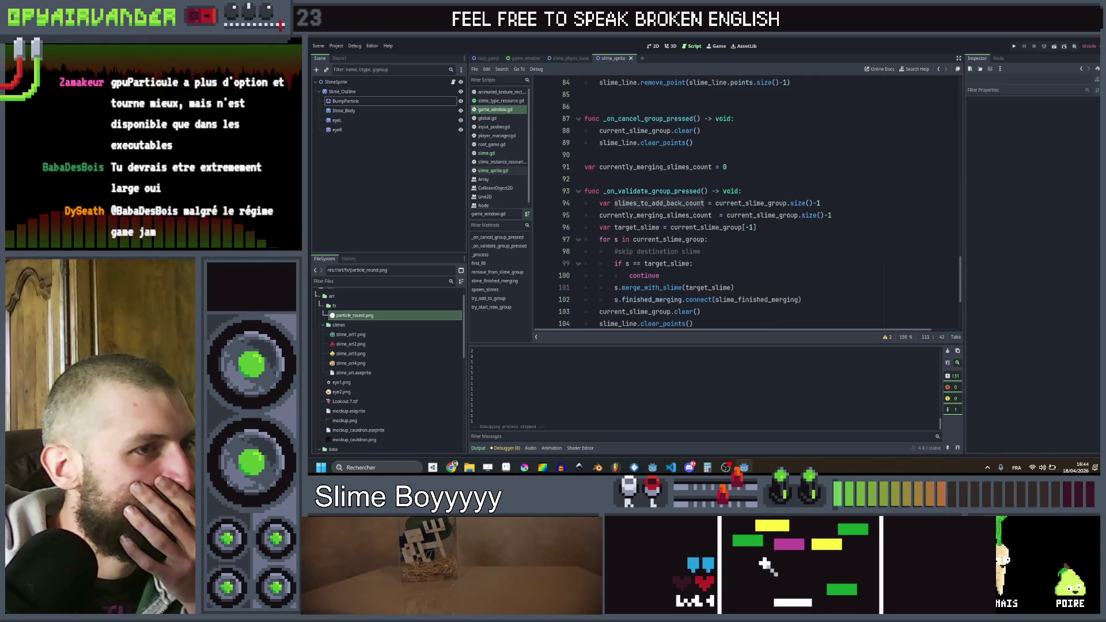
scroll(758, 212, "down", 4)
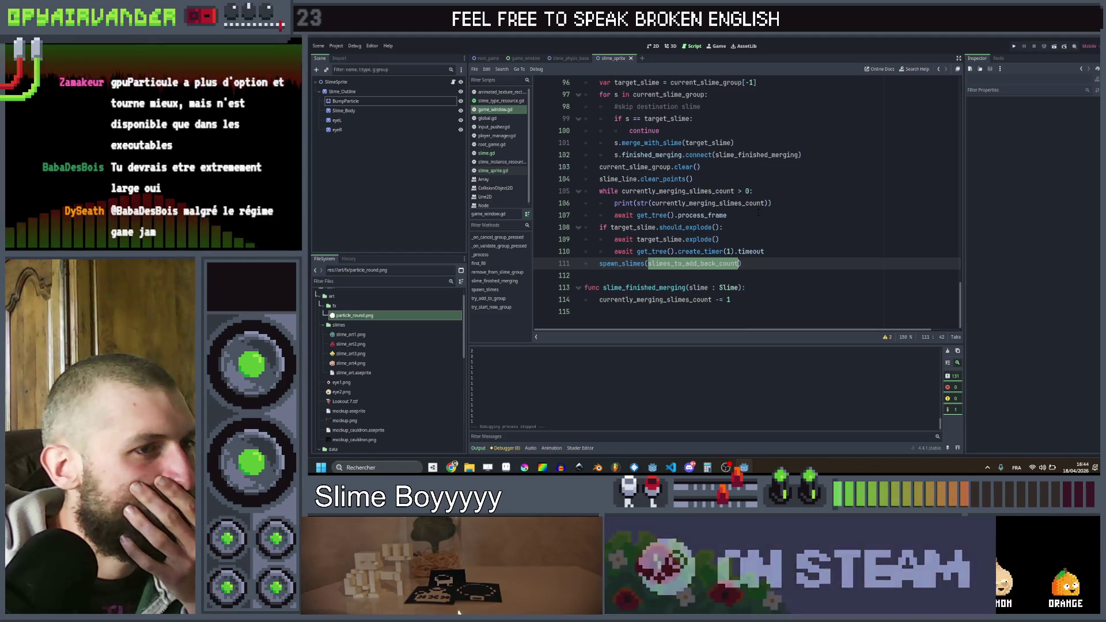
scroll(759, 212, "up", 3)
scroll(759, 213, "up", 1)
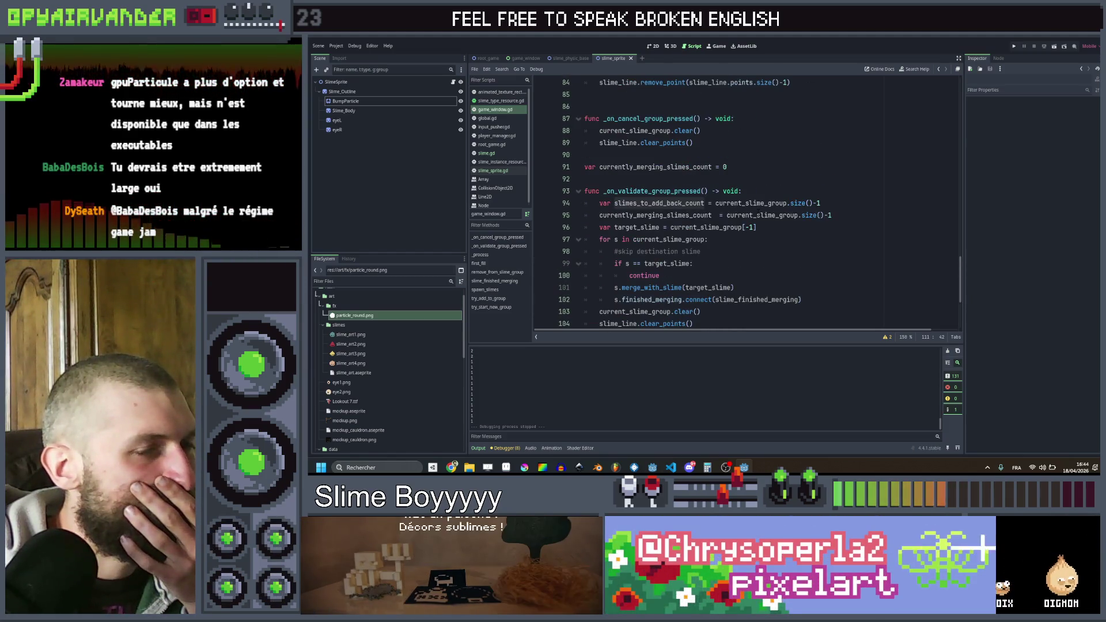
scroll(759, 212, "down", 4)
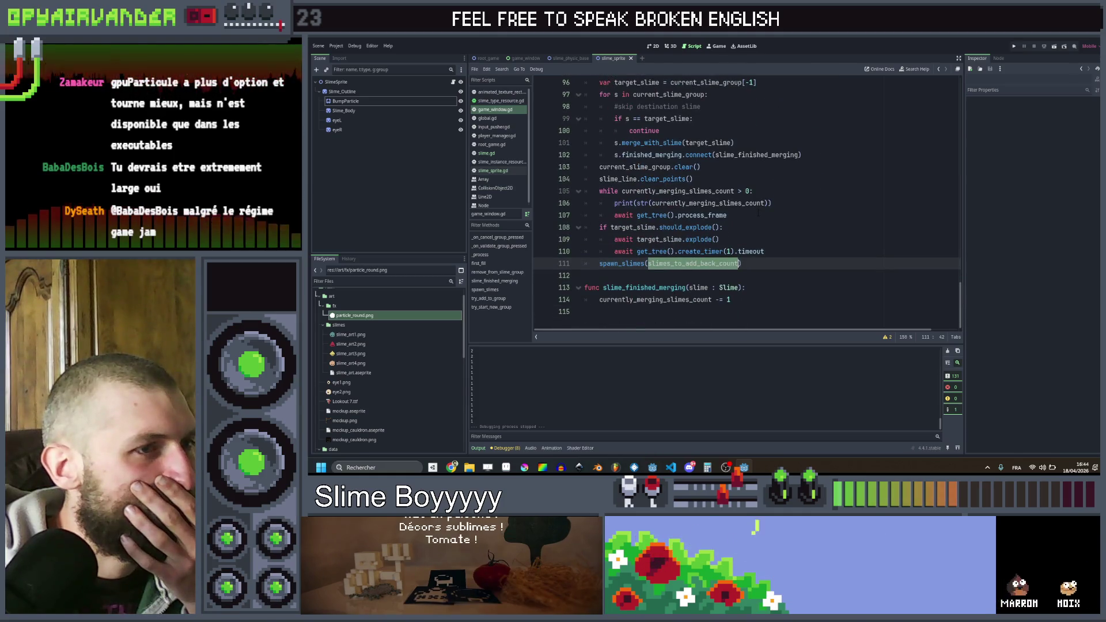
scroll(758, 213, "up", 4)
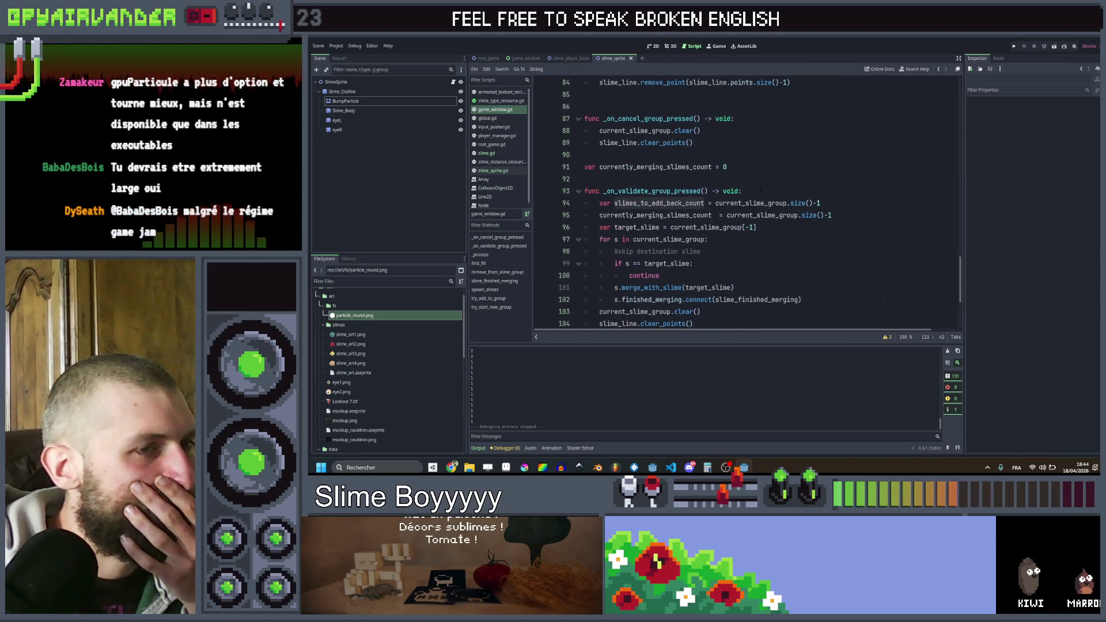
left_click(604, 203)
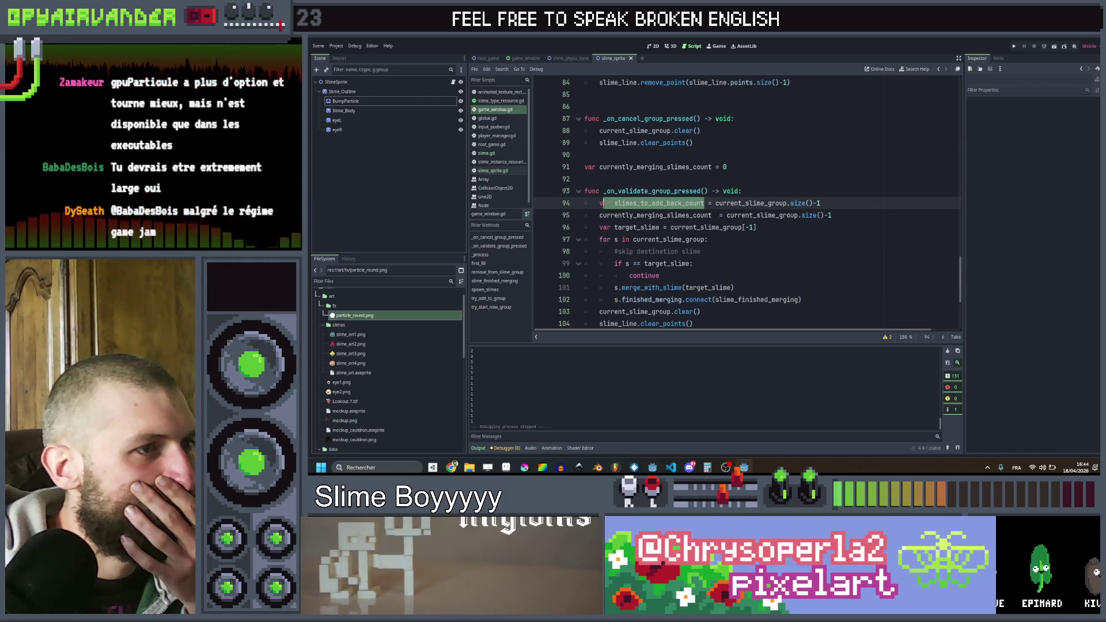
scroll(603, 203, "down", 4)
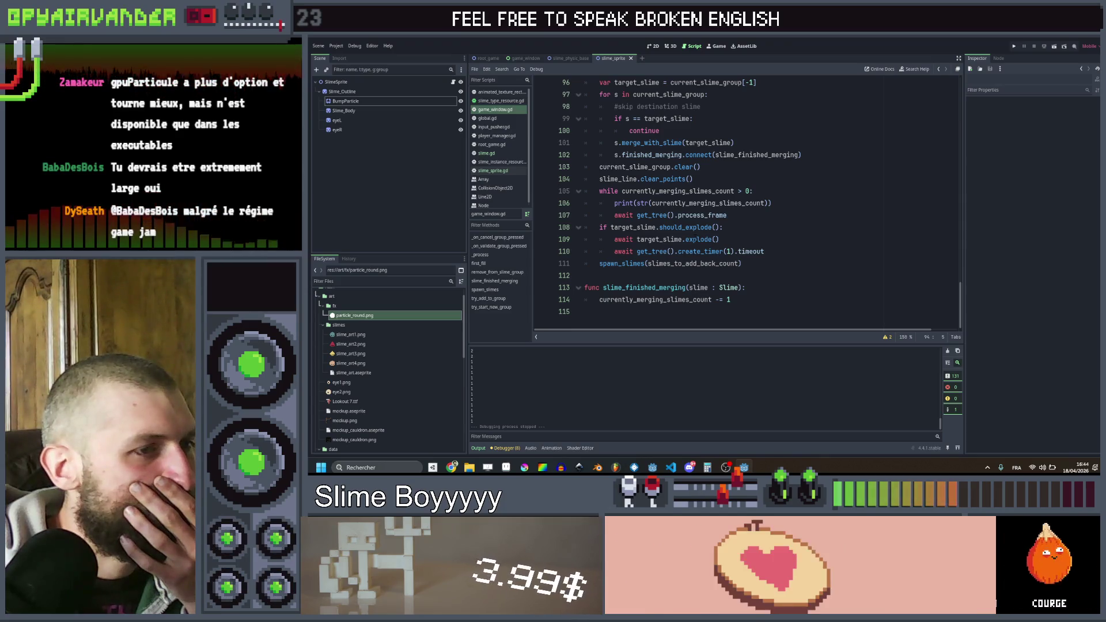
left_click(723, 227)
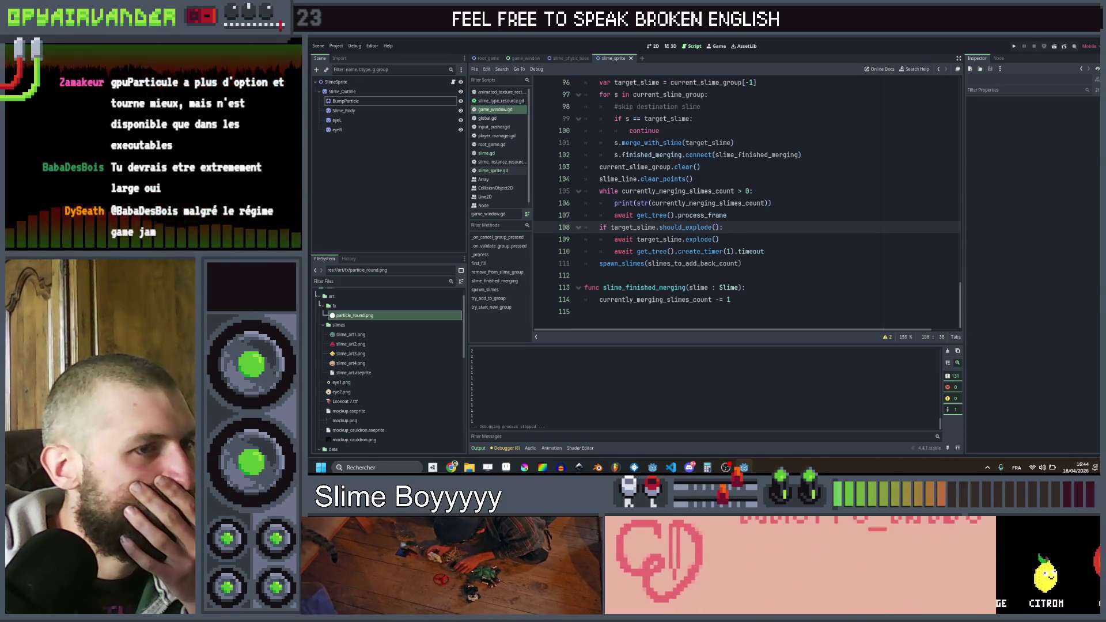
left_click_drag(742, 264, 603, 264)
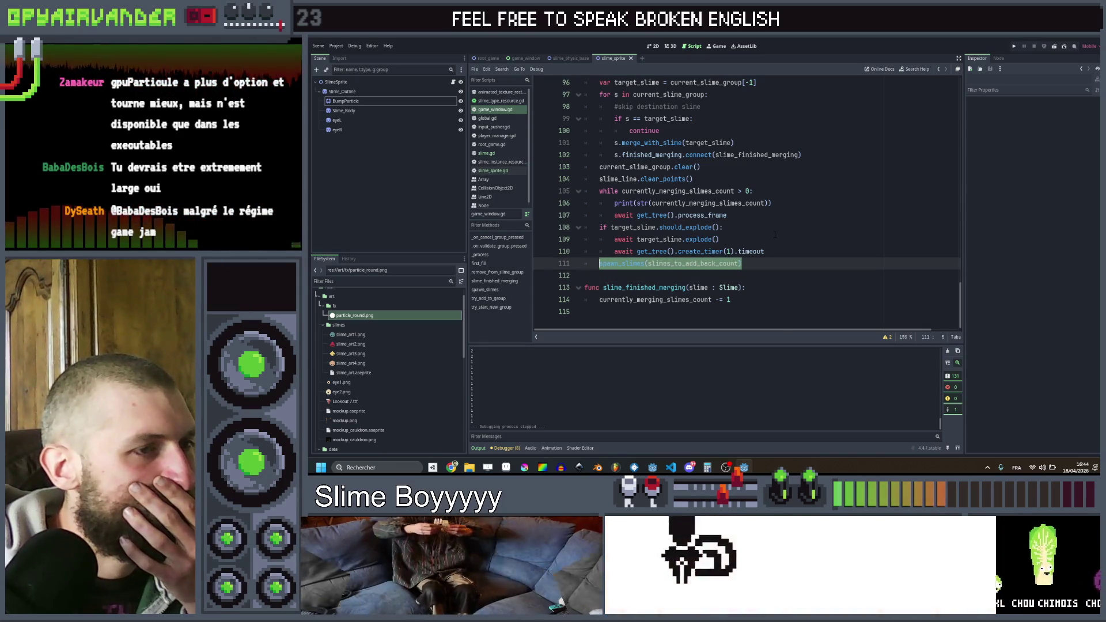
left_click(775, 235)
scroll(780, 235, "up", 5)
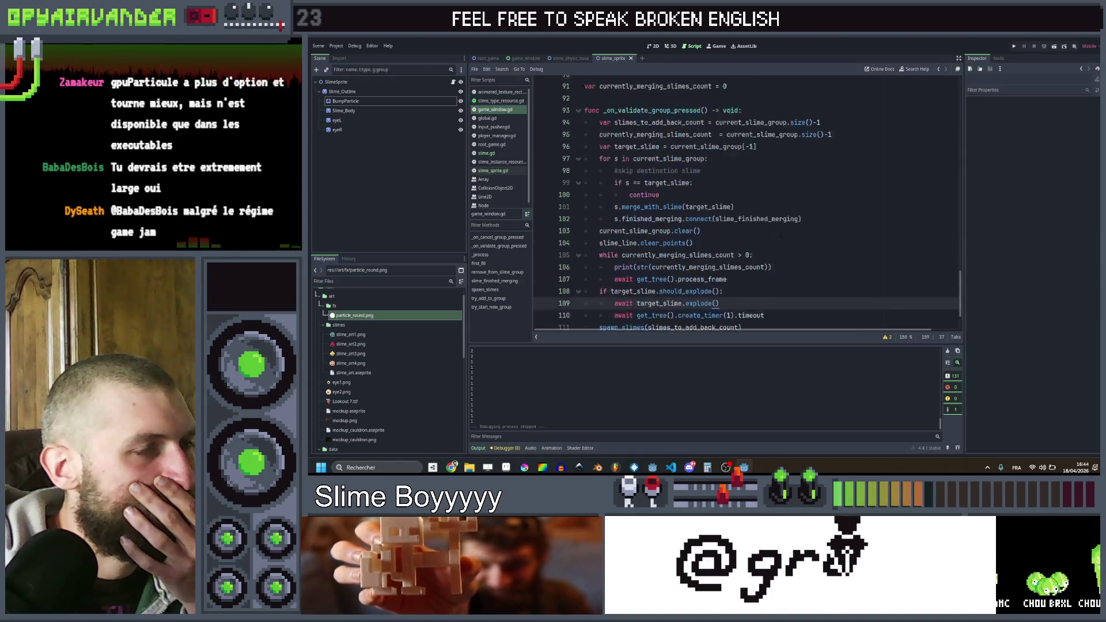
scroll(781, 234, "down", 5)
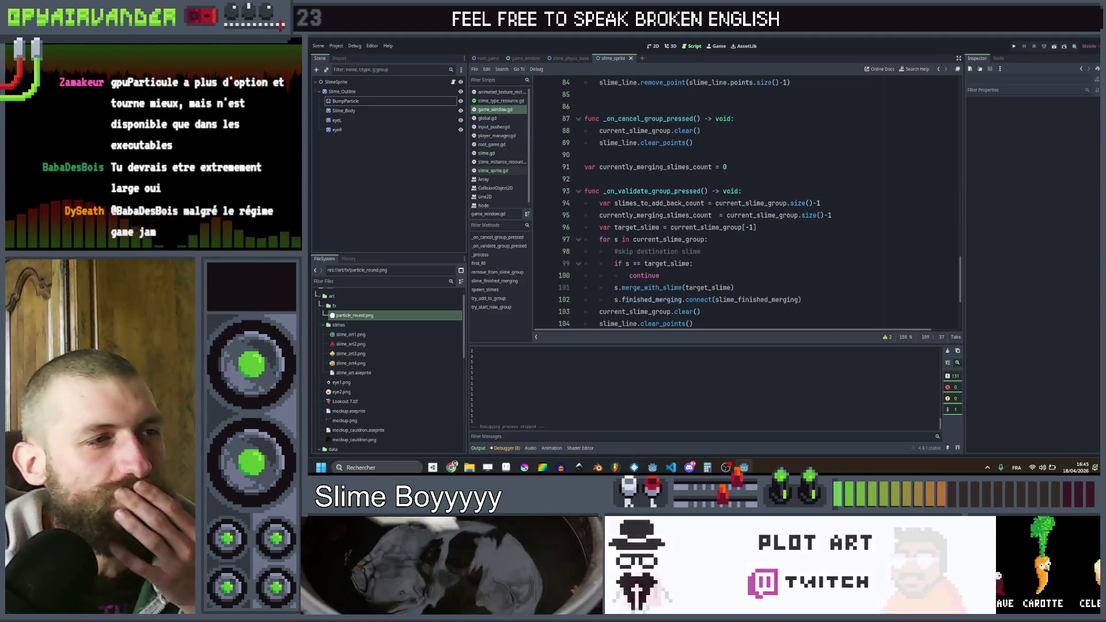
scroll(676, 244, "down", 1)
scroll(676, 245, "down", 3)
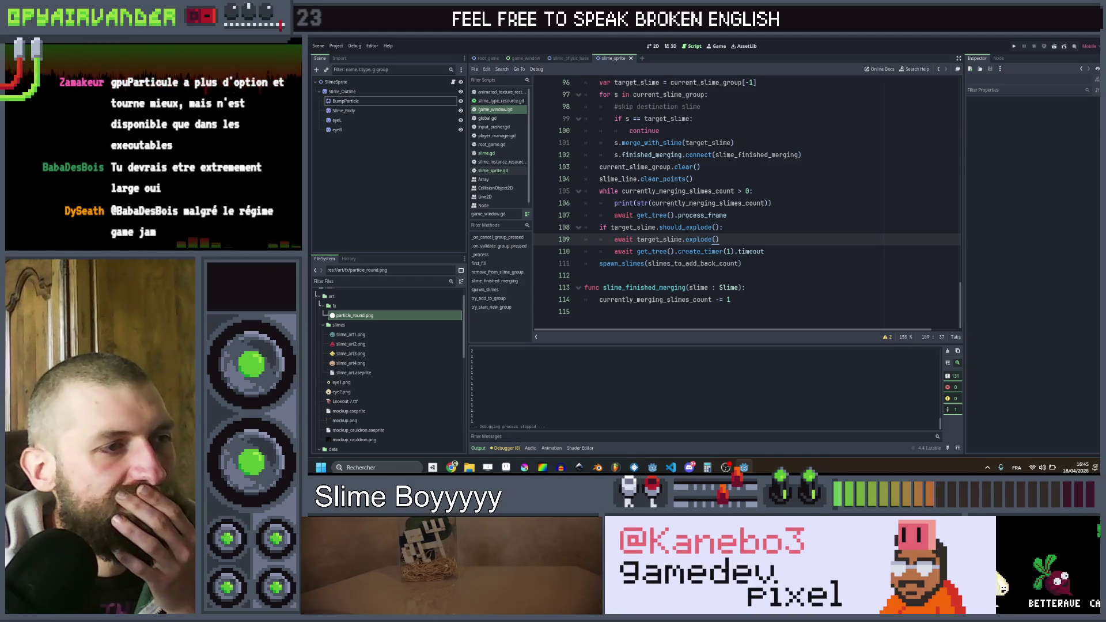
scroll(676, 244, "up", 1)
scroll(676, 244, "down", 1)
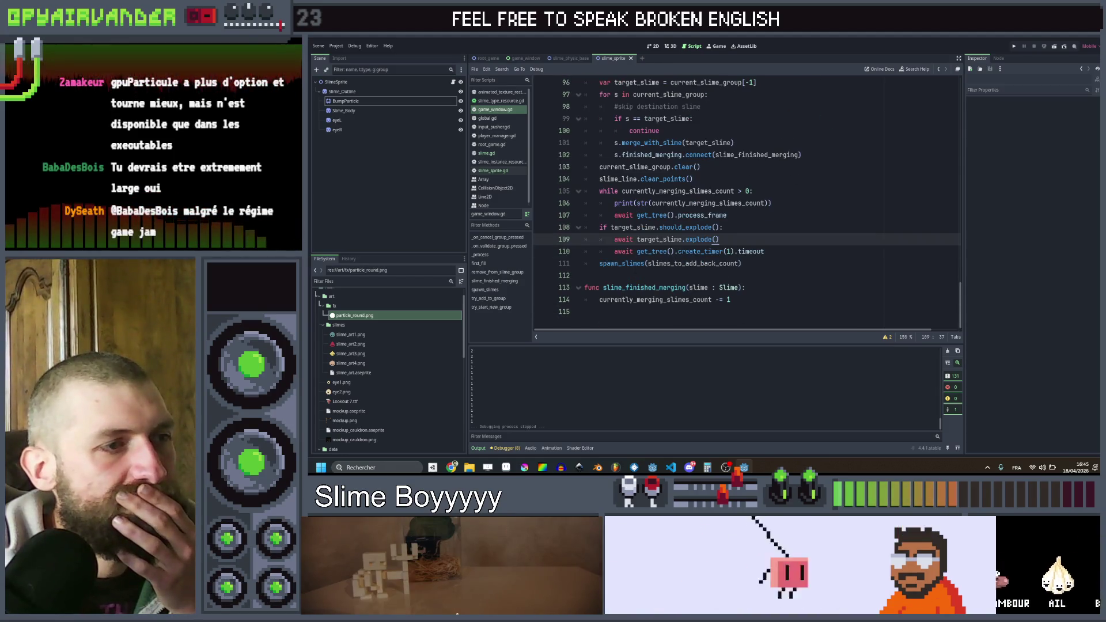
scroll(750, 230, "up", 1)
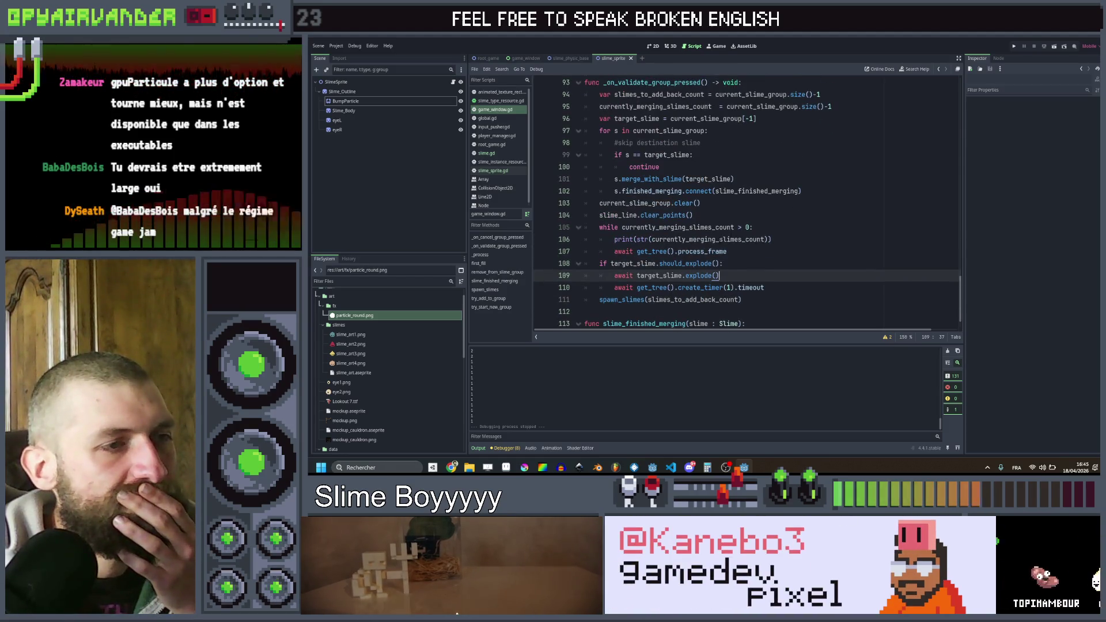
left_click(783, 203)
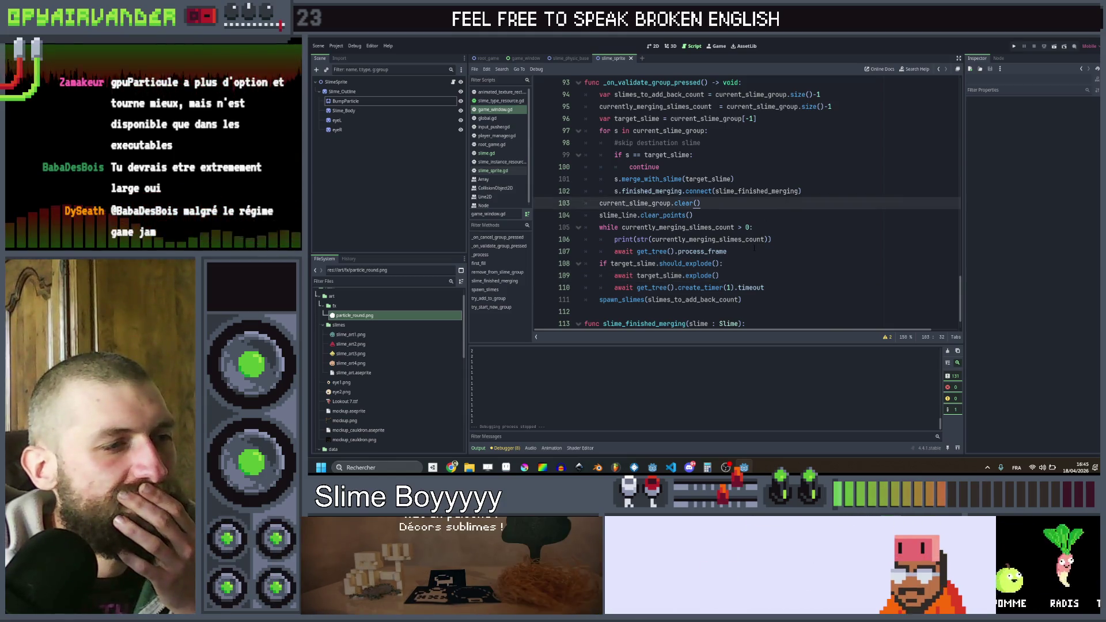
scroll(782, 203, "down", 1)
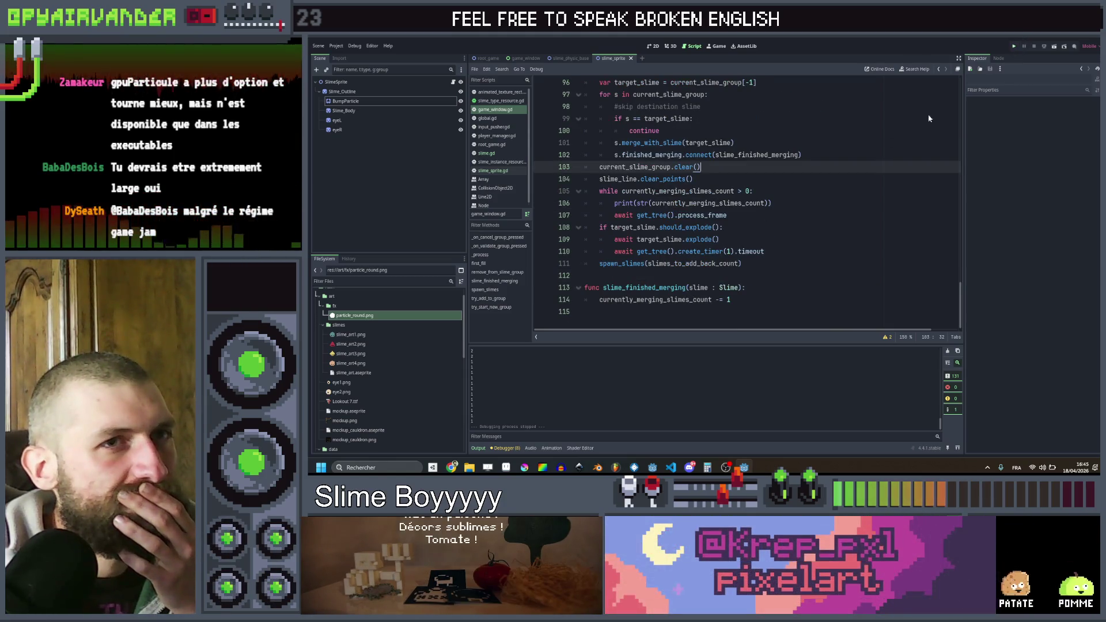
- Run the project with F5, approve the soup so most slimes merge away, then close the game
key("F5")
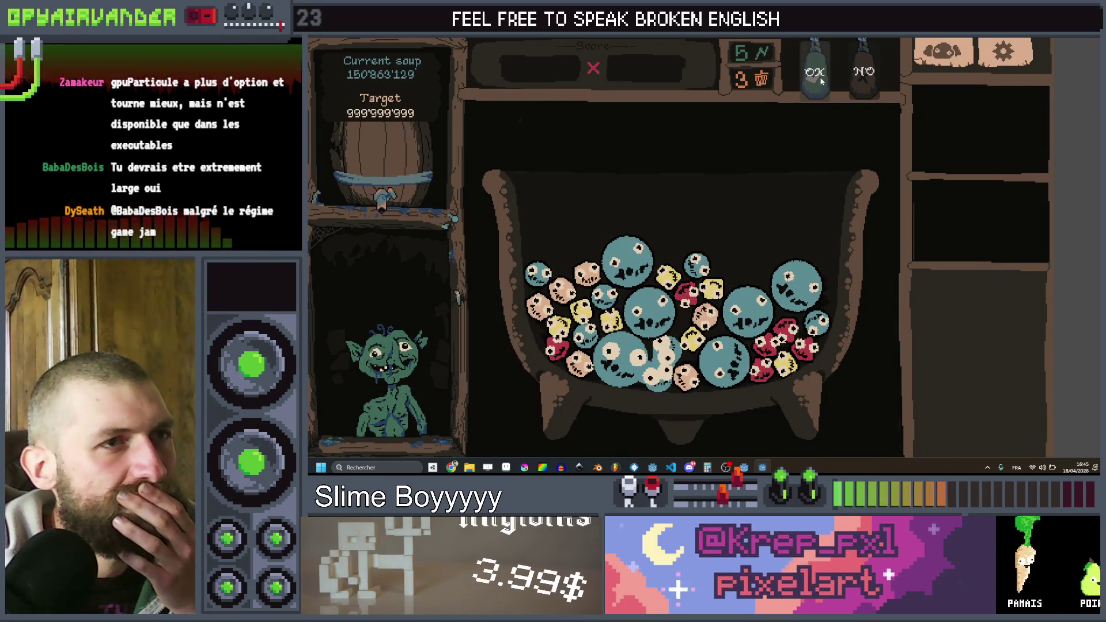
left_click(822, 82)
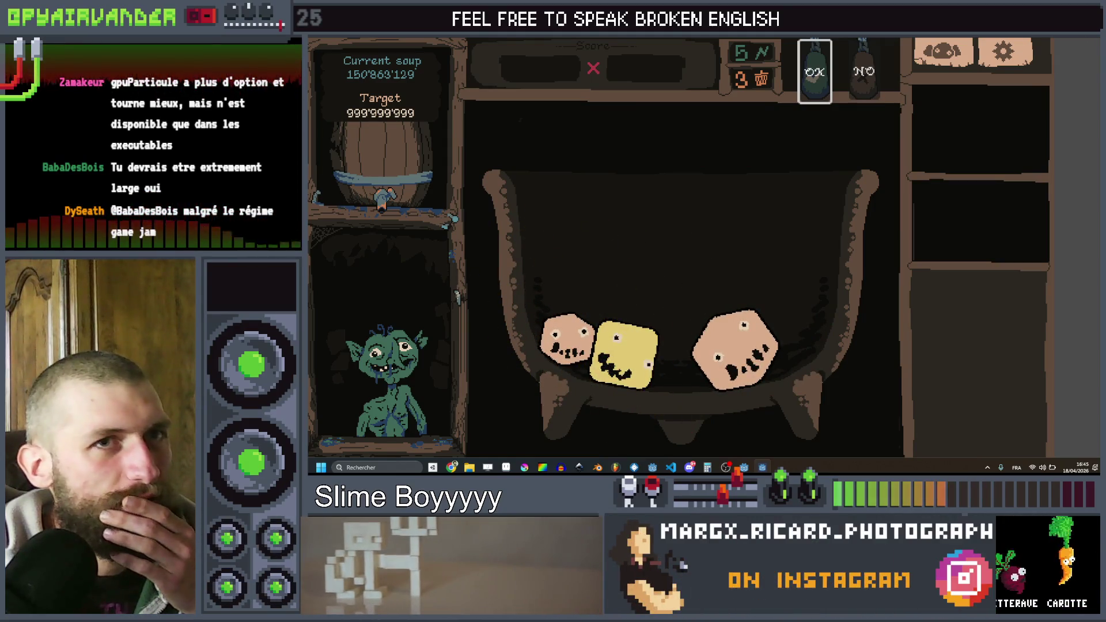
key("alt+F4")
- Select BumpParticle and browse its Inspector, expanding the Animation and Color sections
left_click(345, 101)
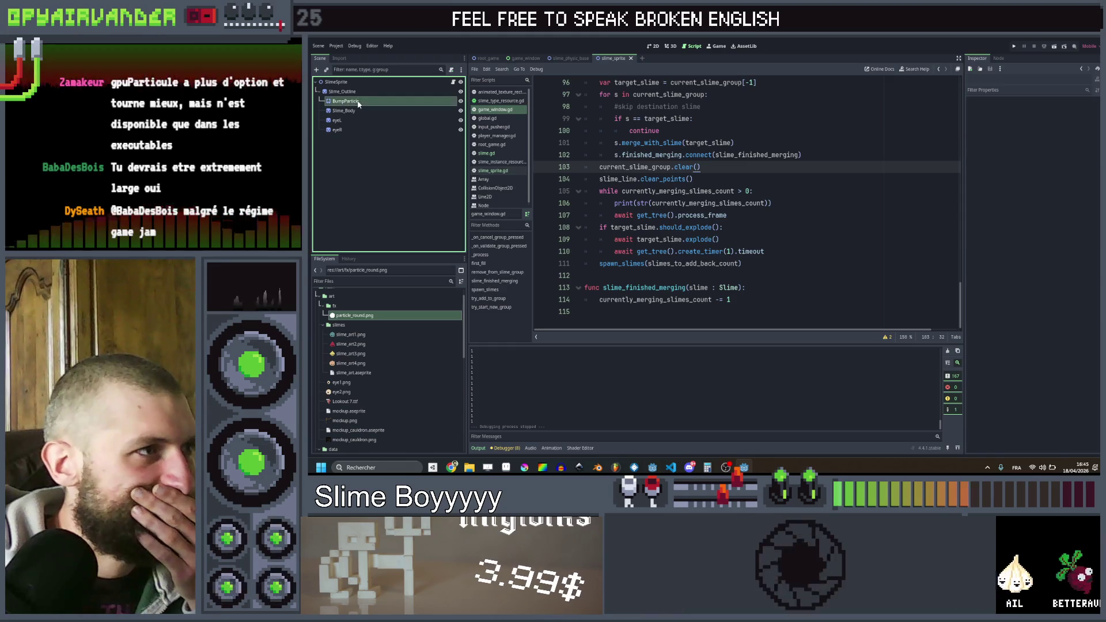
scroll(1028, 257, "up", 10)
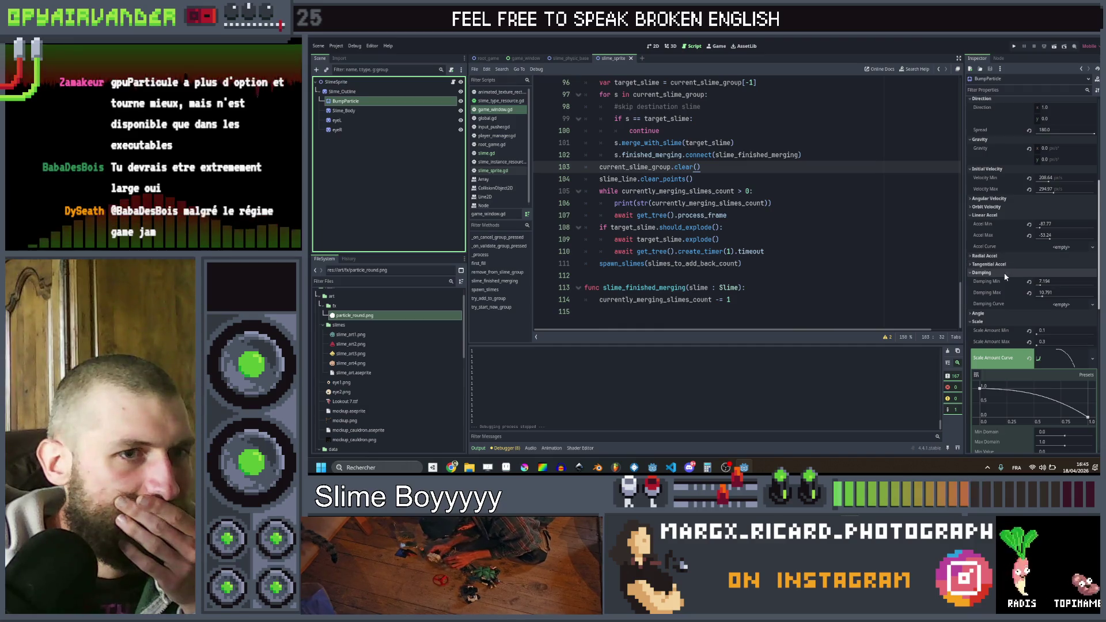
scroll(1006, 276, "up", 5)
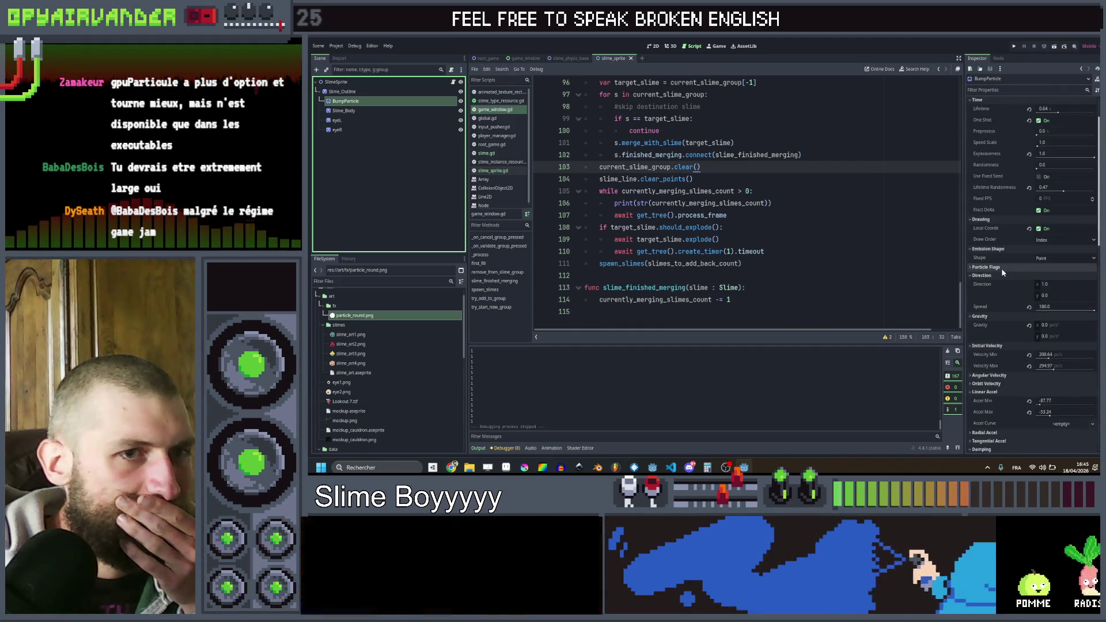
left_click(1001, 268)
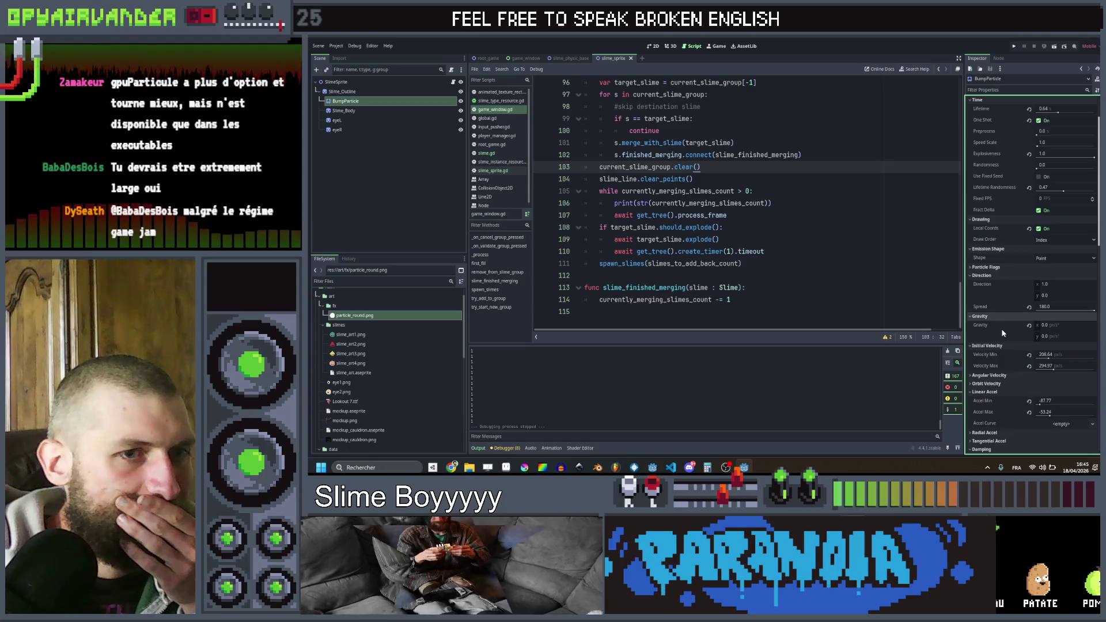
scroll(1001, 328, "down", 5)
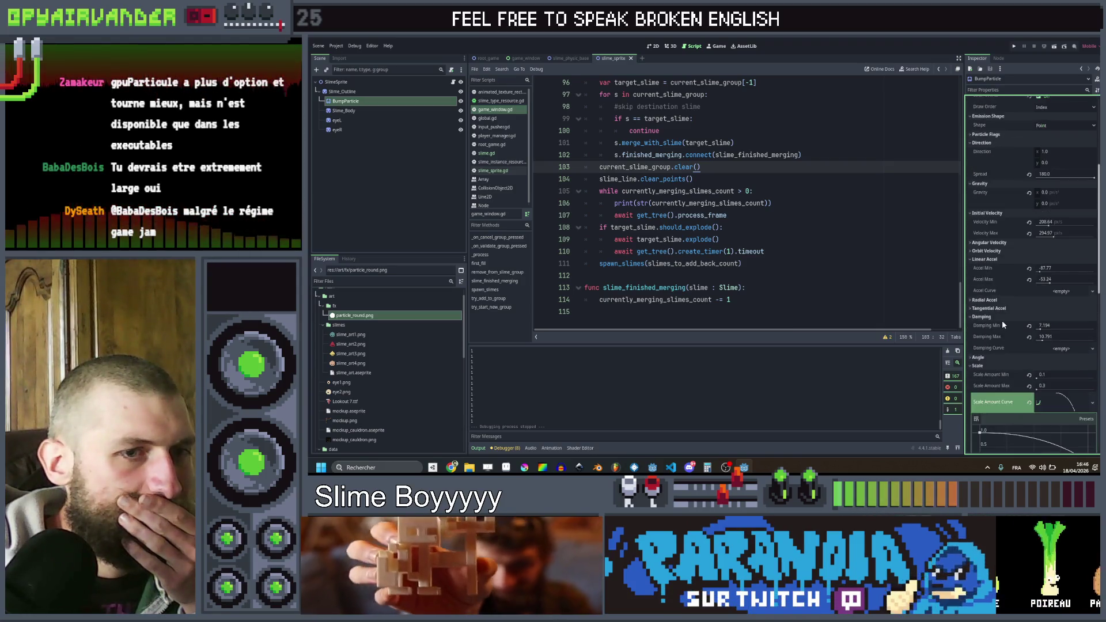
scroll(1002, 319, "down", 6)
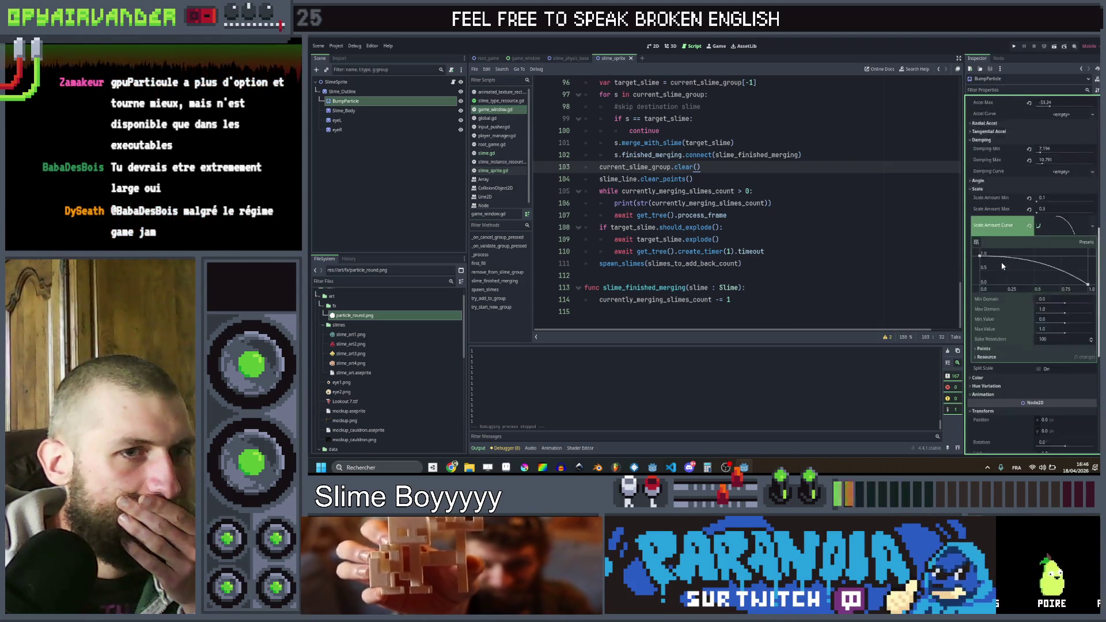
scroll(1003, 267, "down", 6)
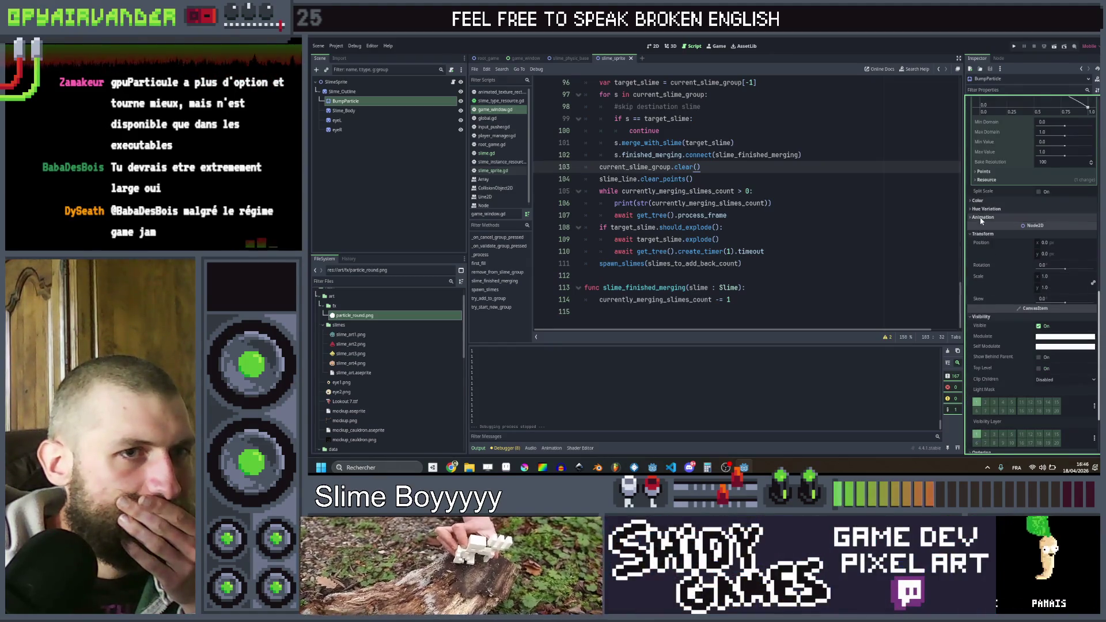
left_click(983, 218)
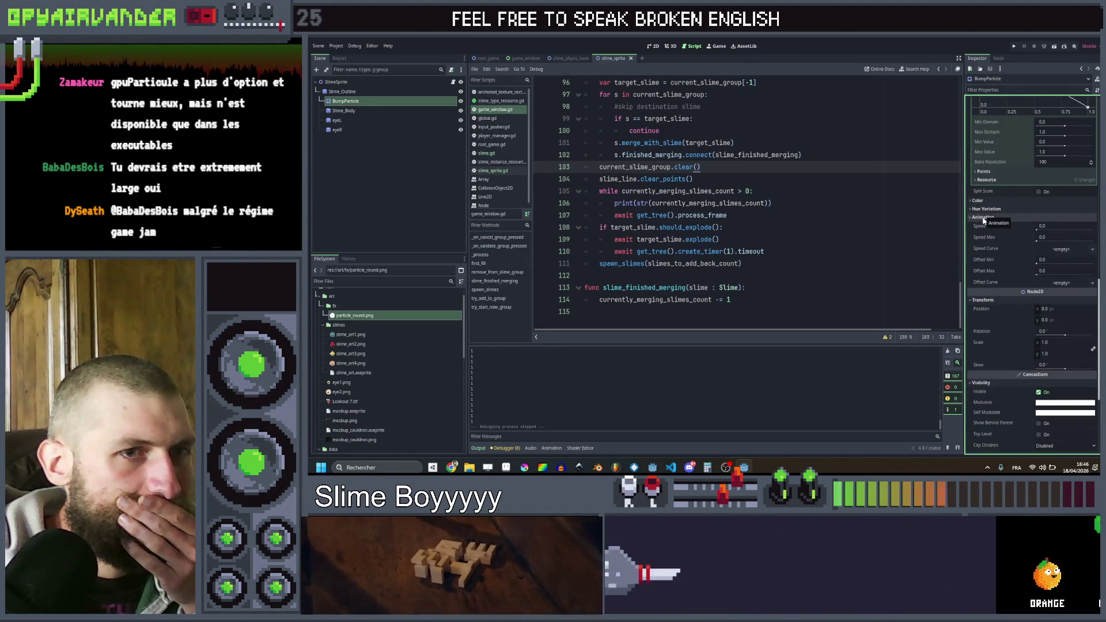
left_click(985, 217)
left_click(986, 202)
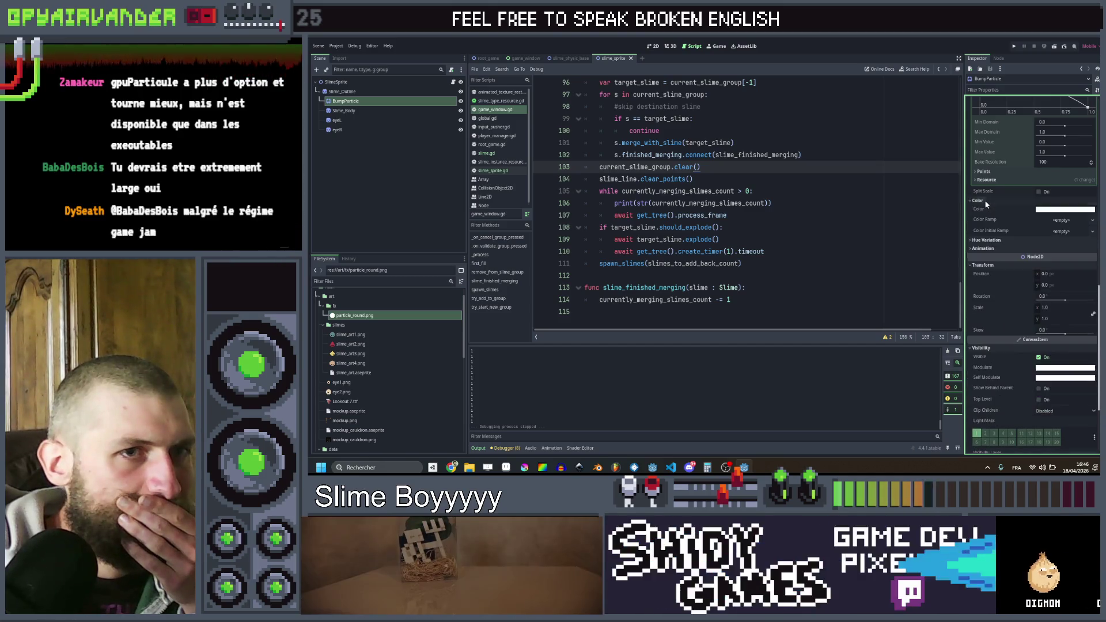
- Turn off Local Coords for BumpParticle, save the scene, and run the game
scroll(986, 205, "up", 10)
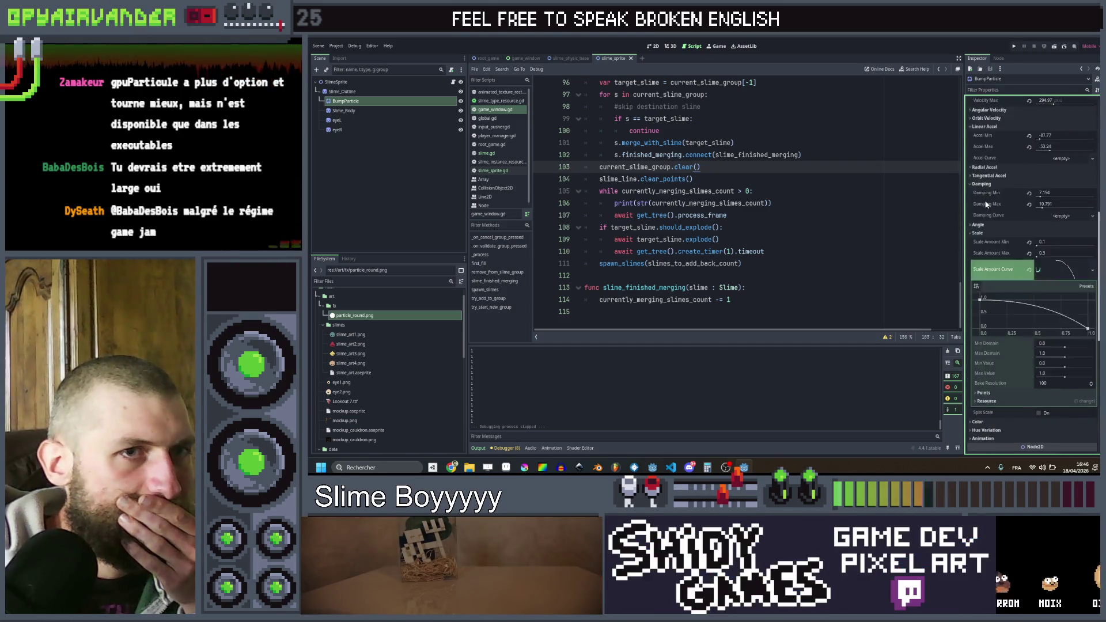
scroll(991, 202, "up", 5)
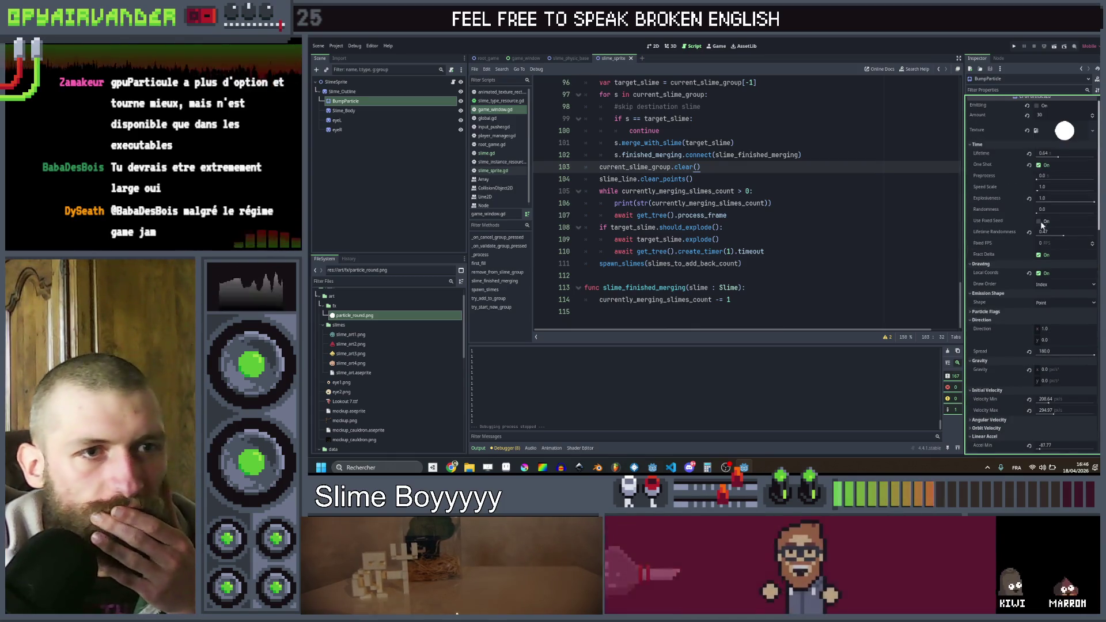
scroll(1052, 208, "up", 1)
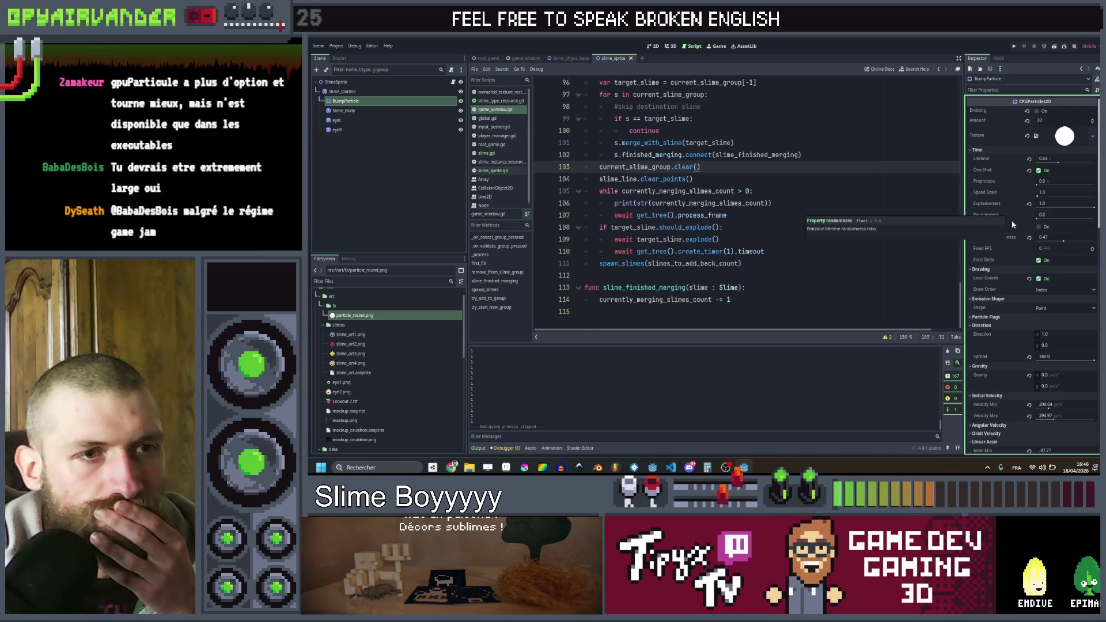
mouse_move(1019, 227)
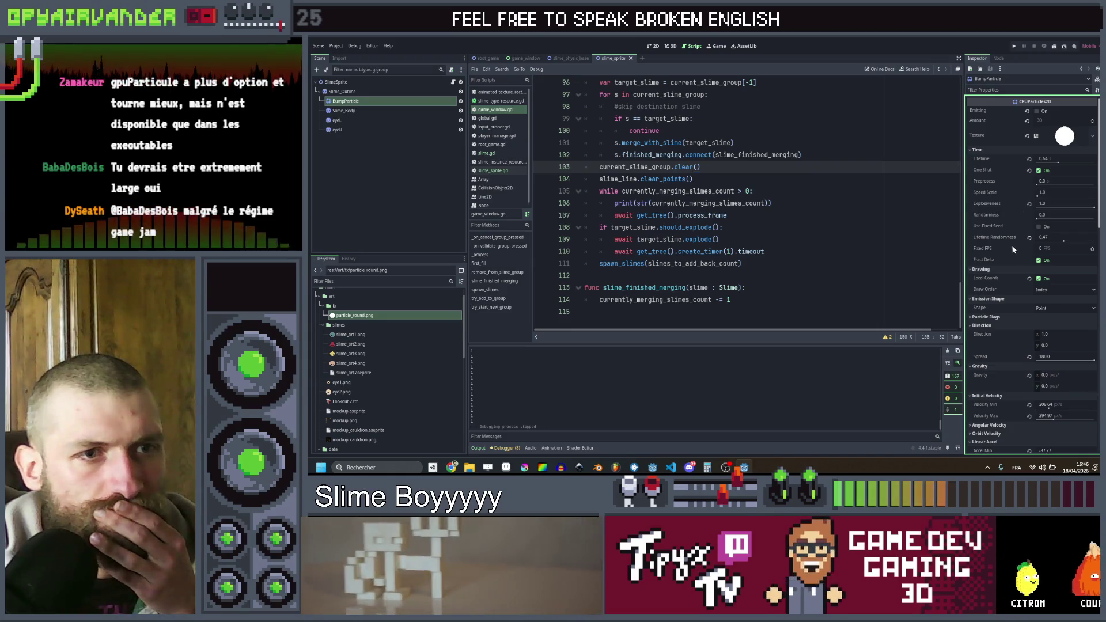
left_click(1039, 279)
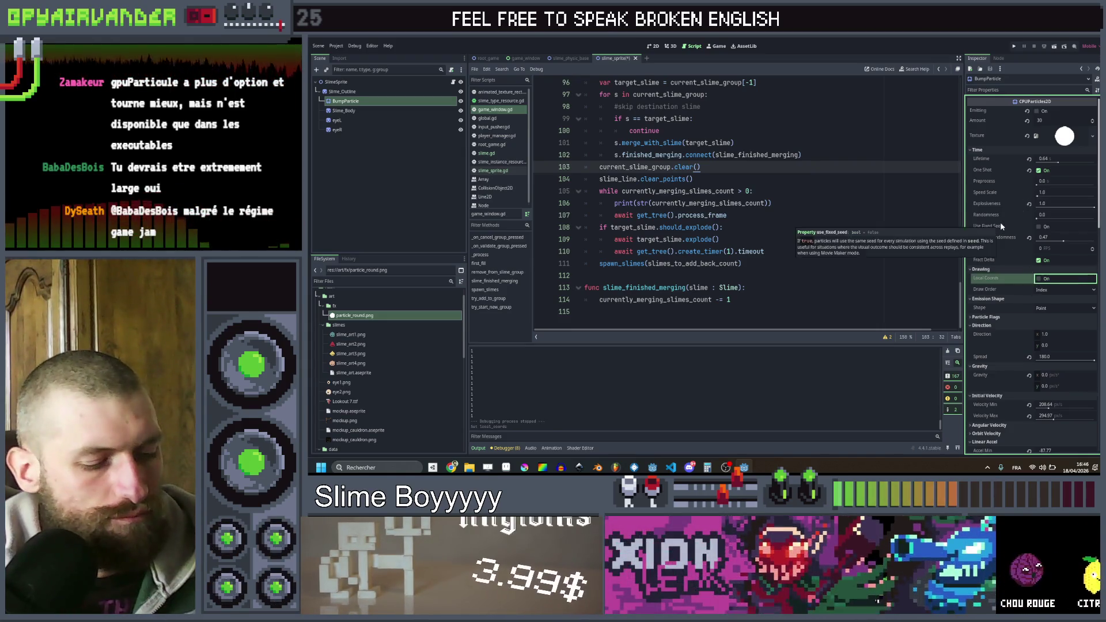
key("ctrl+s")
left_click(1015, 45)
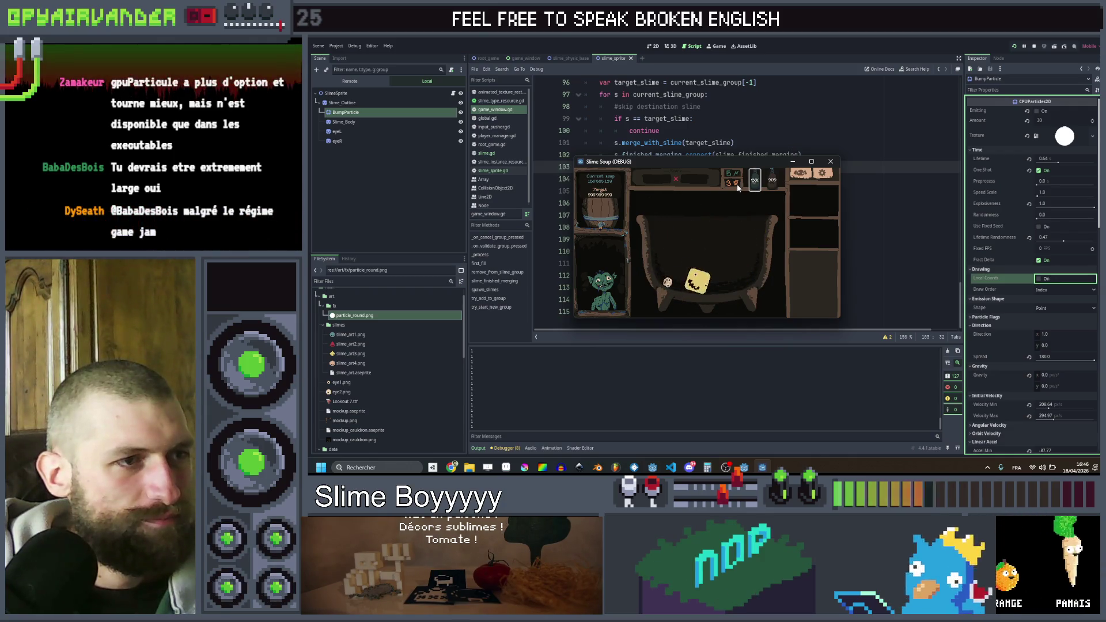
left_click(830, 161)
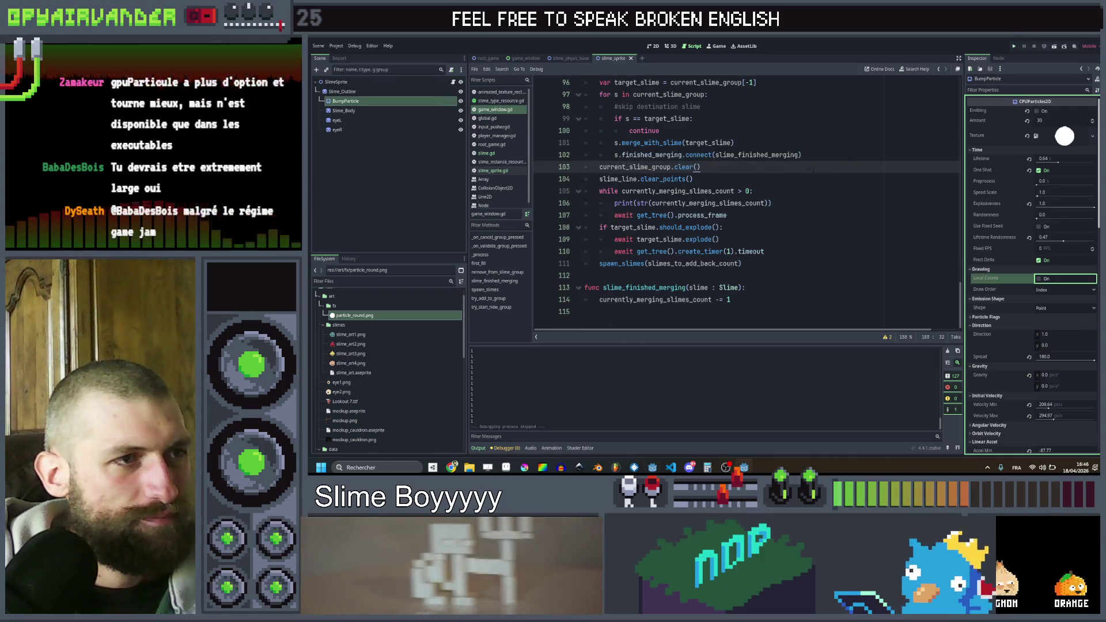
left_click(372, 110)
left_click(375, 103)
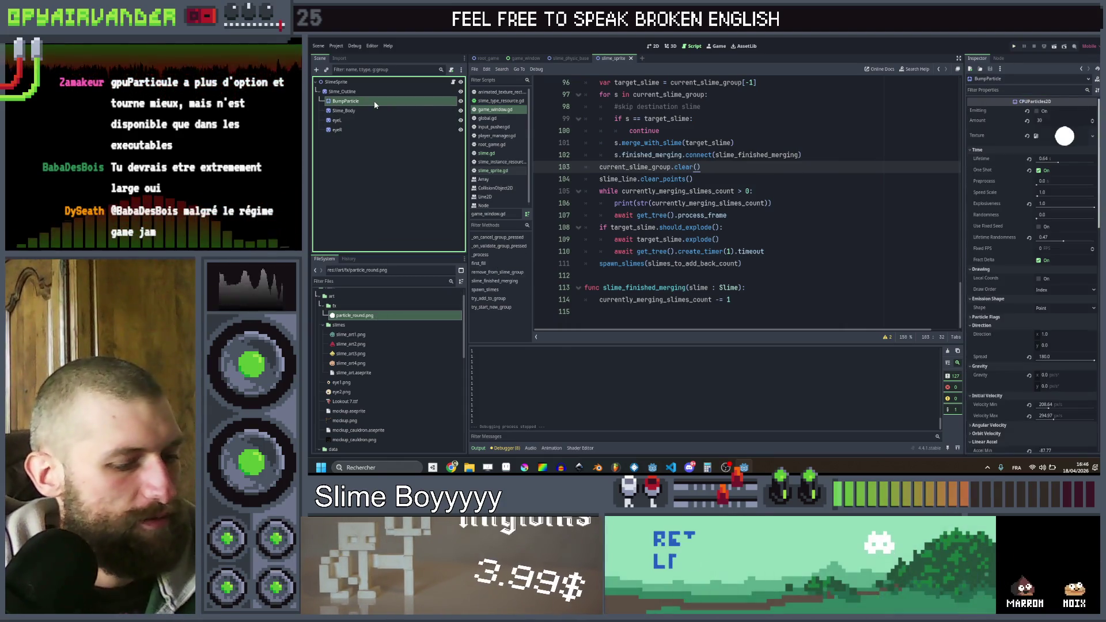
- Duplicate BumpParticle as ExplodeParticle with Amount 80, saved as art/fx/explode_particle.tscn
key("ctrl+d")
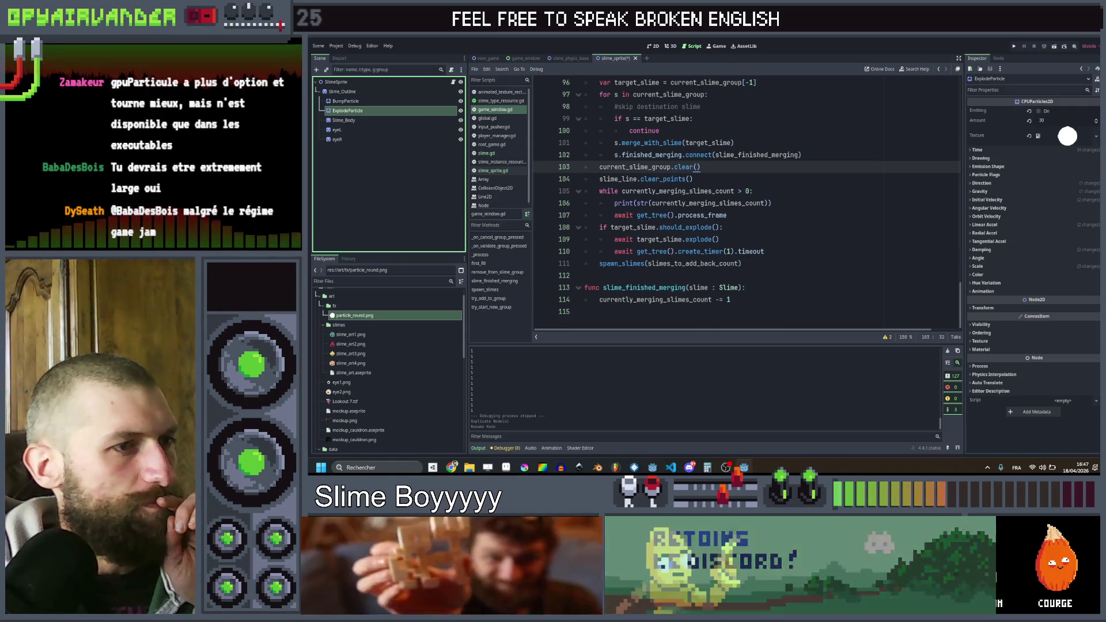
scroll(750, 253, "up", 6)
scroll(749, 253, "up", 20)
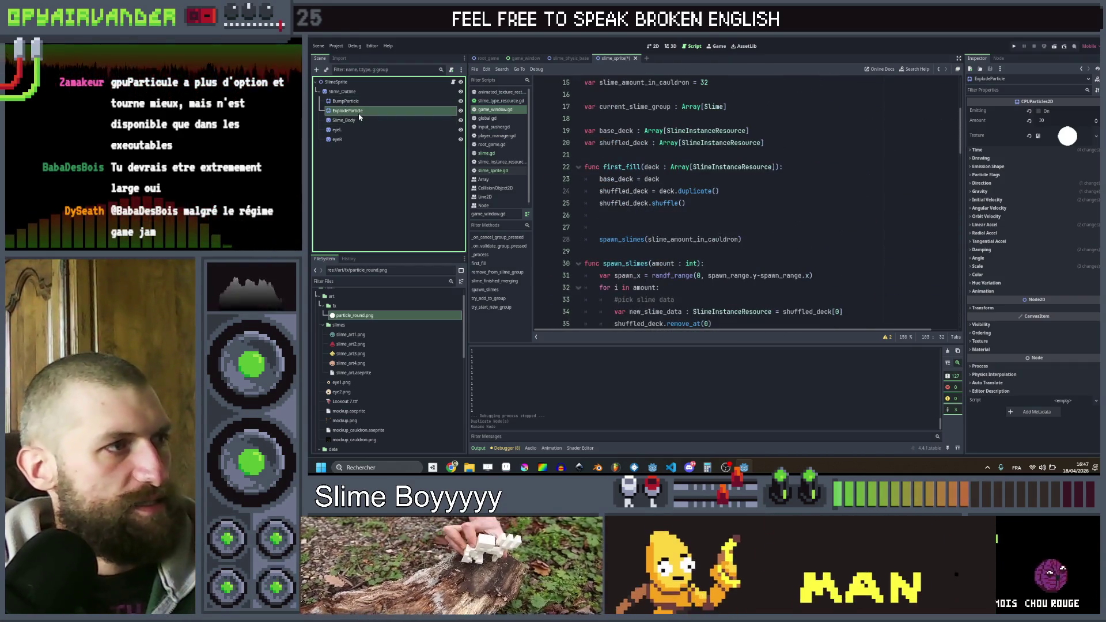
mouse_move(358, 112)
left_mouse_down()
mouse_move(387, 215)
mouse_move(380, 323)
left_mouse_up()
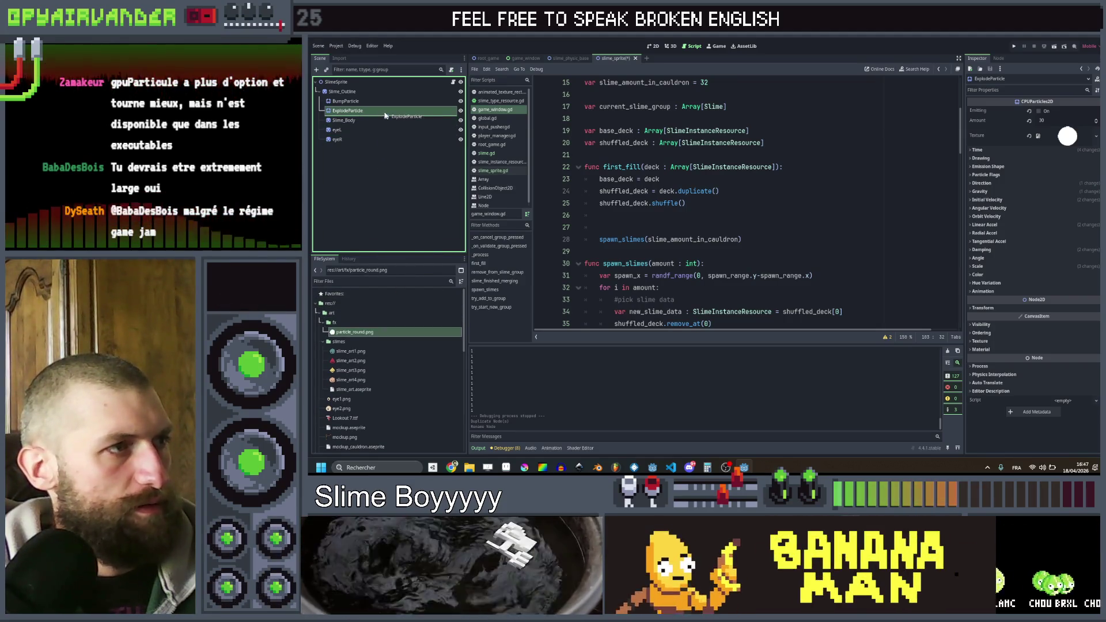
left_click(1054, 121)
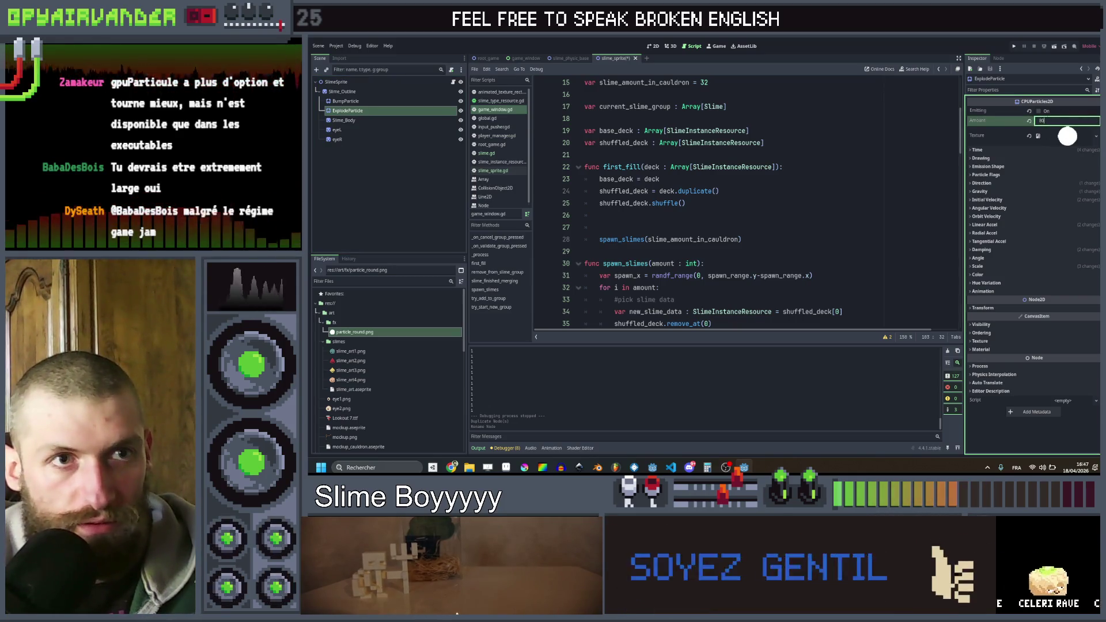
key("Return")
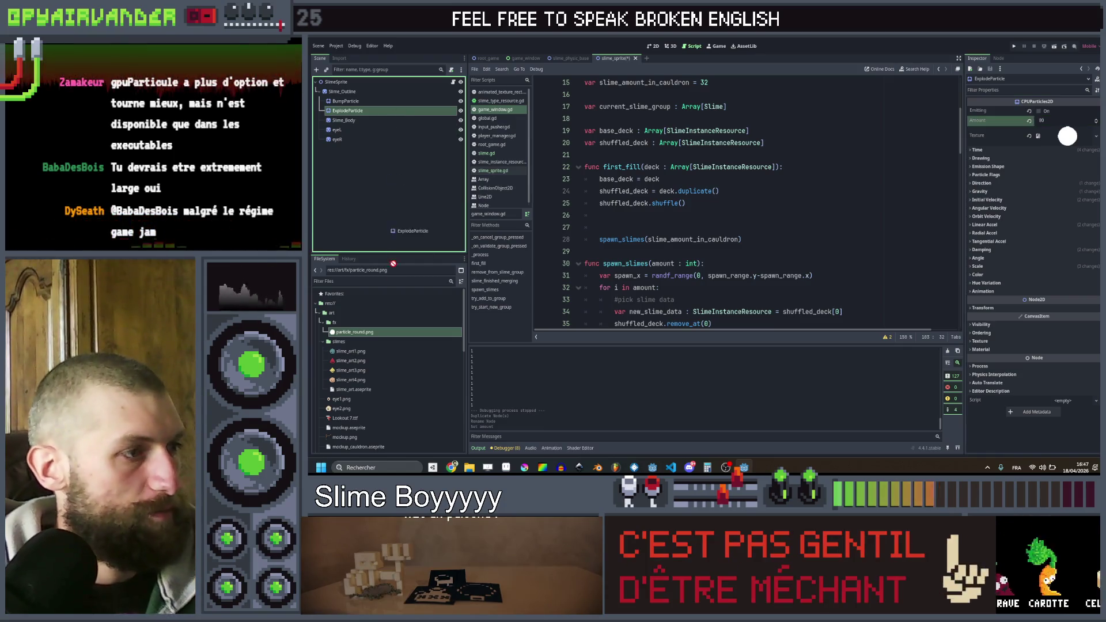
left_click_drag(376, 327, 374, 324)
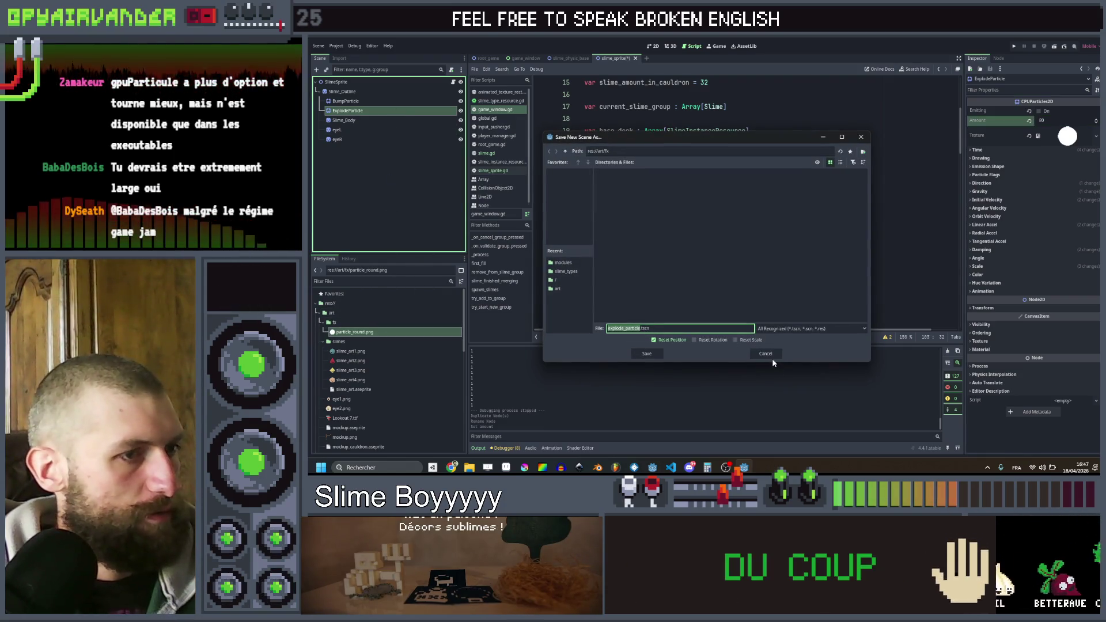
left_click(659, 356)
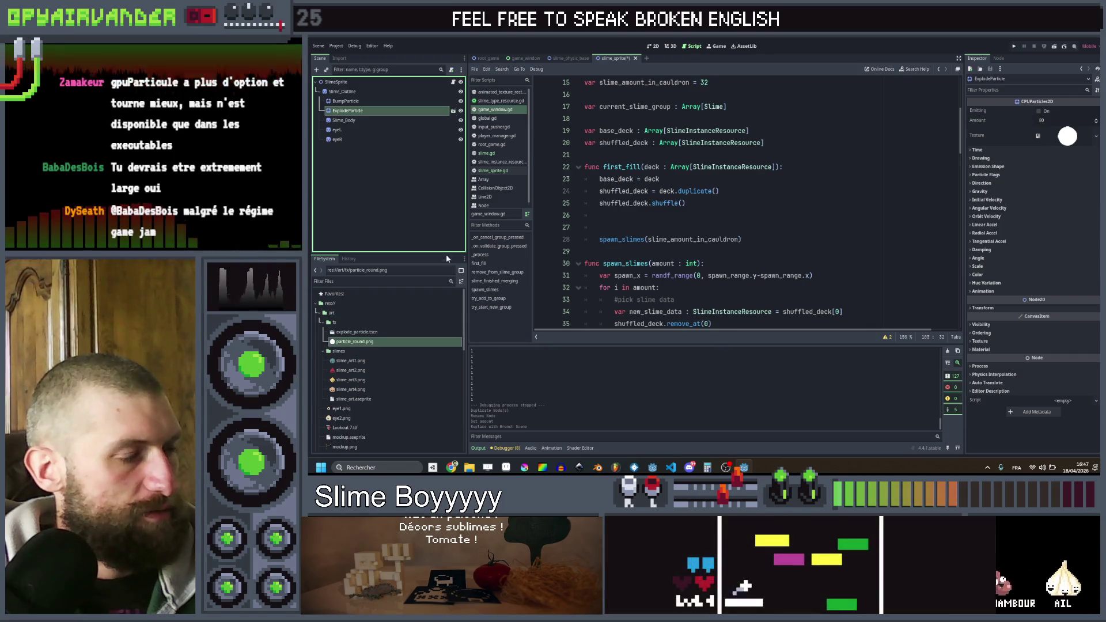
- Open slime.gd and preload the explode particle scene as the EXPLODE_PARTICLE constant
left_click(506, 154)
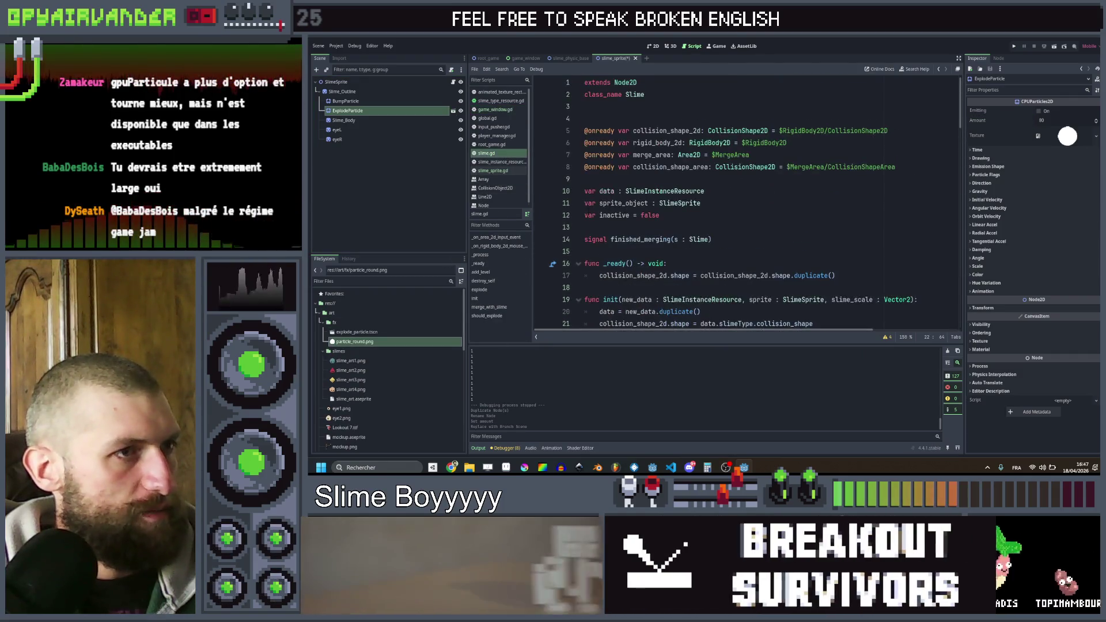
mouse_move(348, 333)
left_mouse_down()
mouse_move(605, 190)
mouse_move(605, 178)
left_mouse_up()
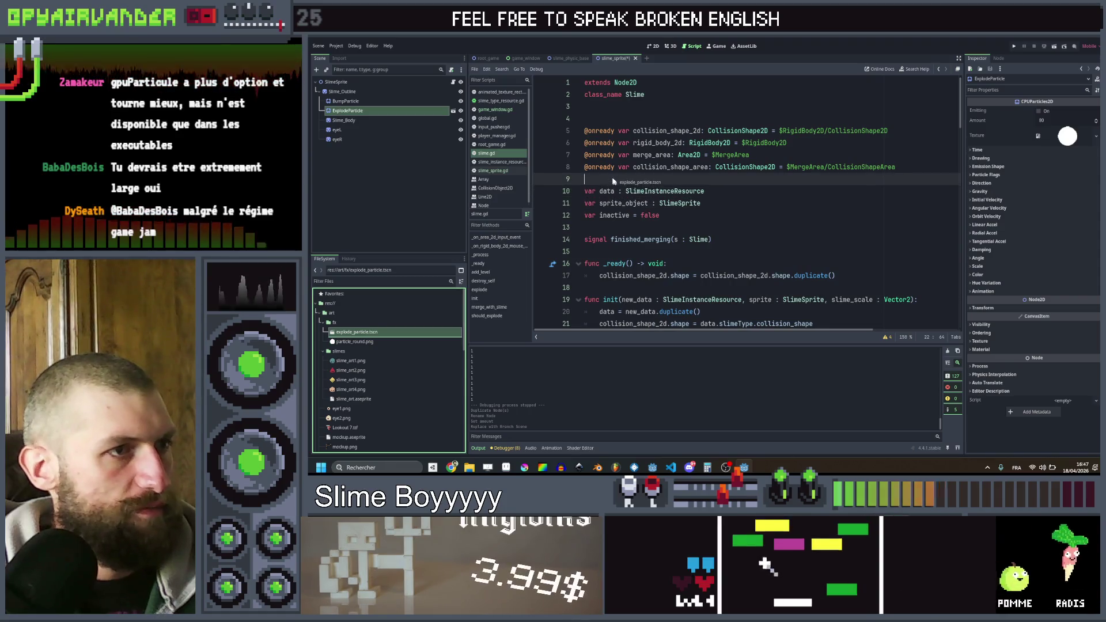
key("Return")
scroll(780, 203, "down", 9)
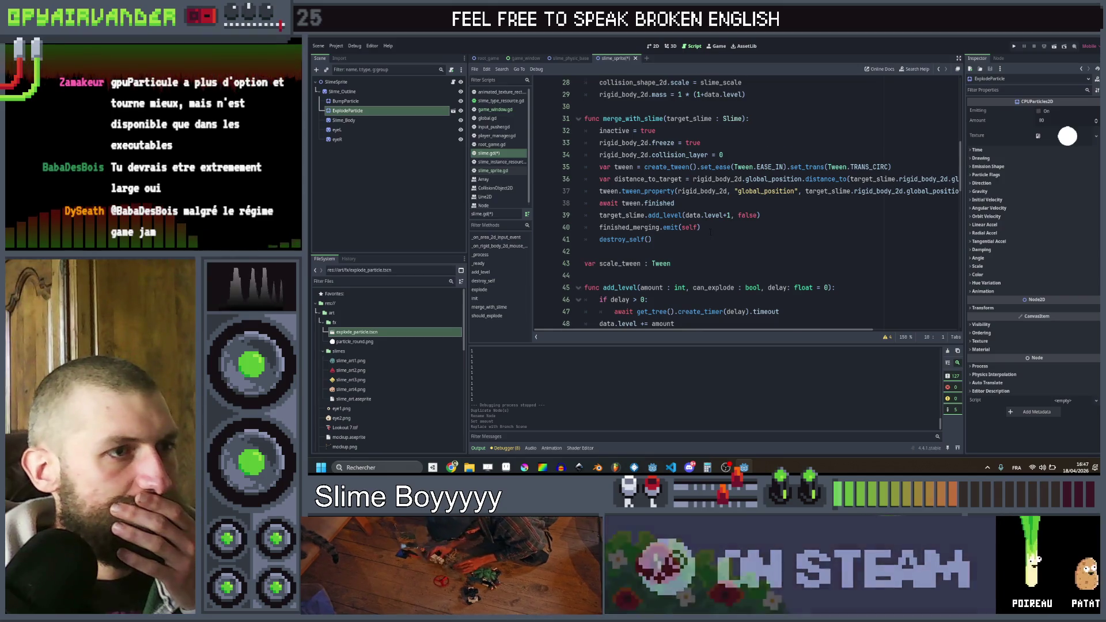
scroll(743, 202, "down", 10)
scroll(743, 202, "down", 1)
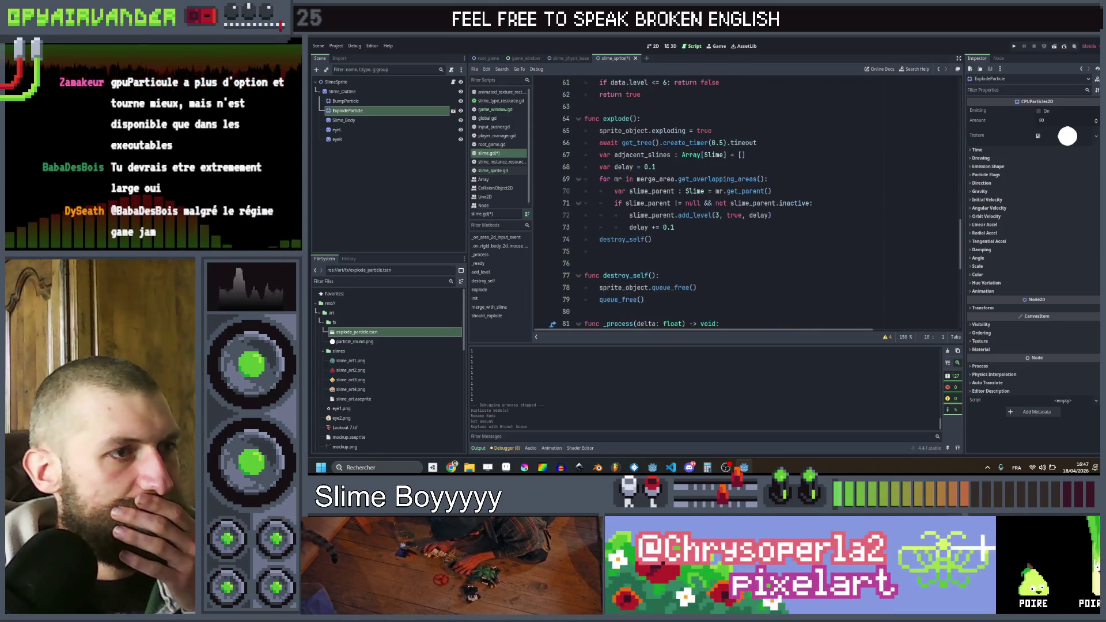
- After delay += 0.1, add var explode_particle = EXPLODE_PARTICLE.instantiate()
left_click(686, 227)
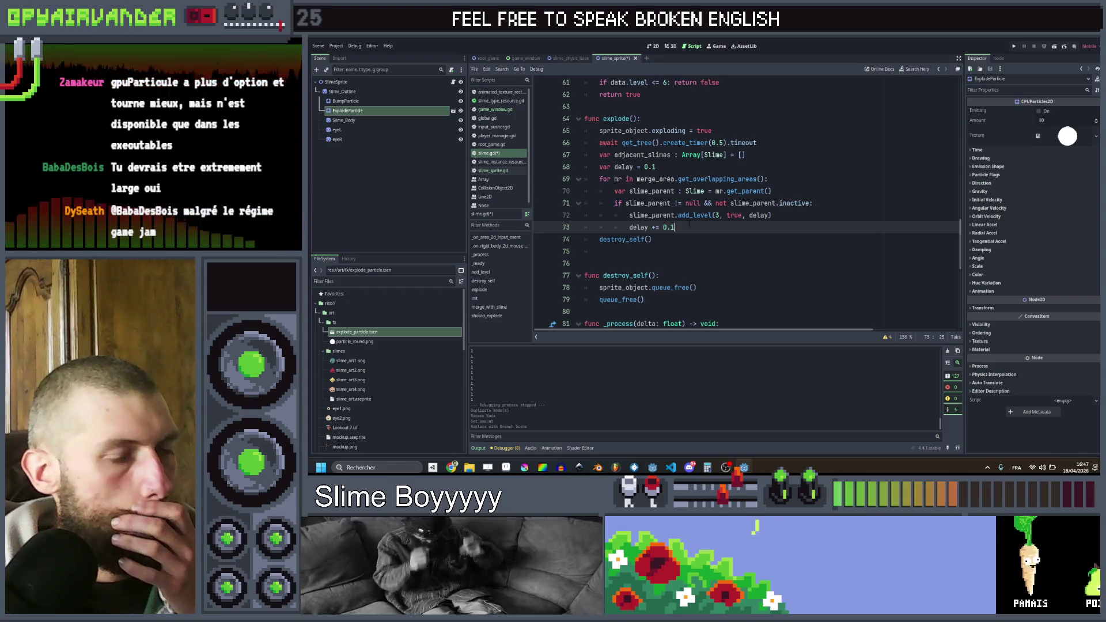
left_click(668, 167)
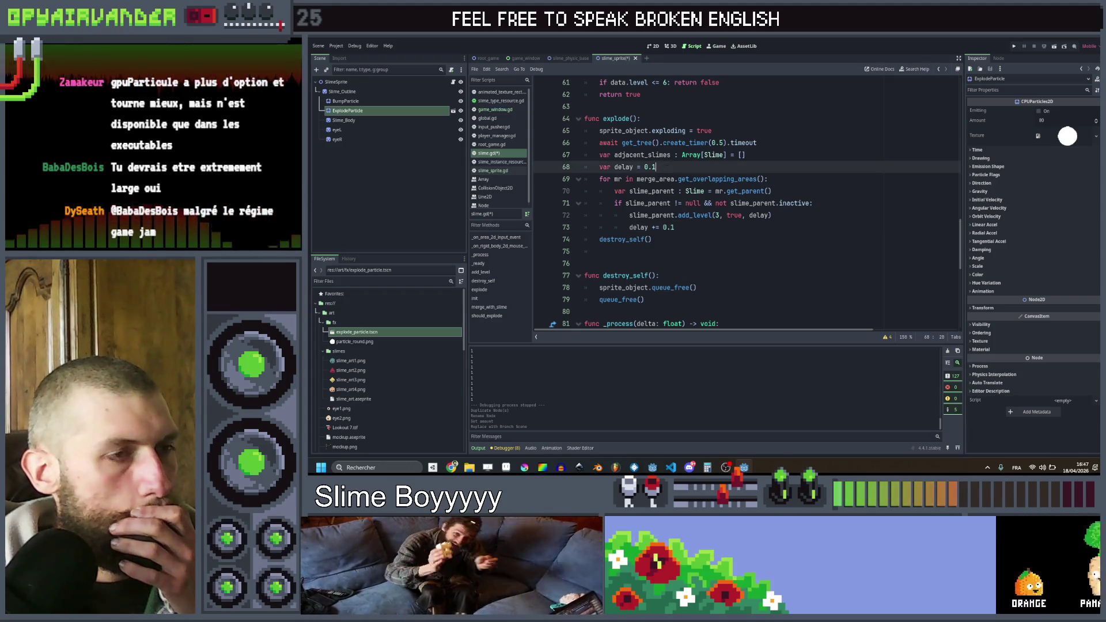
left_click(686, 227)
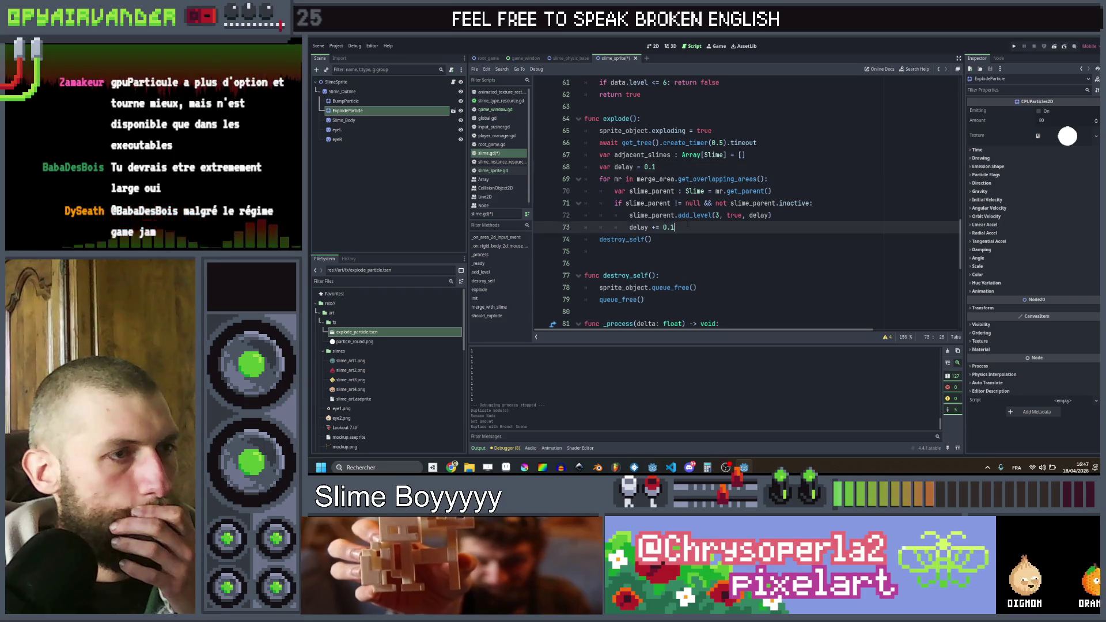
key("Return")
key("BackSpace")
key("BackSpace")
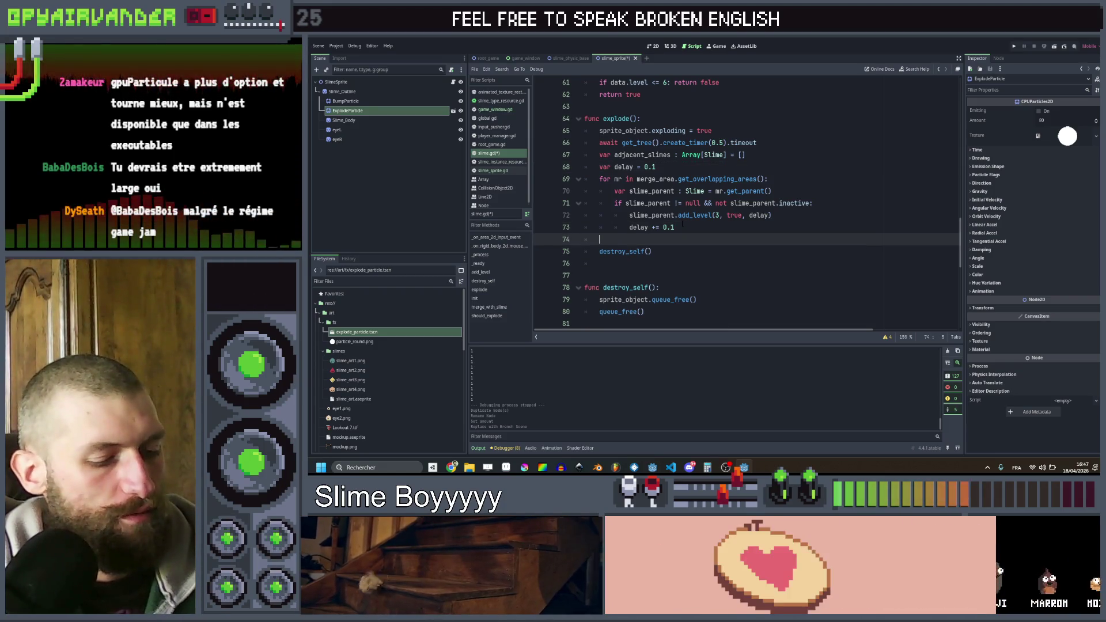
type("new")
key("BackSpace")
key("BackSpace")
key("BackSpace")
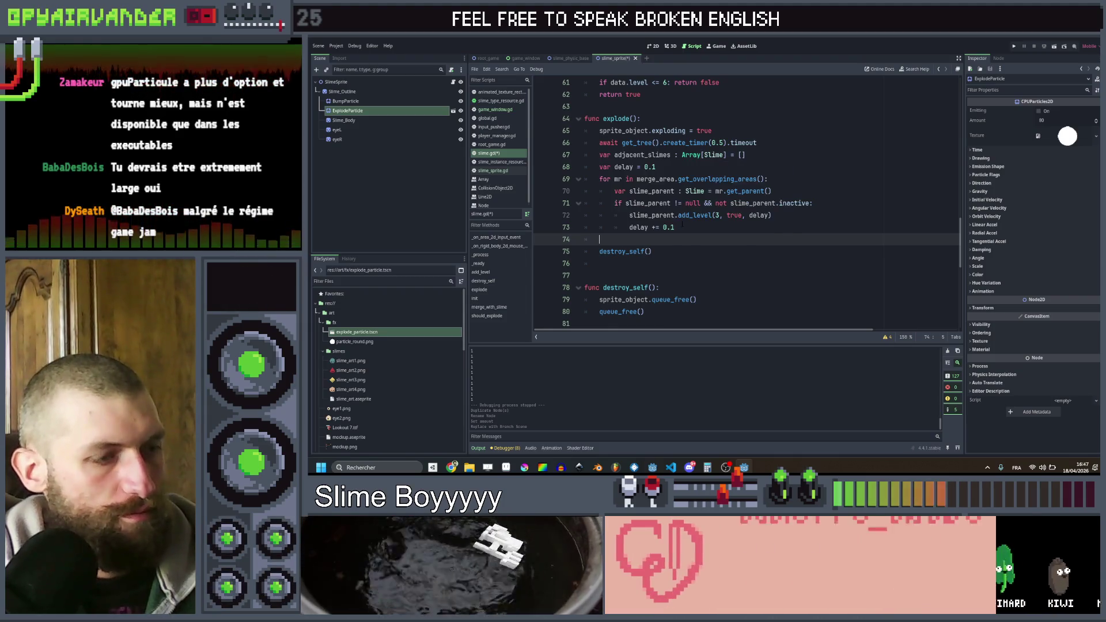
type("var expl")
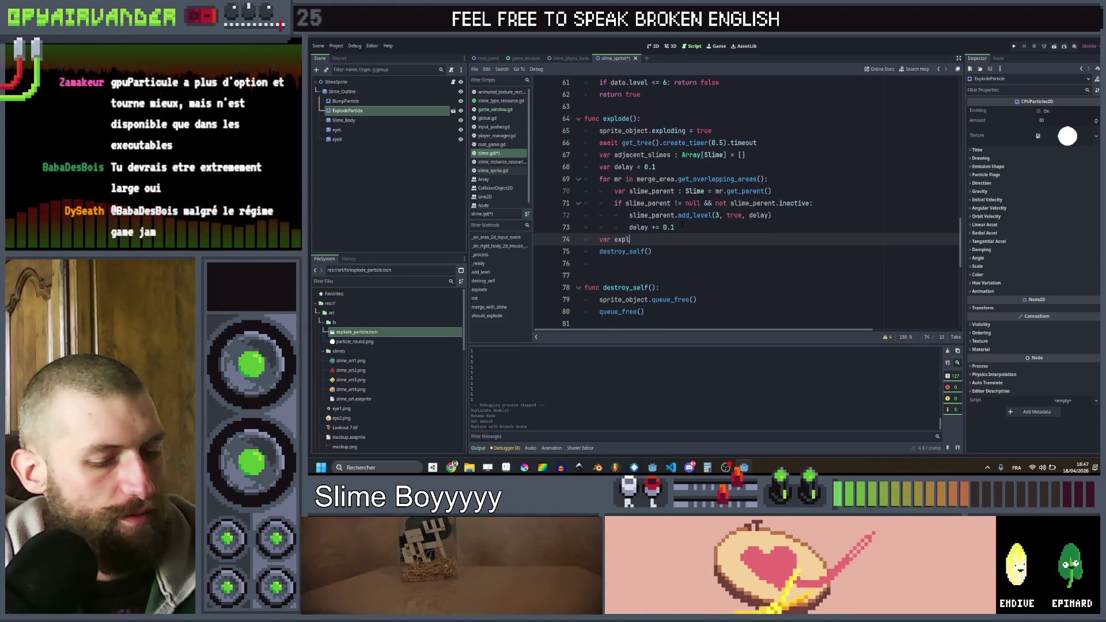
type("ode_particl")
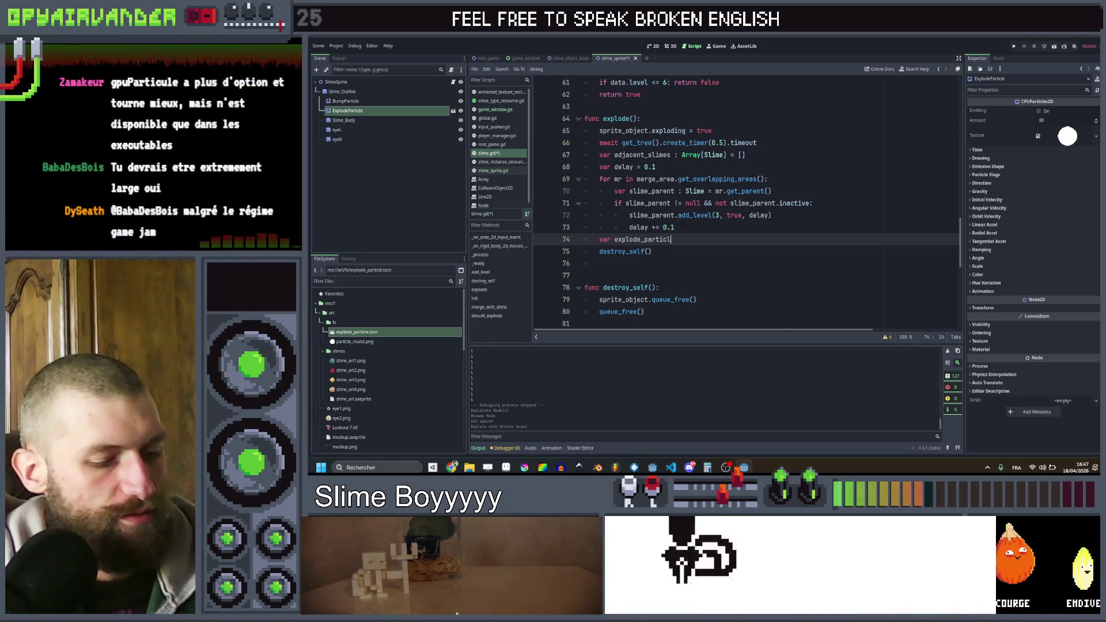
type("e = EXPL")
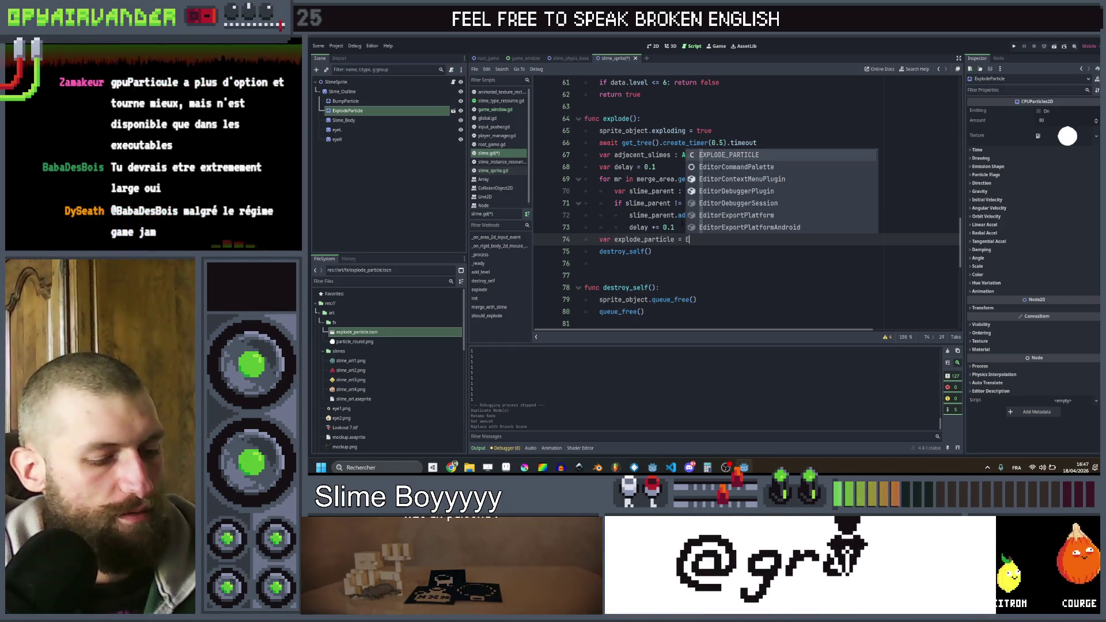
key("Return")
type(".in")
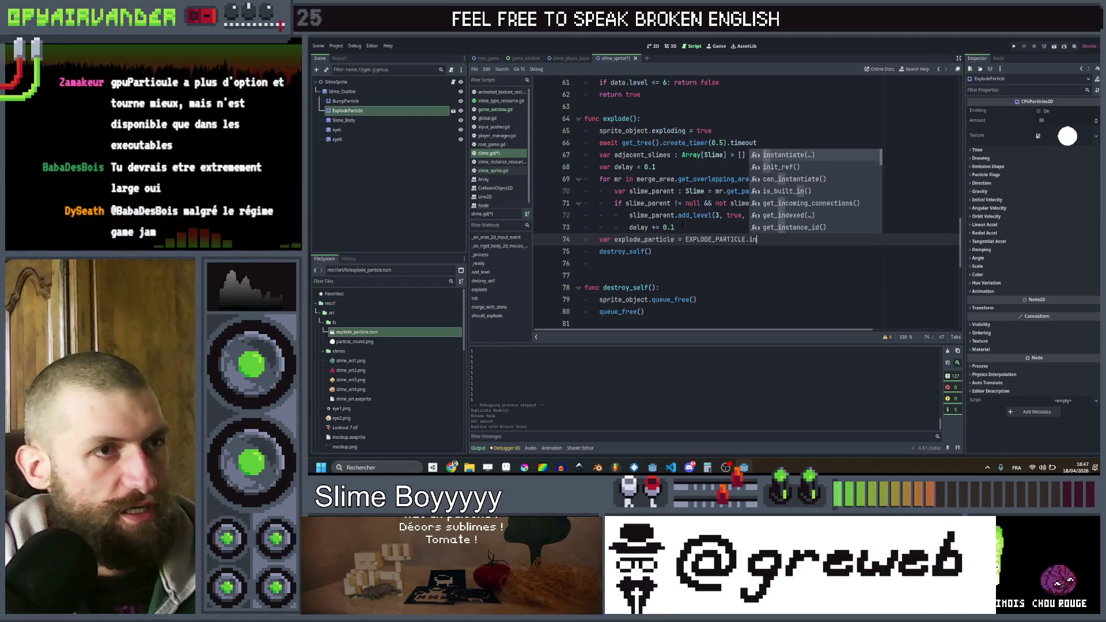
key("Return")
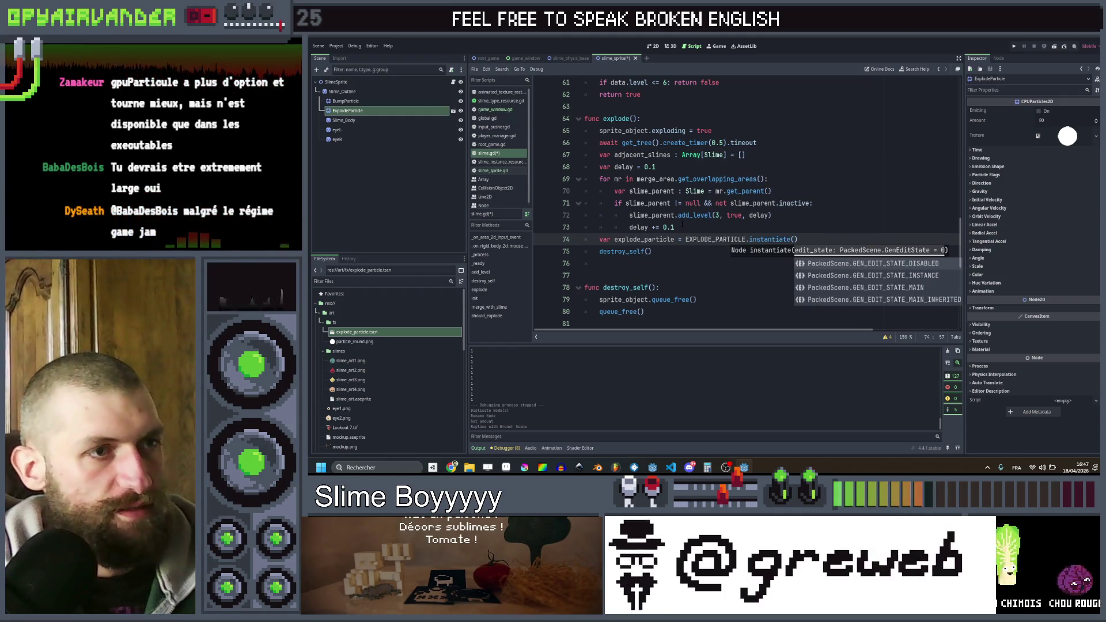
- Add the particle to the scene with get_parent().add_child(explode_particle)
key("Return")
type("expl")
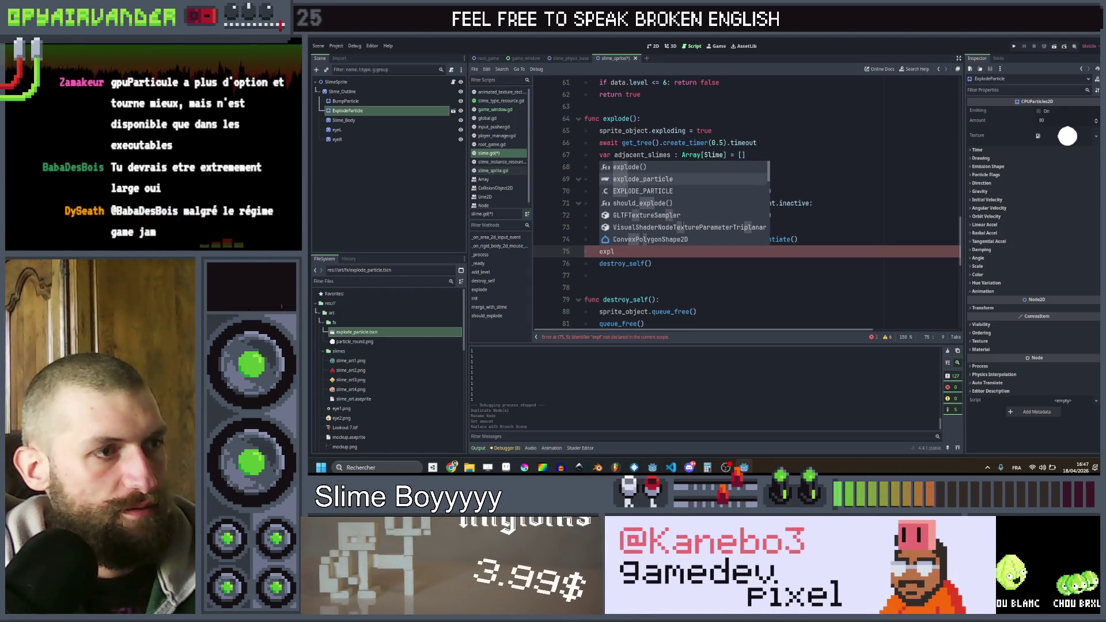
key("BackSpace")
key("BackSpace")
key("BackSpace")
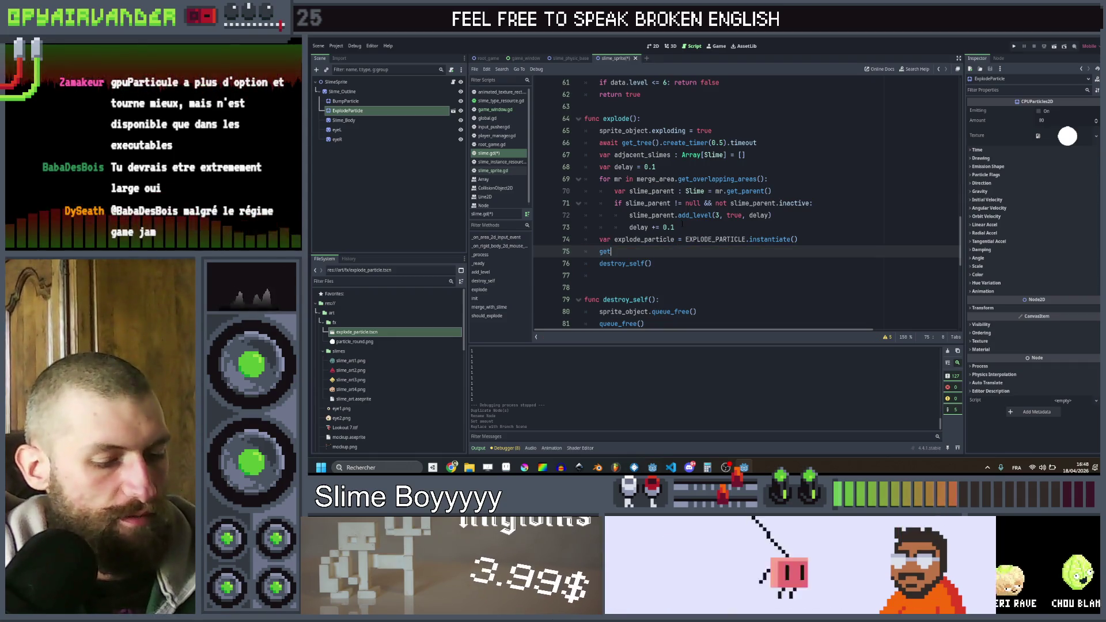
type("_pa")
key("Return")
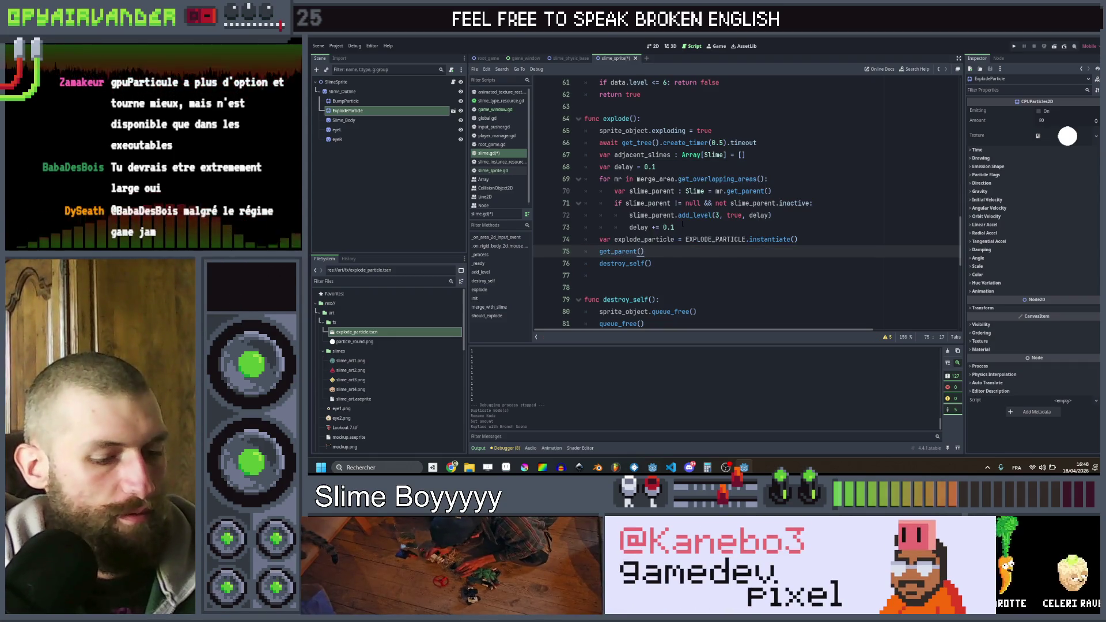
type(".add_ch")
key("Return")
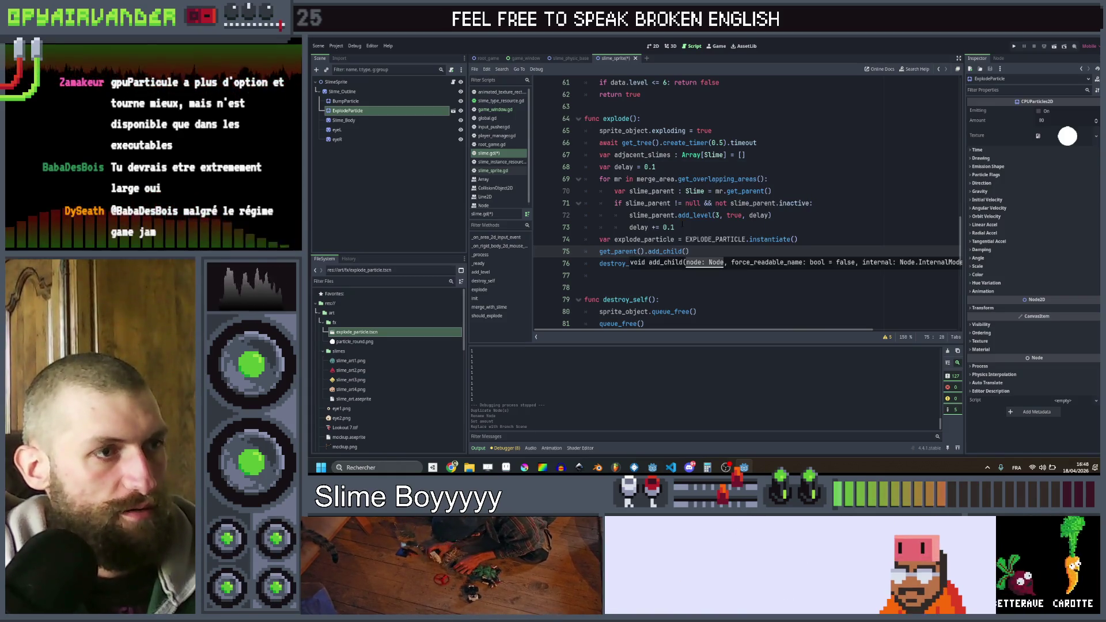
type("expl")
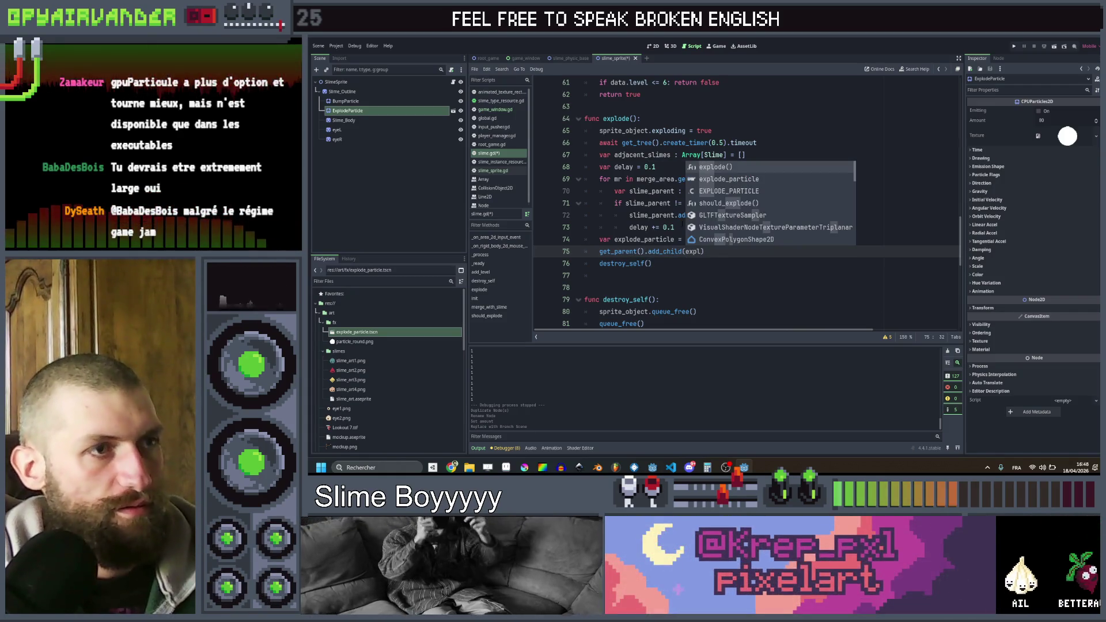
key("Down")
key("Return")
- Set explode_particle.global_position to rigid_body_2d.global_position and save the script
key("End")
key("Return")
type("e")
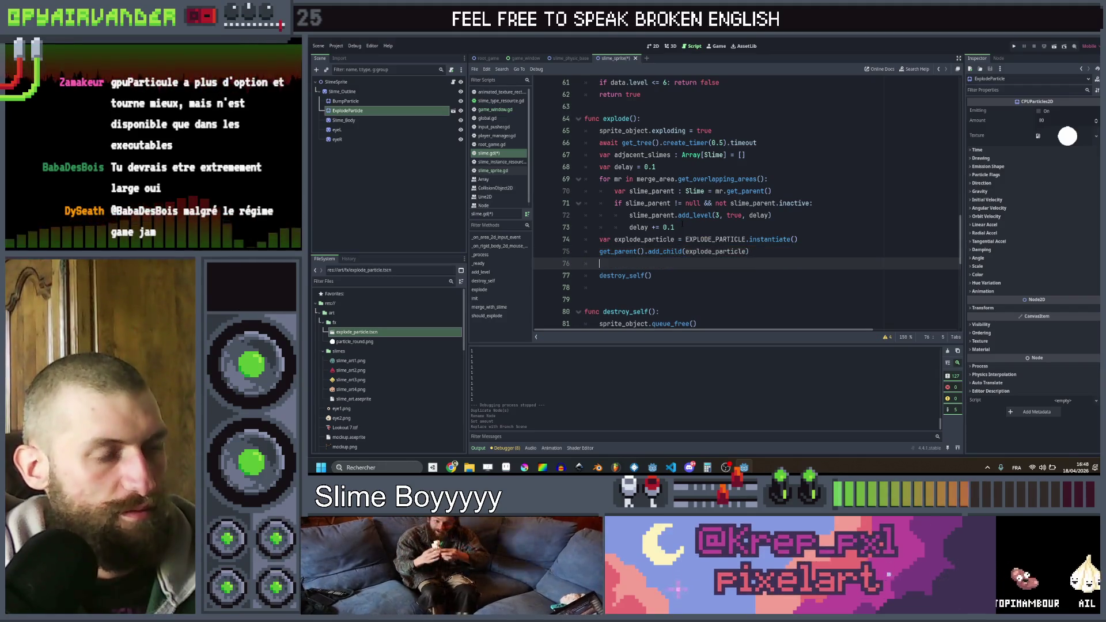
type("xplode_particle.")
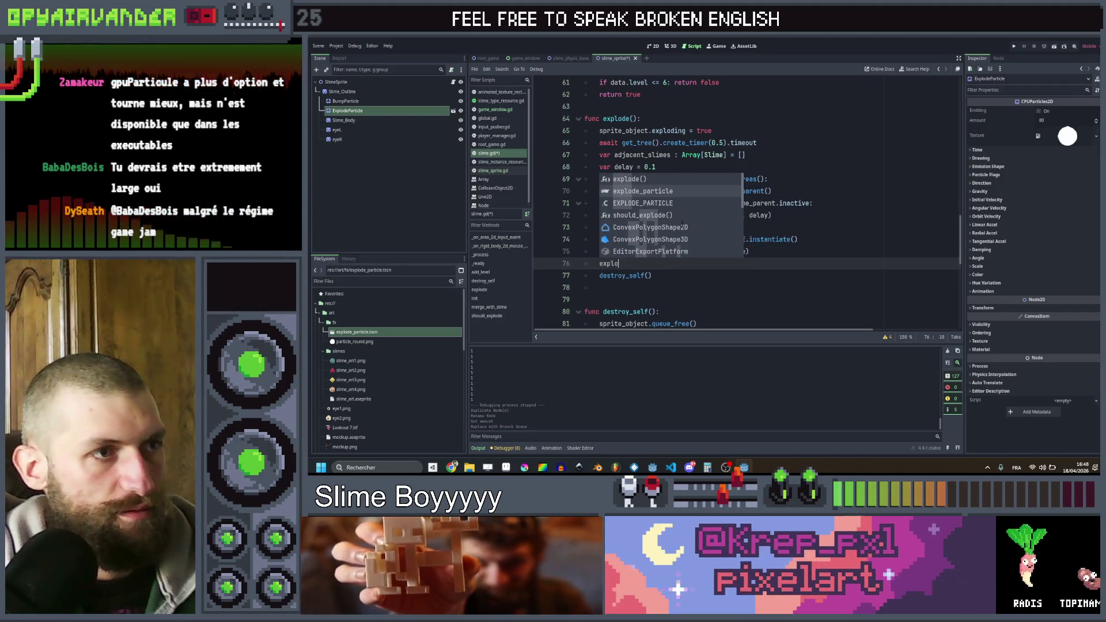
key("Return")
type("pos")
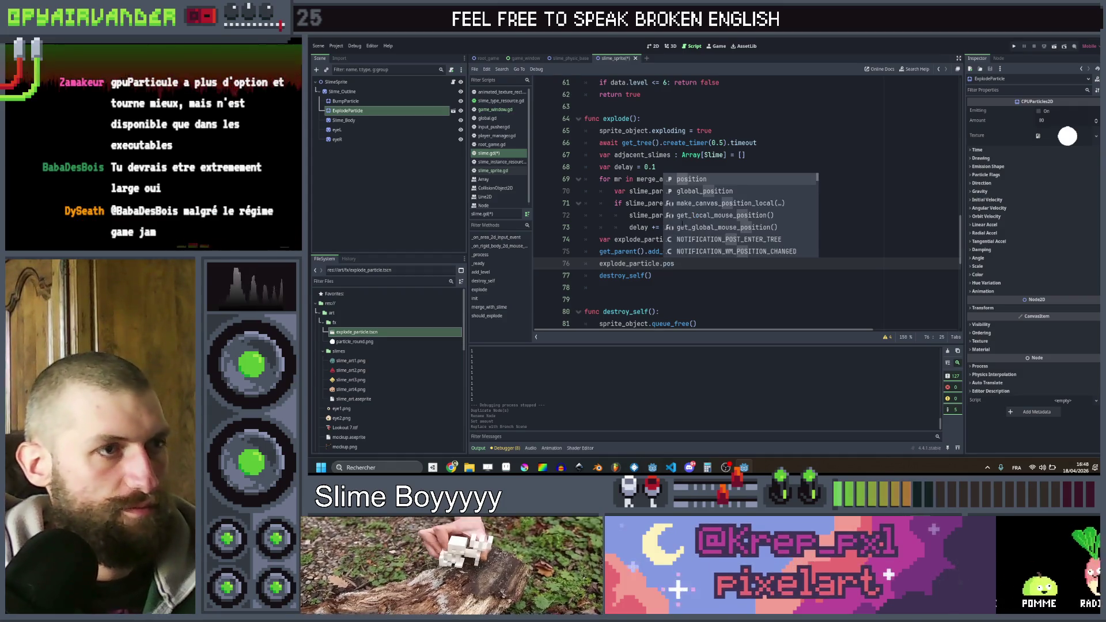
key("Return")
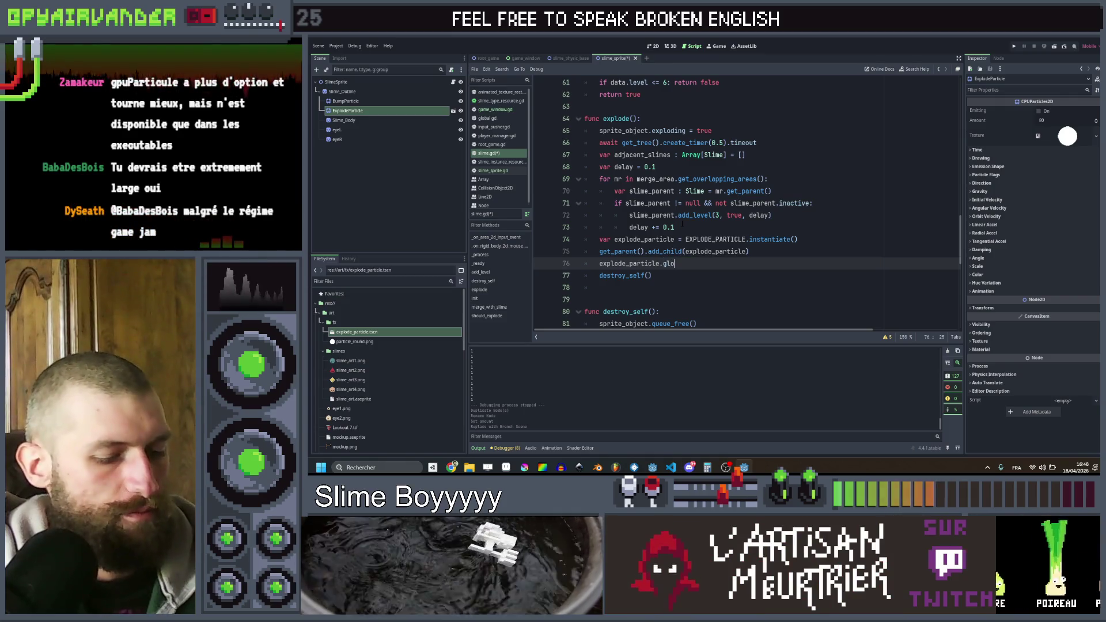
type("ba")
key("Return")
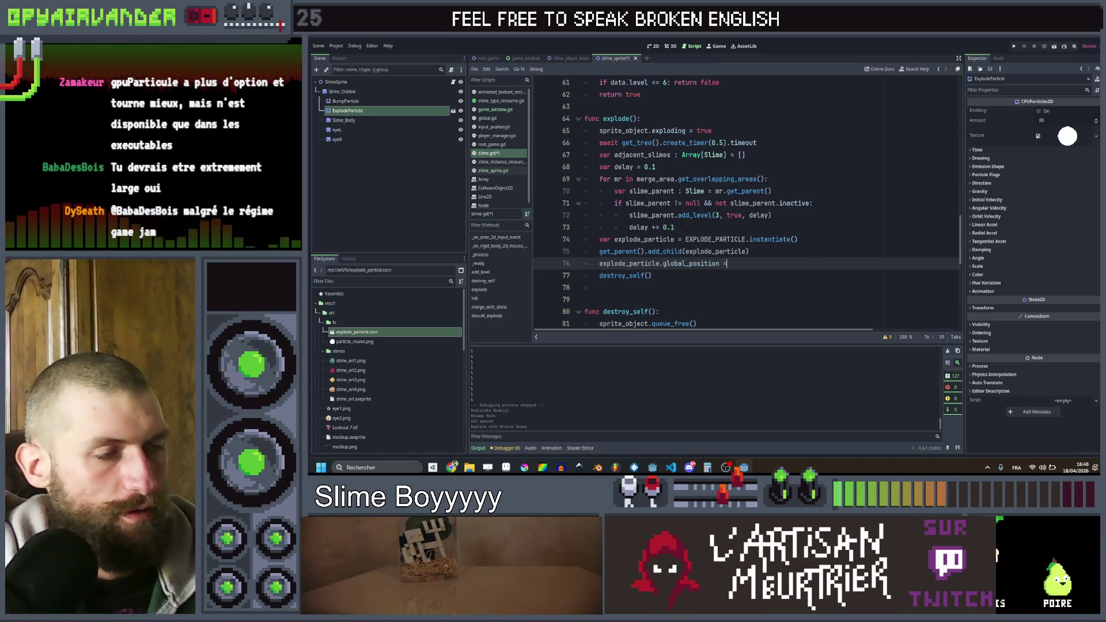
type("rigid_body_2d")
key("Return")
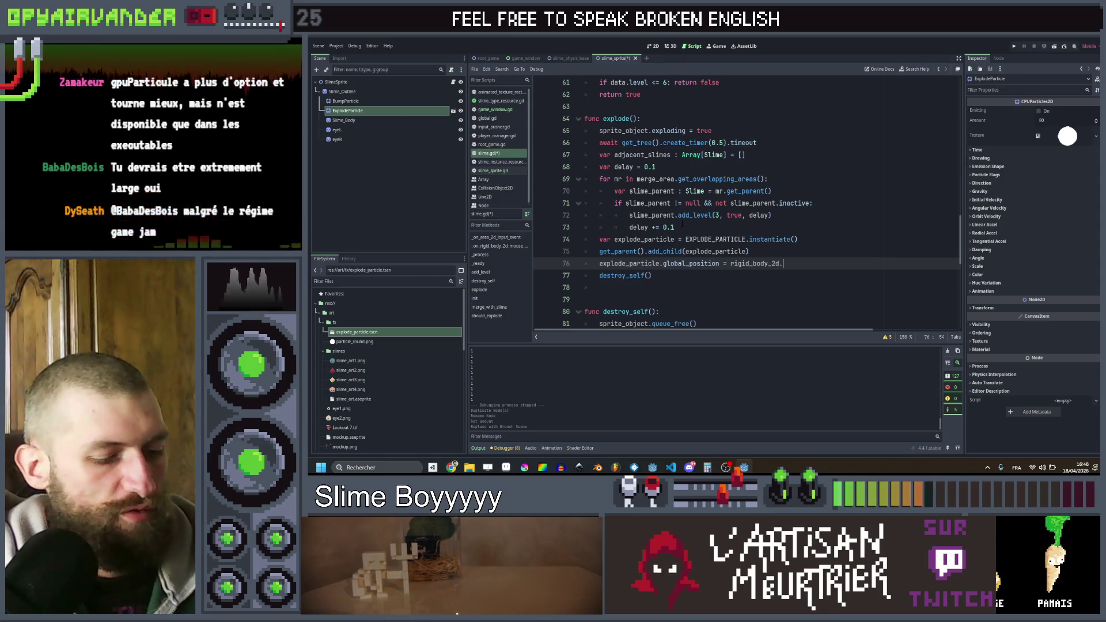
type(".glo")
key("Return")
key("ctrl+s")
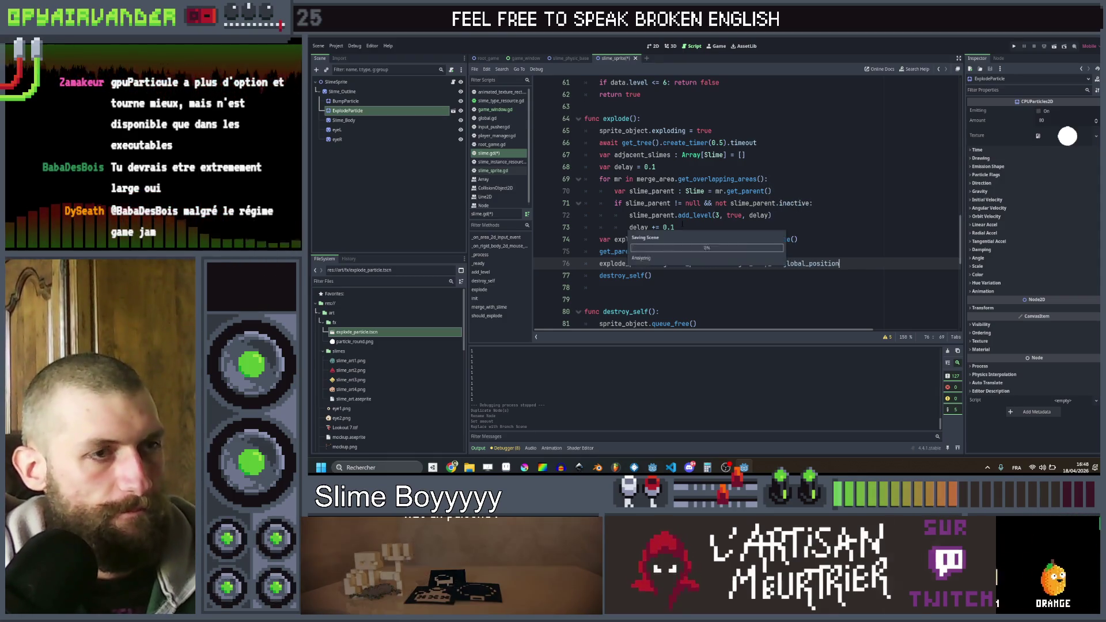
- Add explode_particle.emitting = true on the next line
key("Return")
type("e")
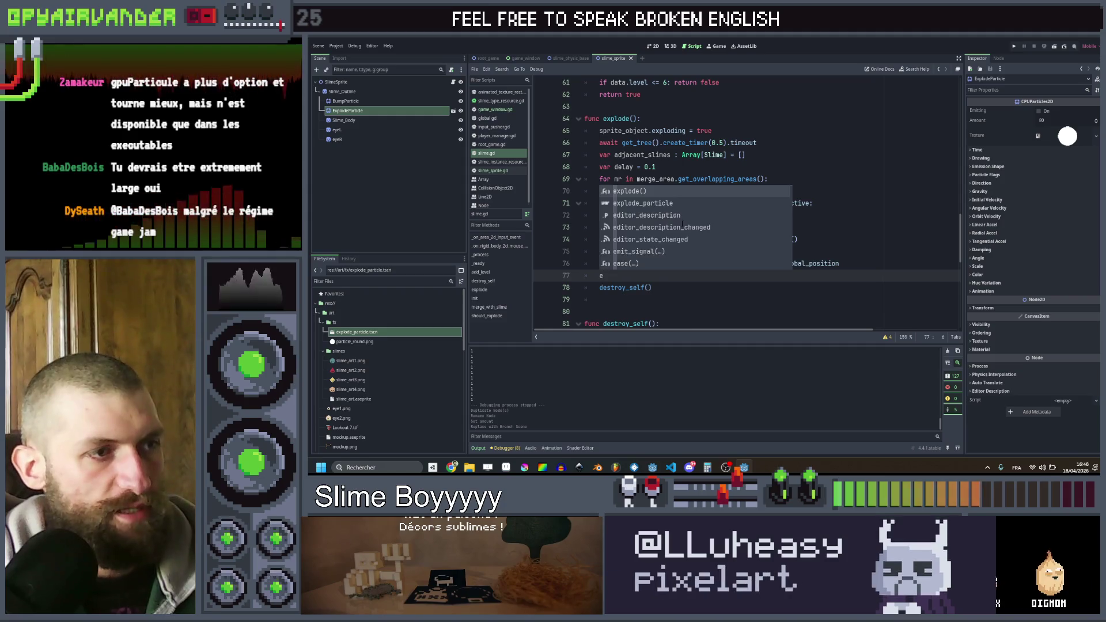
key("Down")
key("Return")
type(".em")
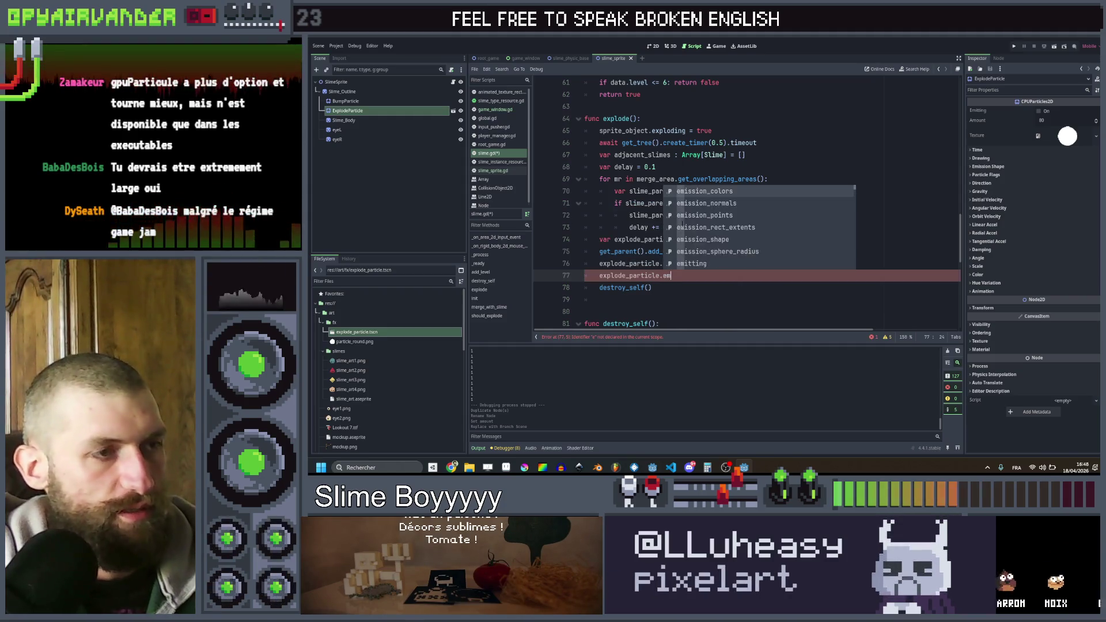
key("BackSpace")
key("BackSpace")
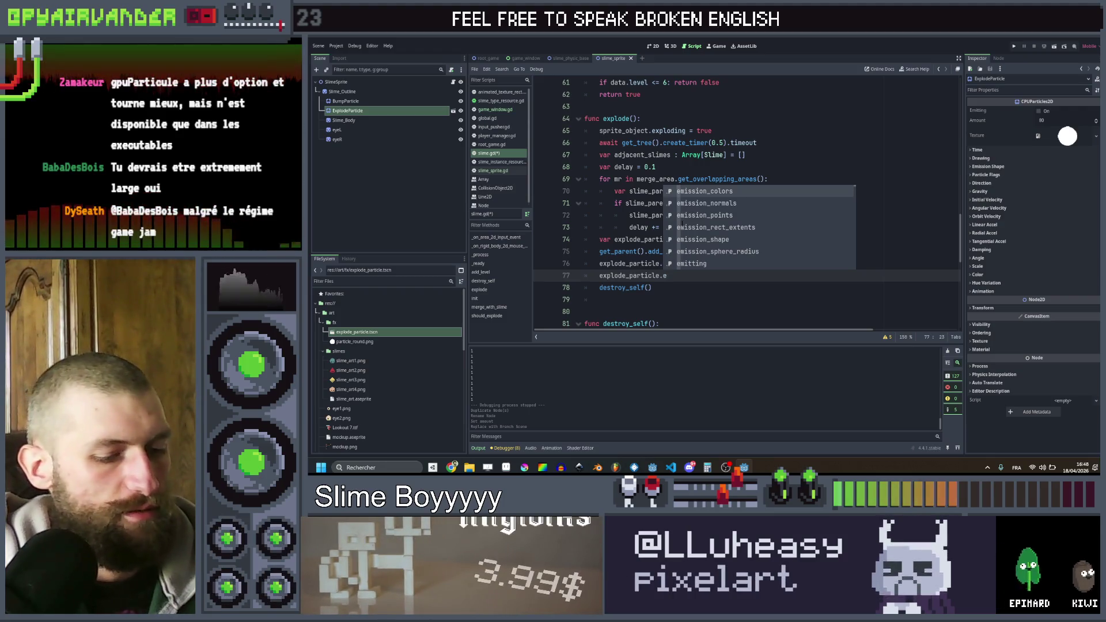
key("Return")
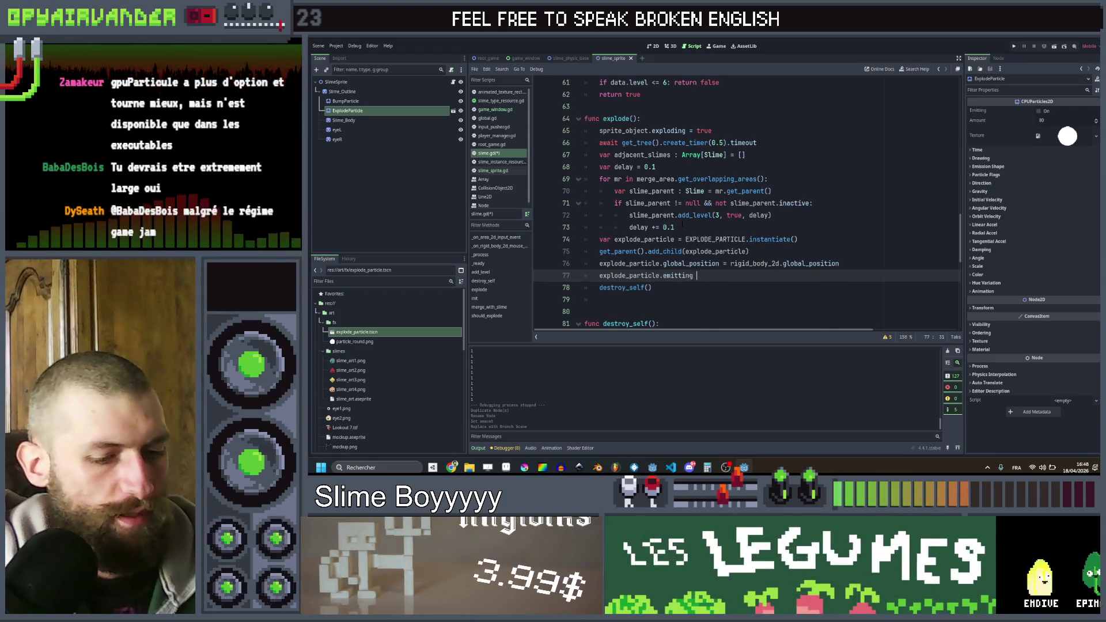
- Add explode_particle.modulate = data.slimeType.color, save, and run the game
key("Return")
type("expl")
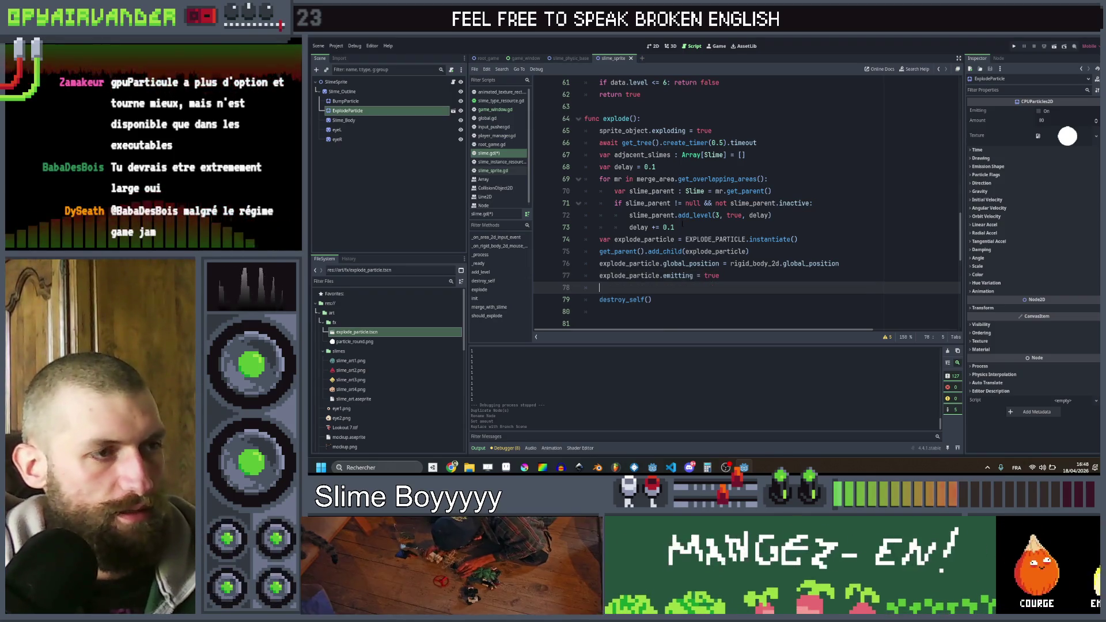
type("o")
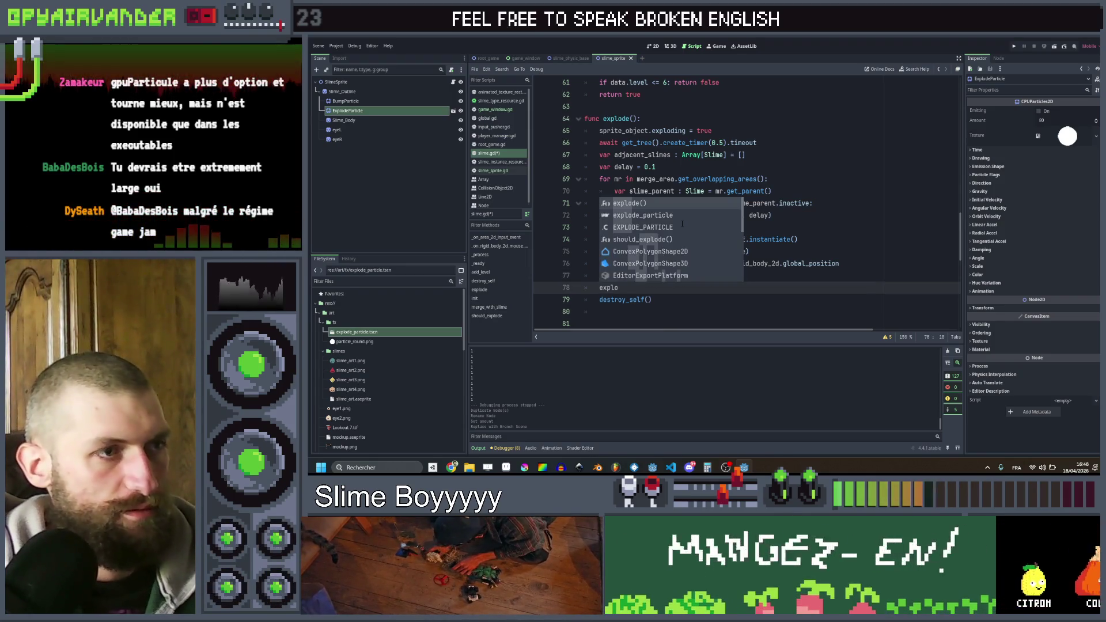
type("de_particle.mod")
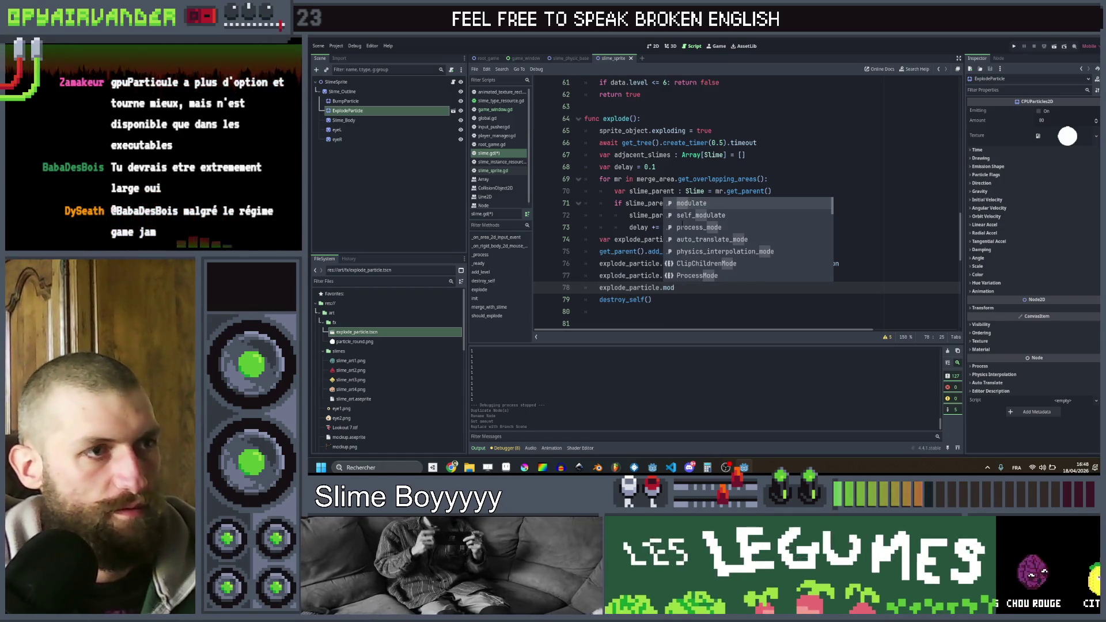
key("Return")
type("= da")
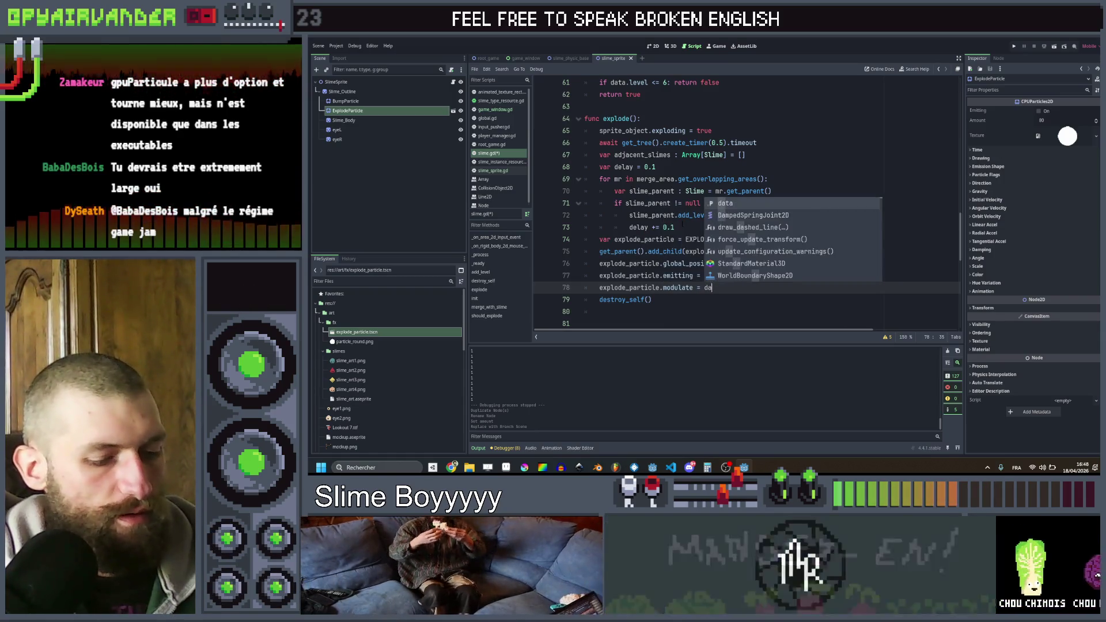
type("ta.slimeType.color")
key("ctrl+s")
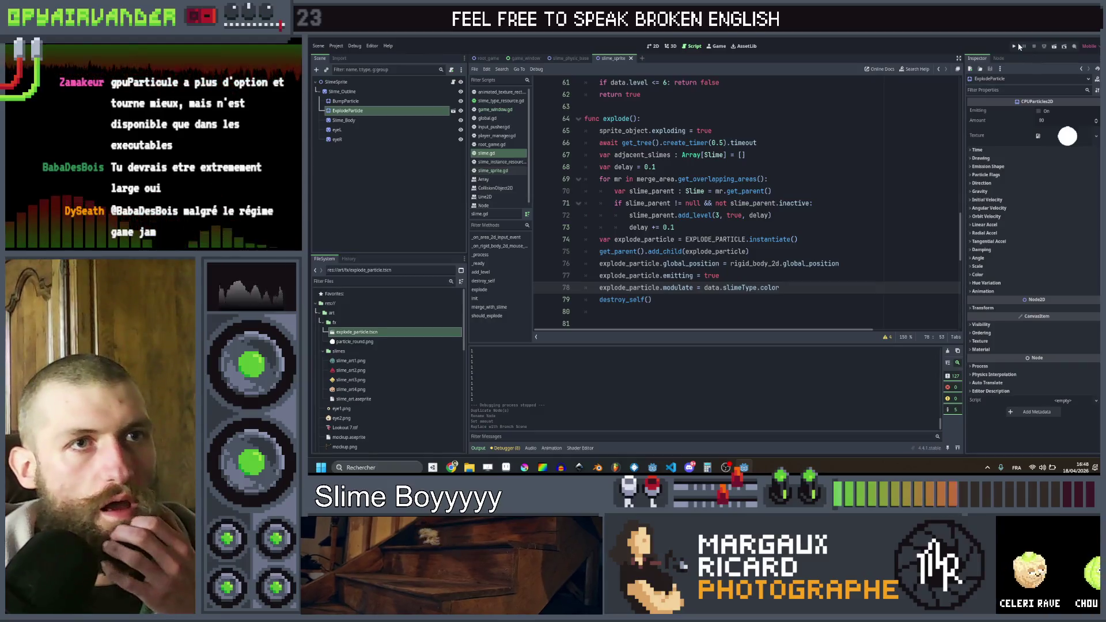
left_click(1016, 44)
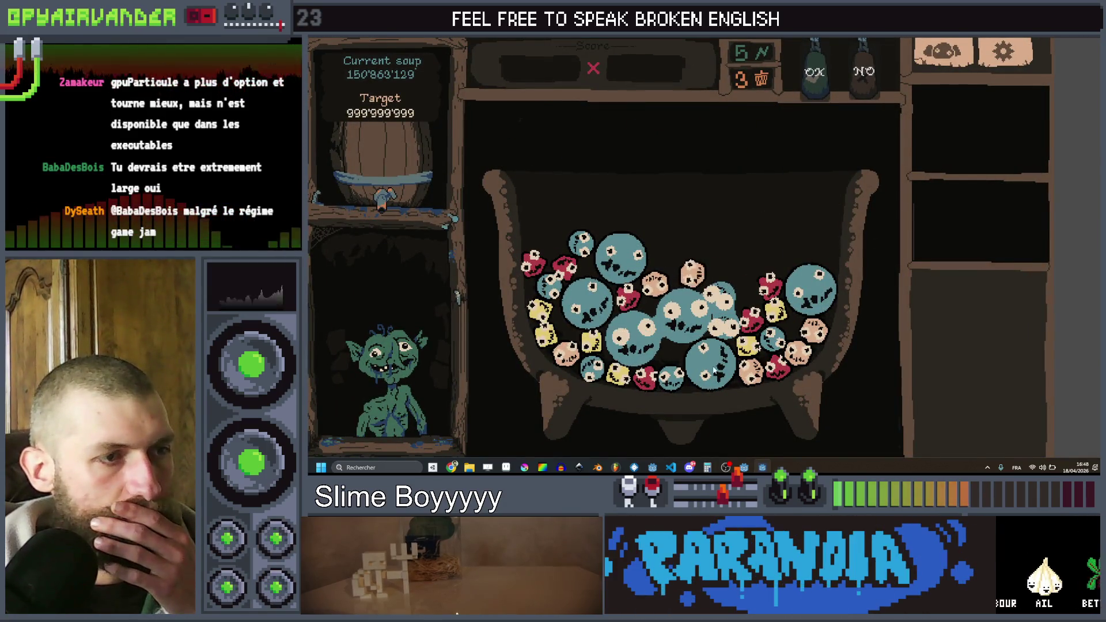
left_click(813, 81)
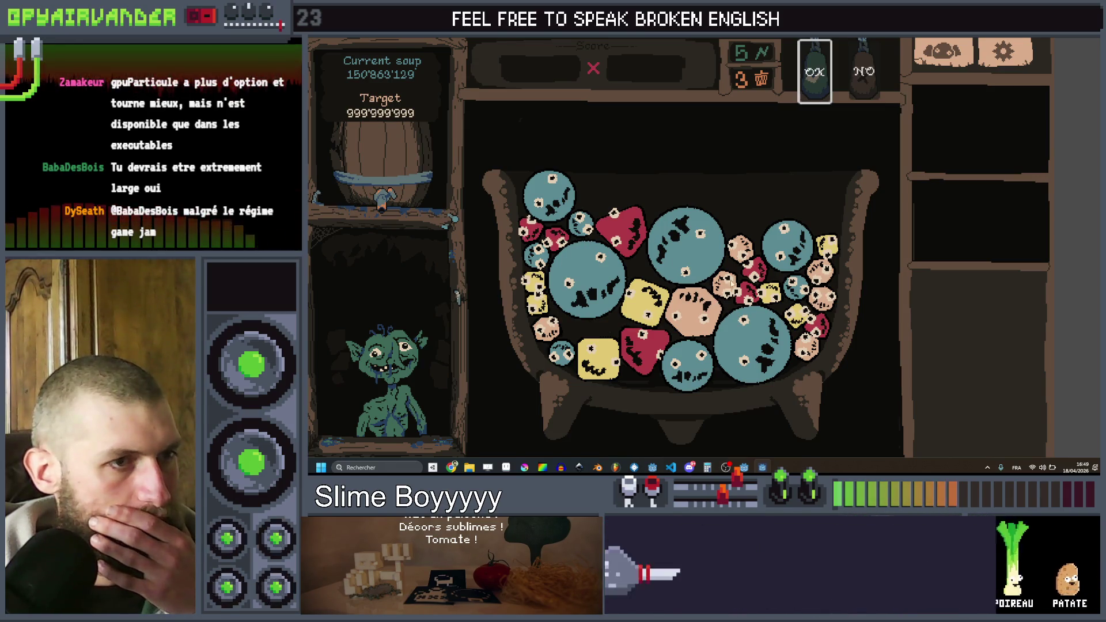
left_click(776, 175)
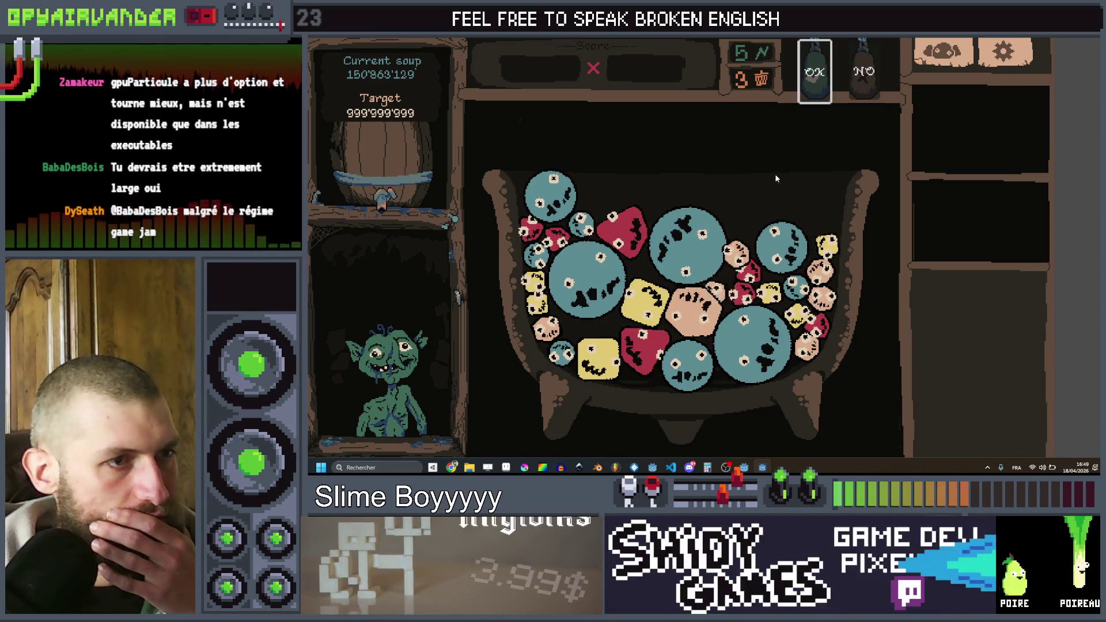
left_click(774, 178)
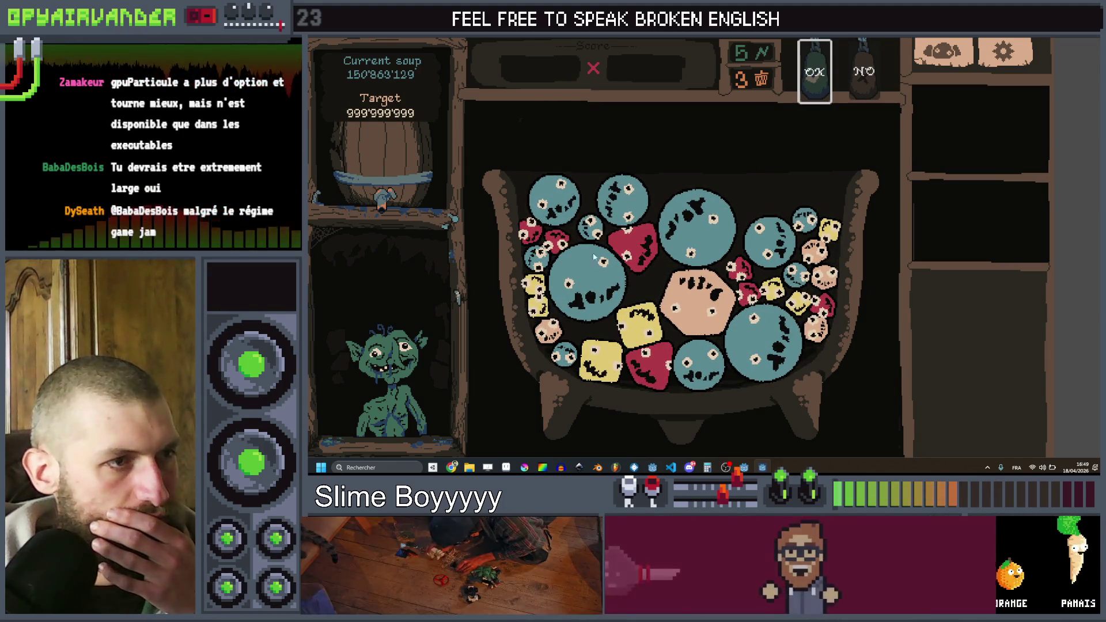
left_click(817, 86)
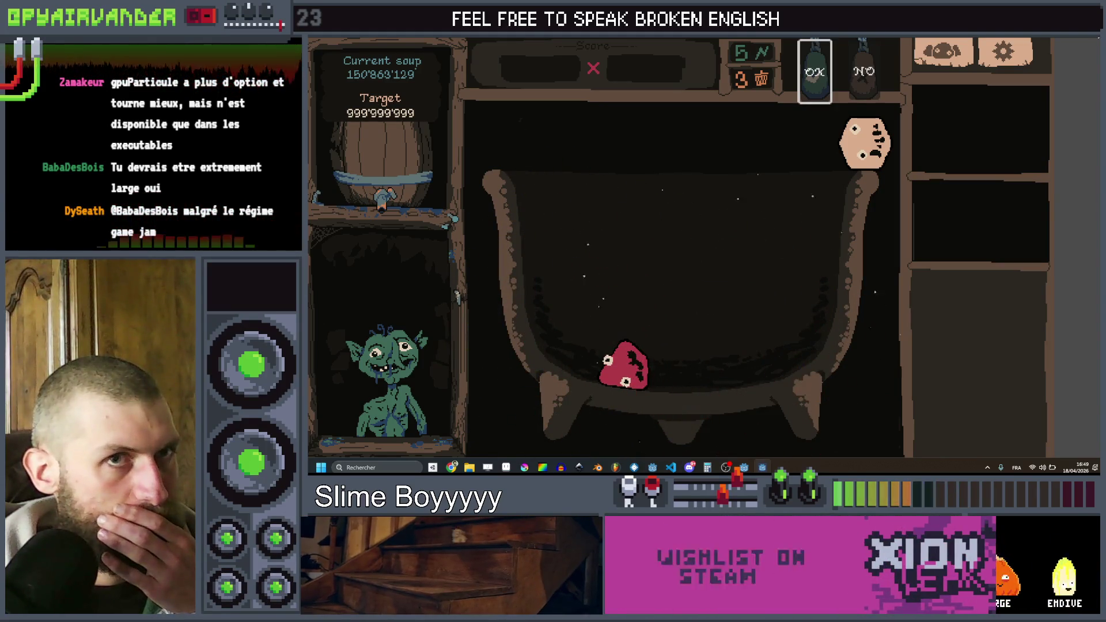
key("F8")
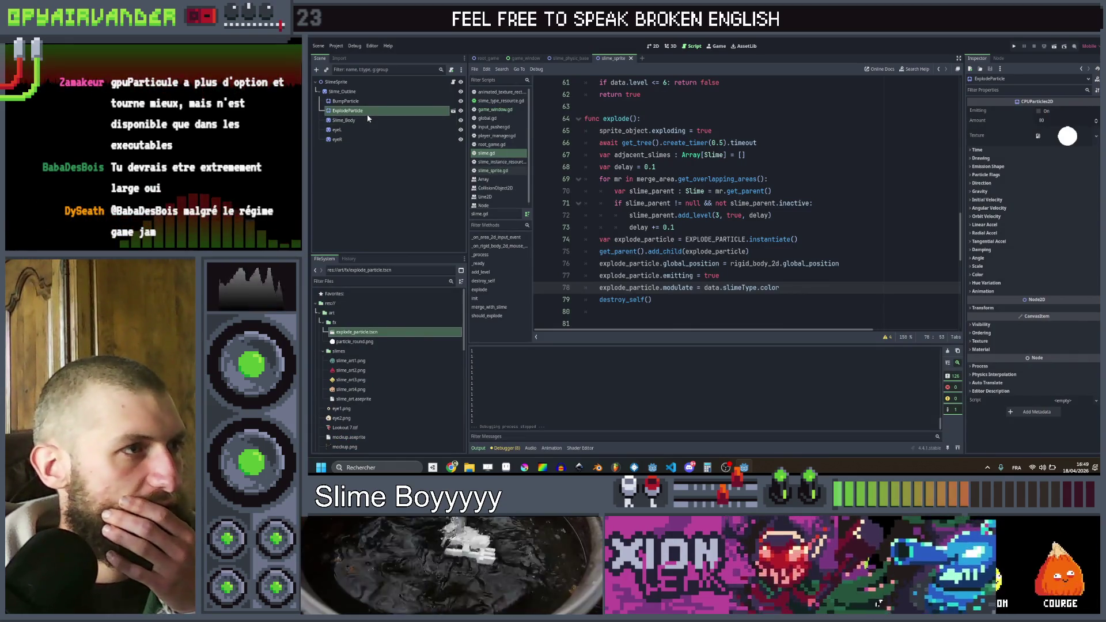
- Open explode_particle.tscn, raise Lifetime Randomness from 0.47 to 0.67, and run the game
left_click(454, 110)
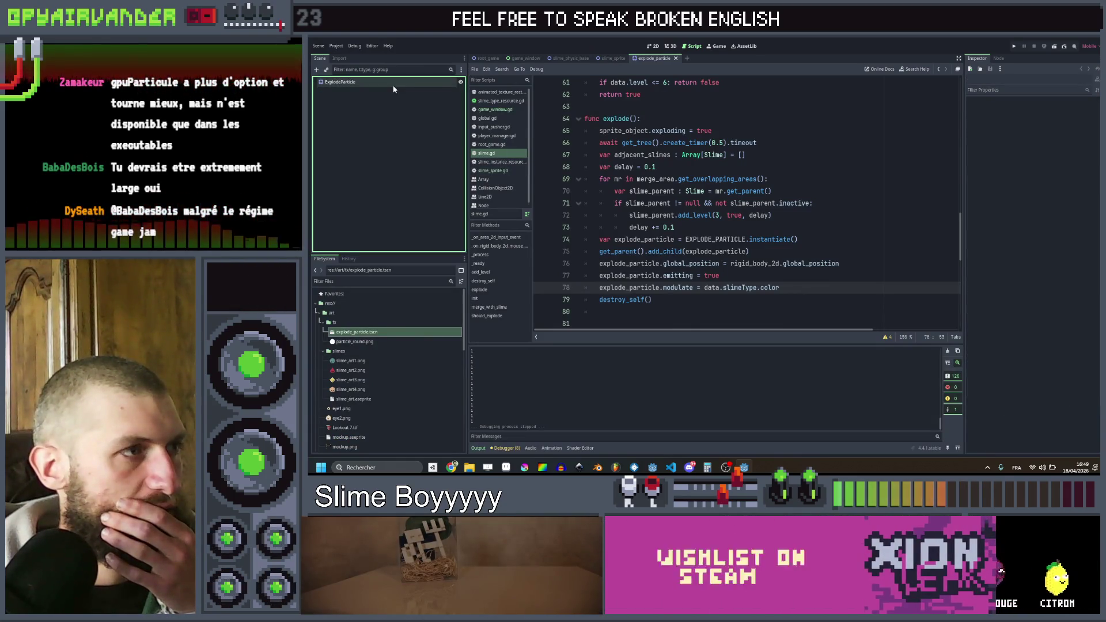
left_click(394, 84)
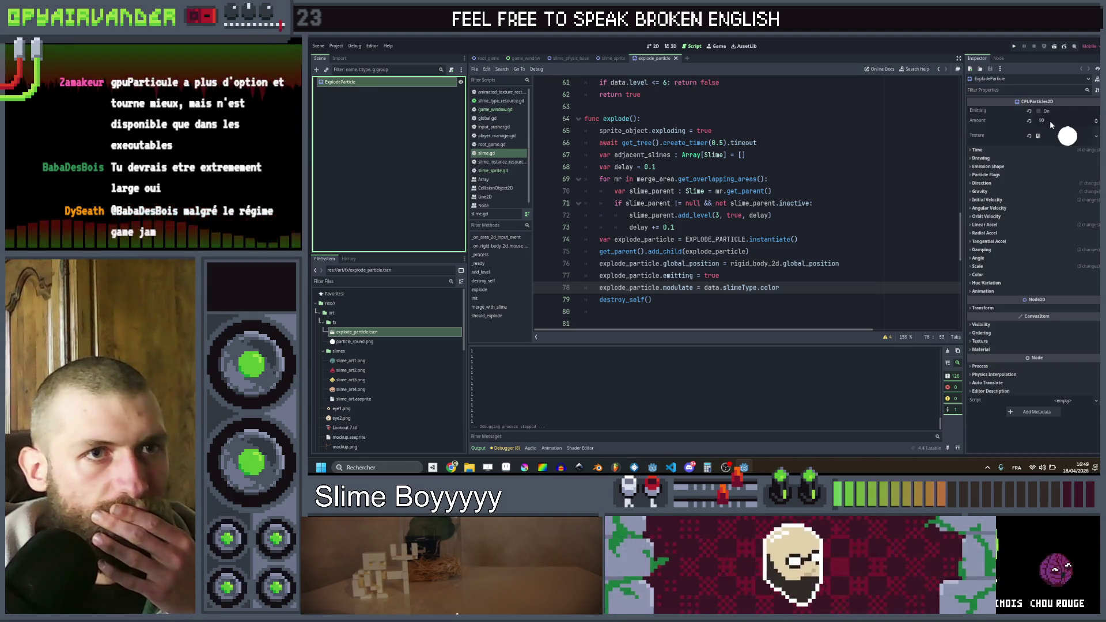
left_click(1008, 151)
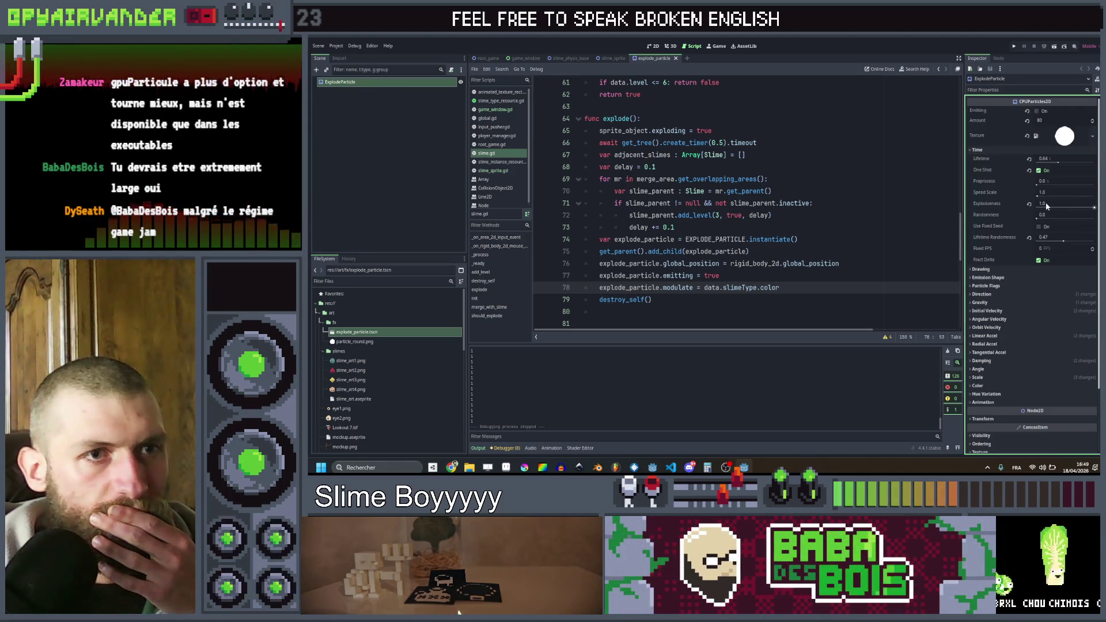
mouse_move(1066, 241)
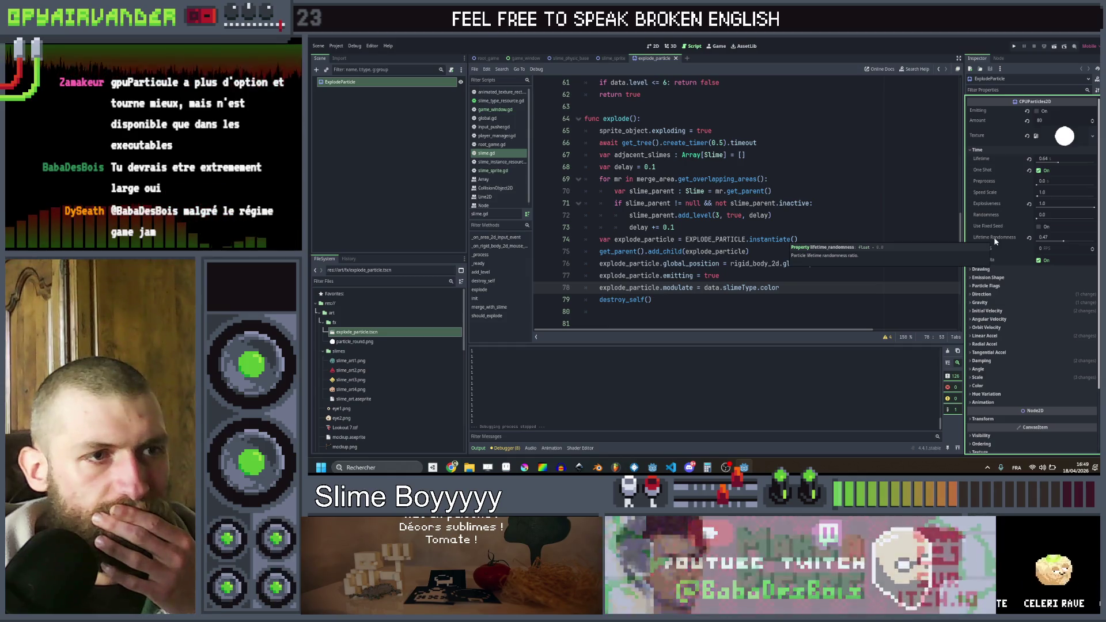
left_click_drag(1064, 243, 1076, 243)
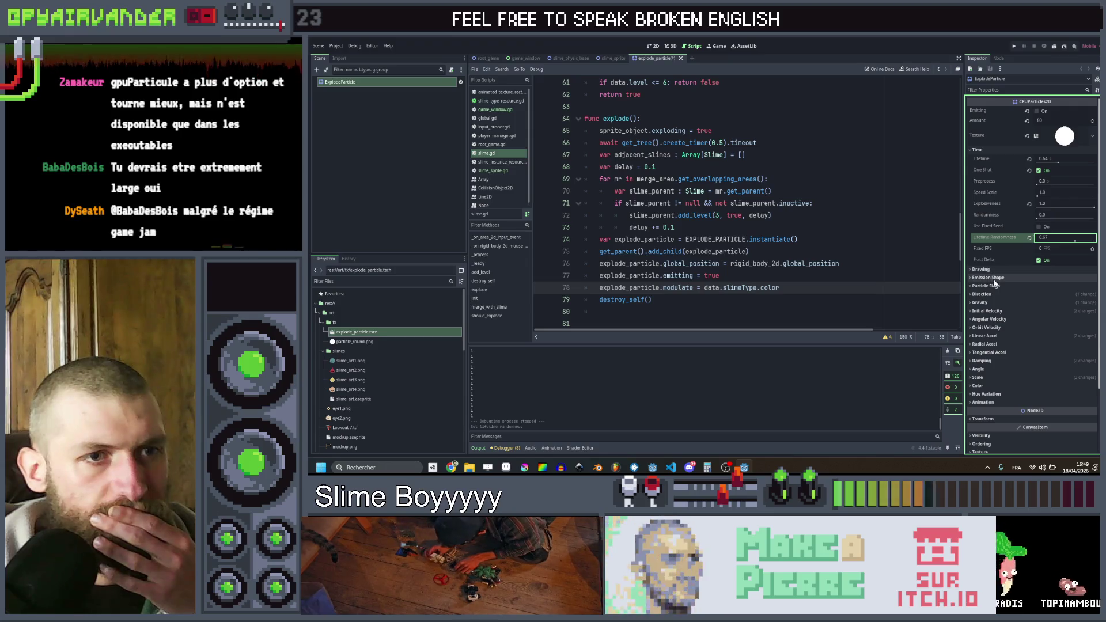
left_click(990, 312)
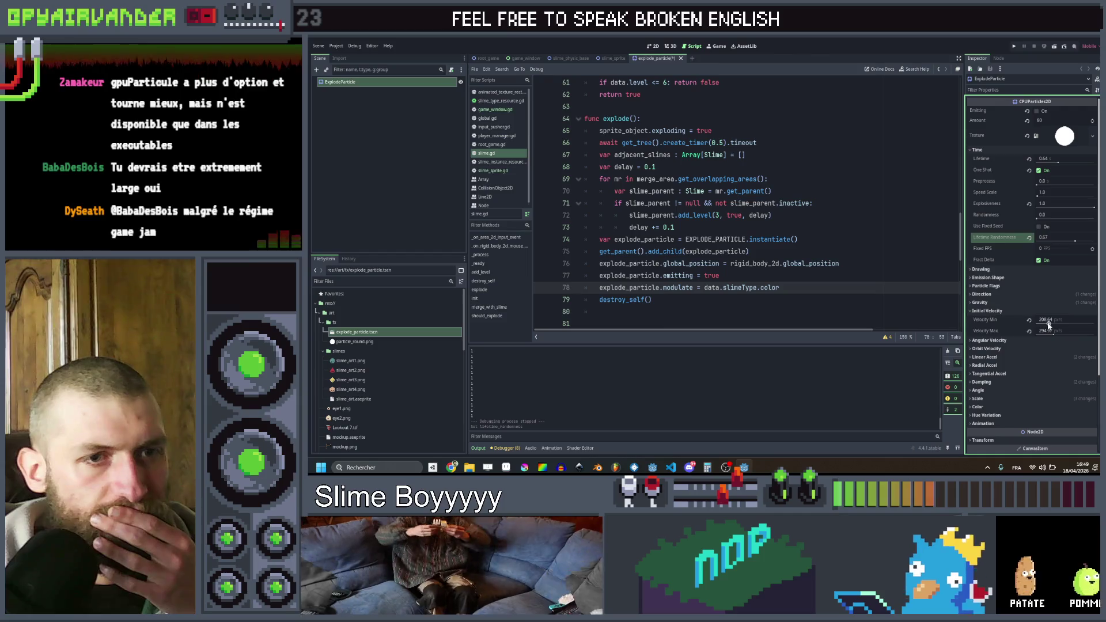
left_click(1013, 46)
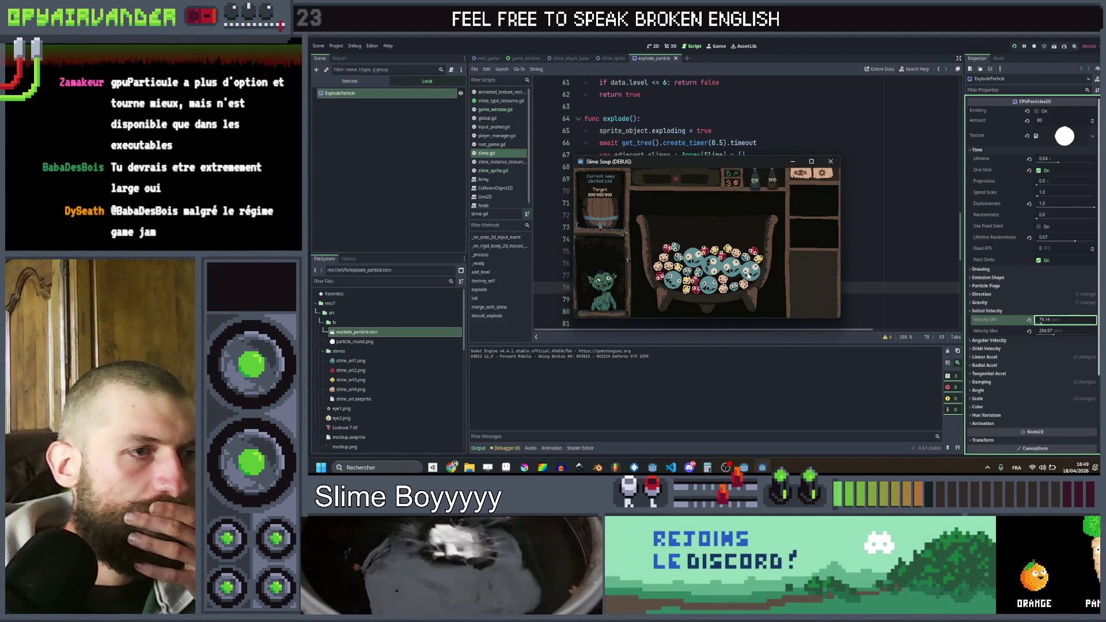
- Confirm the soup, maximize the Slime Soup (DEBUG) window, and drop more slimes to merge
left_click(756, 181)
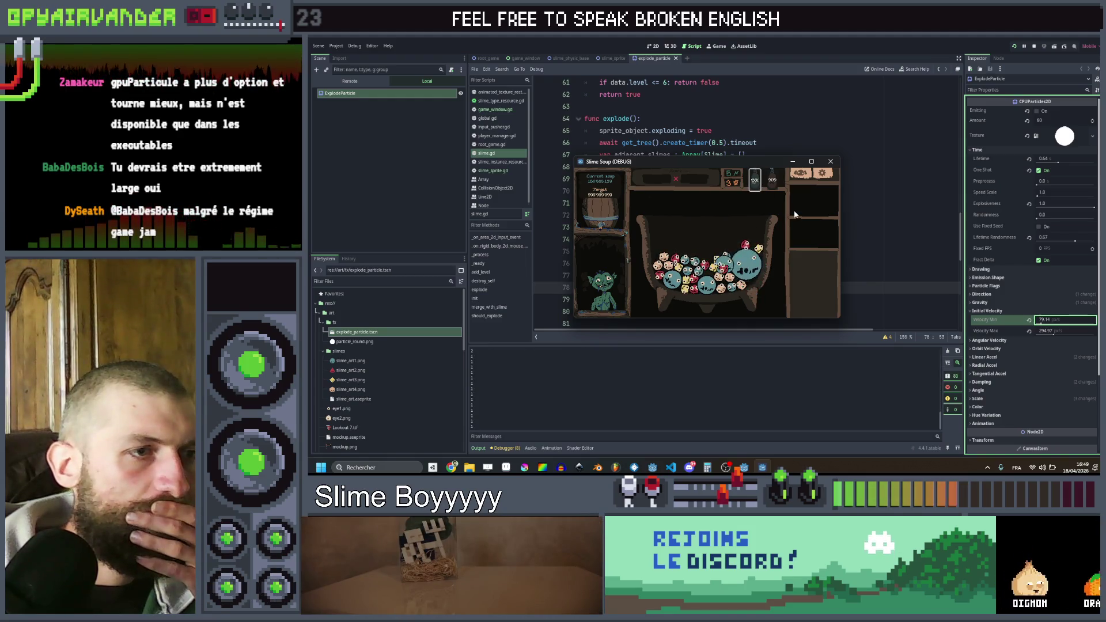
left_click(812, 162)
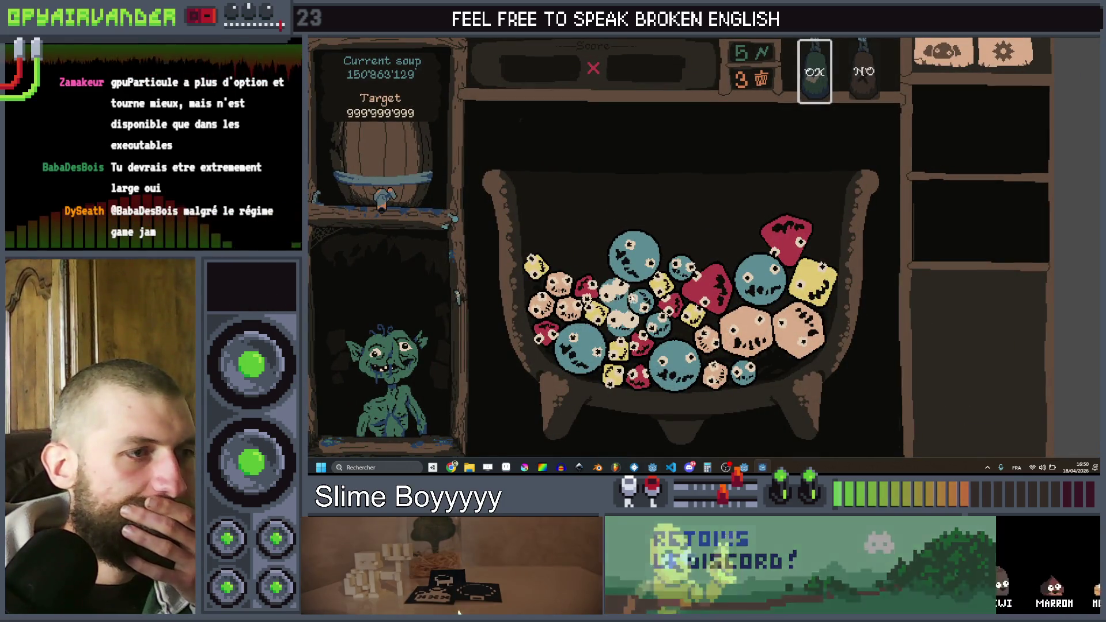
left_click(818, 81)
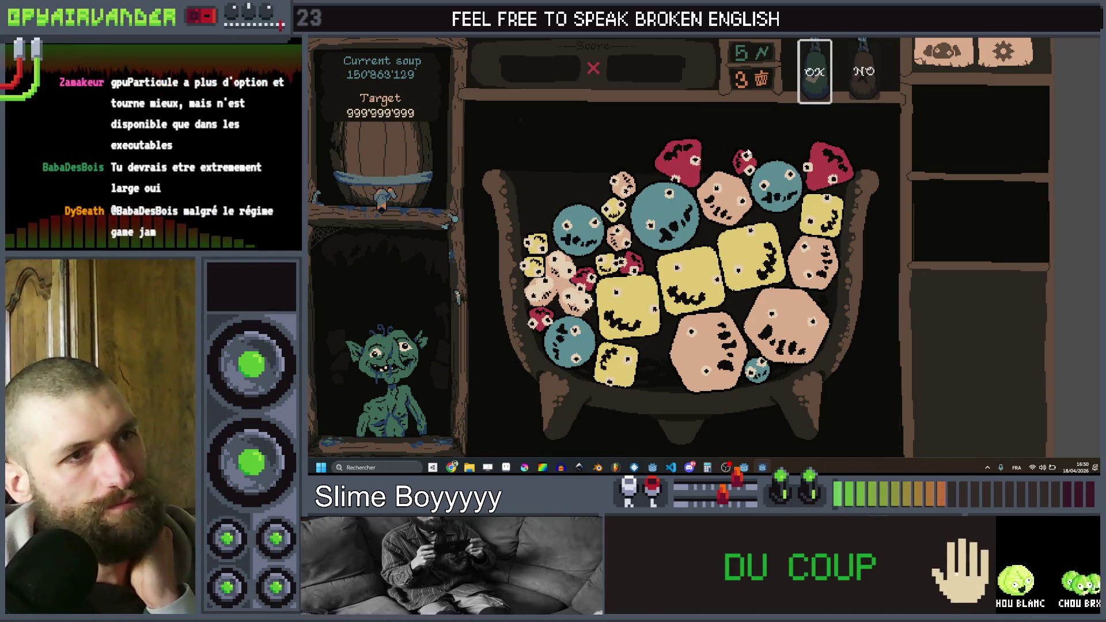
left_click(813, 84)
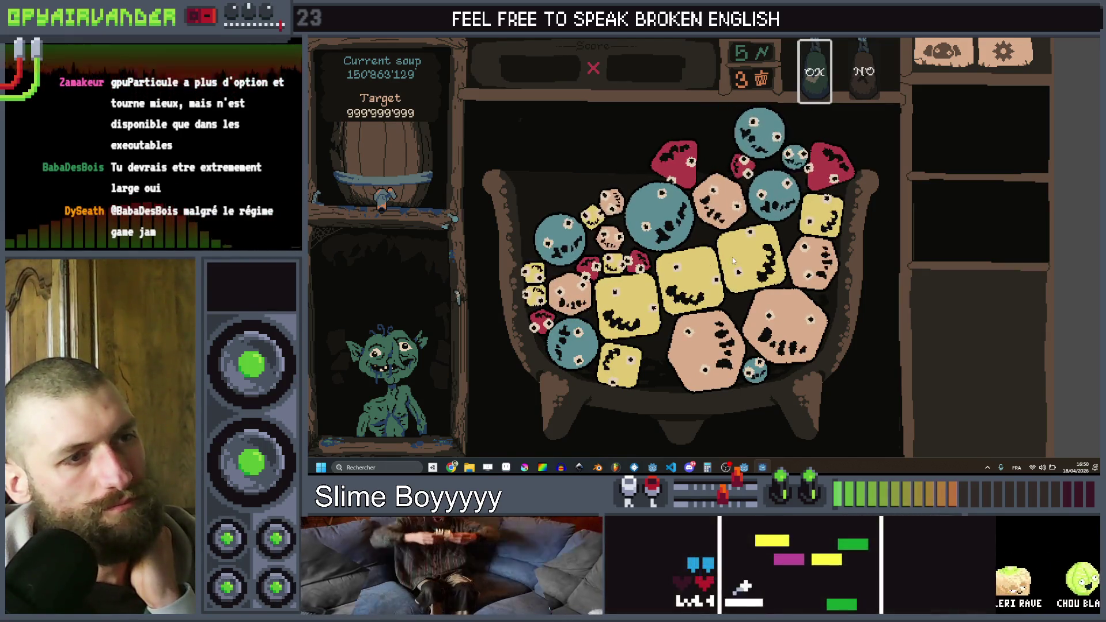
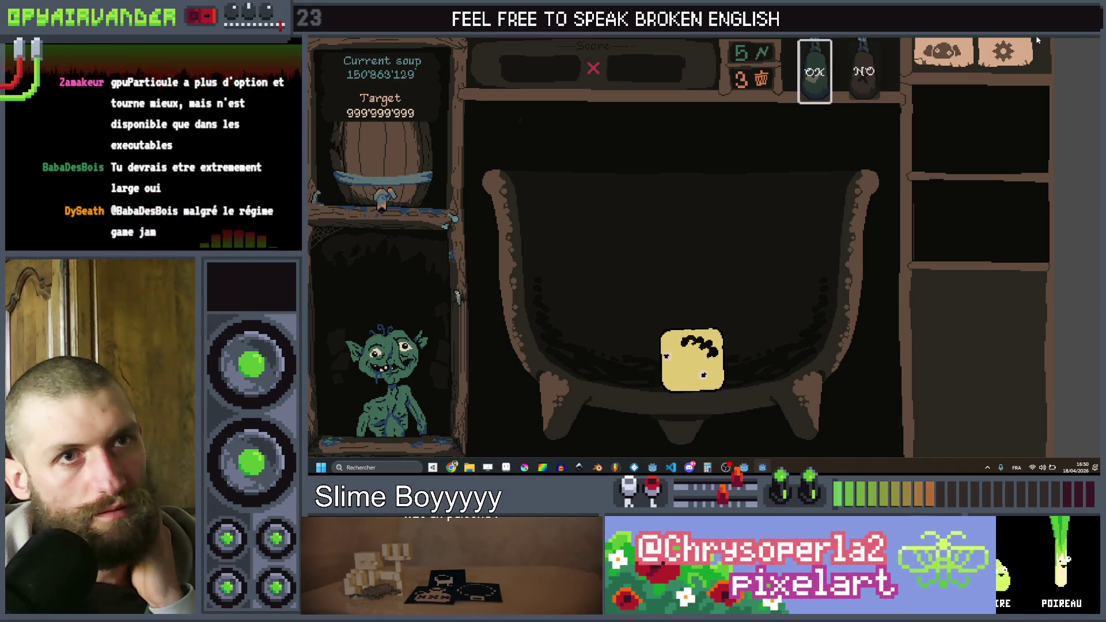
- Stop the running game and scroll through the explode_particle script
key("F8")
scroll(813, 206, "up", 3)
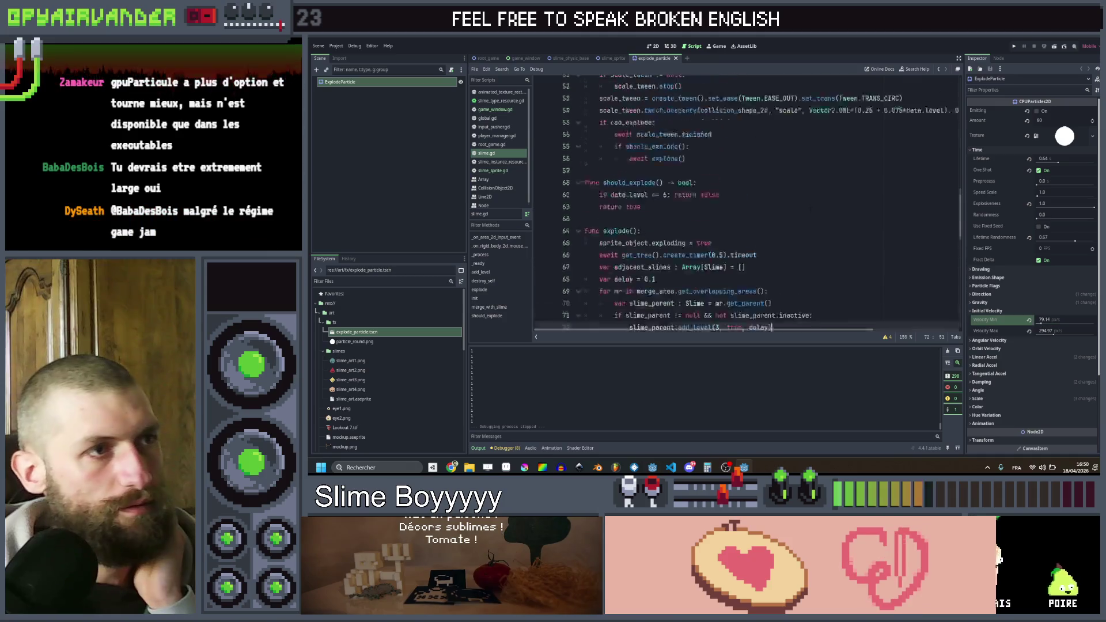
scroll(813, 205, "up", 10)
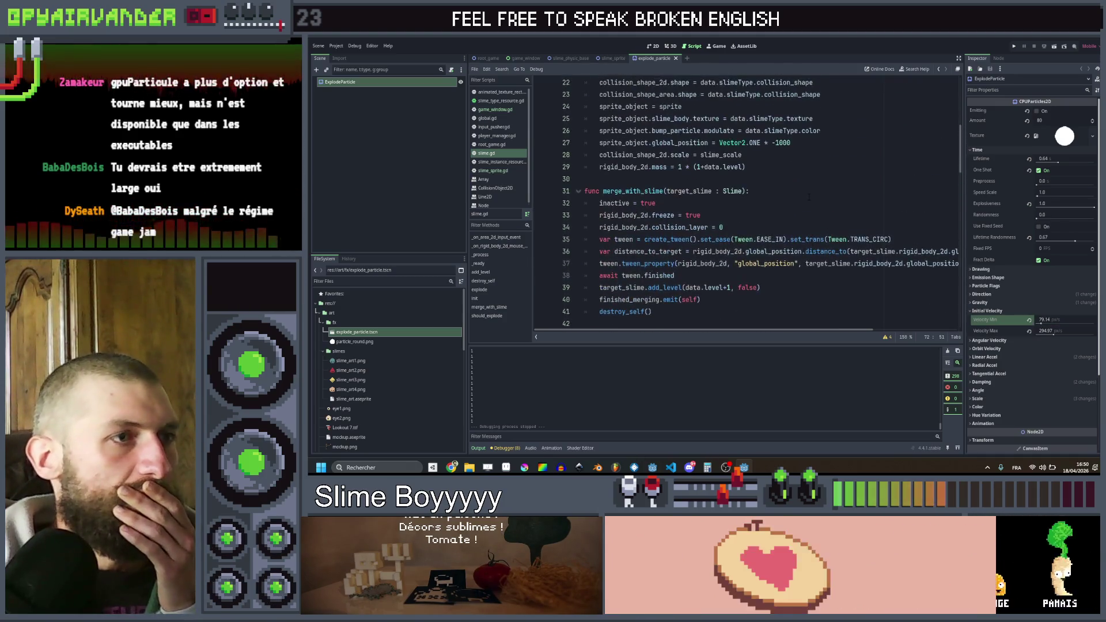
scroll(810, 197, "down", 11)
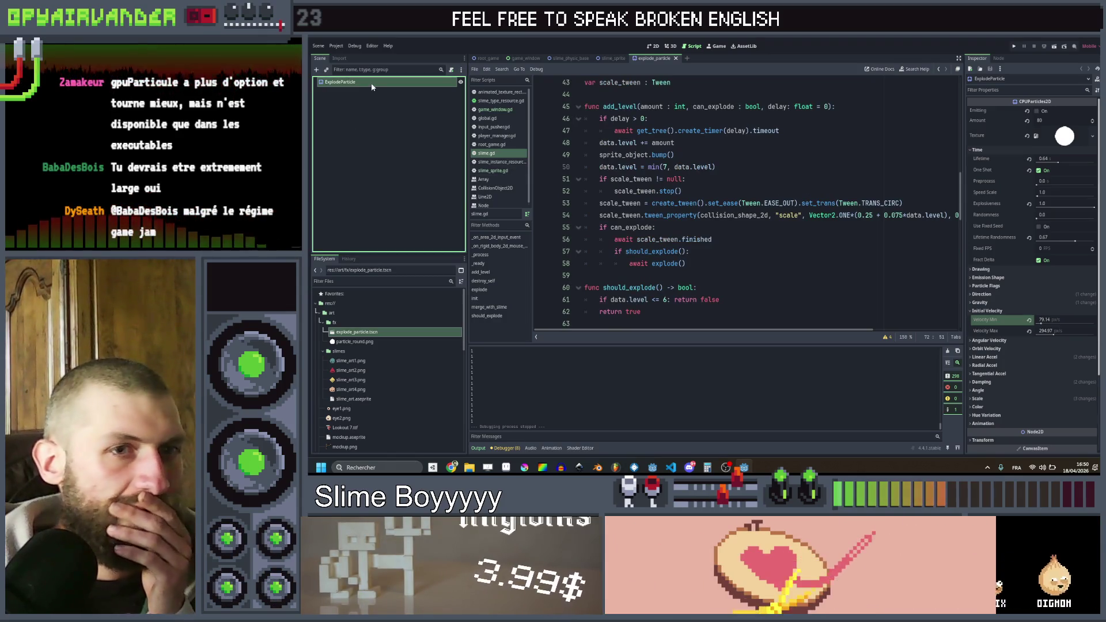
- Expand Node > Physics Interpolation in the particle node's Inspector to confirm Mode is Off
left_click(991, 290)
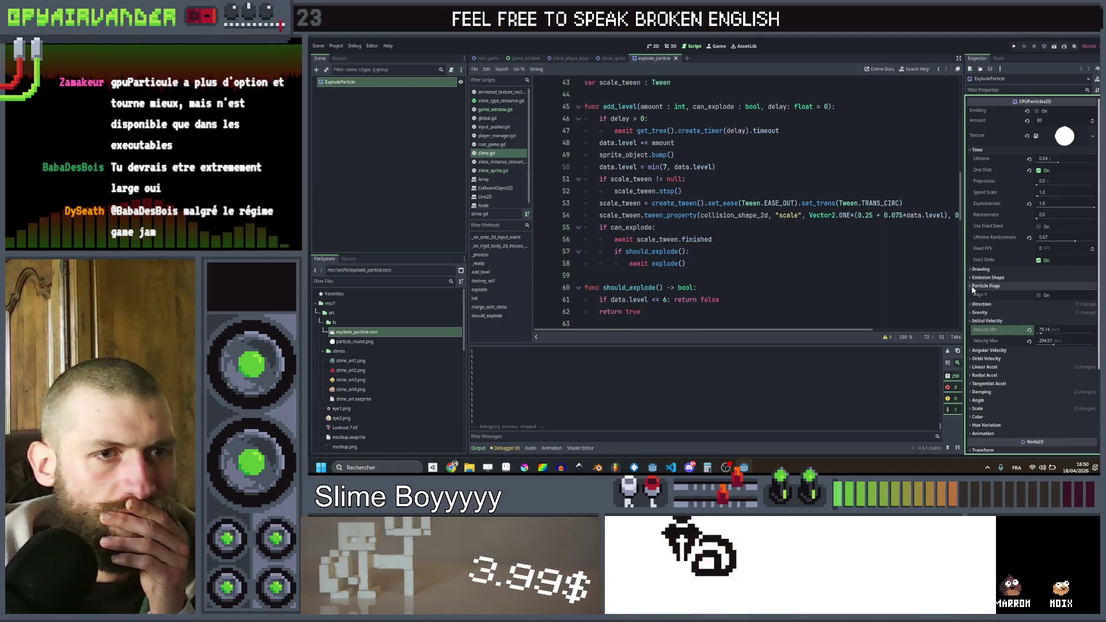
scroll(987, 372, "down", 2)
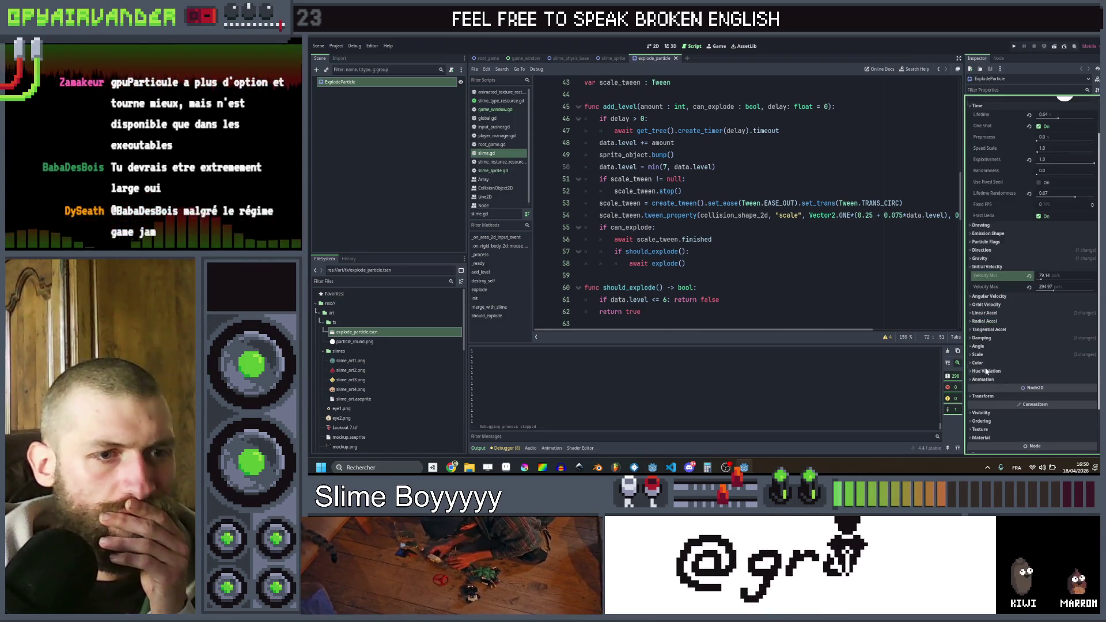
scroll(982, 381, "down", 2)
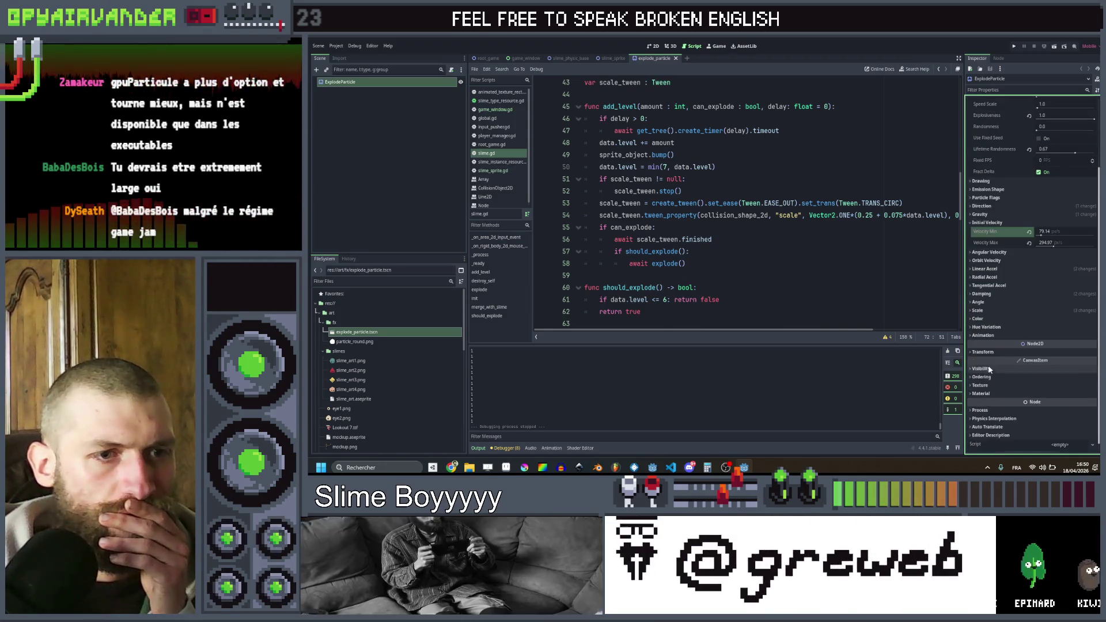
left_click(983, 419)
scroll(1021, 306, "up", 4)
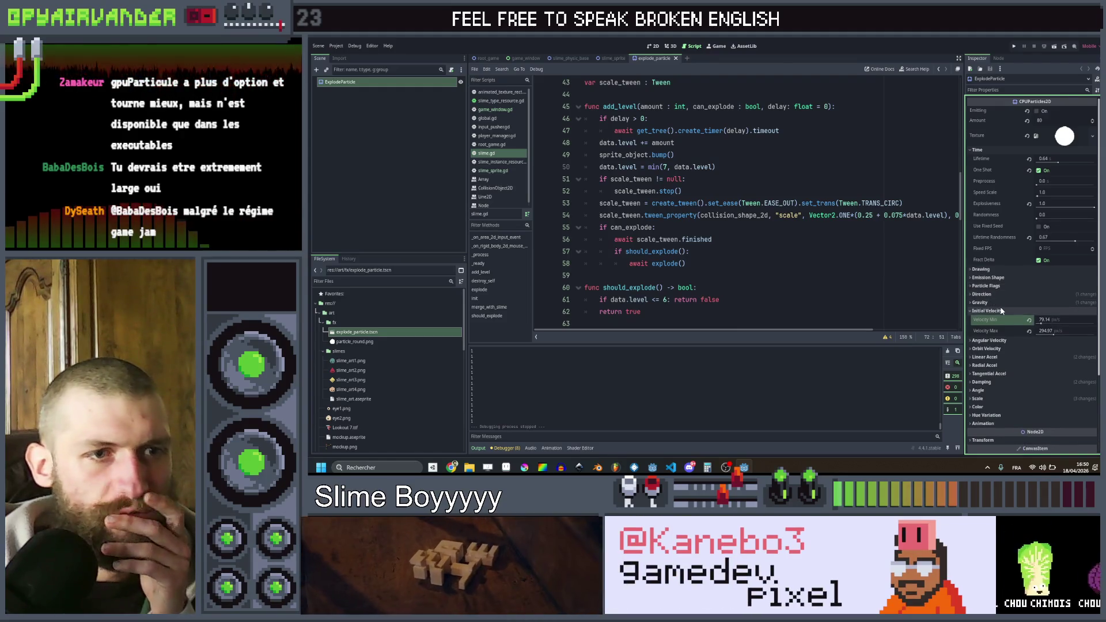
scroll(1002, 311, "down", 2)
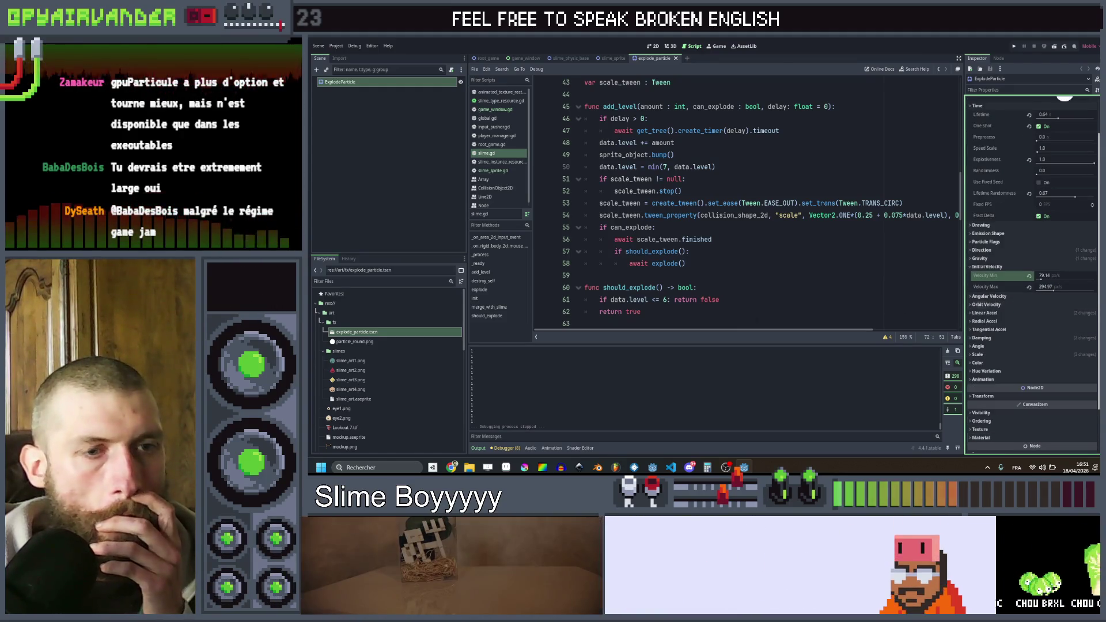
- Search 'godot particle physic interaciton' in Chrome and open the Reddit 2D Particle Collisions Example result
mouse_move(452, 467)
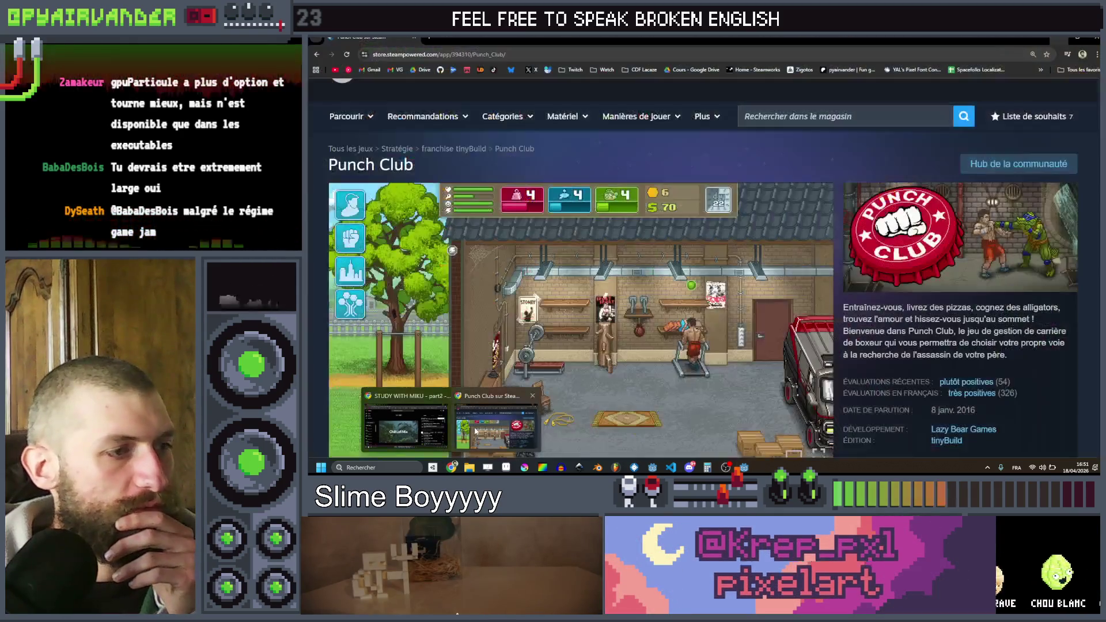
left_click(476, 431)
left_click(438, 54)
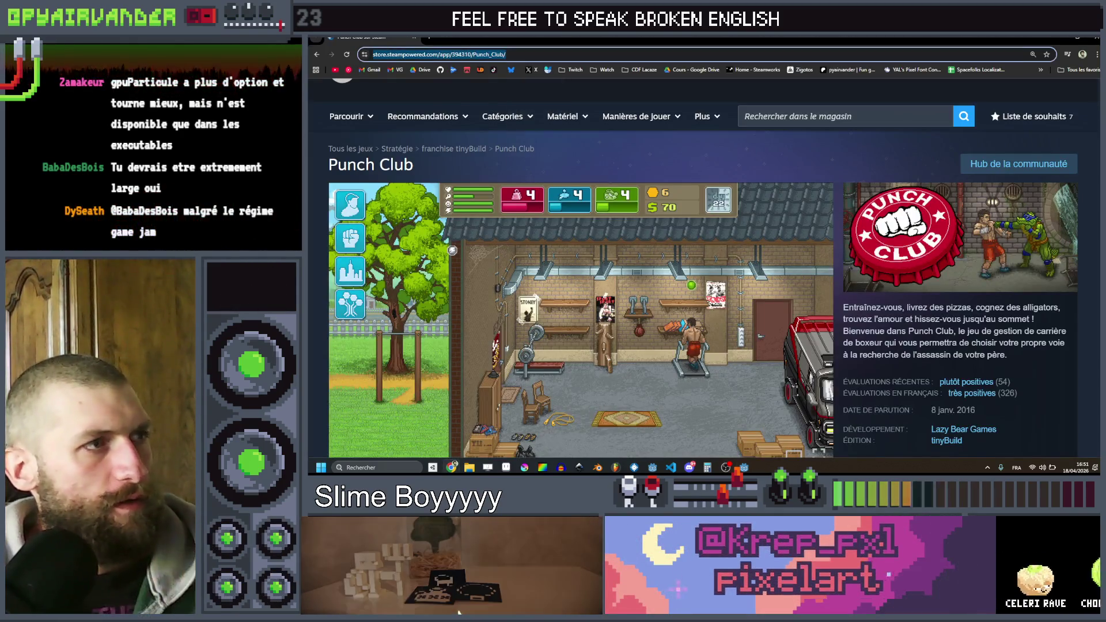
type("godot p")
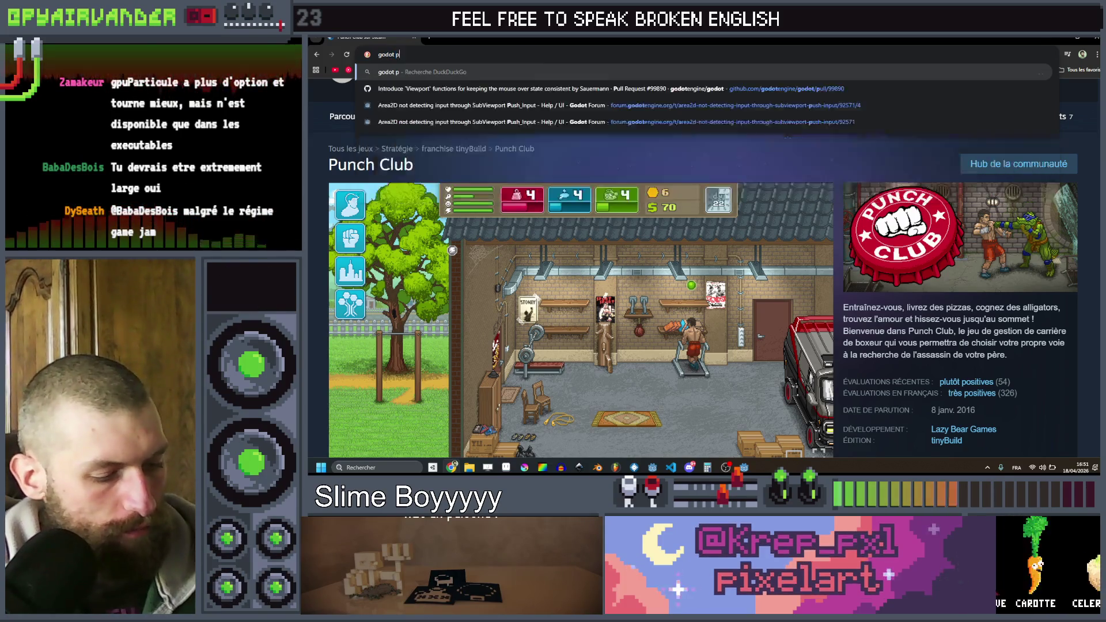
type("article physic")
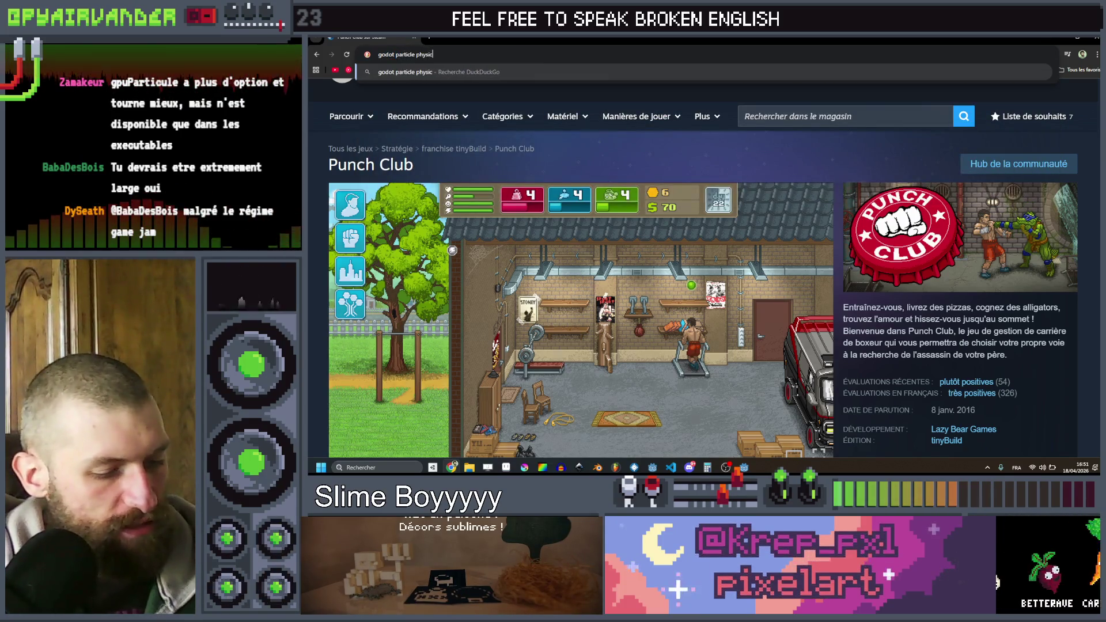
type(" interaciton")
key("Return")
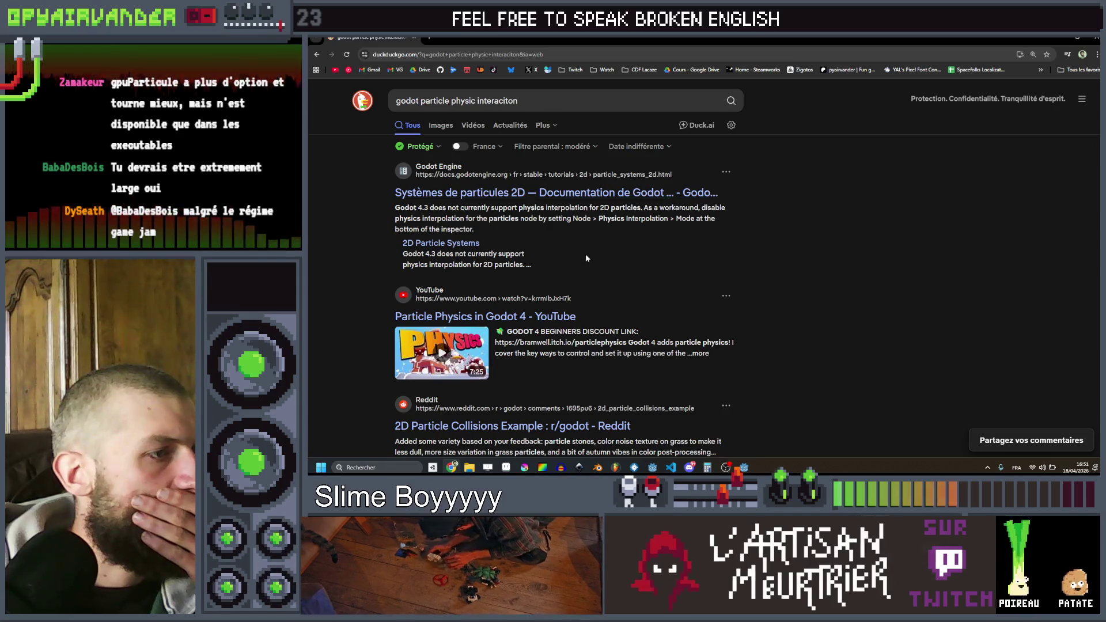
scroll(586, 259, "down", 3)
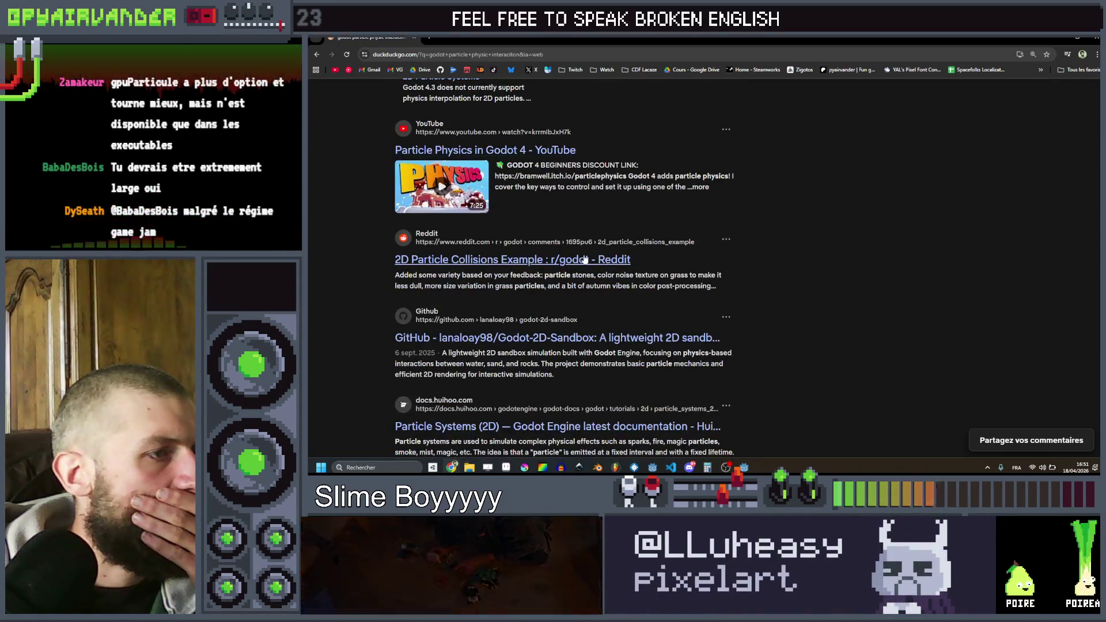
left_click(586, 260)
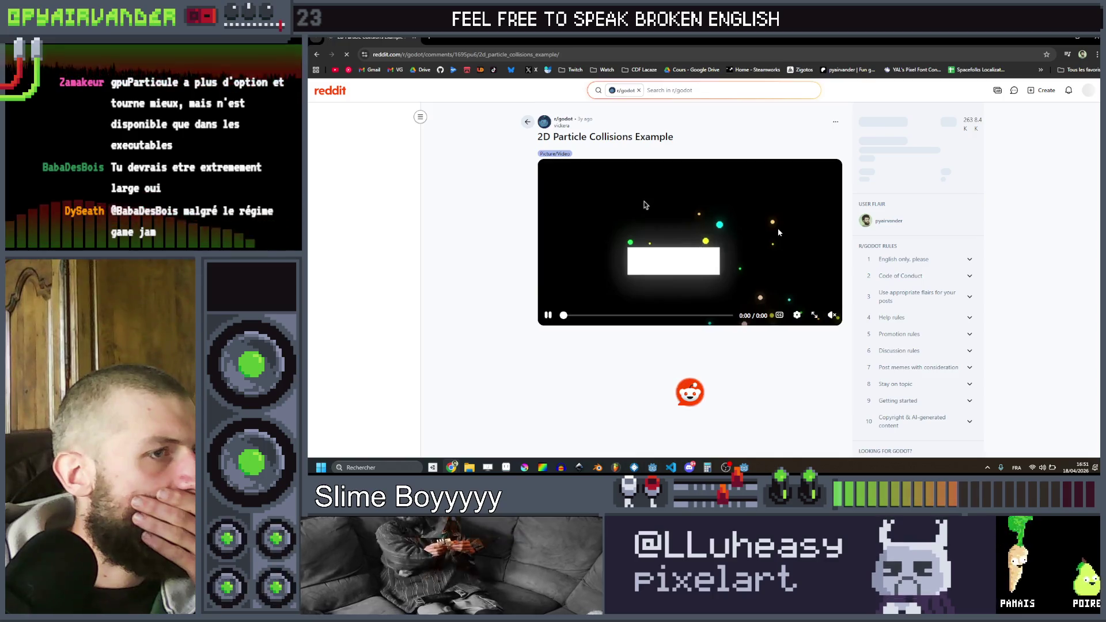
- Read through the Reddit thread, highlighting the comment about a particle emitter with collisions
scroll(749, 168, "down", 1)
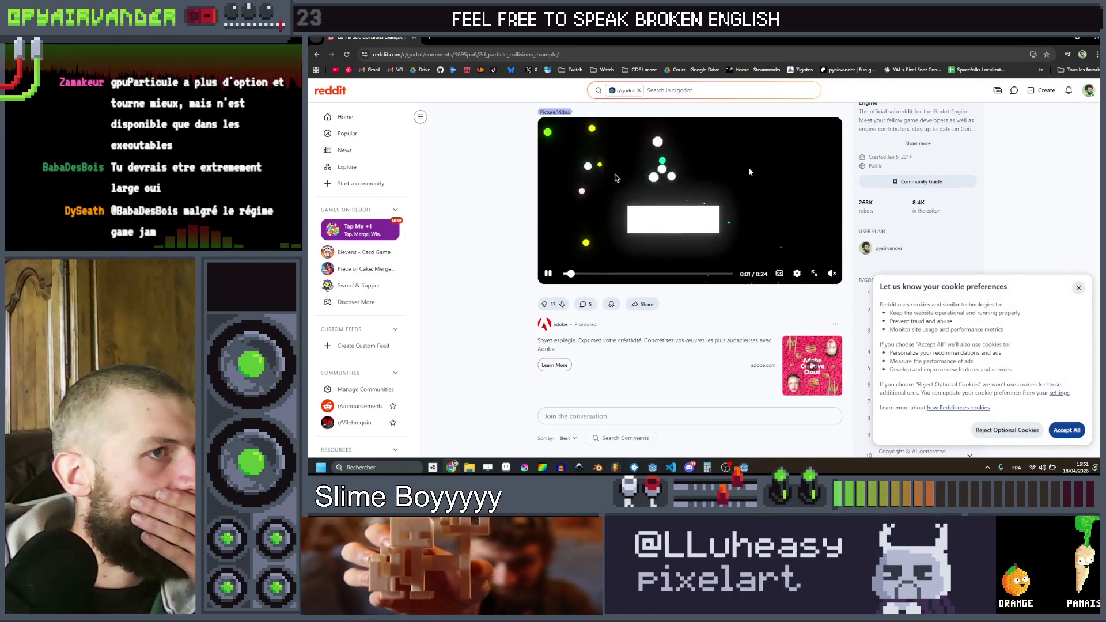
scroll(749, 169, "down", 3)
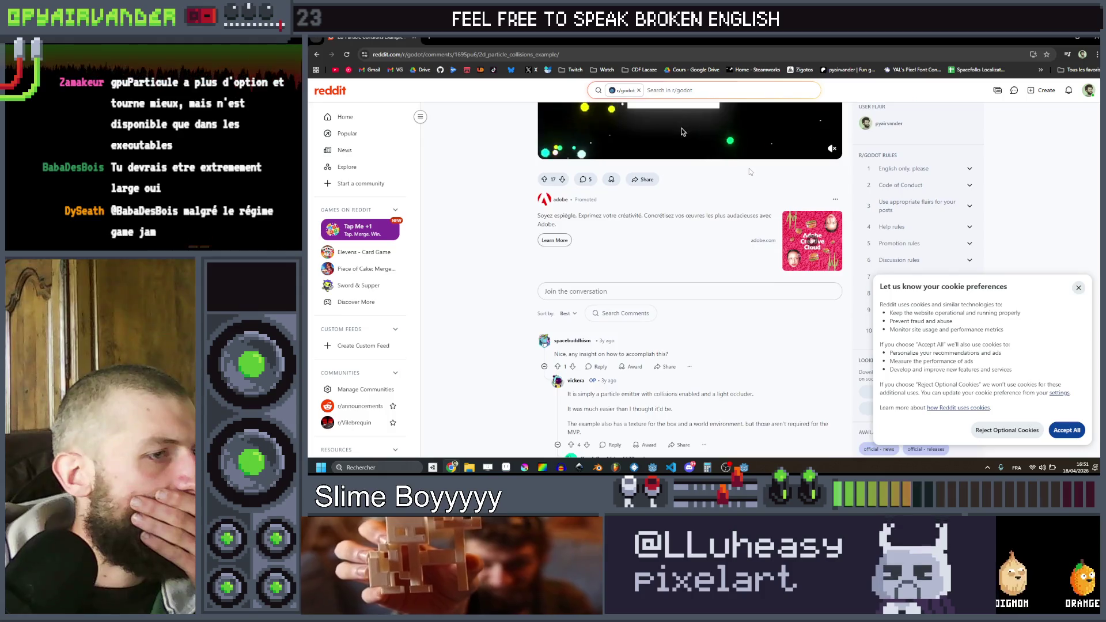
scroll(750, 171, "down", 2)
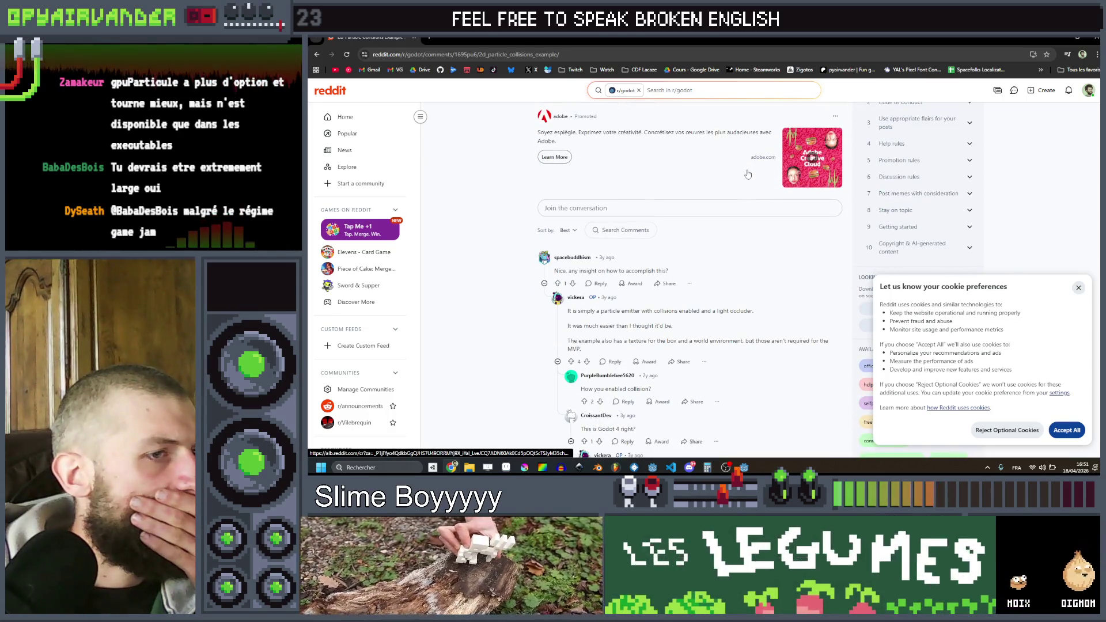
scroll(748, 174, "down", 1)
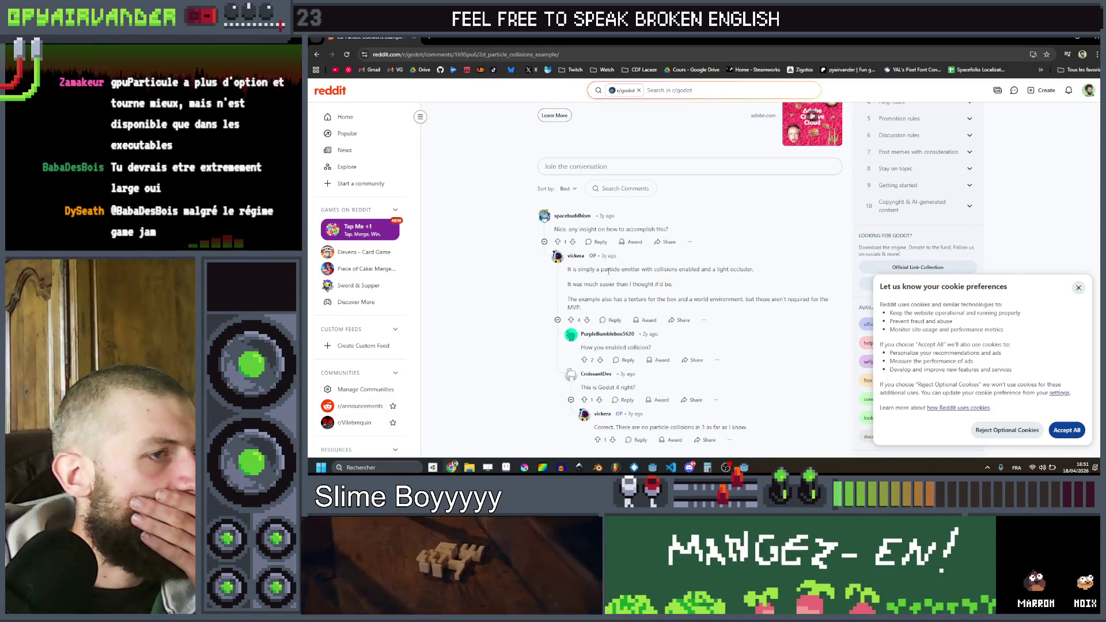
left_click_drag(608, 270, 677, 270)
scroll(676, 270, "down", 2)
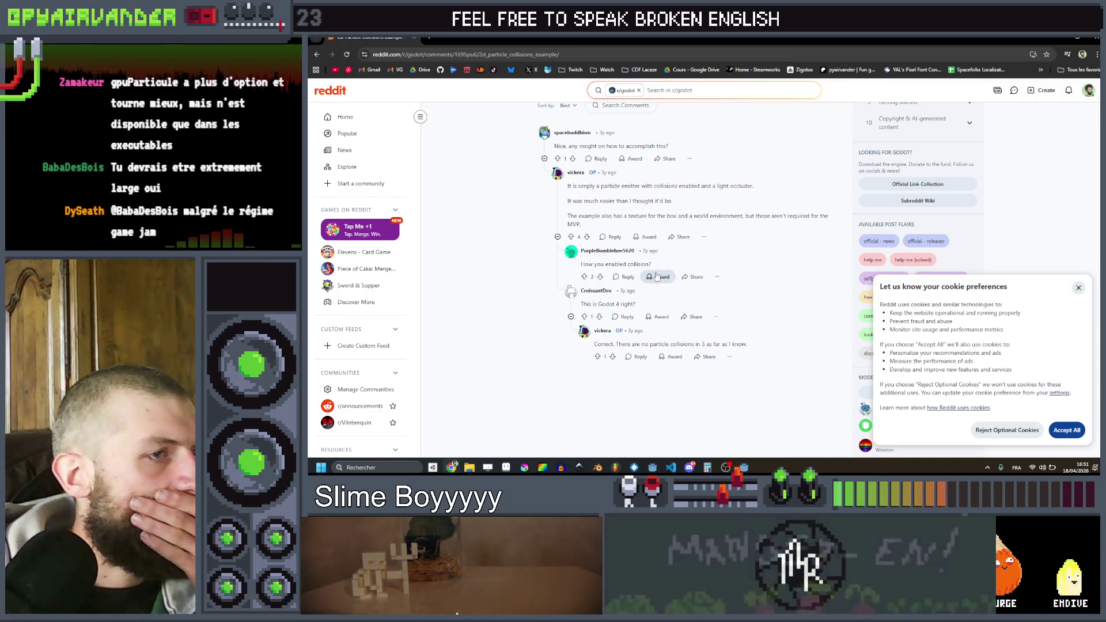
scroll(733, 248, "up", 1)
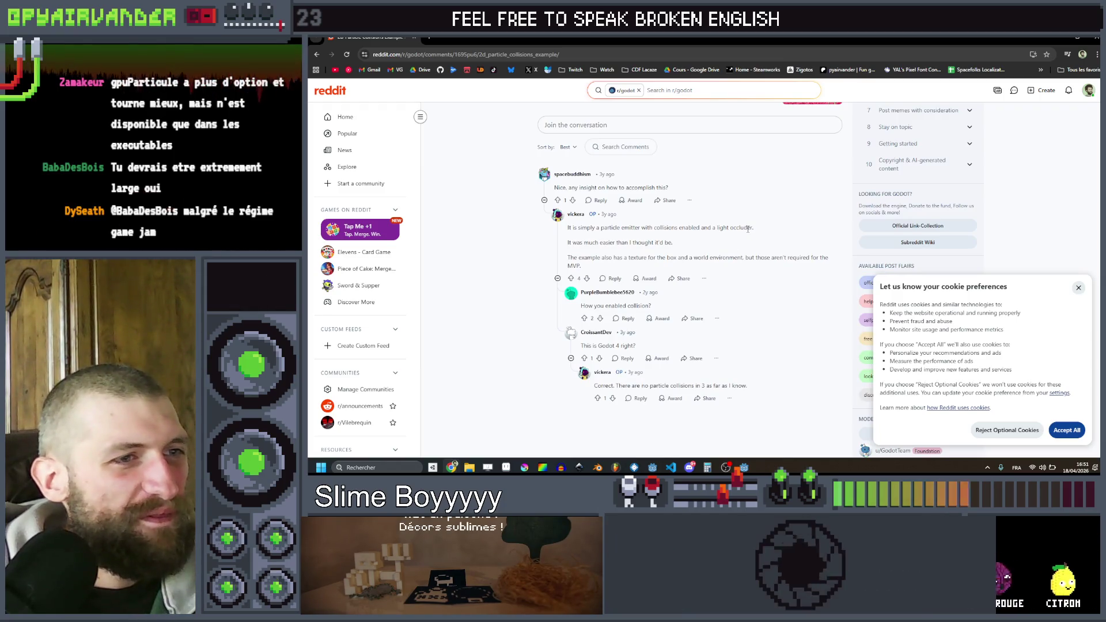
scroll(732, 225, "up", 5)
- Go back to the DuckDuckGo results, scroll through them, and return to Godot
left_click(316, 56)
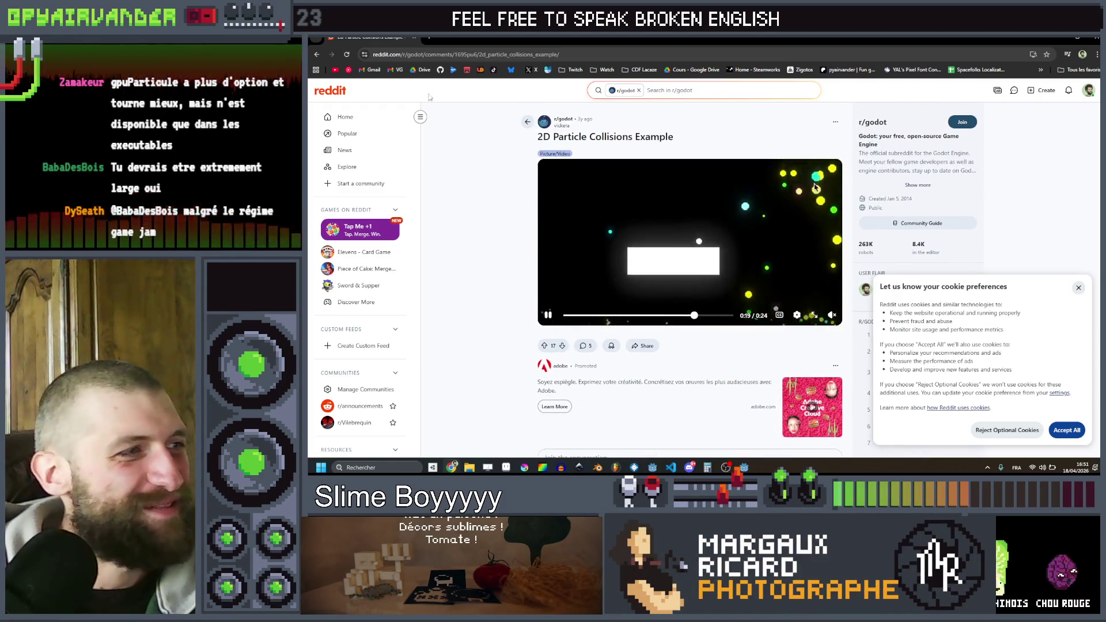
left_click(316, 55)
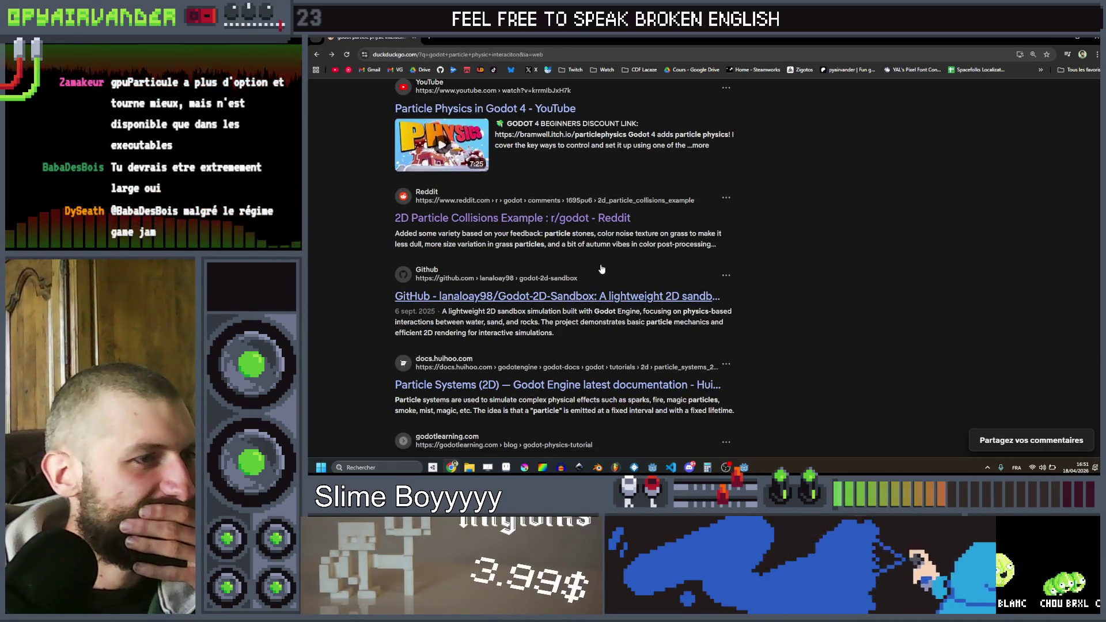
scroll(614, 270, "down", 2)
scroll(565, 373, "down", 5)
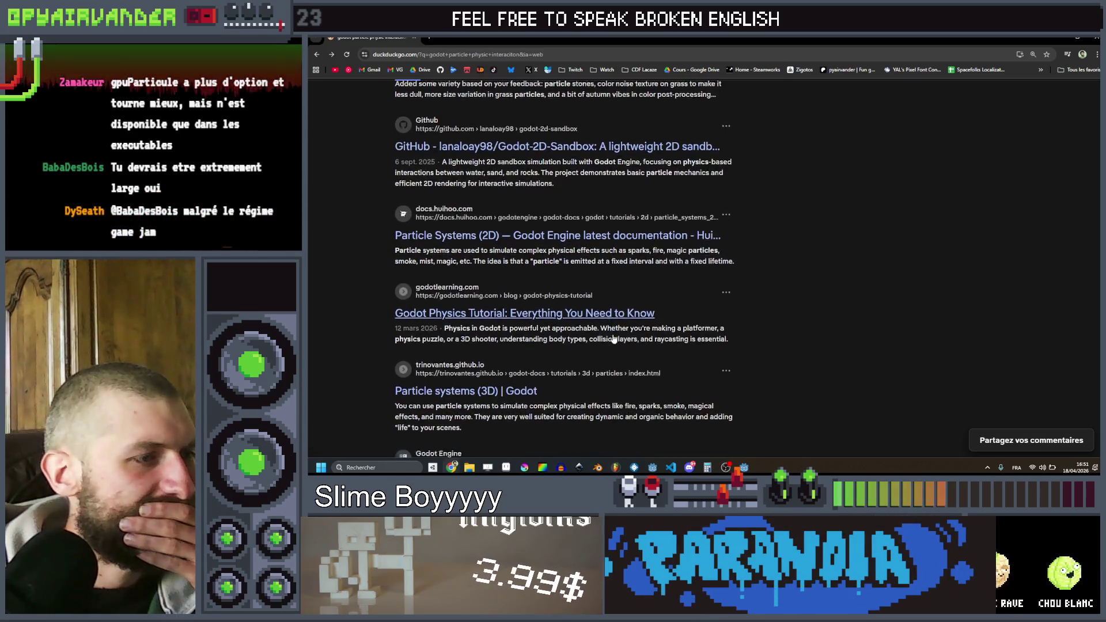
scroll(772, 329, "down", 5)
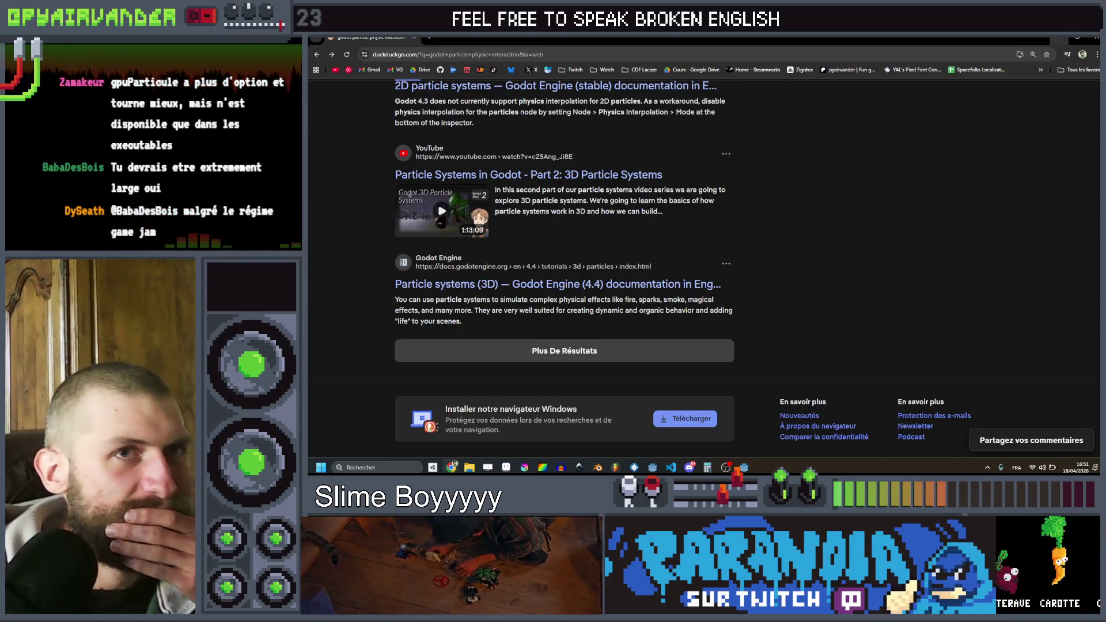
key("alt+Tab")
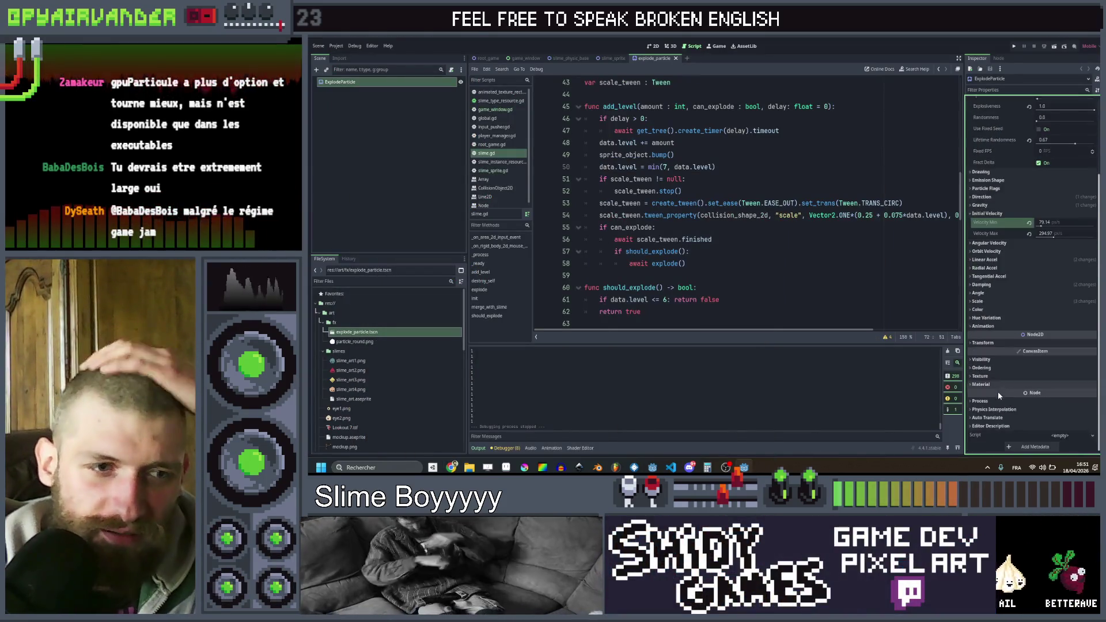
- Add a GPUParticles2D child node under Slime_Outline in the slime_sprite scene
scroll(1004, 380, "up", 3)
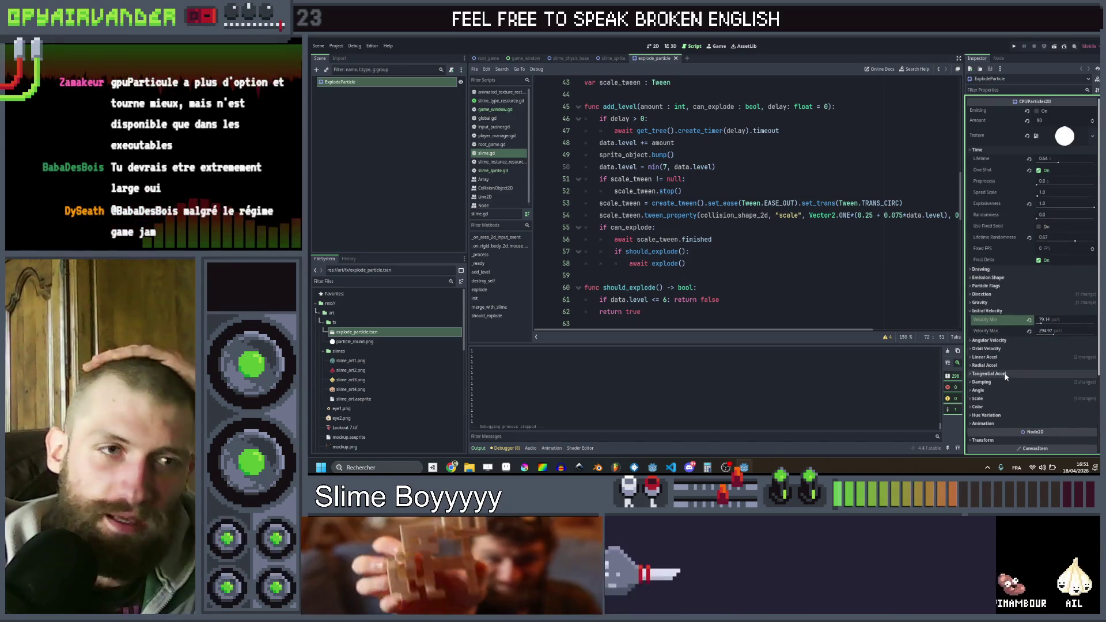
left_click(604, 58)
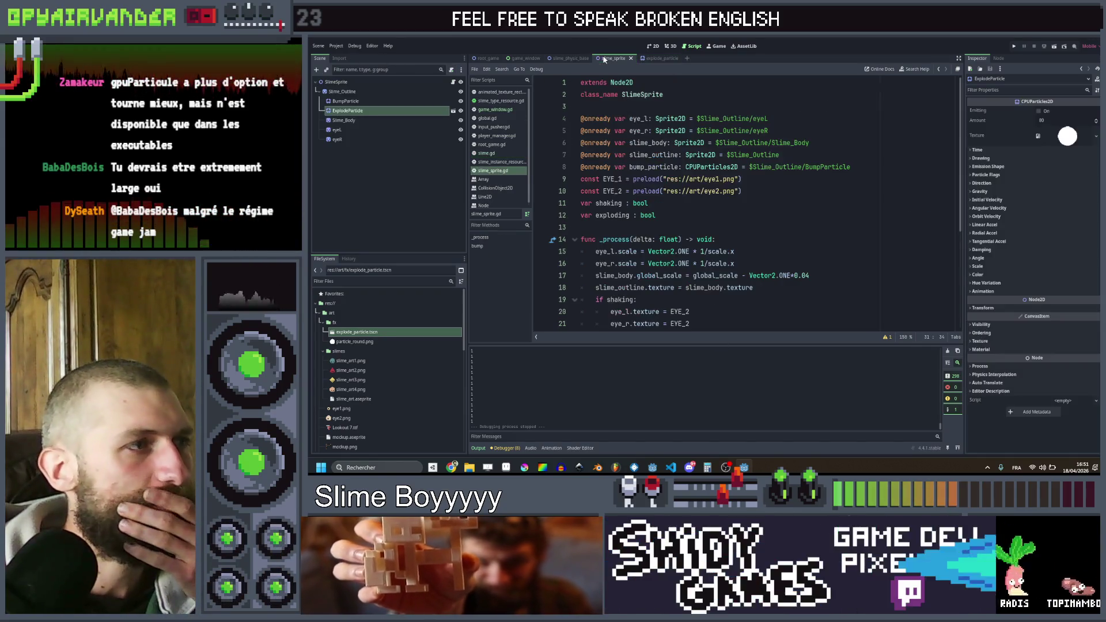
right_click(339, 92)
left_click(360, 99)
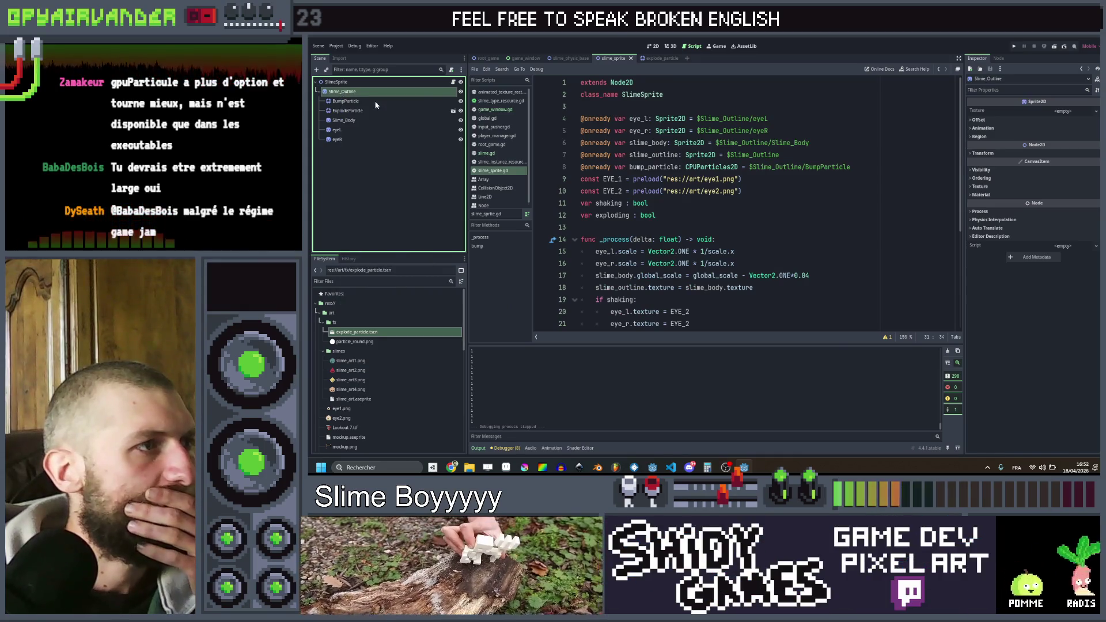
type("part")
double_click(651, 223)
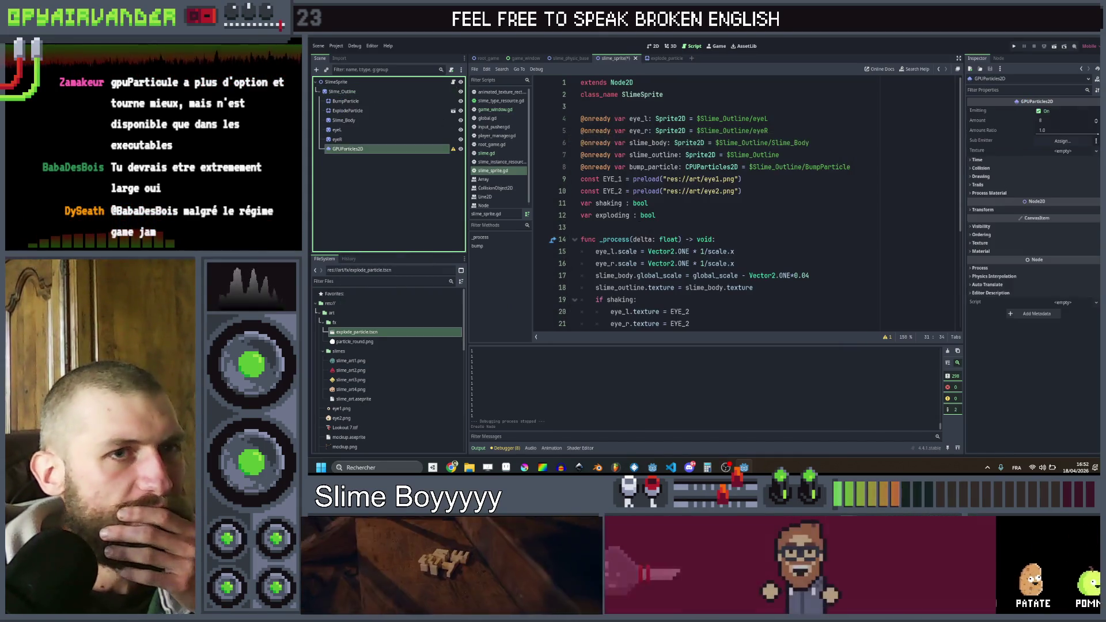
- Check the empty Process Material, then expand Collision to see Base Size 1.0
left_click(978, 193)
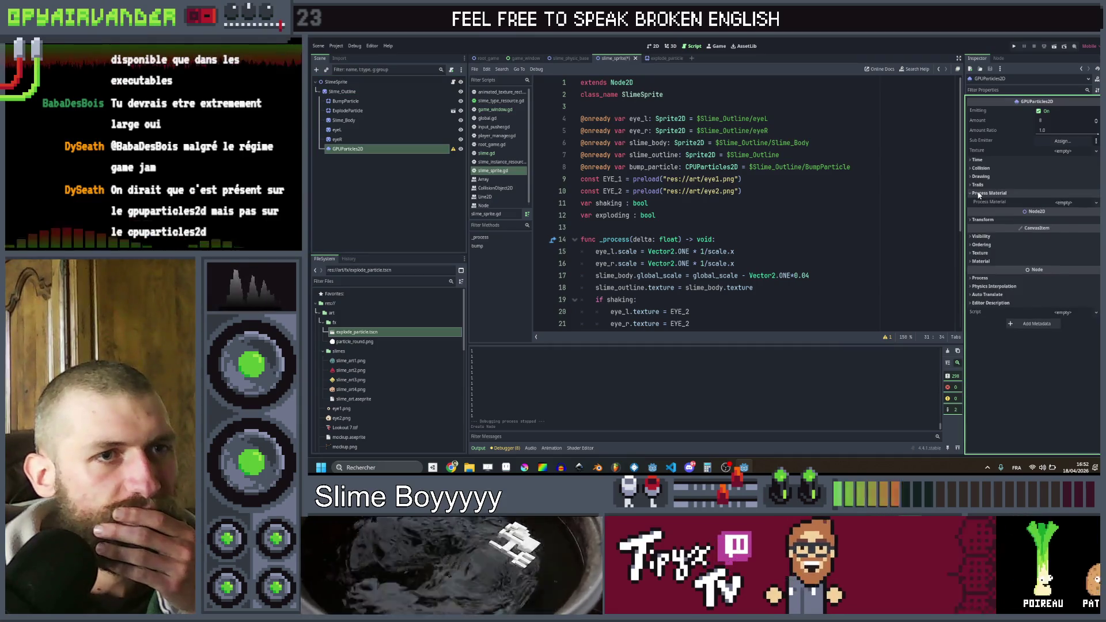
left_click(978, 193)
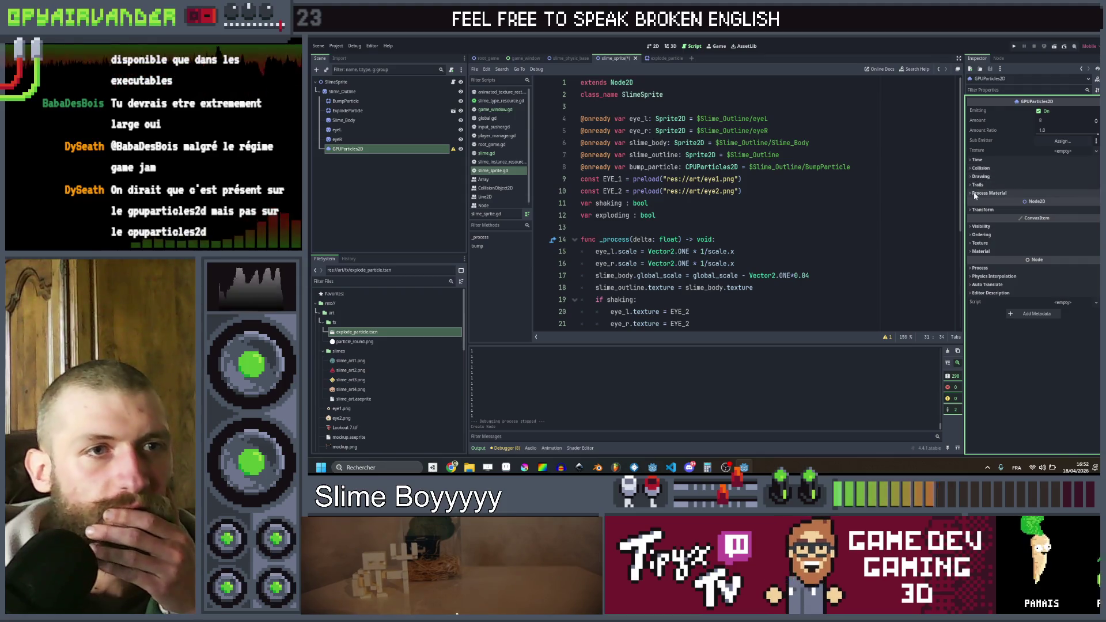
left_click(976, 193)
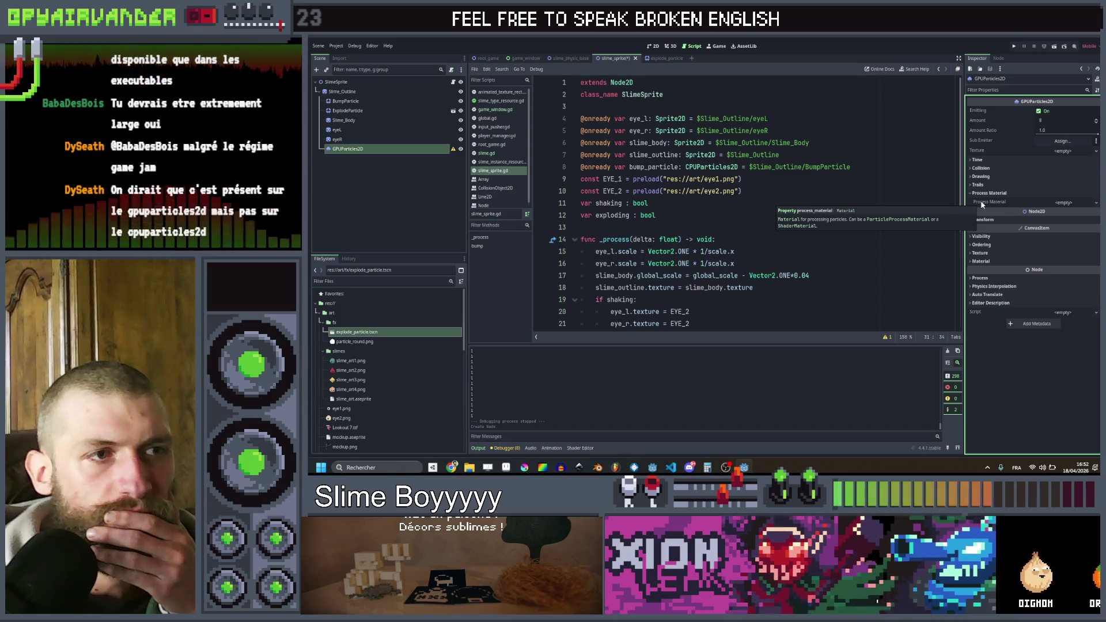
left_click(982, 194)
left_click(983, 168)
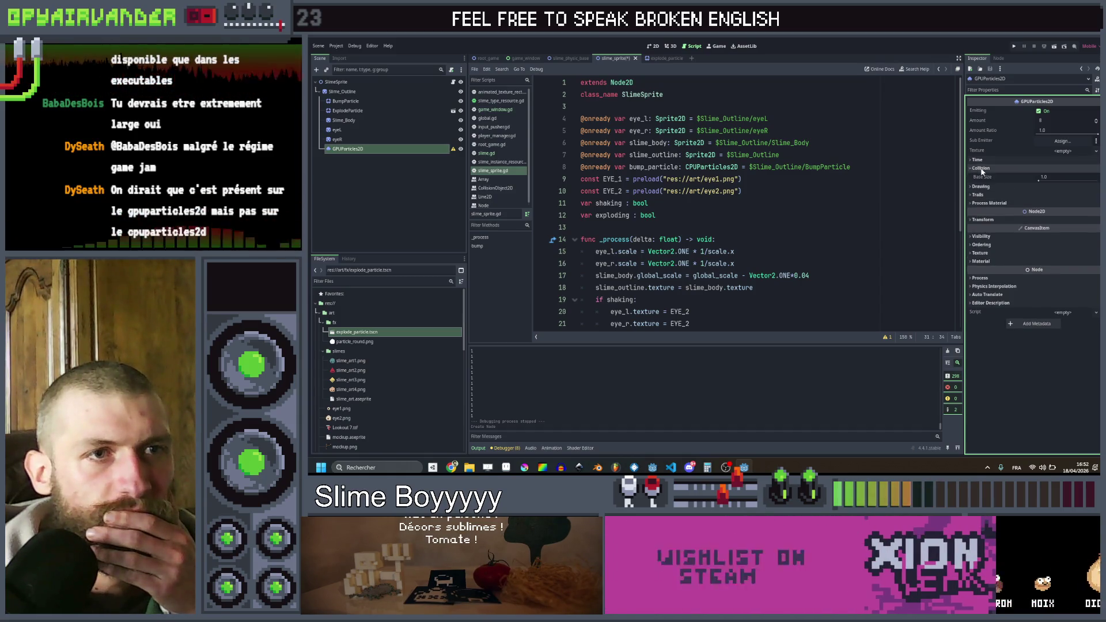
mouse_move(997, 179)
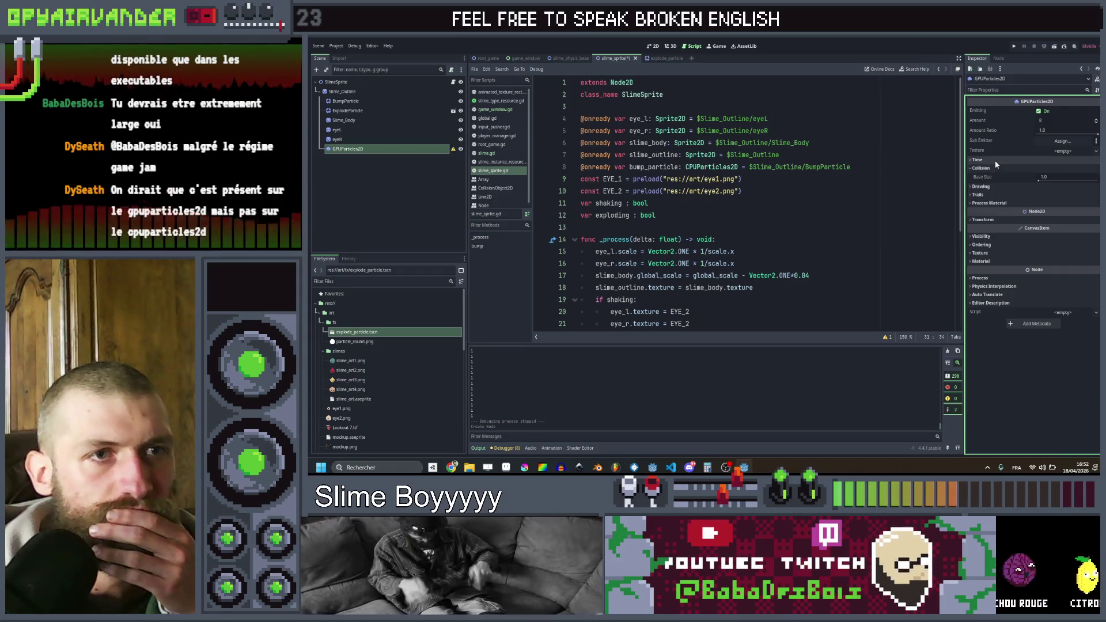
- Expand Time settings and assign particle_round.png as the GPUParticles2D texture
left_click(995, 160)
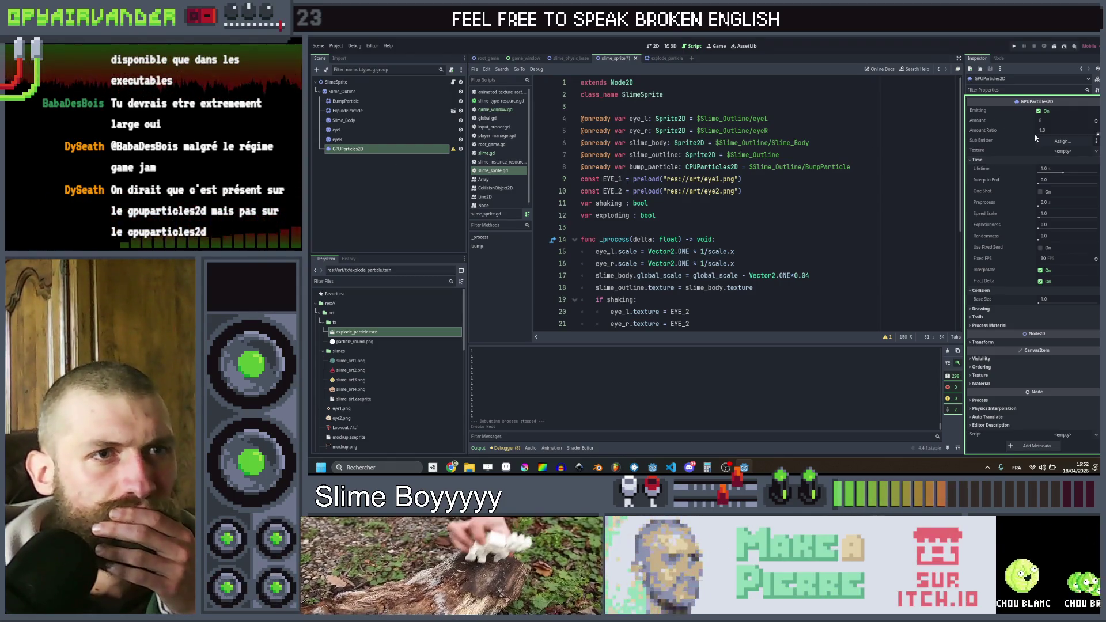
left_click(1062, 141)
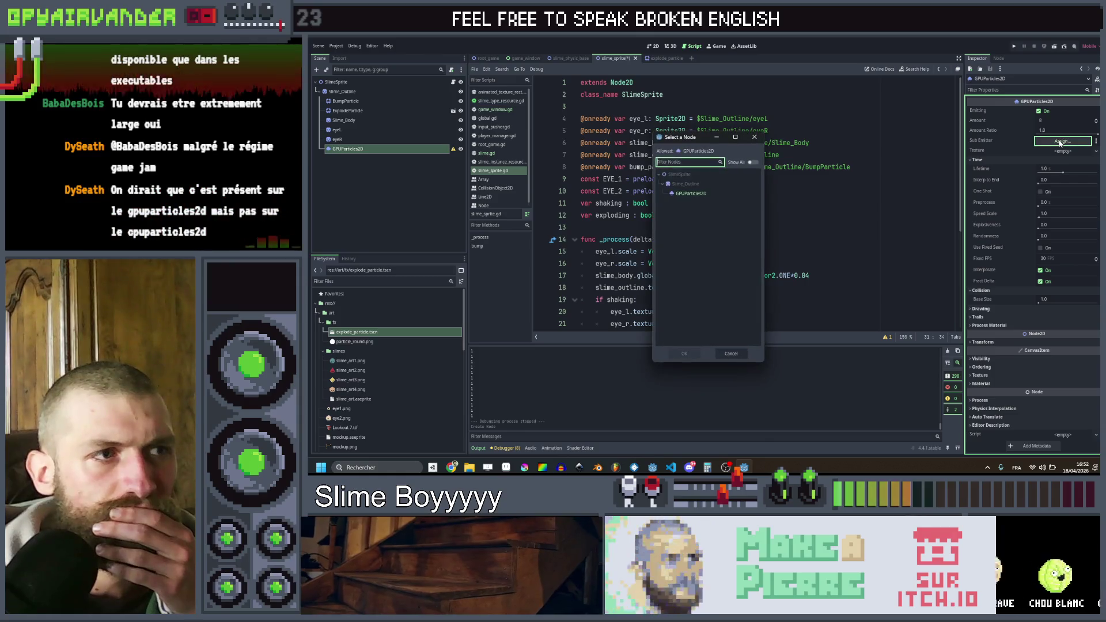
left_click(755, 138)
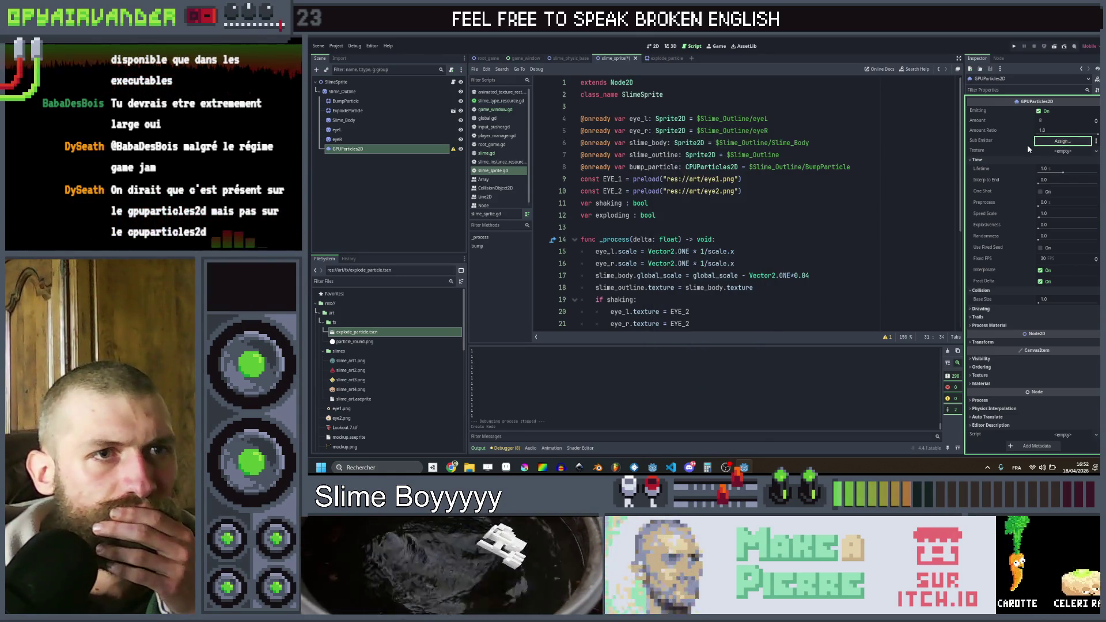
left_click(999, 150)
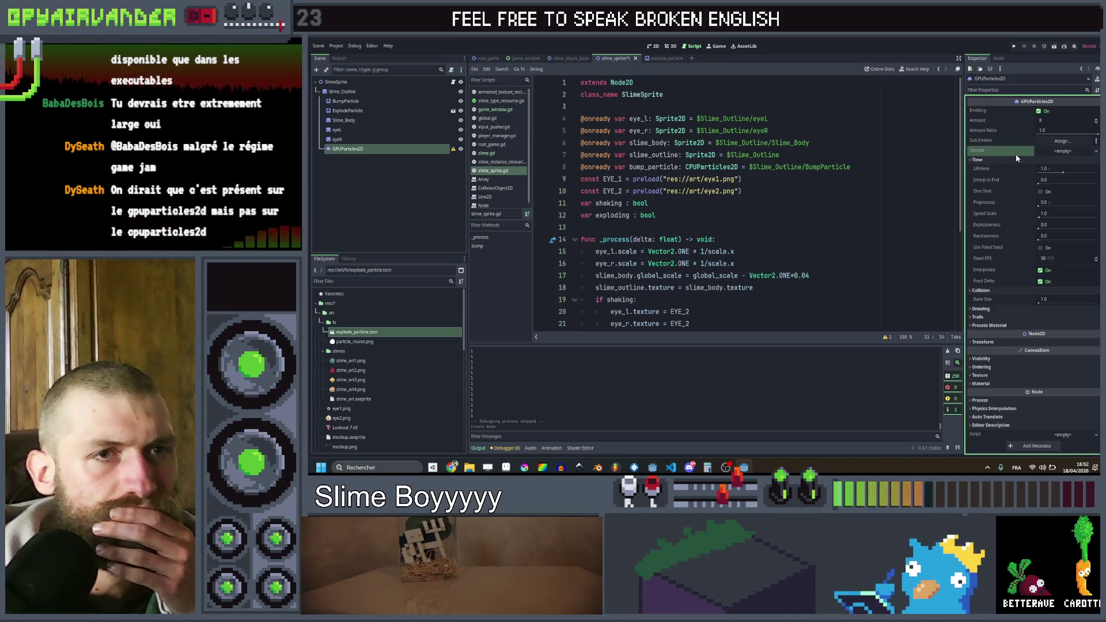
mouse_move(354, 342)
left_mouse_down()
mouse_move(1095, 143)
mouse_move(1086, 151)
left_mouse_up()
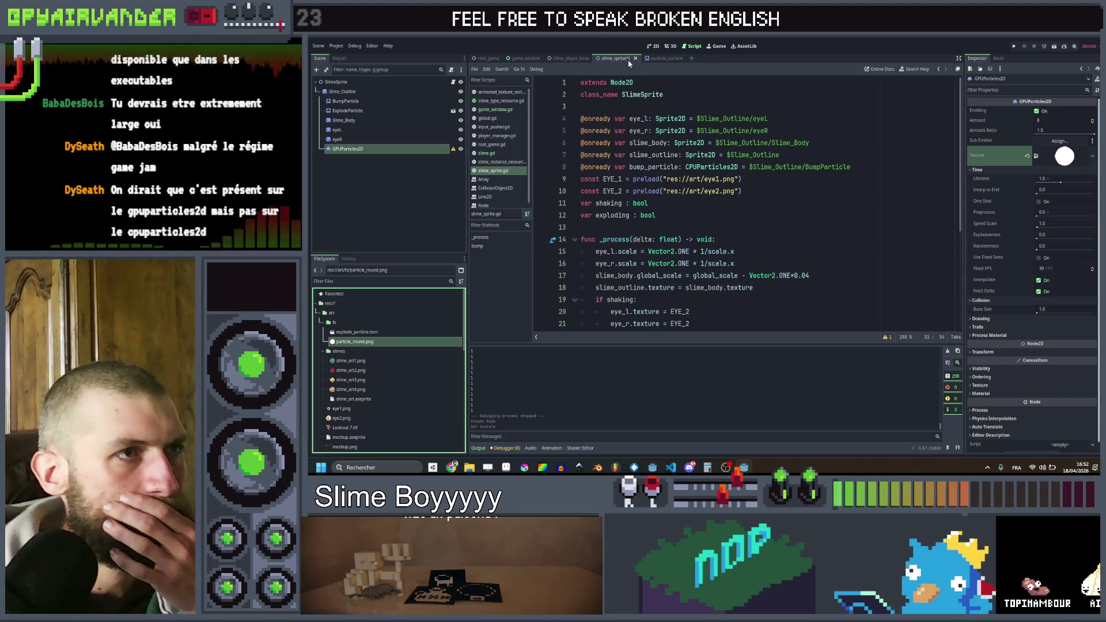
mouse_move(455, 153)
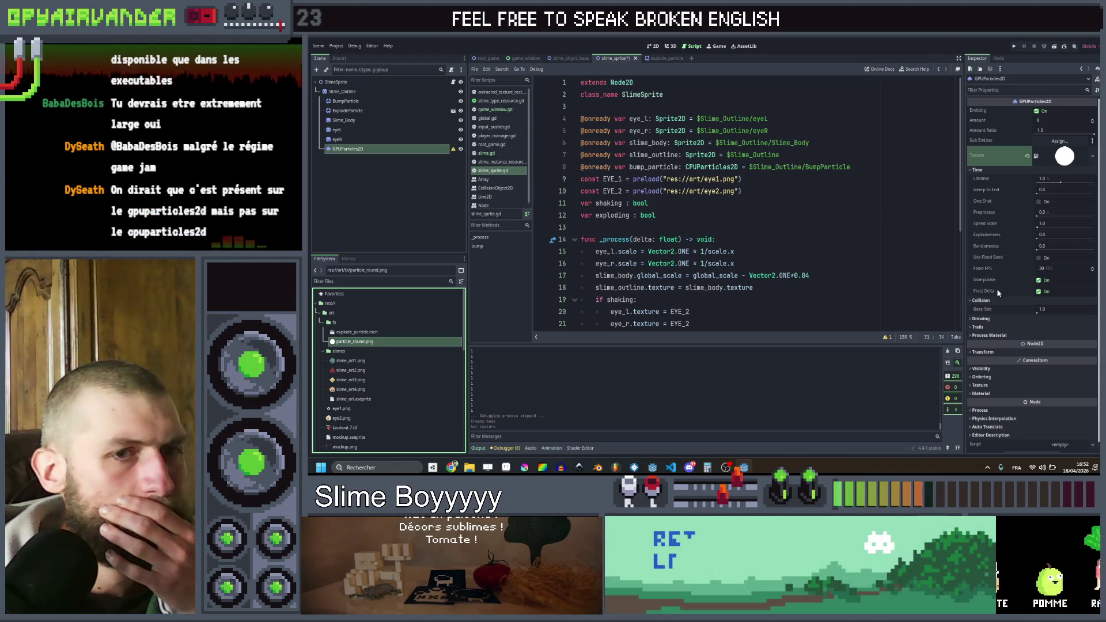
- Give the particles a new ParticleProcessMaterial
scroll(1009, 316, "down", 1)
left_click(990, 326)
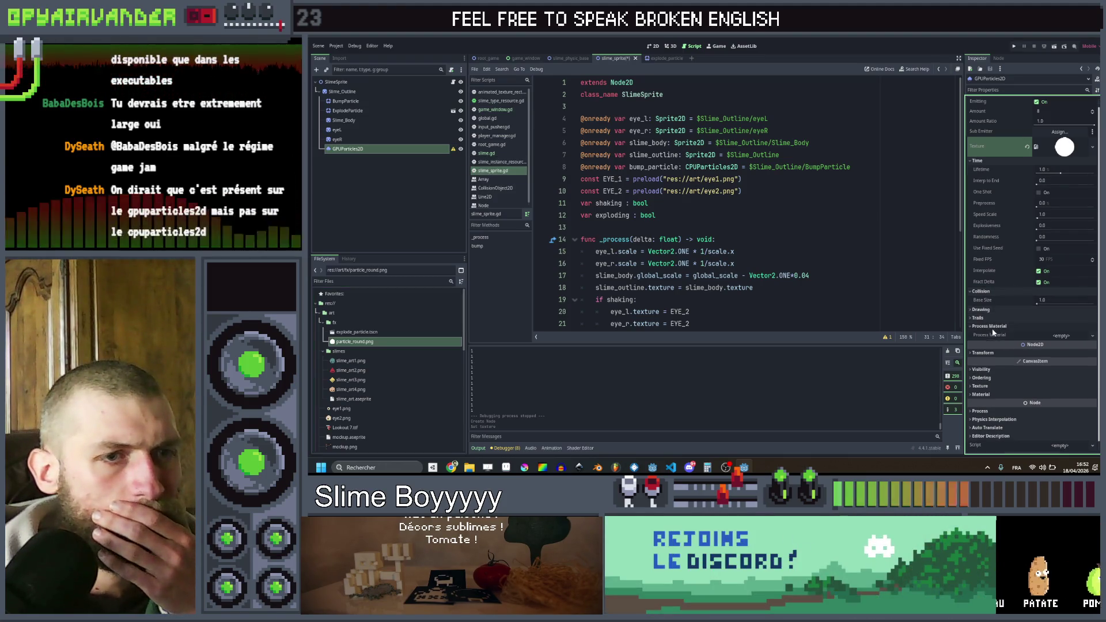
left_click(1062, 335)
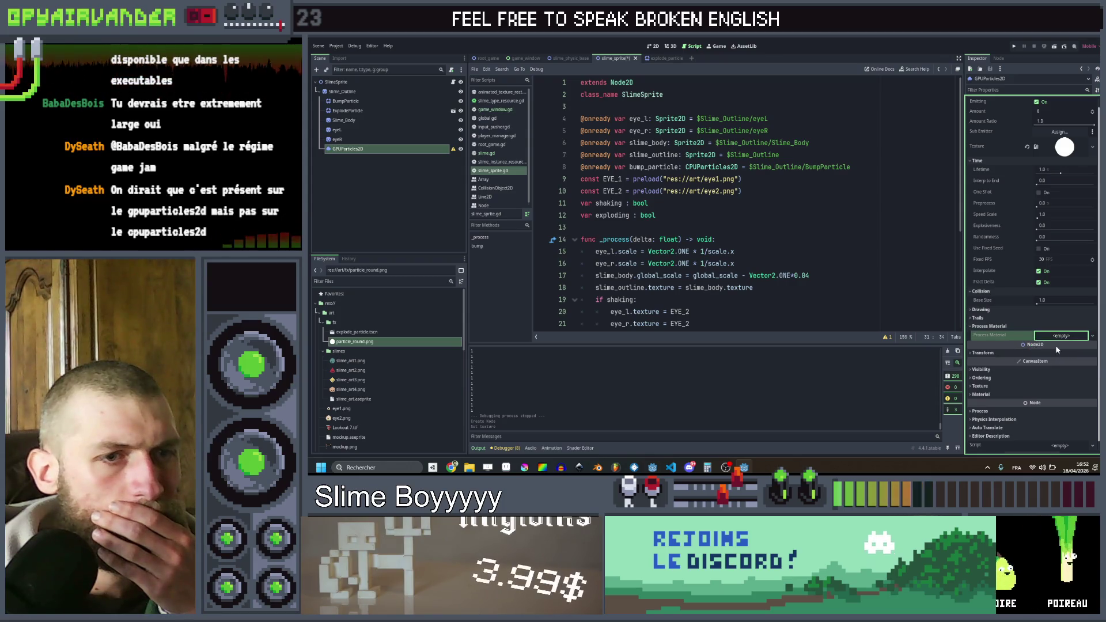
left_click(1061, 335)
left_click(1055, 344)
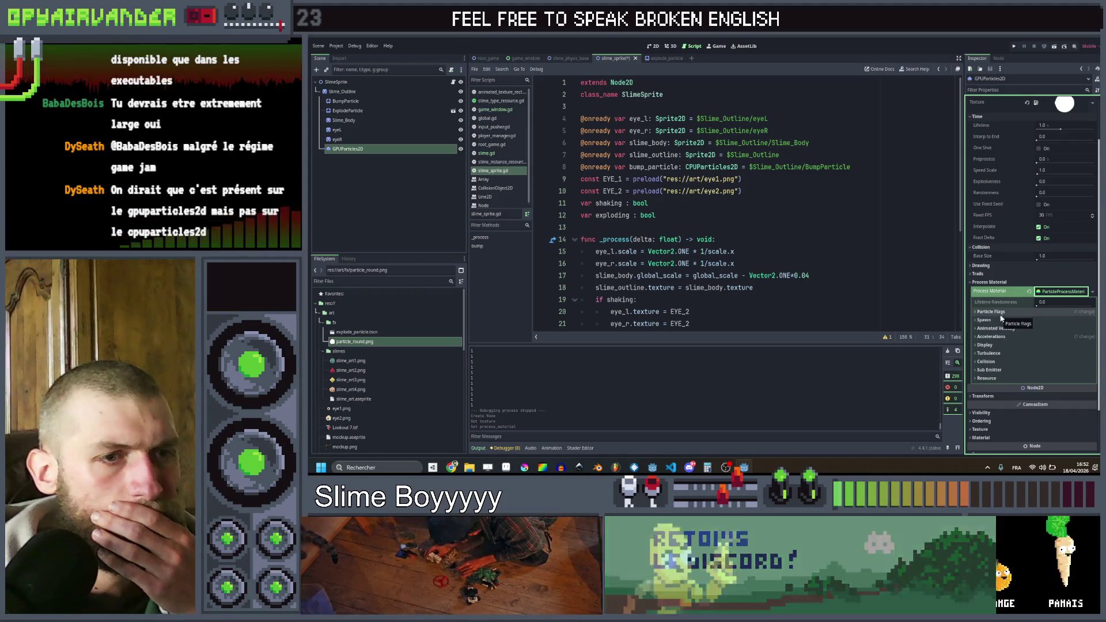
- Set the material's collision to Rigid with bounce 0.2 and Use Scale on
left_click(997, 362)
double_click(1040, 383)
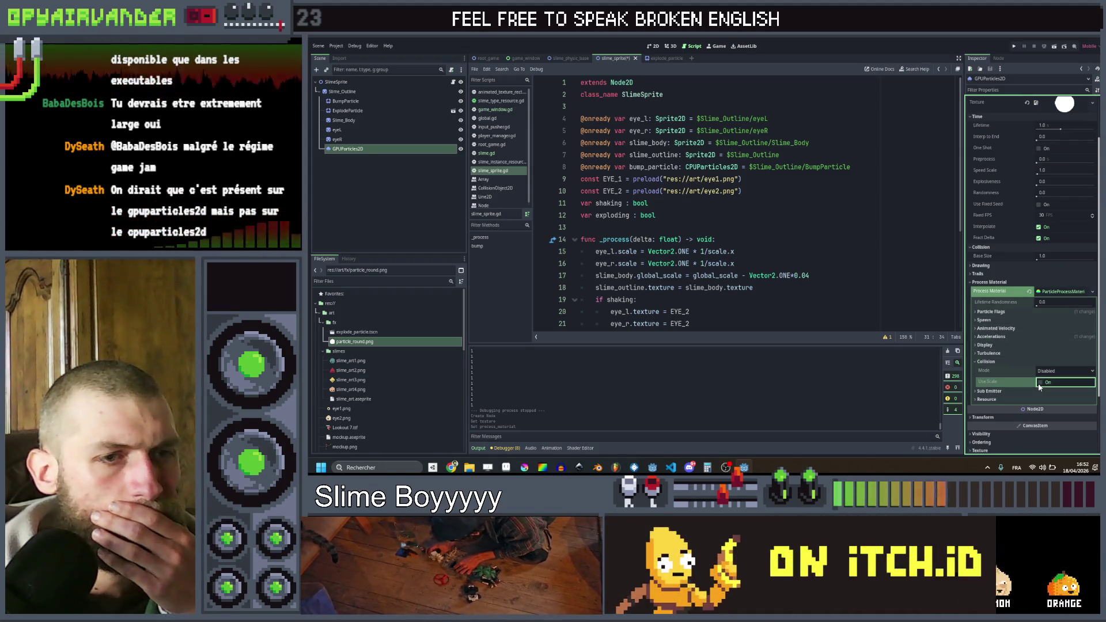
left_click(1050, 374)
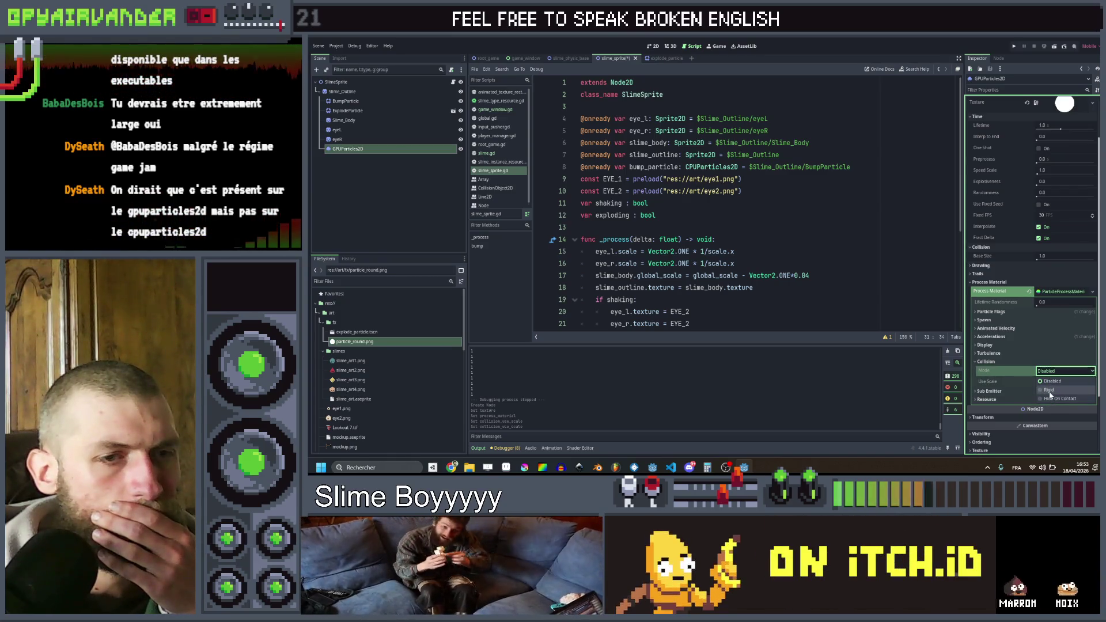
left_click(1048, 390)
scroll(1044, 386, "down", 2)
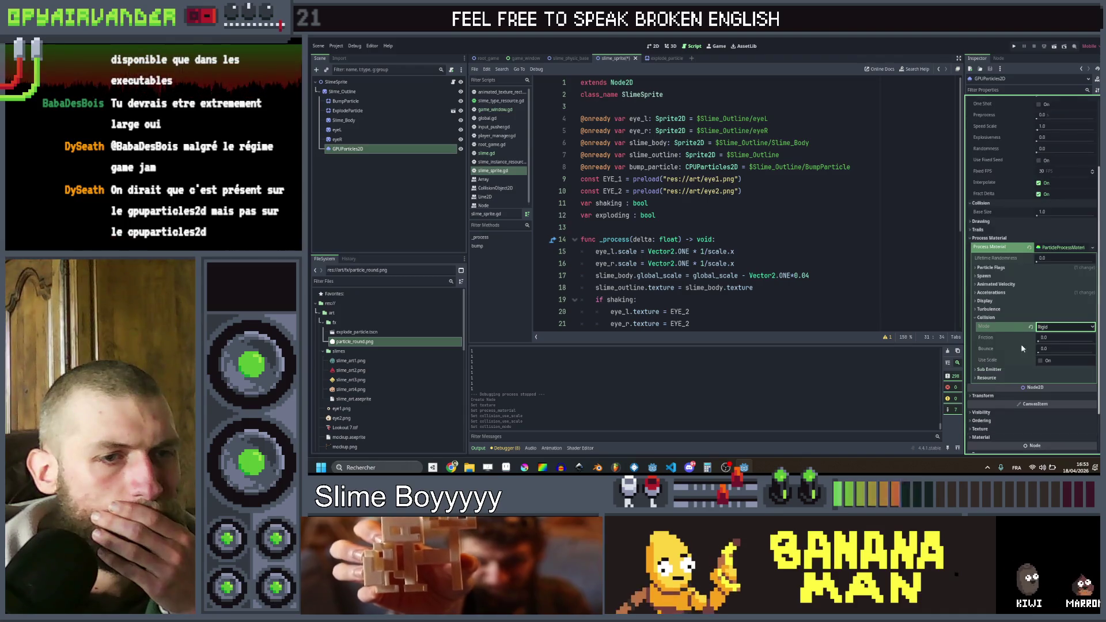
left_click(1043, 349)
type("0.2")
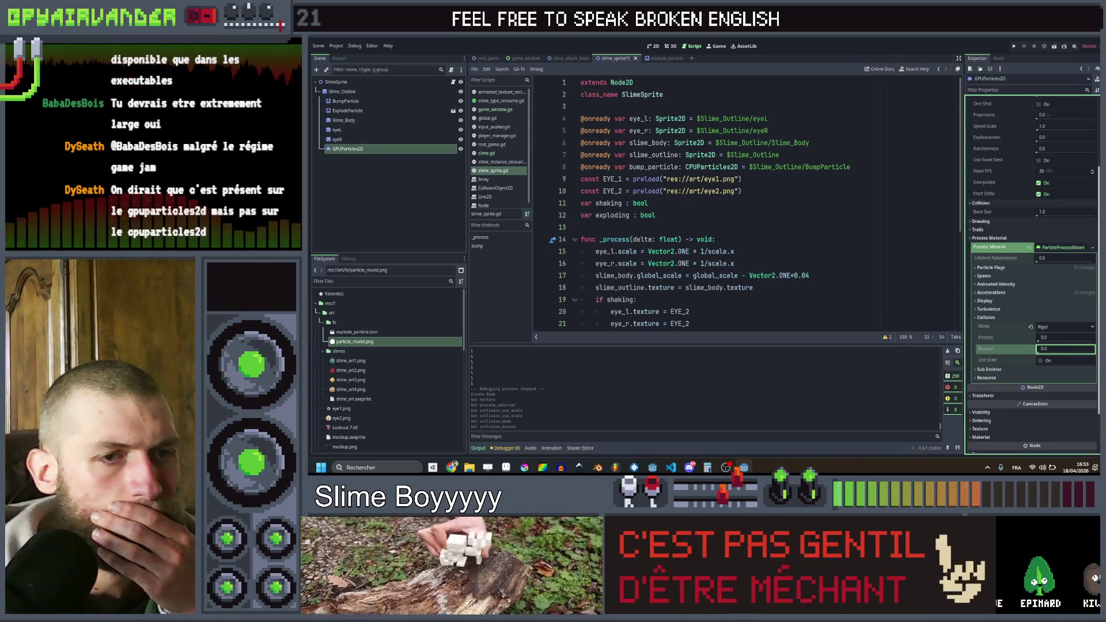
left_click(1042, 361)
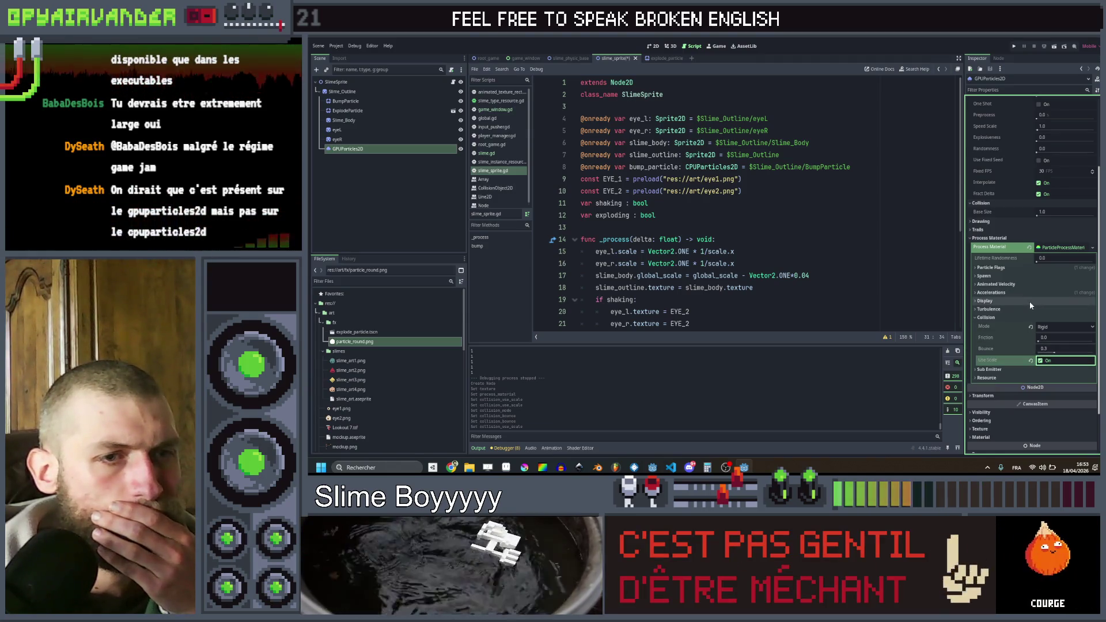
scroll(1026, 288, "up", 3)
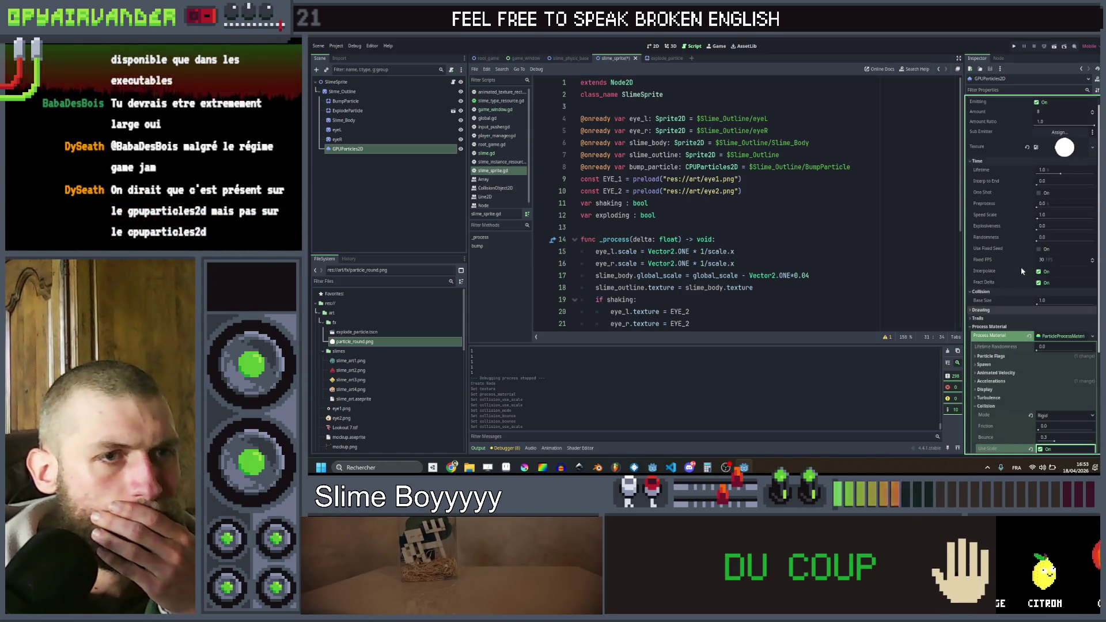
scroll(1023, 269, "down", 2)
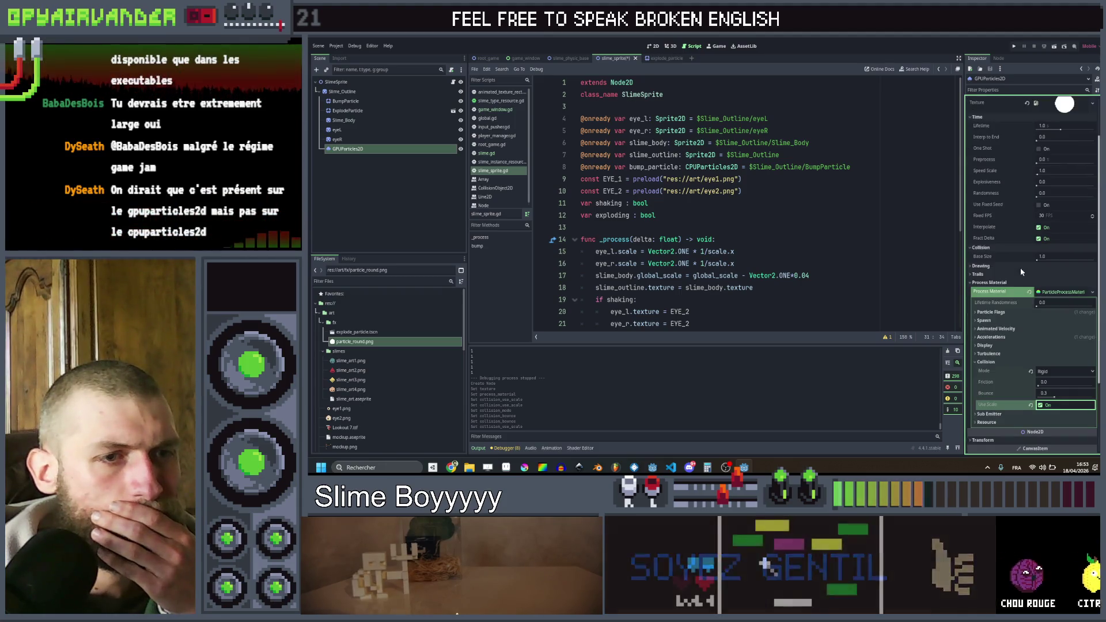
- Raise the process material's Display scale to about 3.83
left_click(986, 321)
left_click(988, 329)
left_click(988, 329)
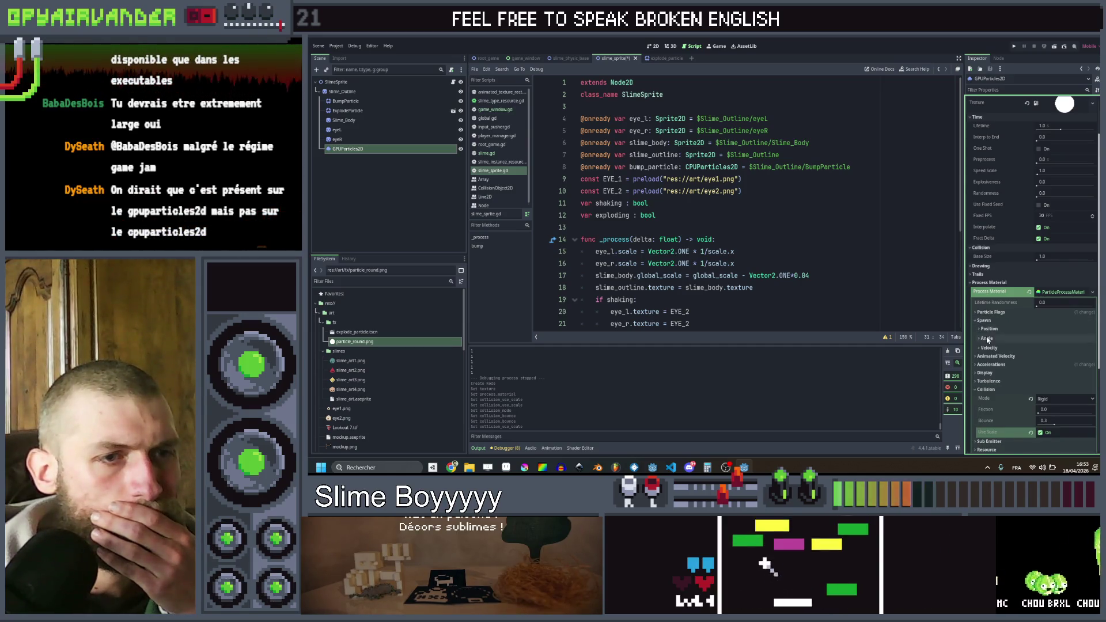
left_click(988, 373)
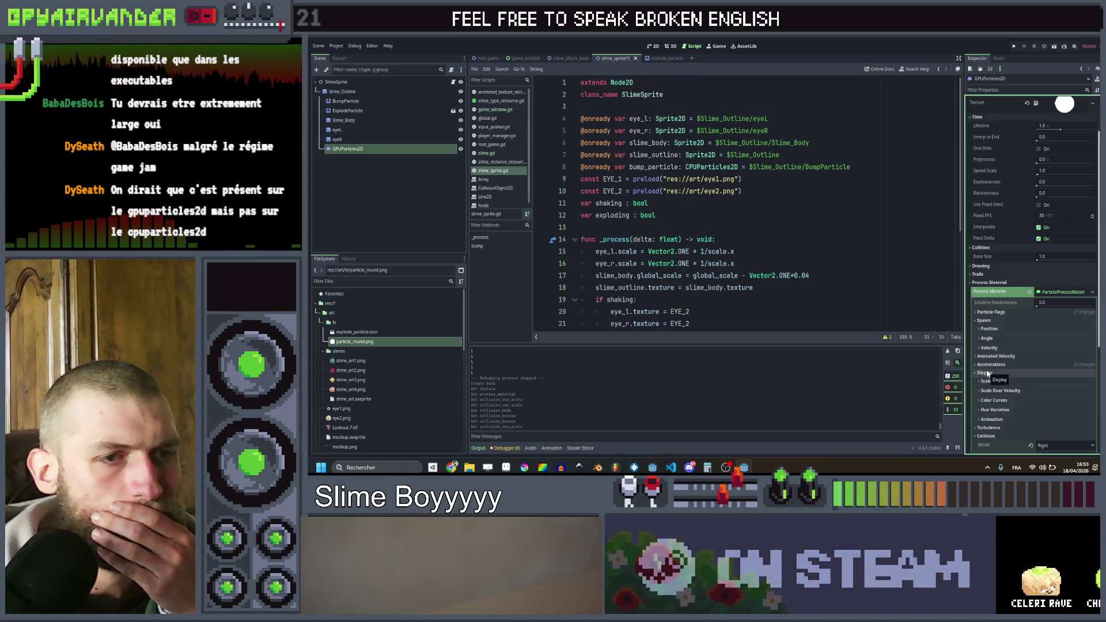
left_click(987, 381)
scroll(992, 365, "down", 2)
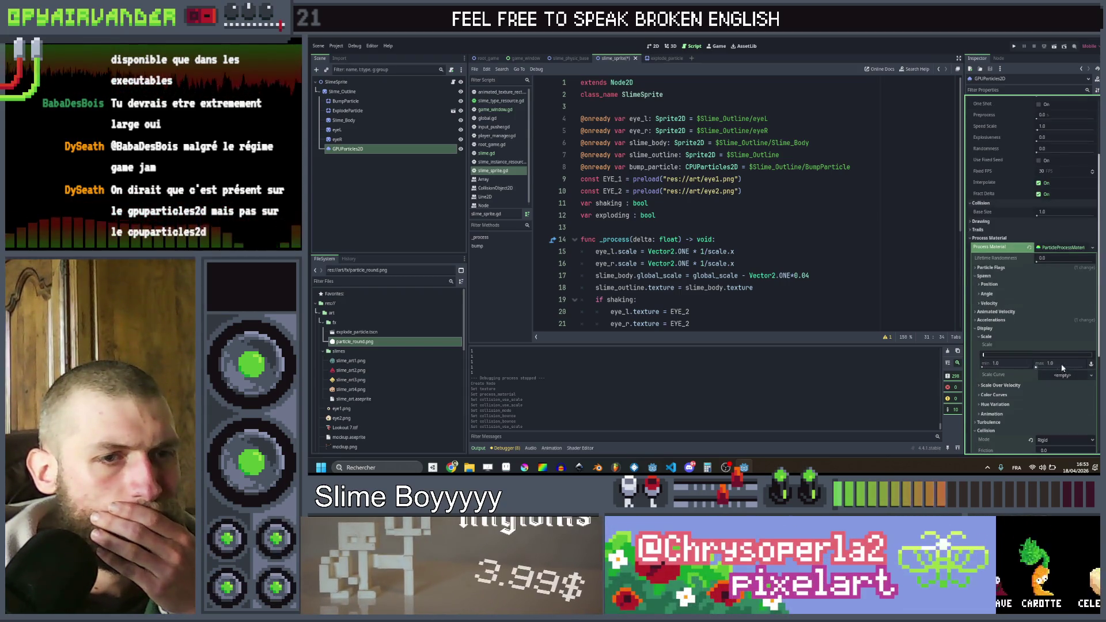
mouse_move(998, 354)
left_mouse_down()
mouse_move(1036, 357)
mouse_move(990, 352)
left_mouse_up()
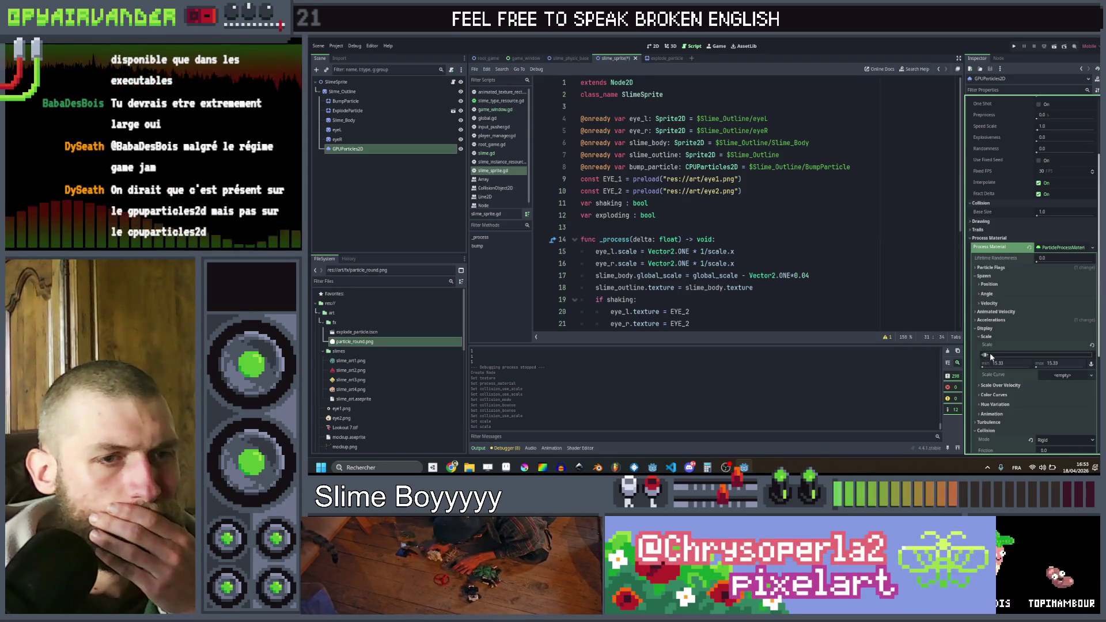
- Add a CurveTexture scale curve that shrinks particles to zero over their lifetime
left_click(1065, 375)
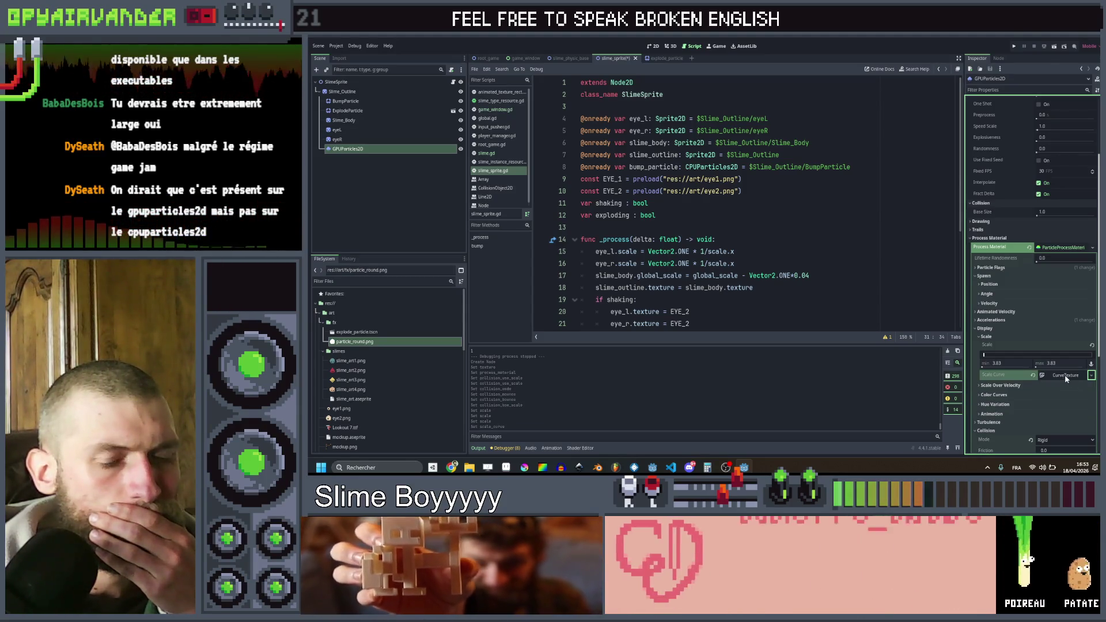
left_click(1074, 386)
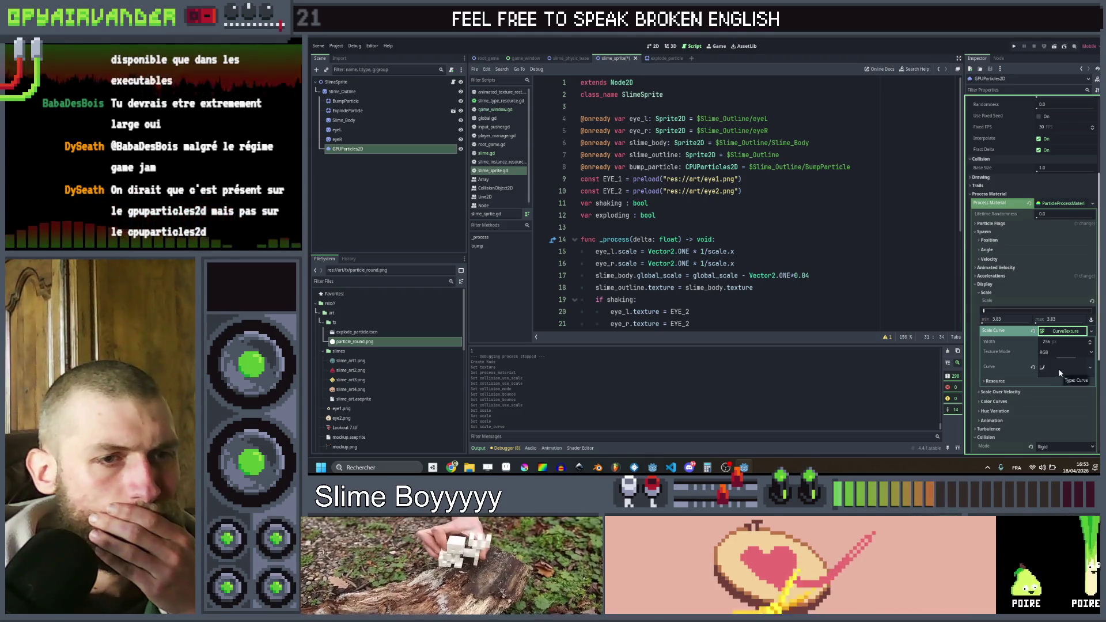
left_click(1062, 411)
mouse_move(1086, 352)
left_mouse_down()
mouse_move(1085, 383)
mouse_move(1076, 368)
left_mouse_up()
left_click(651, 46)
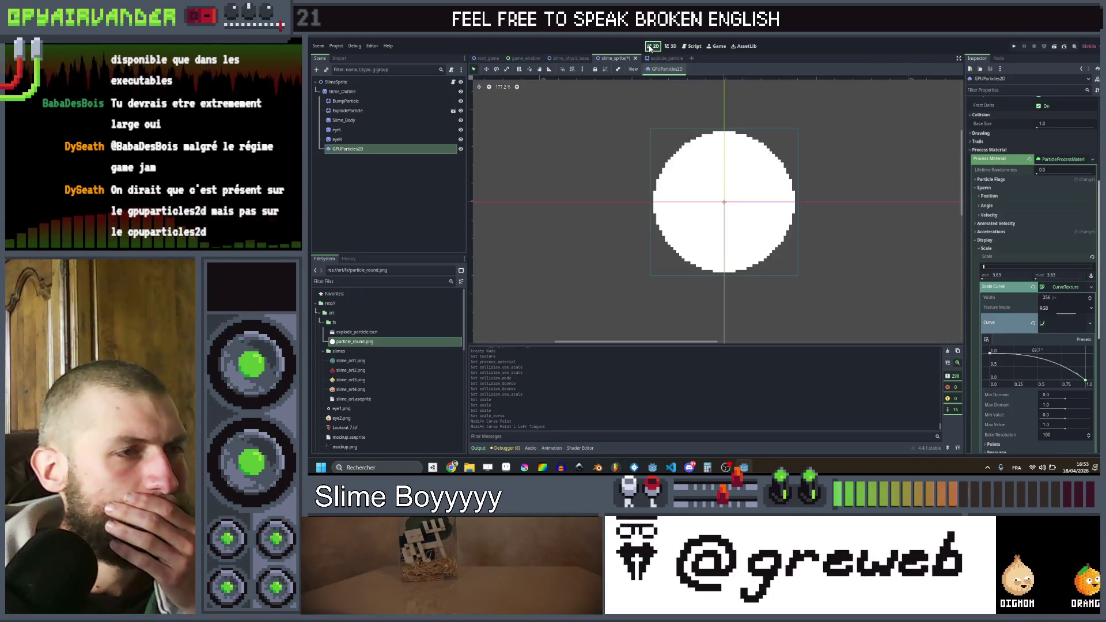
- Turn on One Shot and replay Emitting to preview the single burst
scroll(832, 193, "down", 5)
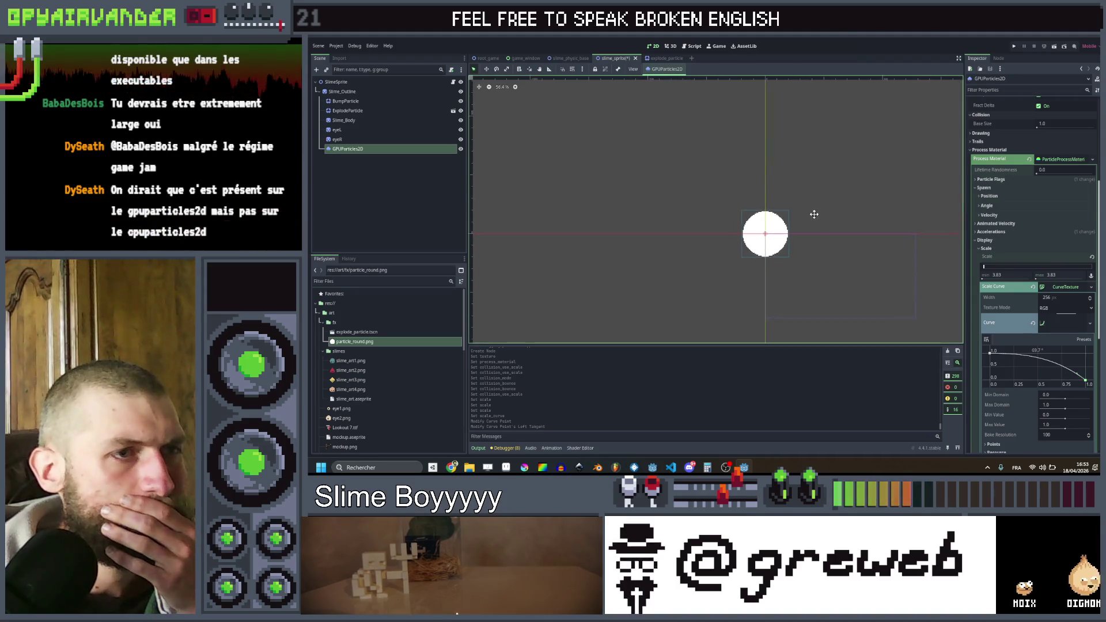
scroll(1028, 193, "up", 5)
left_click(1038, 112)
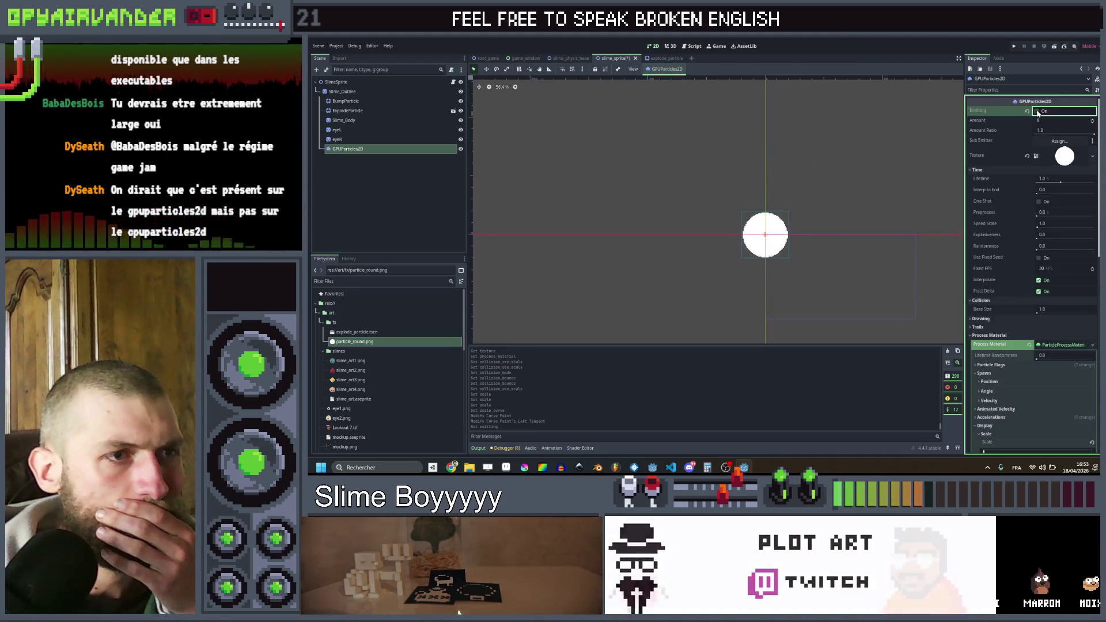
left_click(1039, 112)
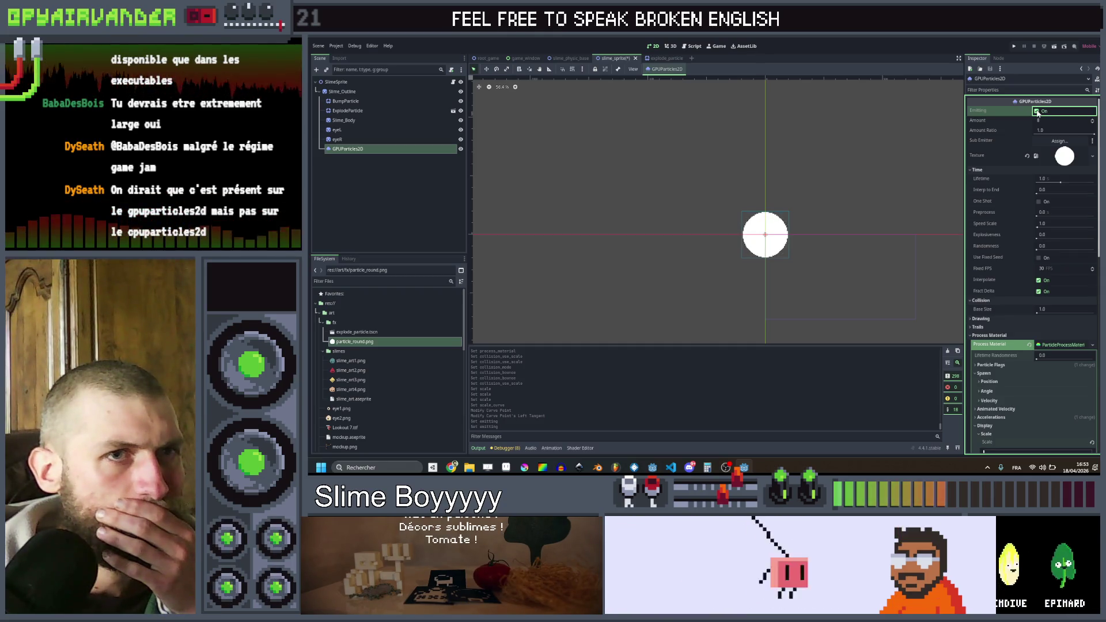
left_click(1039, 202)
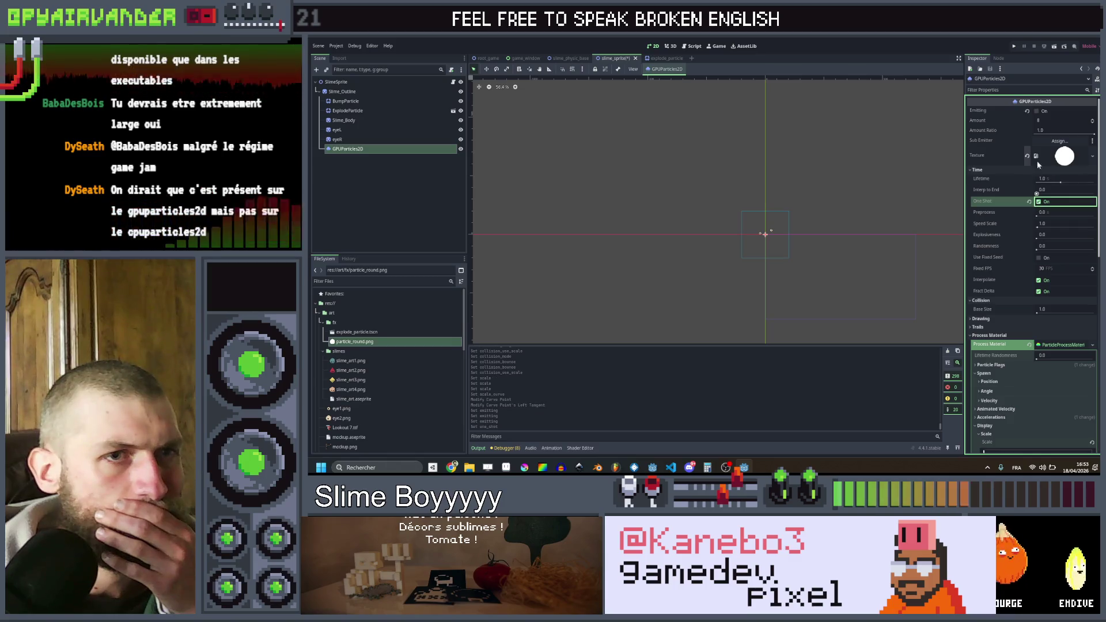
left_click(1039, 112)
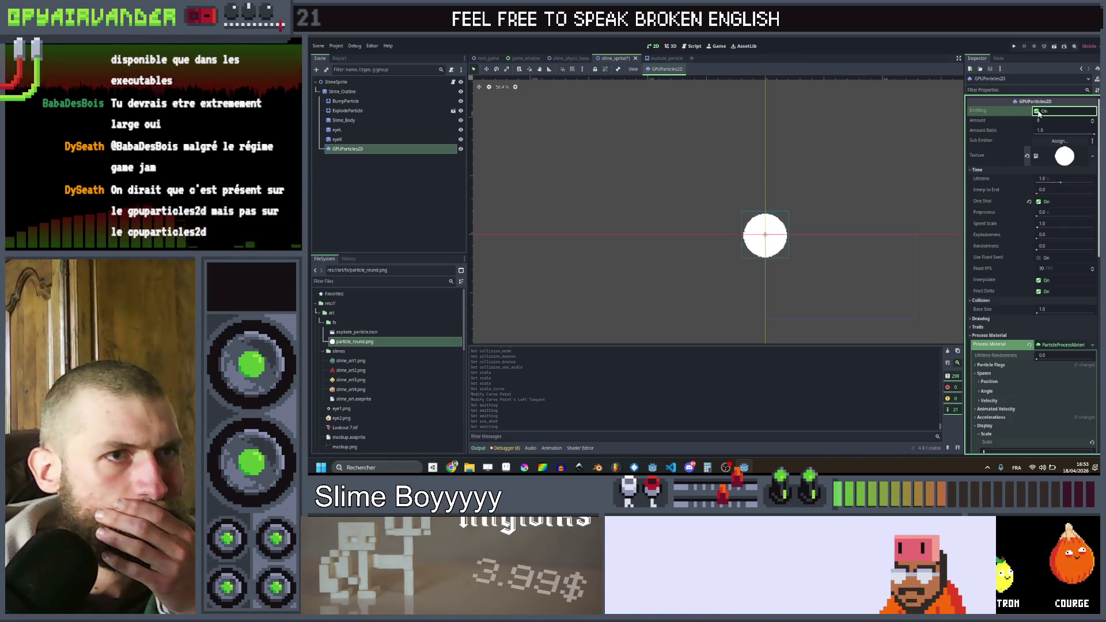
left_click(1040, 111)
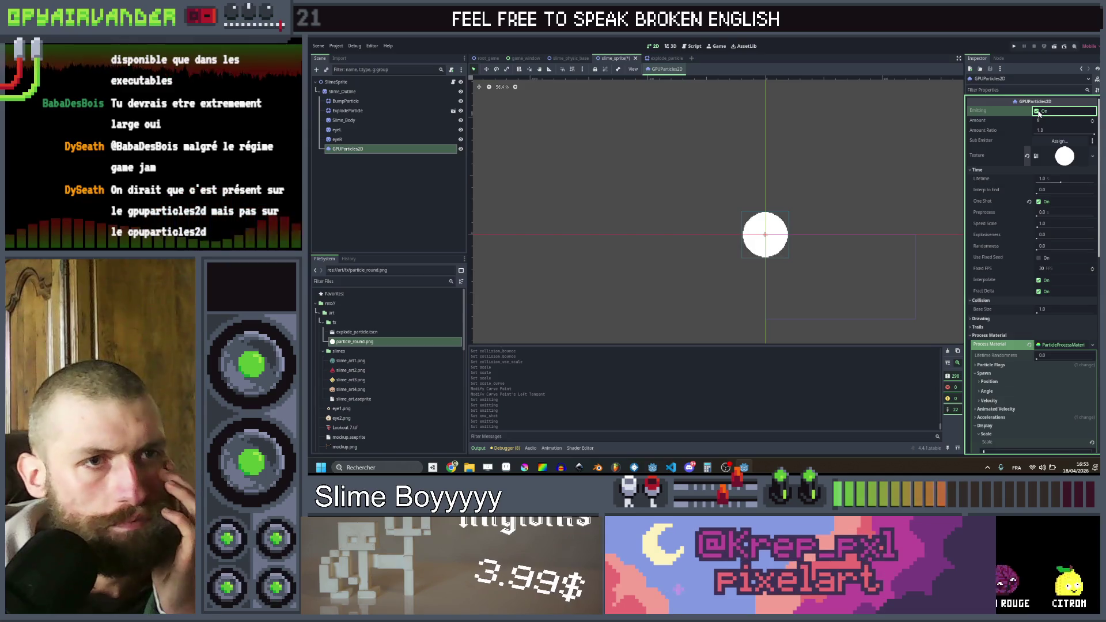
left_click(1039, 112)
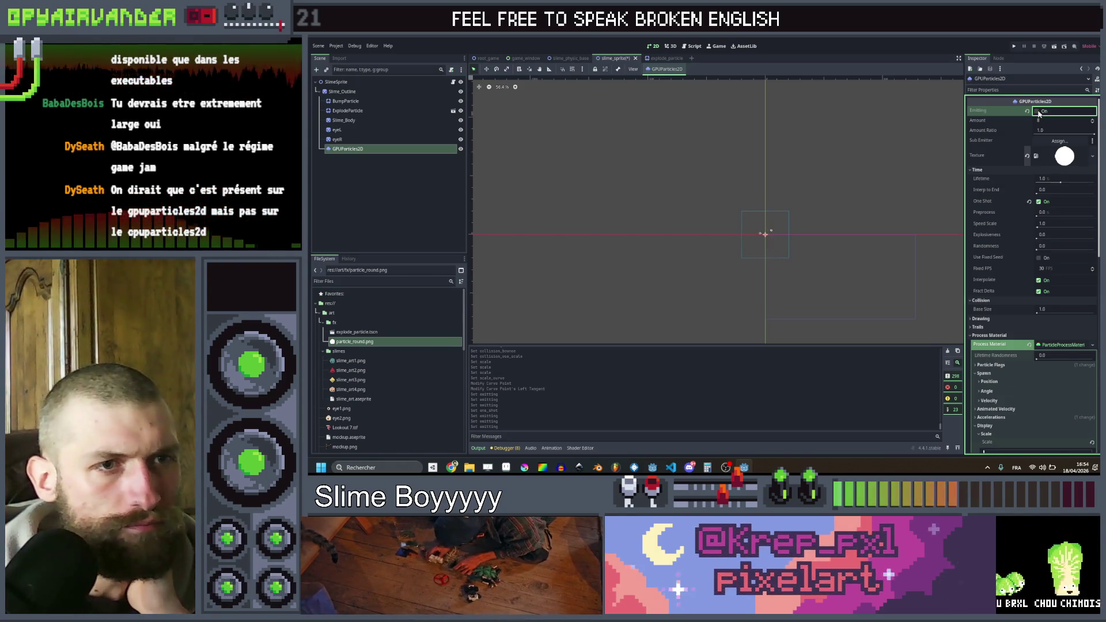
- Set Explosiveness to about 0.66 and replay the burst to preview it
left_click_drag(1043, 234, 1083, 235)
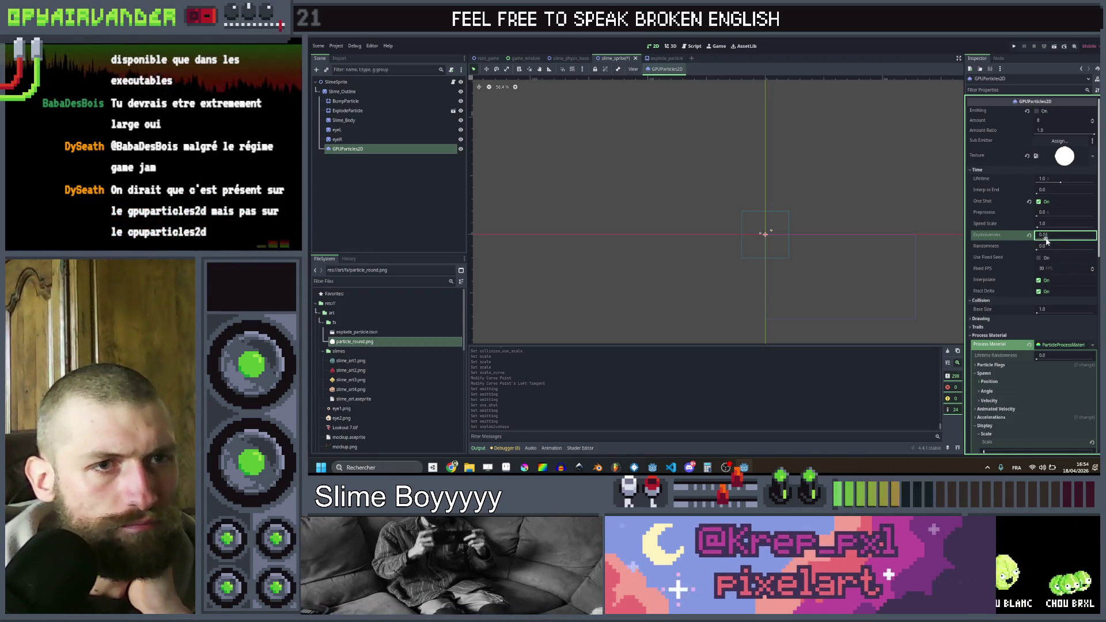
left_click(1037, 111)
left_click_drag(1043, 237, 1059, 243)
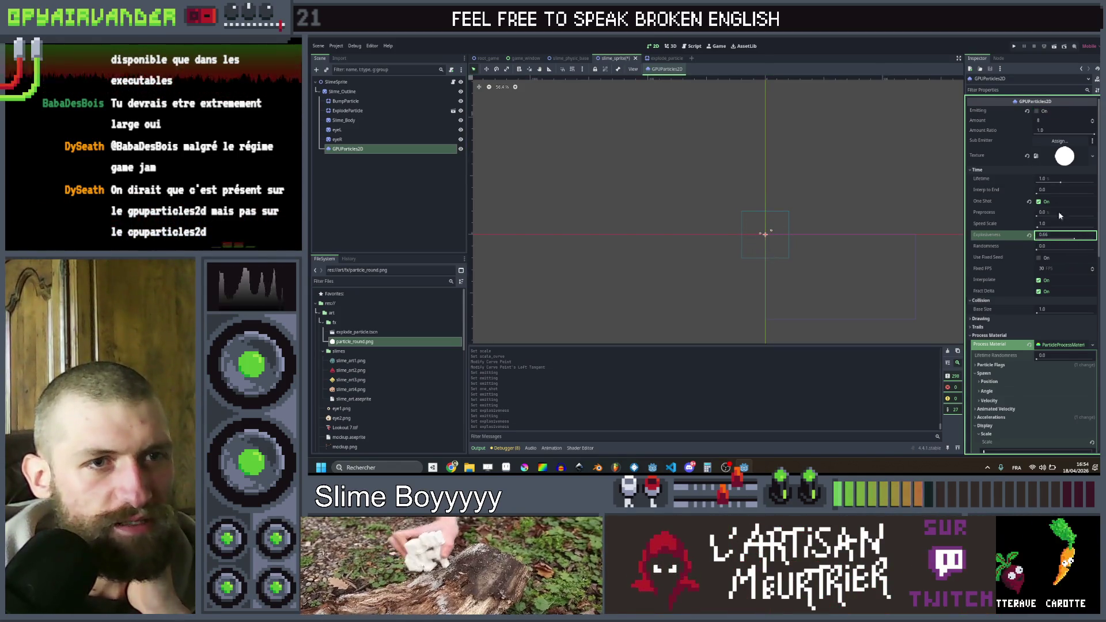
left_click(1037, 111)
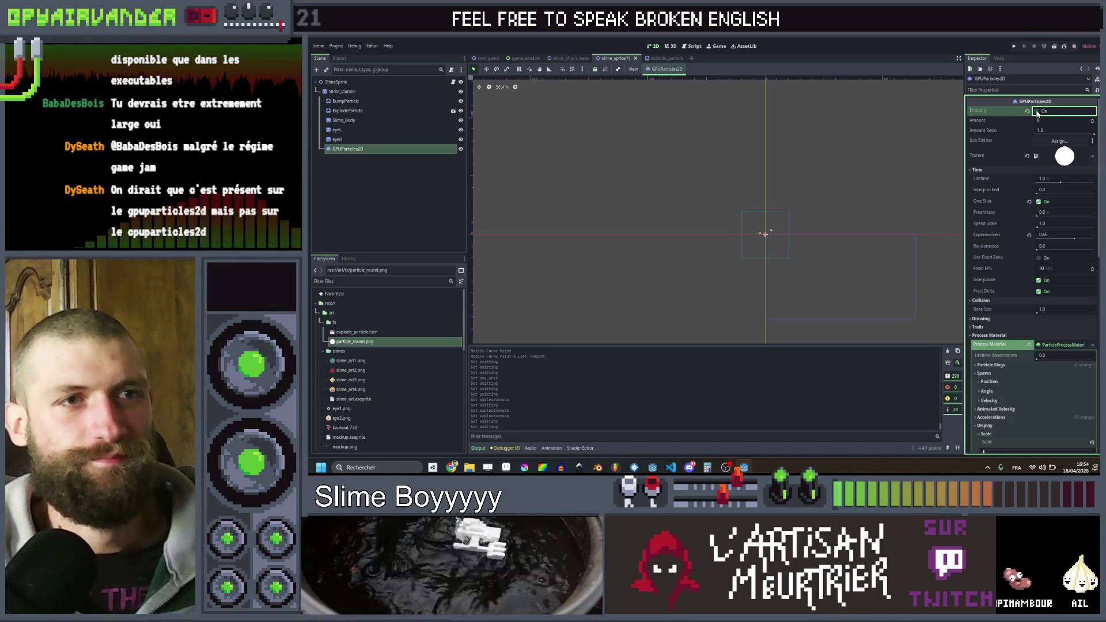
left_click(1039, 113)
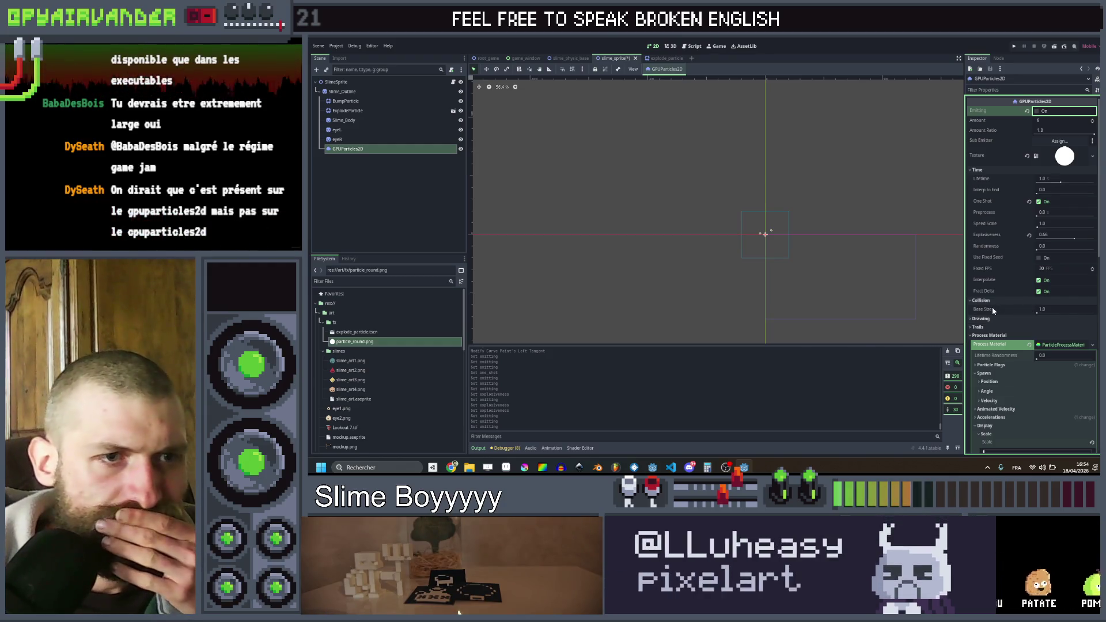
- Set particle scale min 0.1 and max 0.3, then replay the burst
scroll(1044, 252, "down", 3)
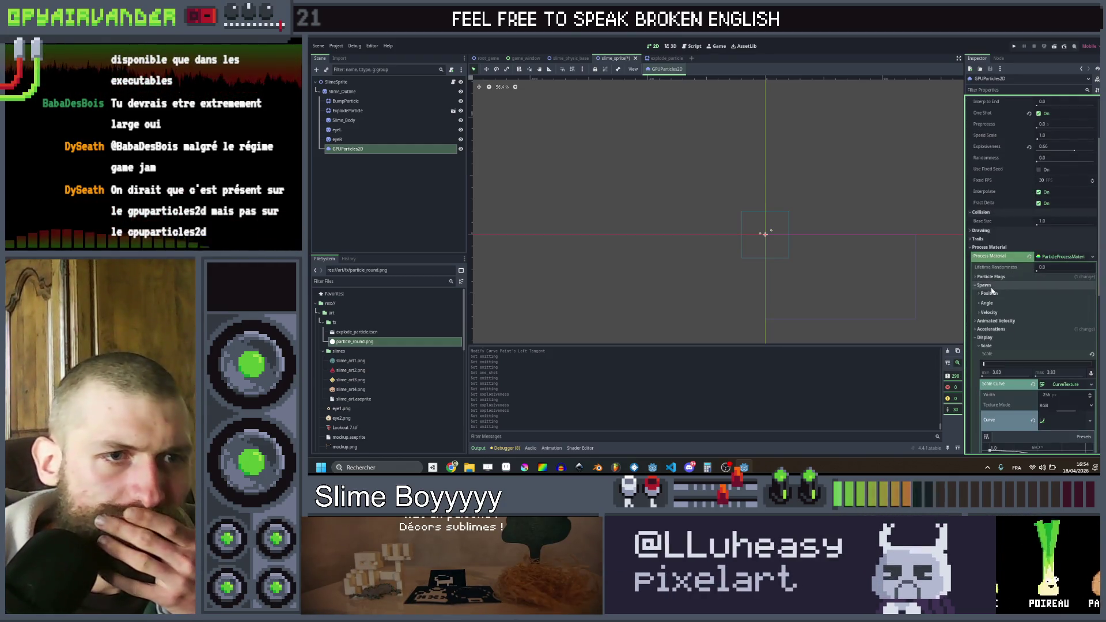
scroll(1003, 335, "down", 2)
left_click(1010, 327)
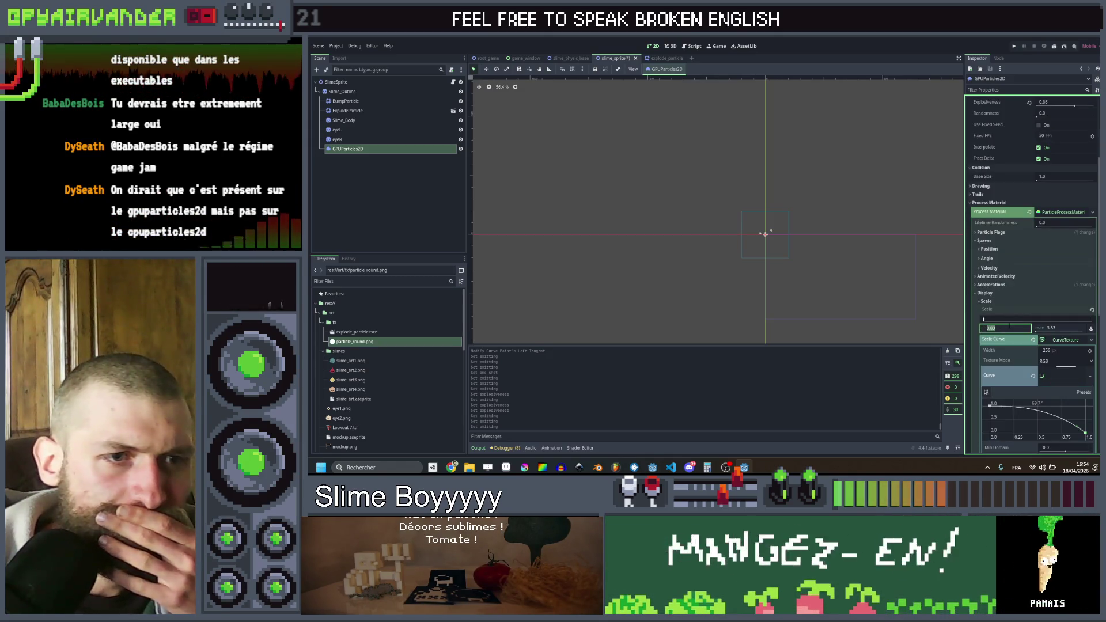
type("0.1")
key("Tab")
type("0")
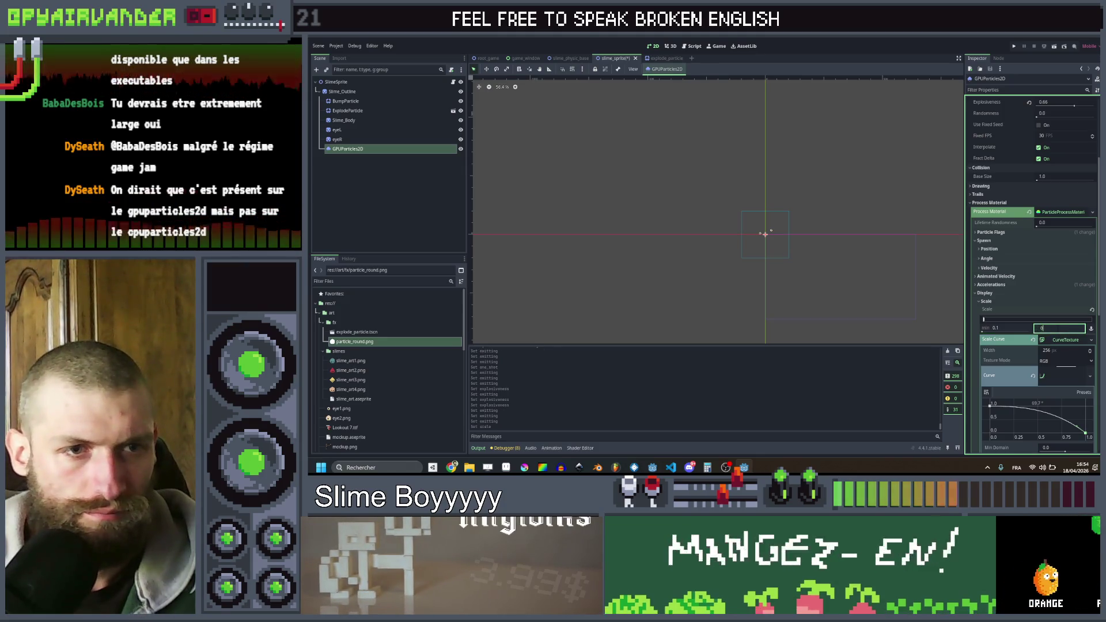
type(".3")
key("Return")
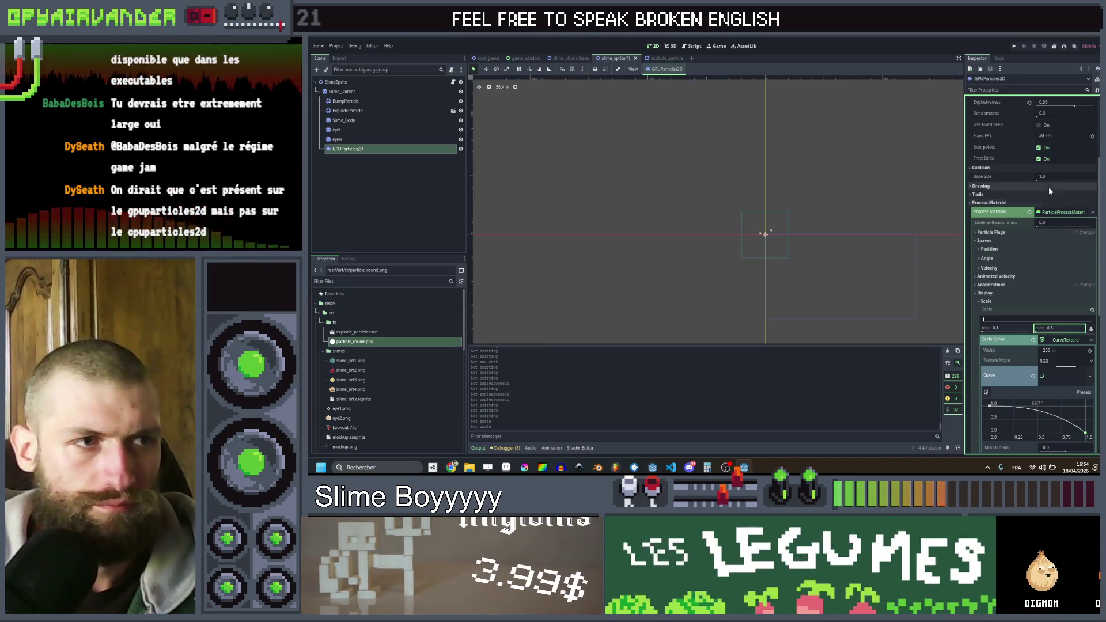
scroll(1049, 187, "up", 6)
left_click(1037, 111)
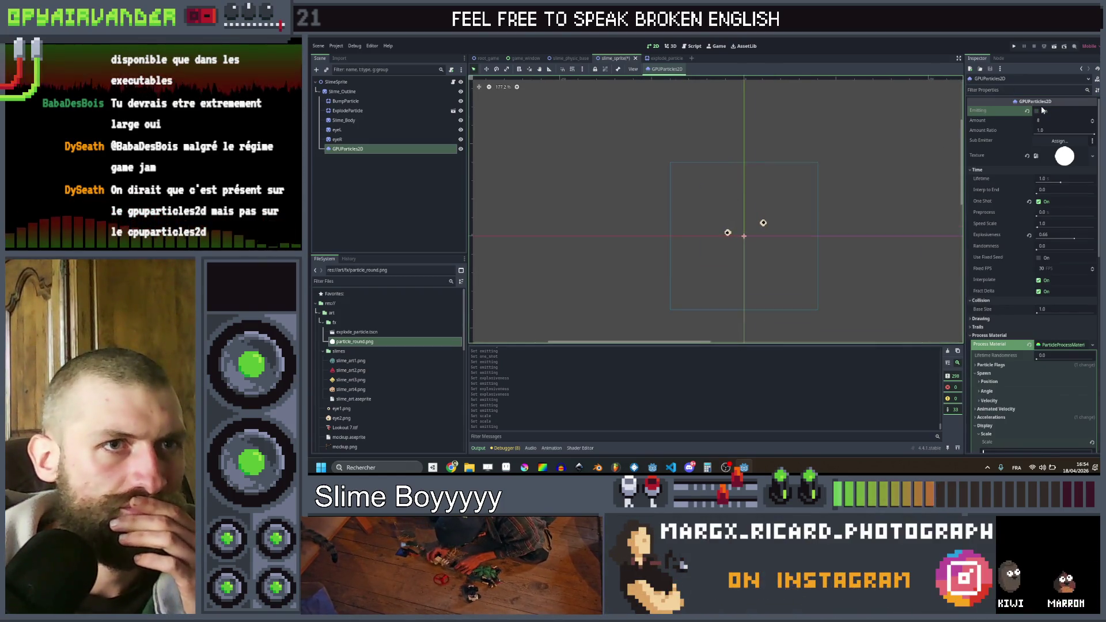
left_click(1039, 111)
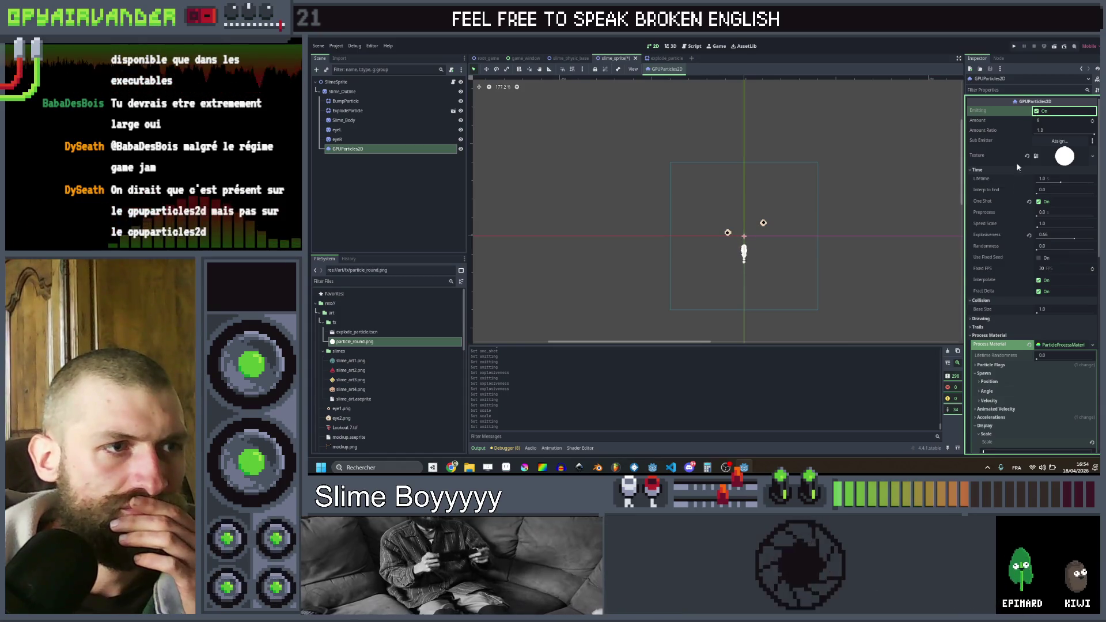
- Adjust the scale range to 0.2–0.5 and replay the burst as small white dots
scroll(1043, 327, "down", 4)
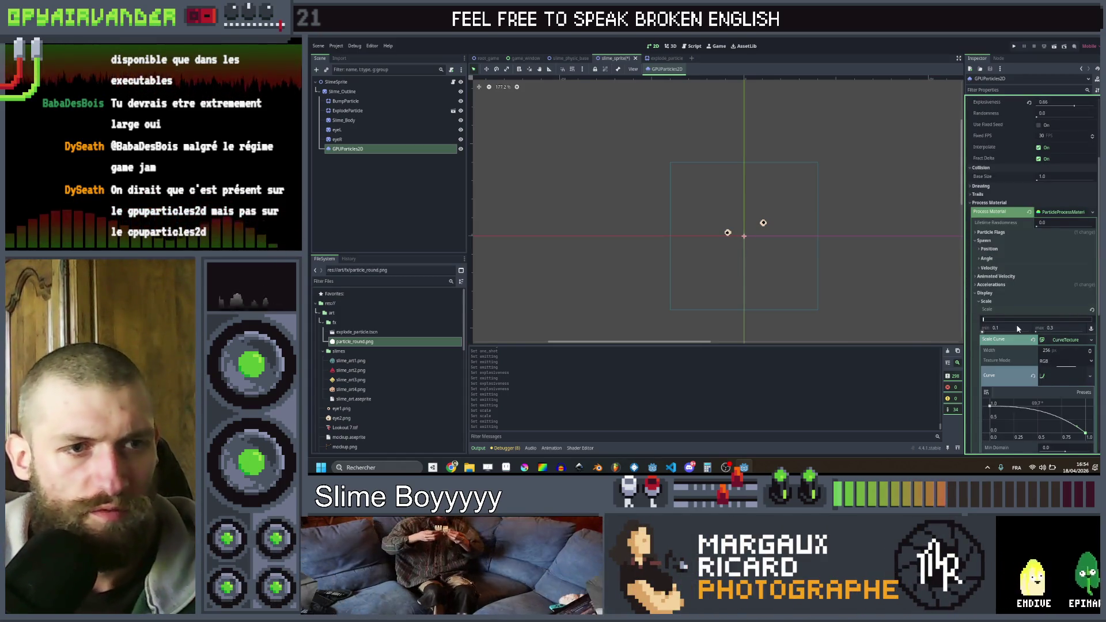
left_click(1018, 329)
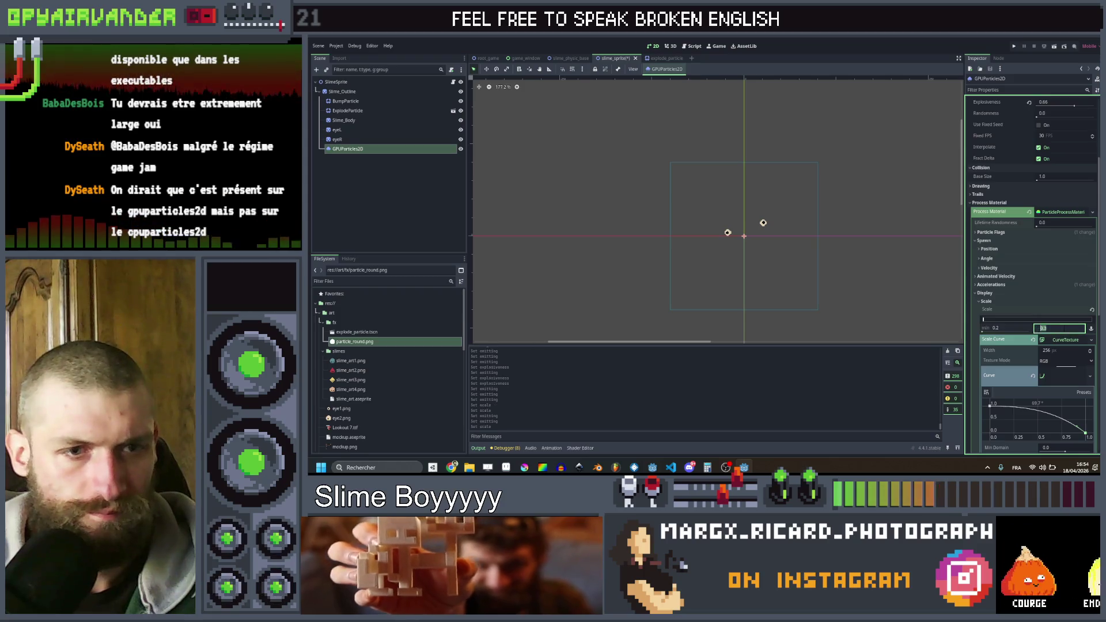
key("Return")
scroll(1063, 286, "up", 5)
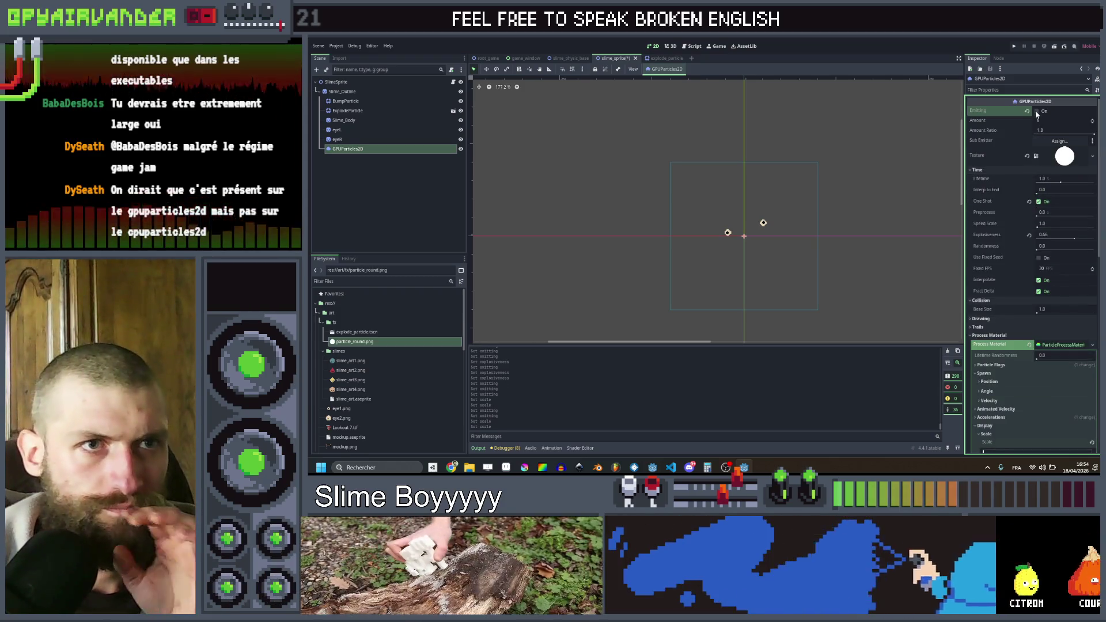
left_click(1037, 111)
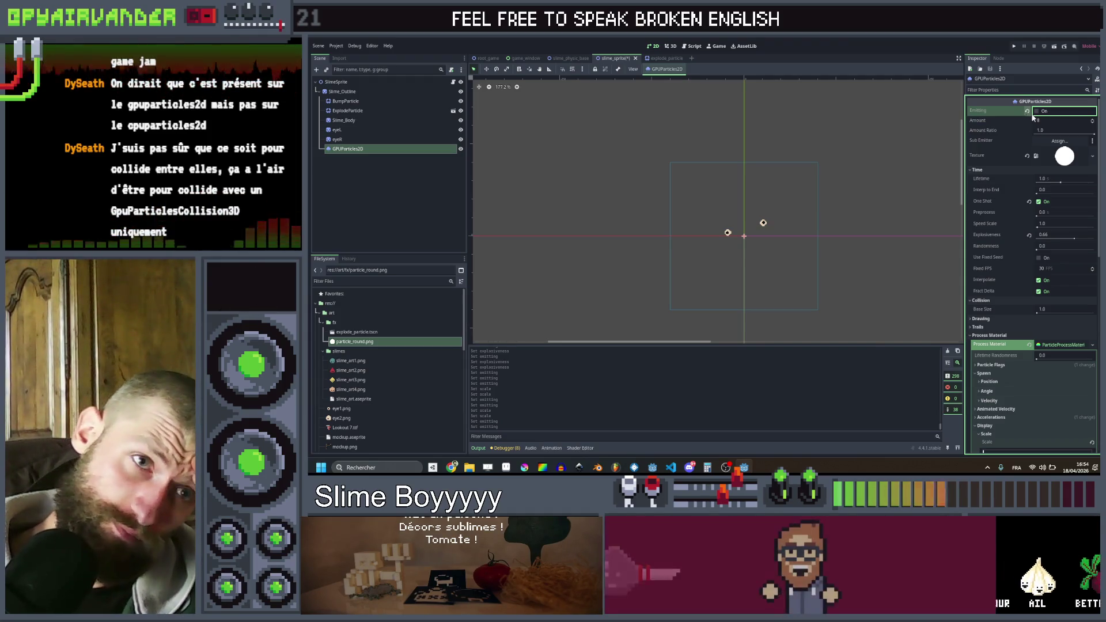
left_click(1038, 111)
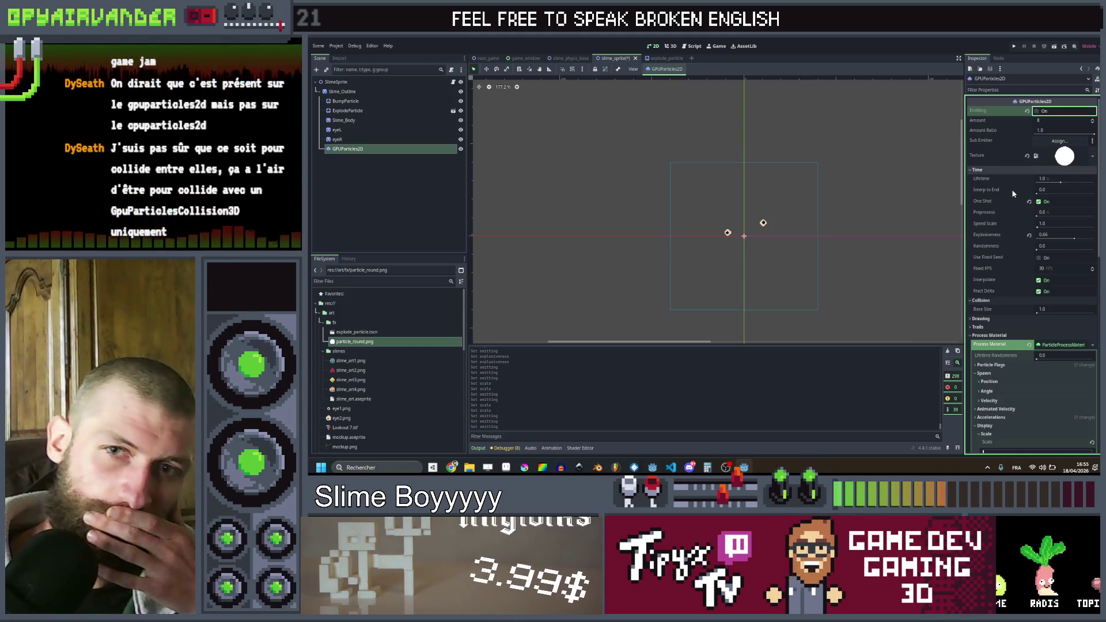
scroll(1013, 194, "down", 5)
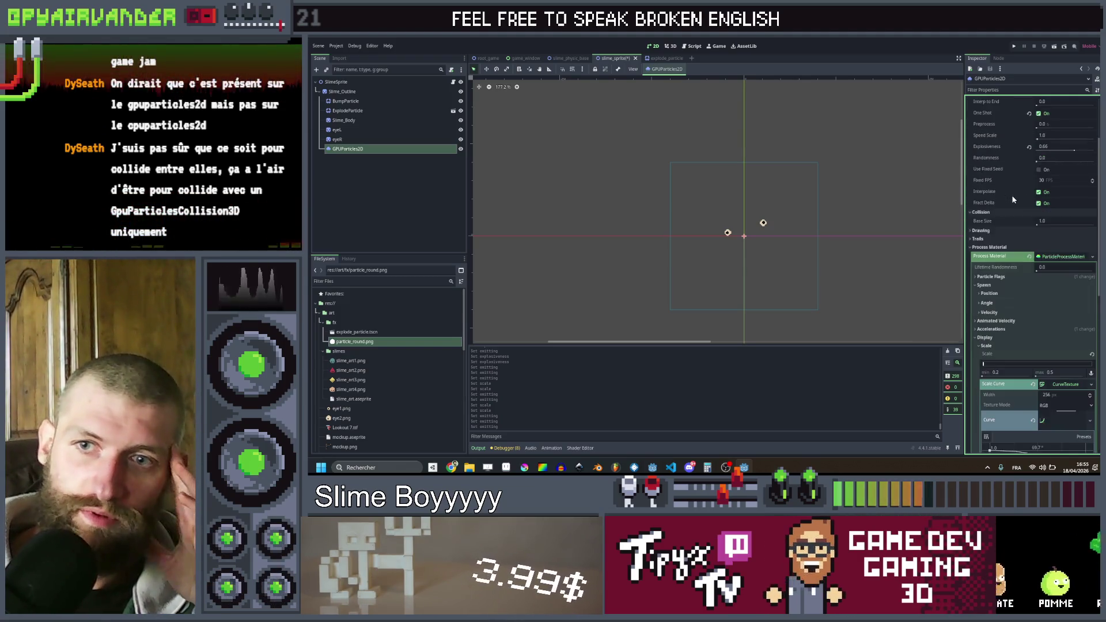
scroll(1013, 199, "up", 3)
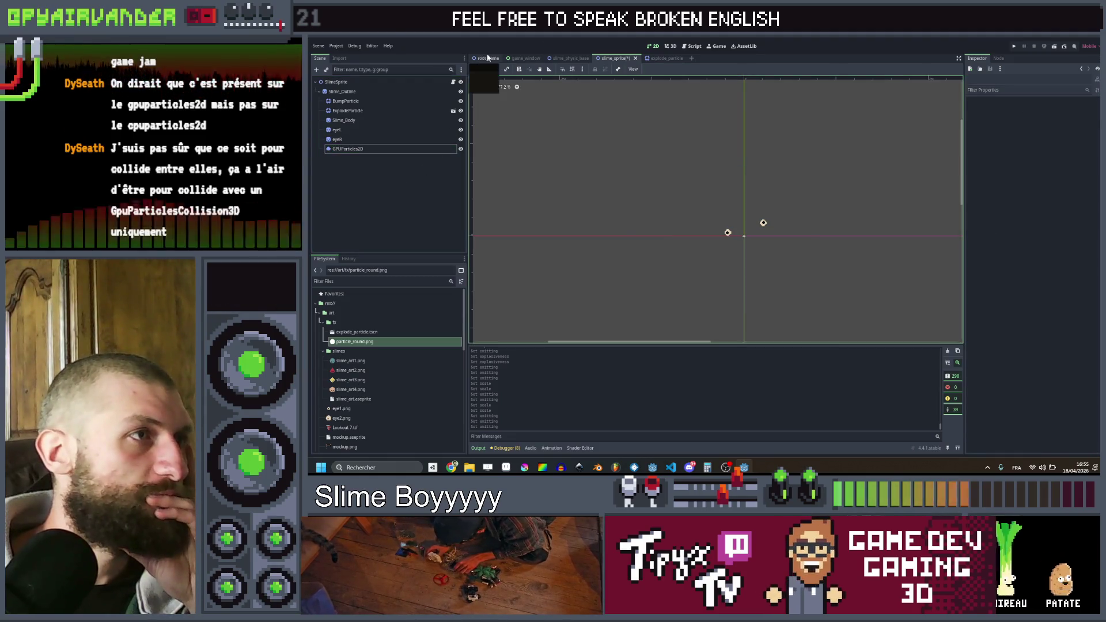
- In root_game, browse 'gpu' node types for a CauldronPhysic child, then cancel without adding
left_click(487, 57)
left_click(352, 131)
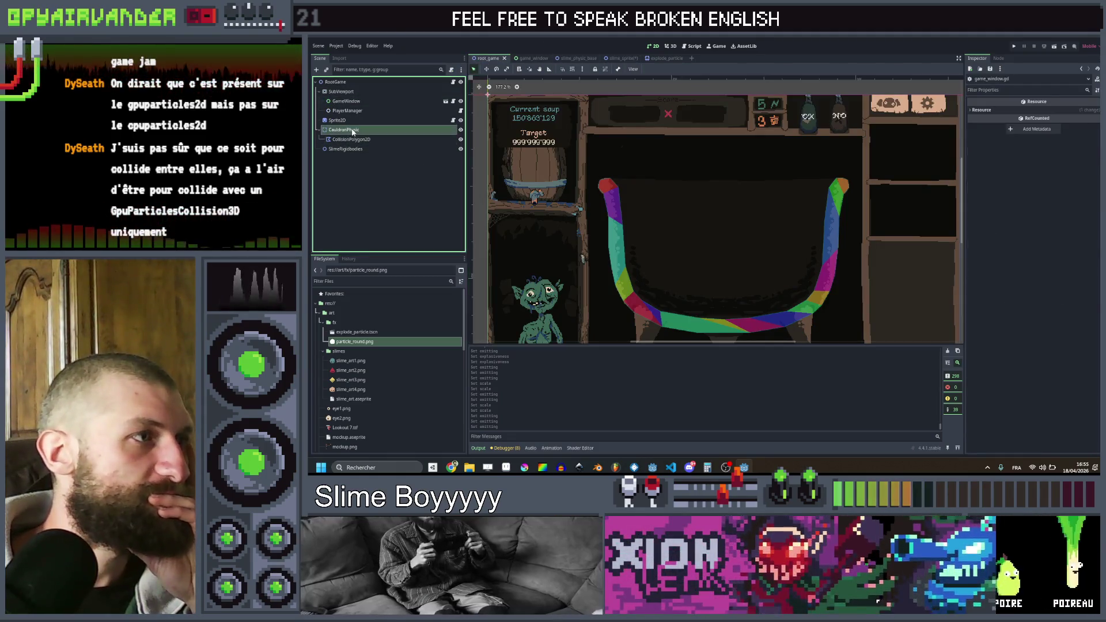
right_click(356, 131)
left_click(375, 134)
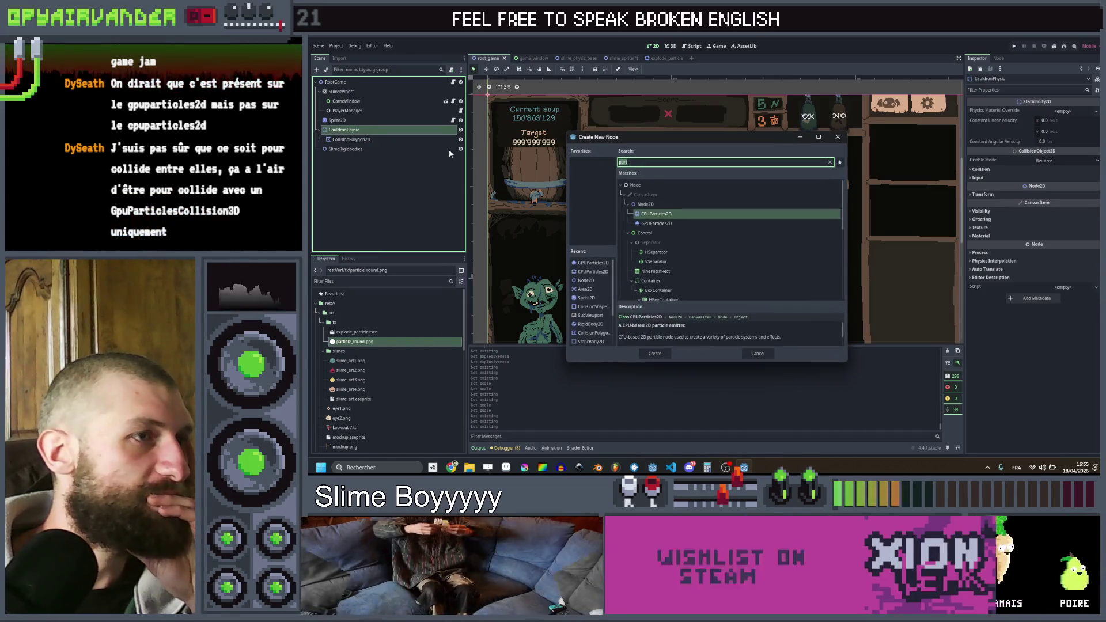
type("gpu")
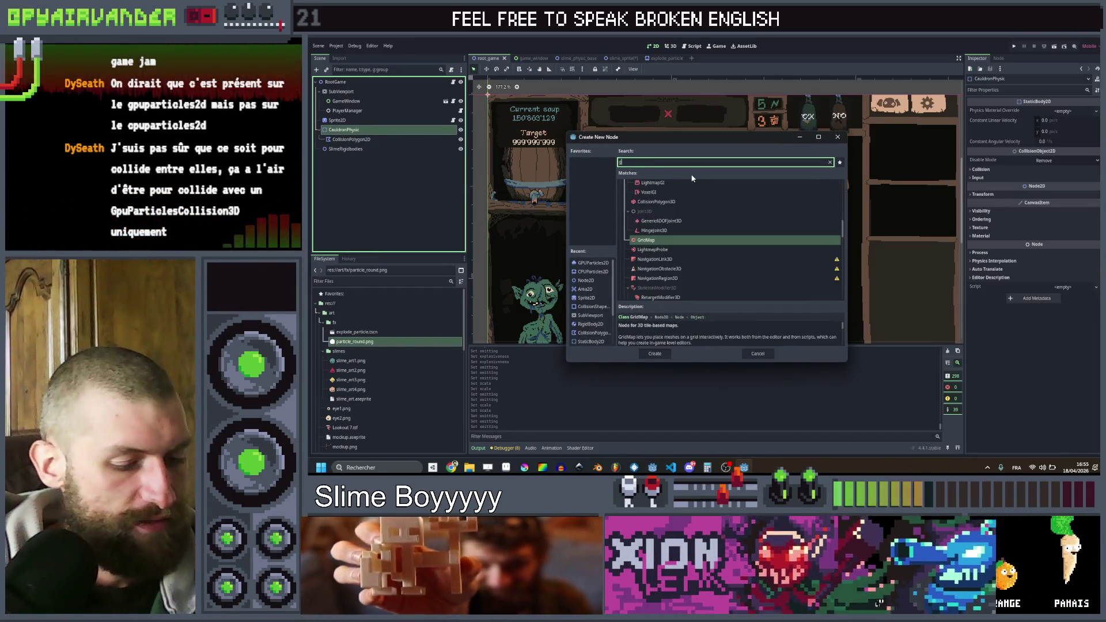
scroll(685, 190, "down", 5)
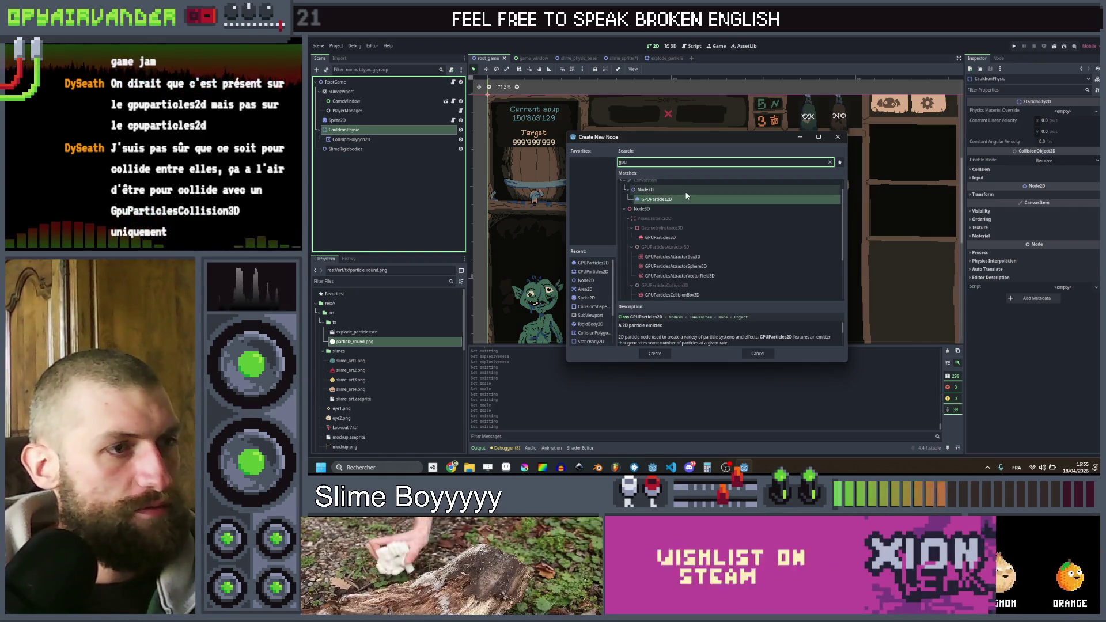
scroll(703, 245, "up", 5)
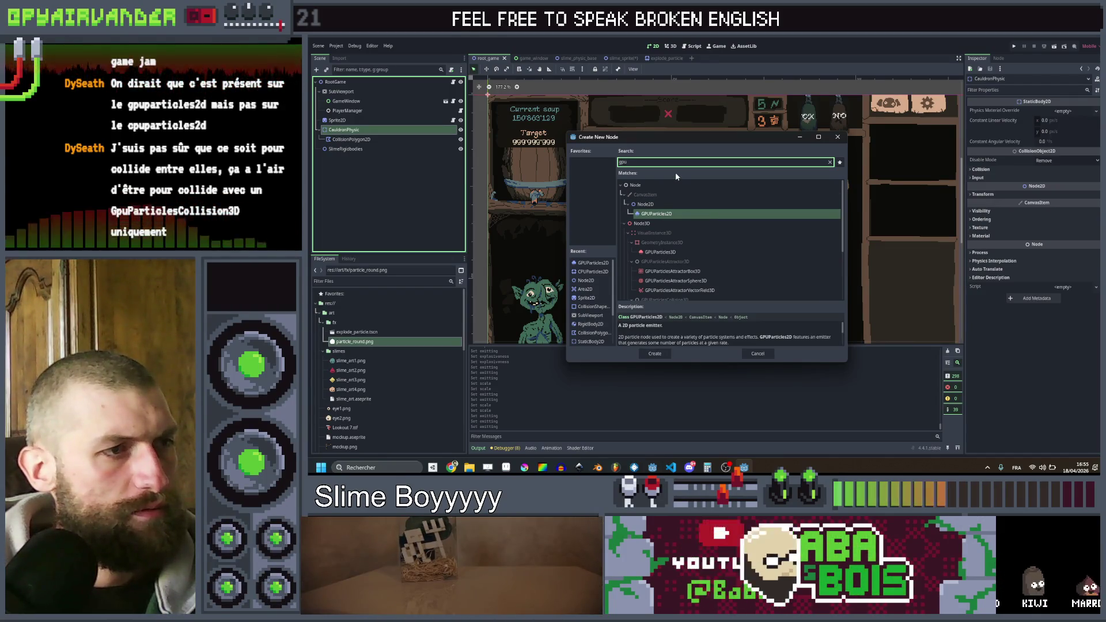
scroll(726, 271, "down", 3)
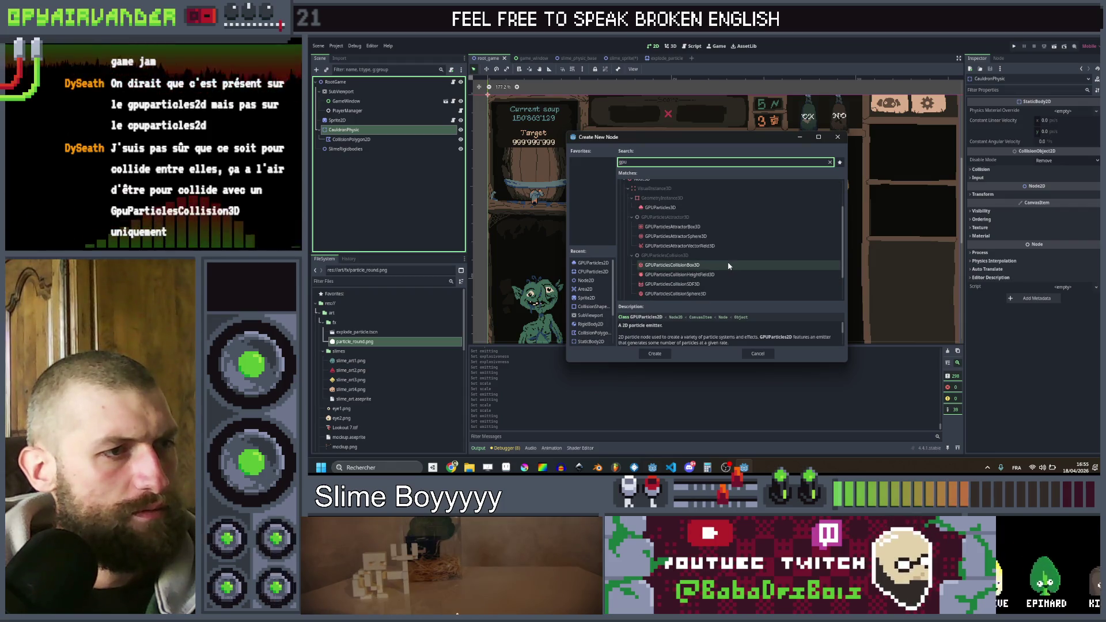
scroll(728, 262, "down", 2)
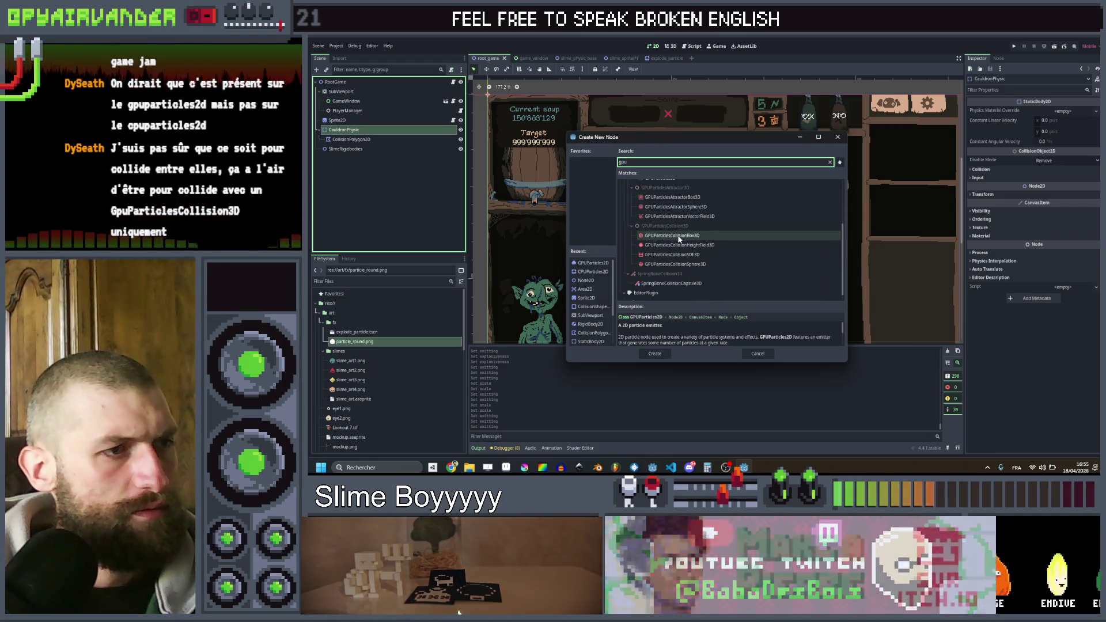
scroll(677, 187, "up", 5)
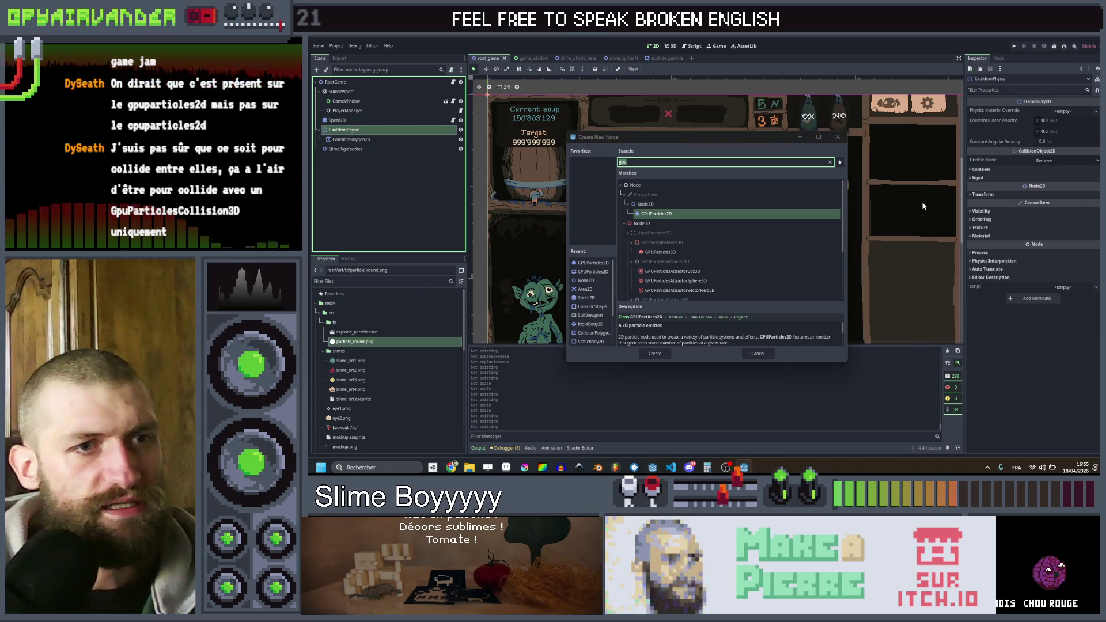
left_click(838, 138)
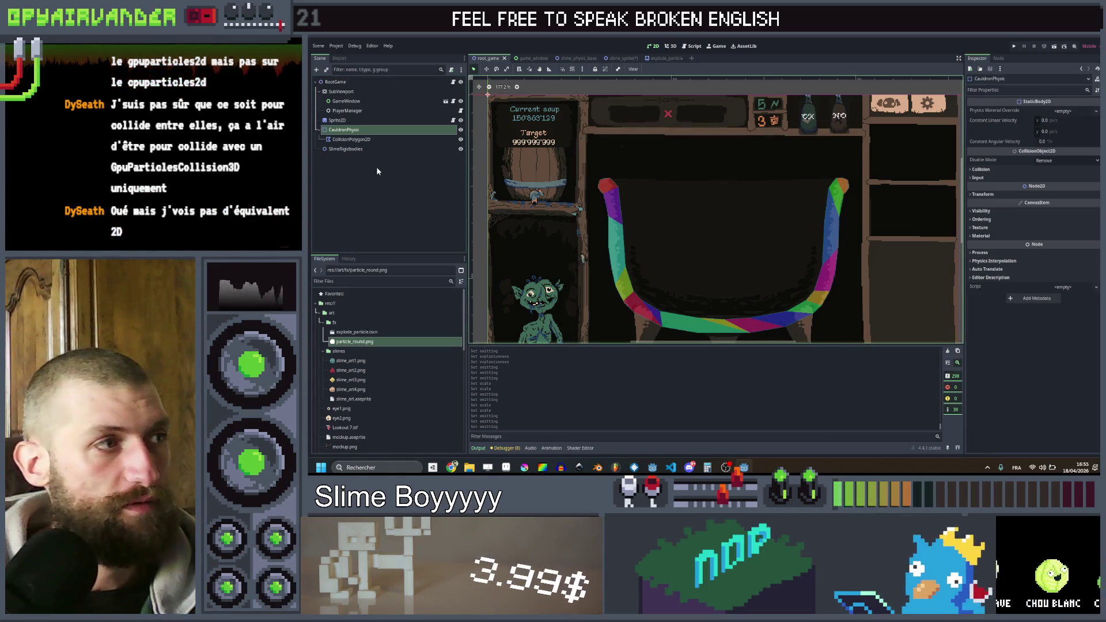
- Copy GPUParticles2D from slime_sprite into root_game under CauldronPhysic and drag it inside the cauldron
left_click(377, 168)
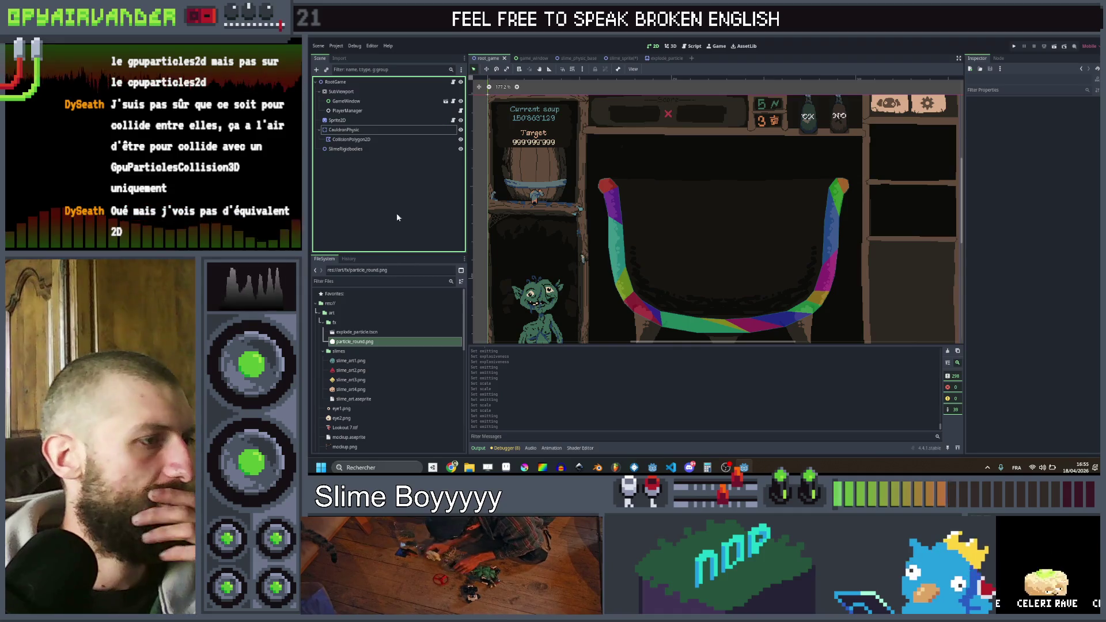
left_click(613, 59)
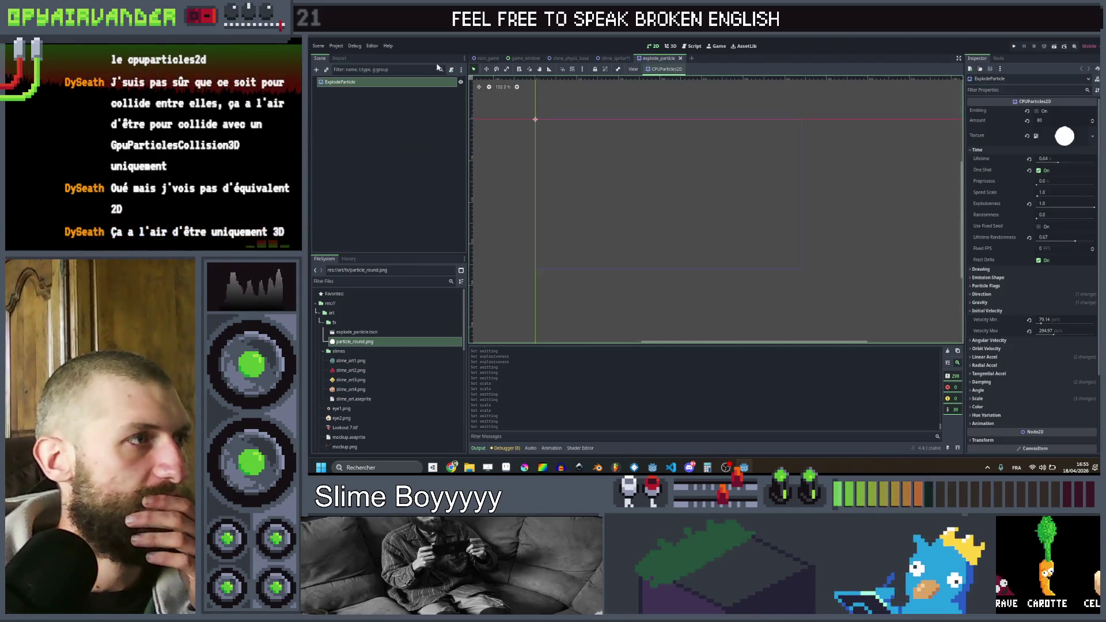
left_click(349, 150)
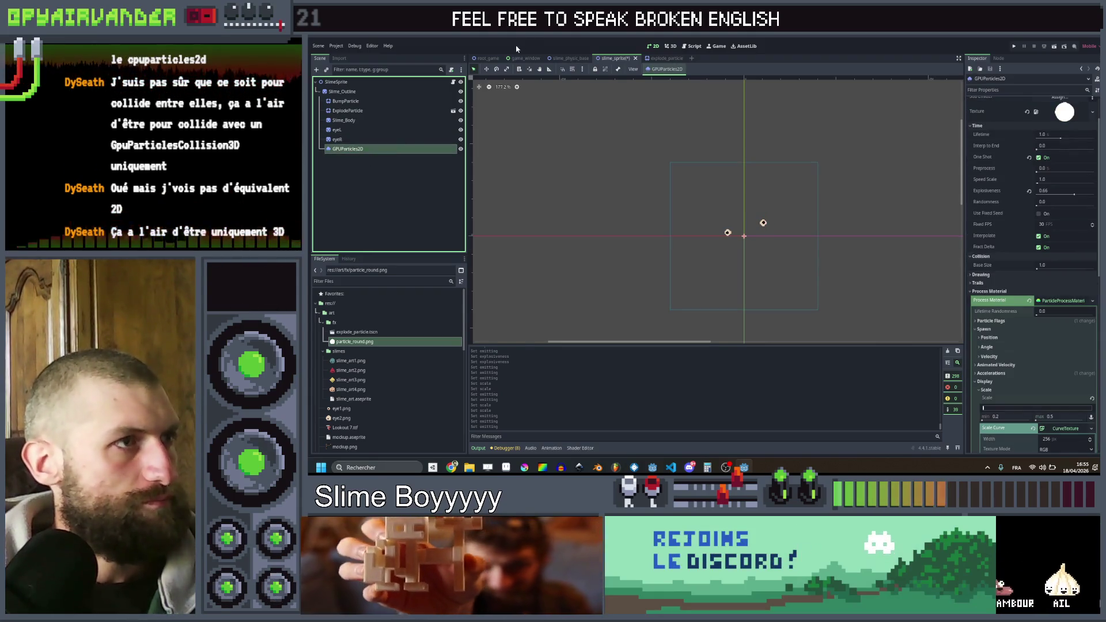
left_click(491, 59)
key("ctrl+v")
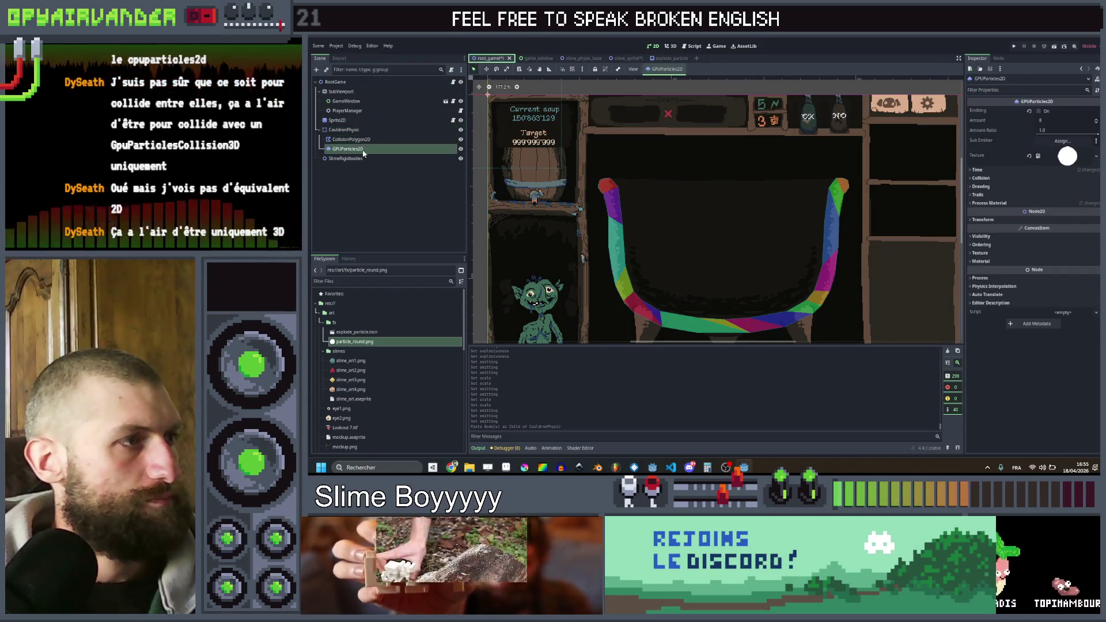
scroll(546, 103, "down", 4)
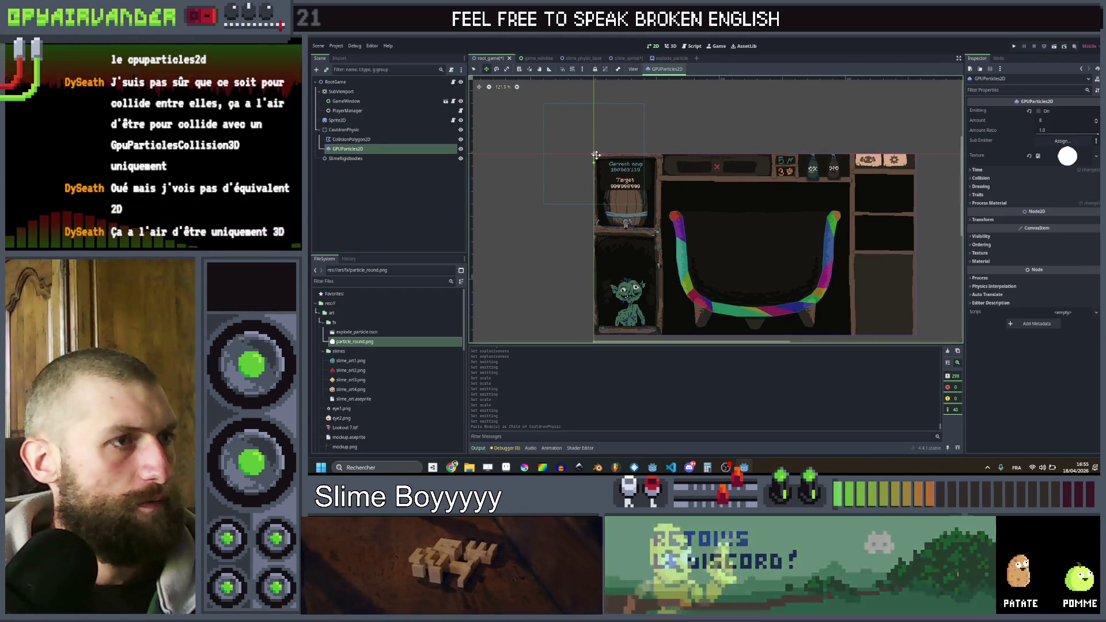
left_click_drag(596, 155, 758, 266)
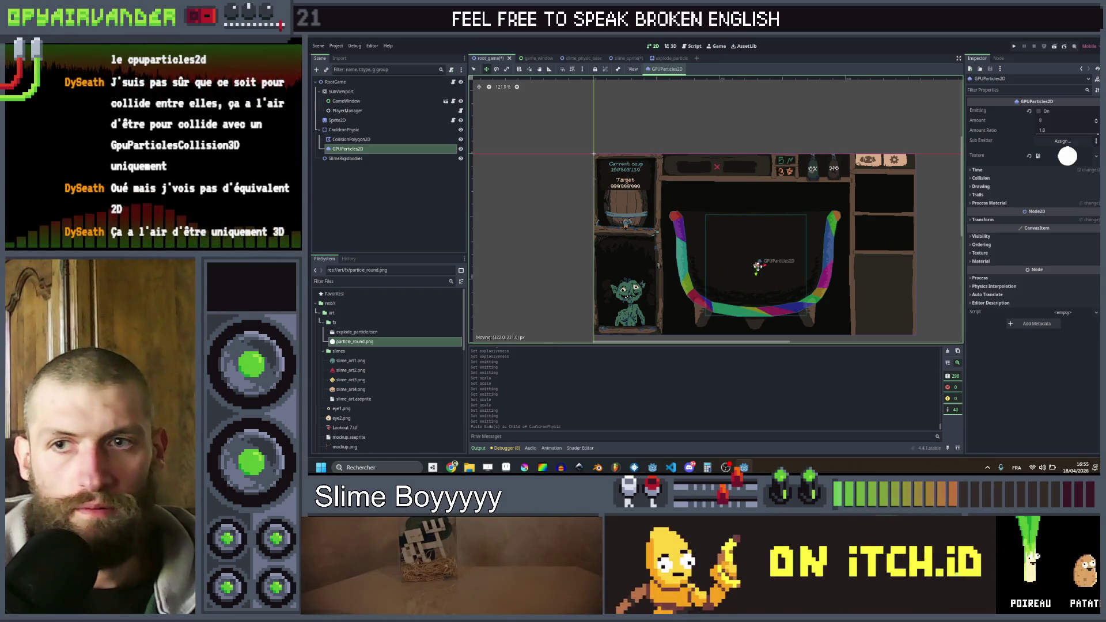
scroll(792, 263, "up", 4)
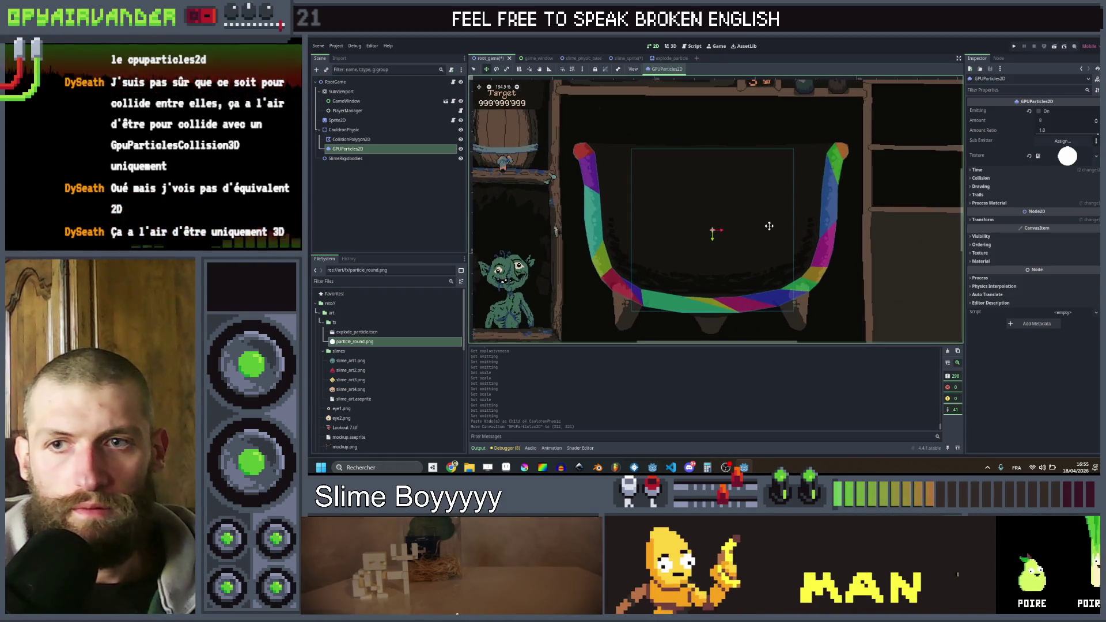
left_click(978, 171)
left_click(1055, 180)
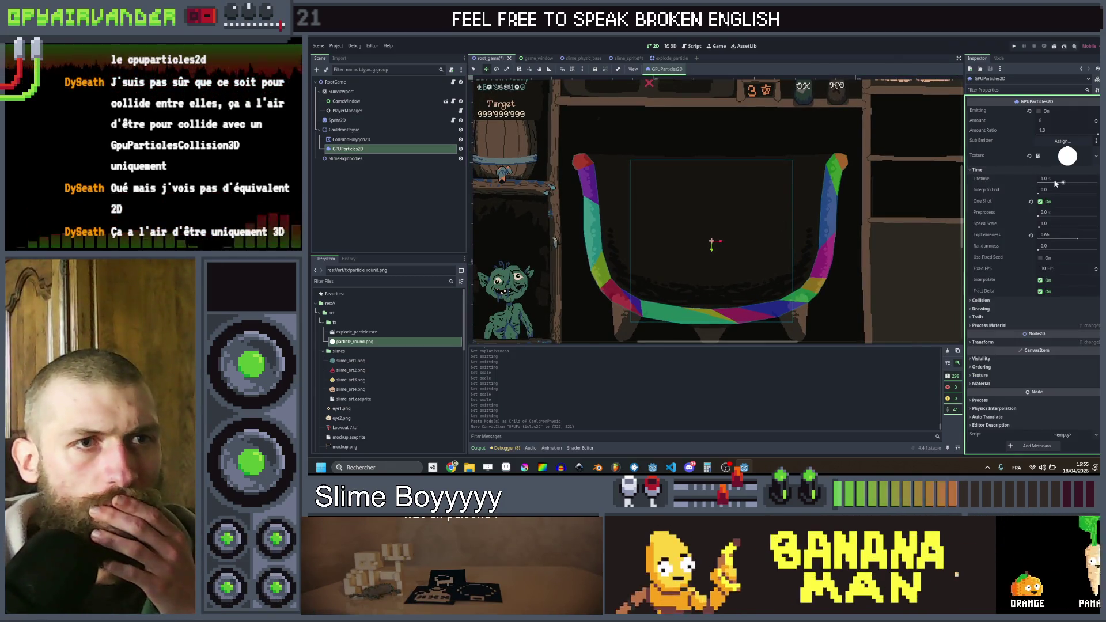
- Set particle Lifetime to 10.0, enable Emitting, reveal Process Material Collision settings, and run the game
type("10")
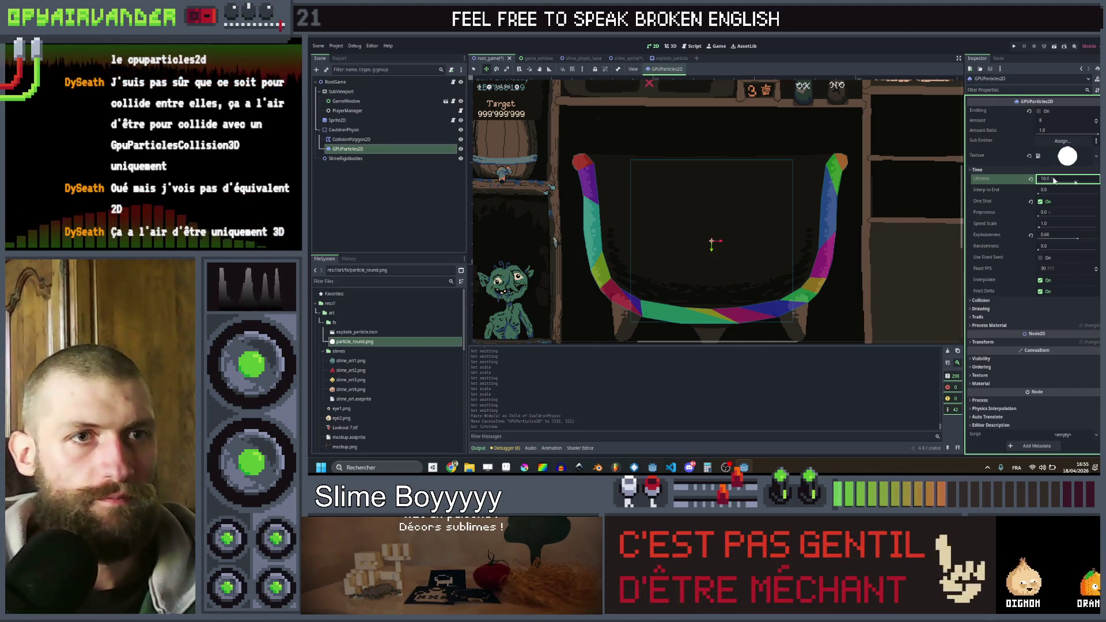
left_click(1039, 111)
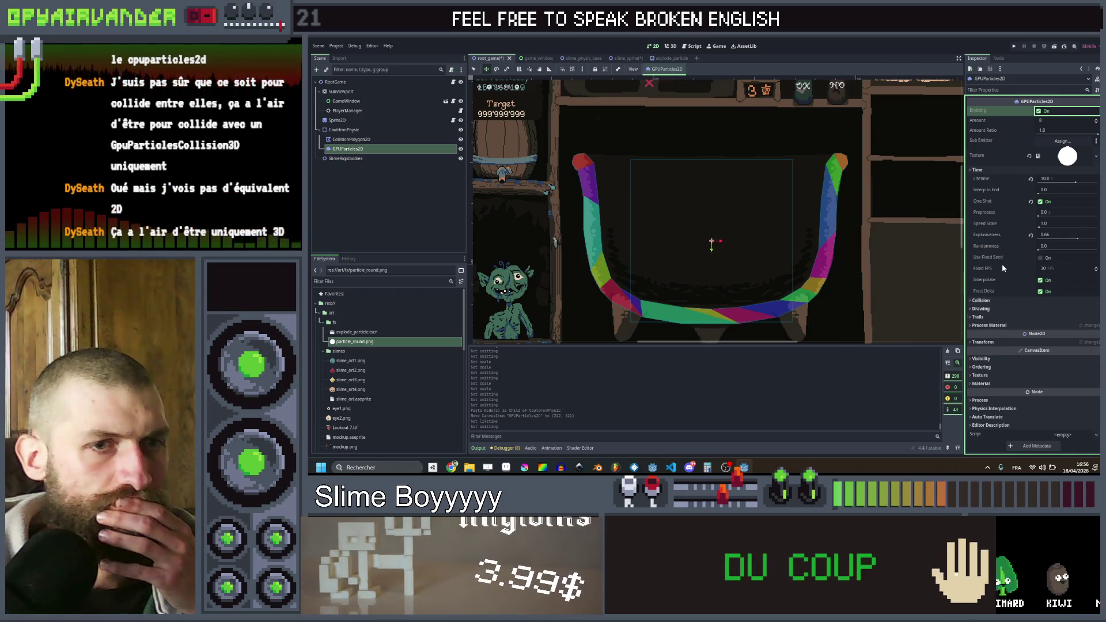
left_click(1021, 325)
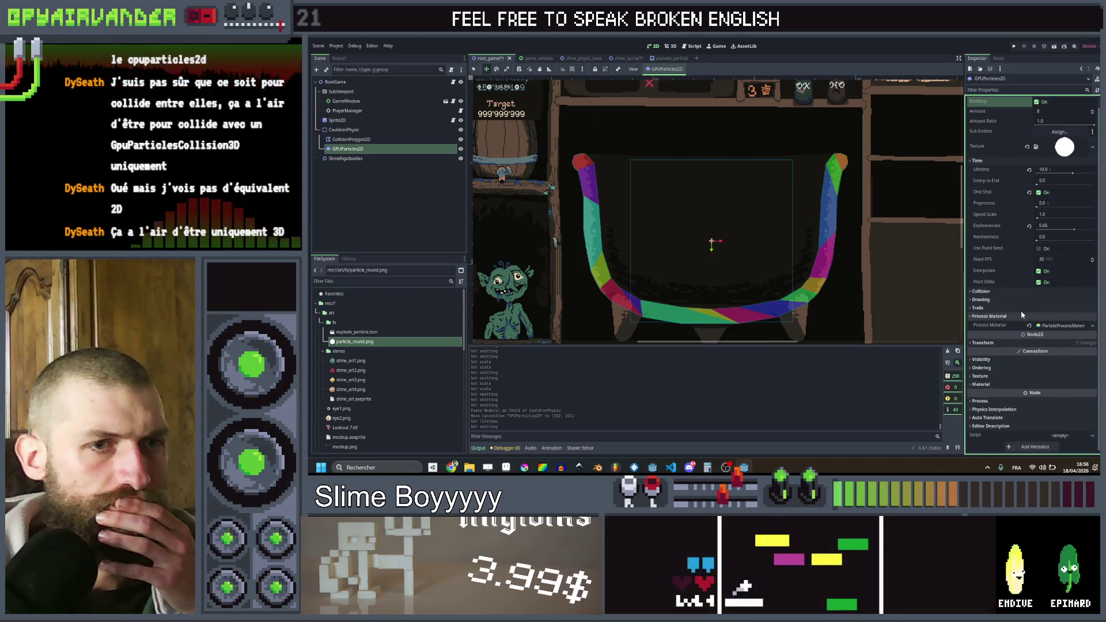
left_click(1058, 326)
scroll(1010, 326, "down", 1)
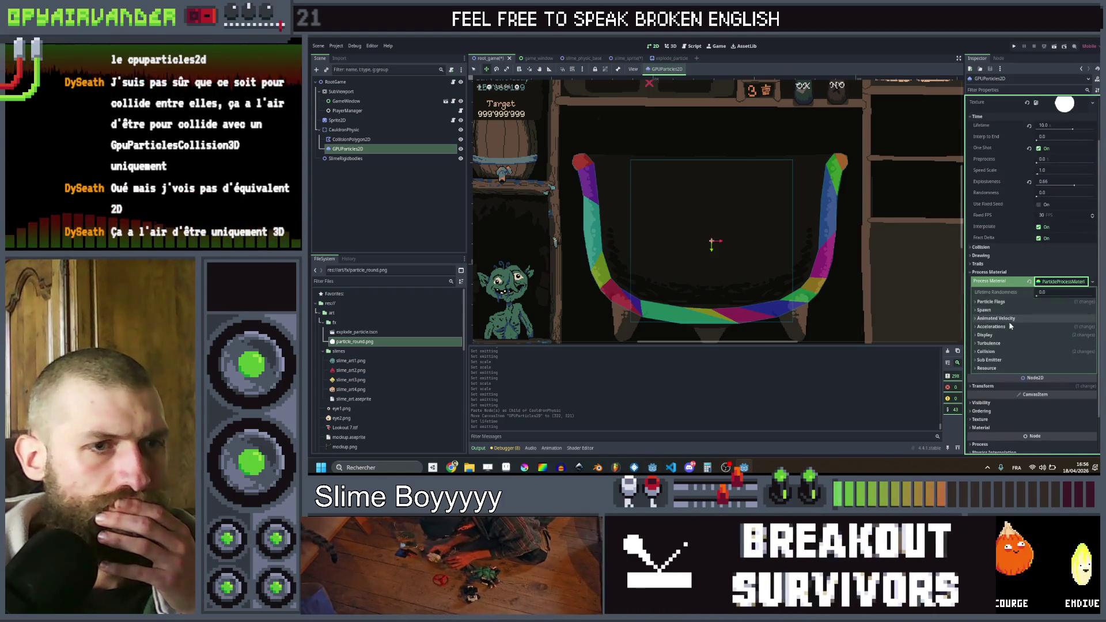
left_click(986, 352)
scroll(991, 353, "down", 1)
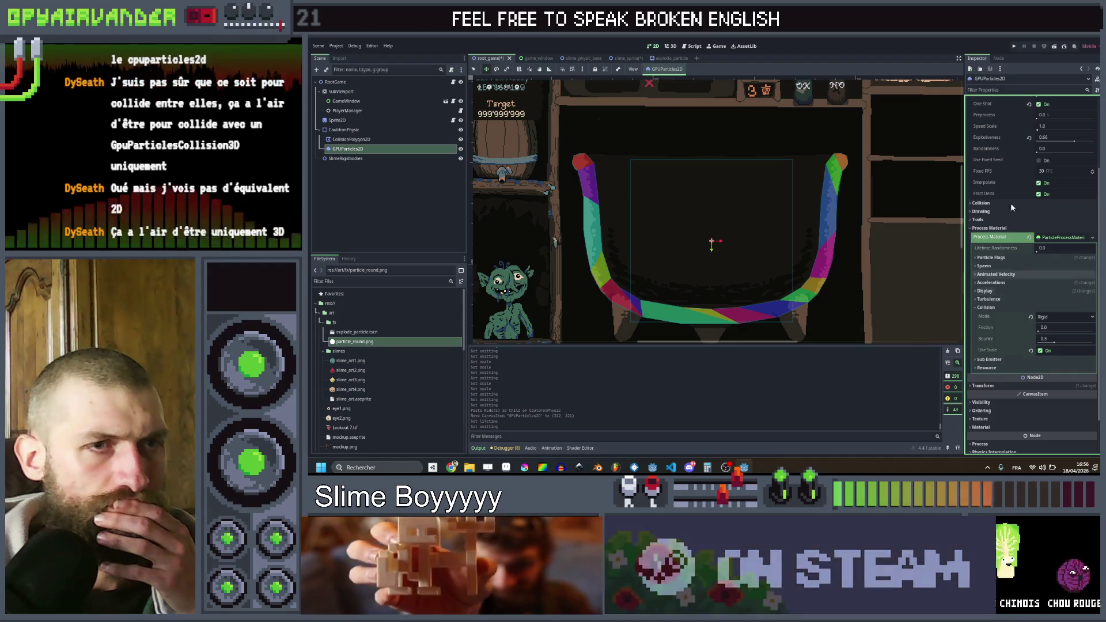
left_click(1014, 46)
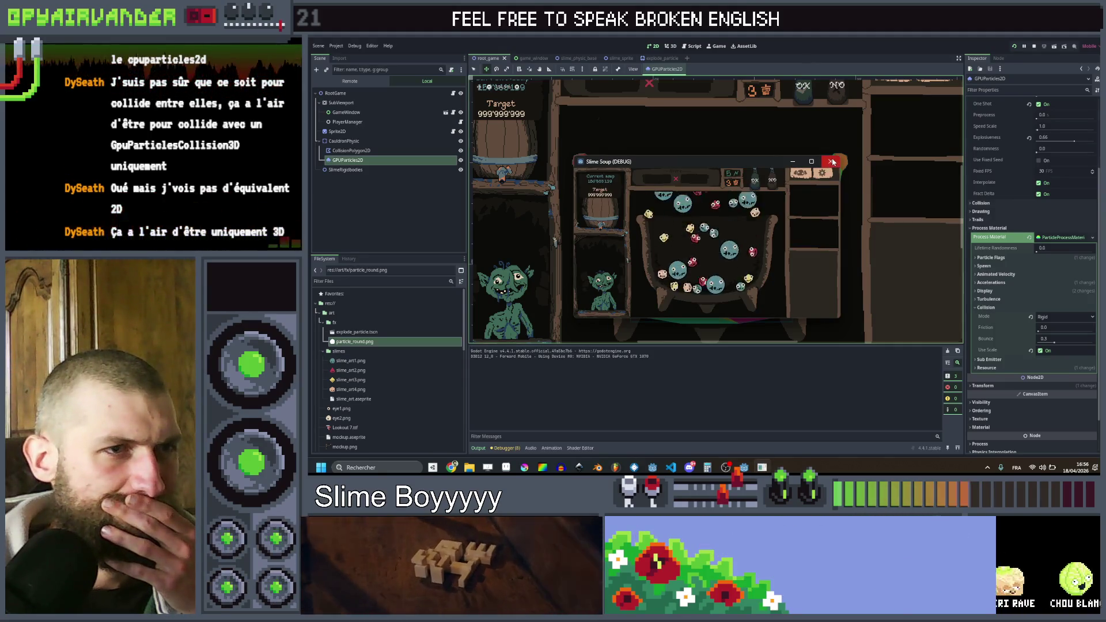
- Stop the game, turn off One Shot, save the scene, and test-run it again
key("F8")
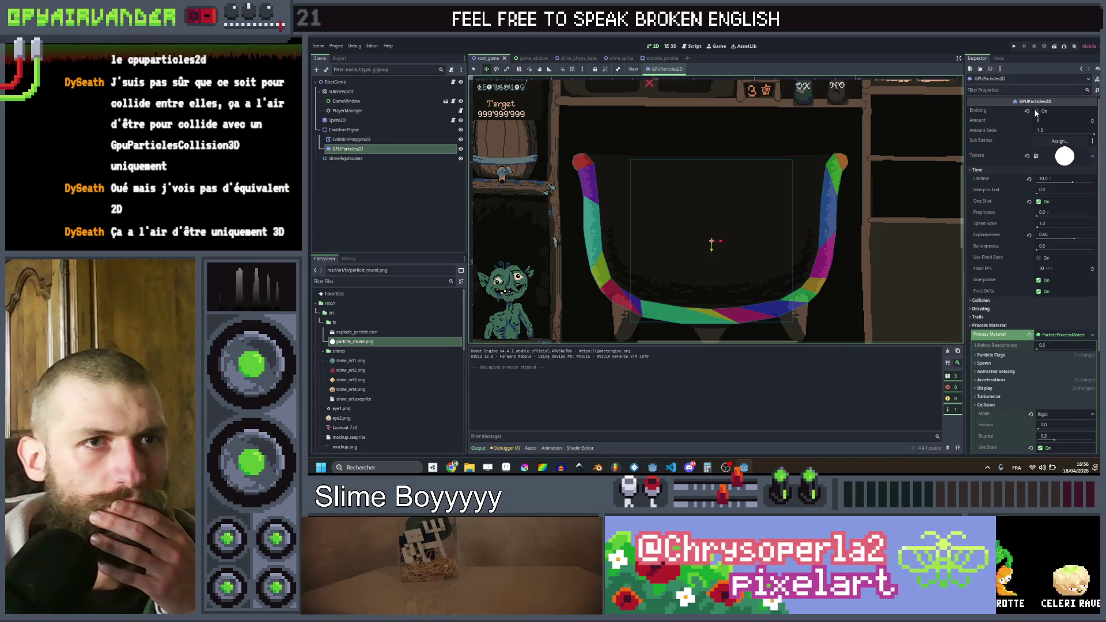
left_click(1039, 201)
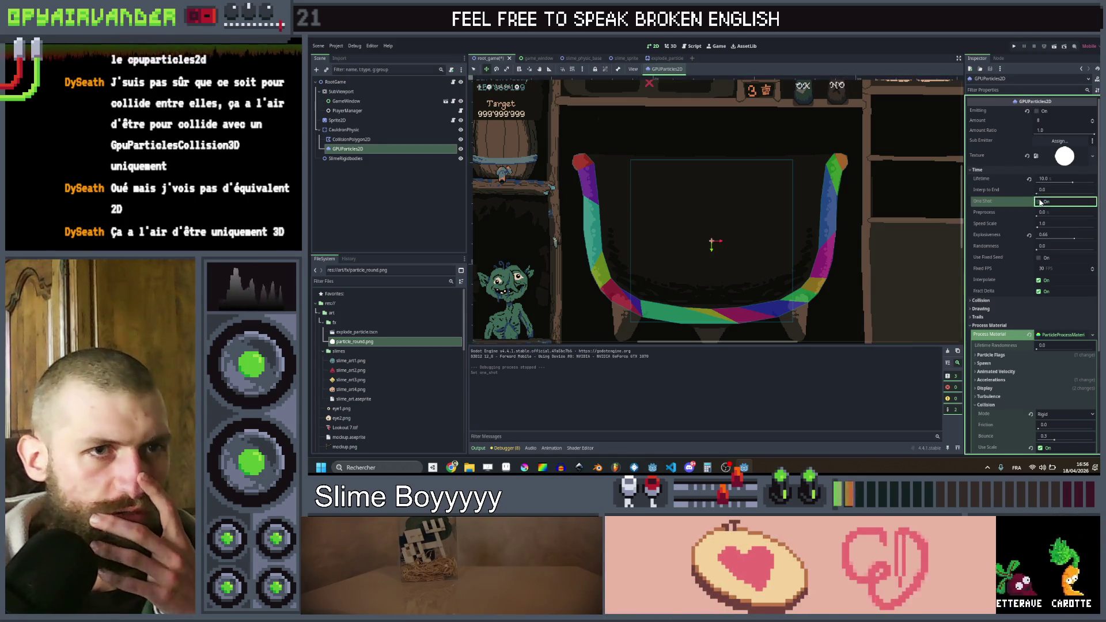
key("ctrl+s")
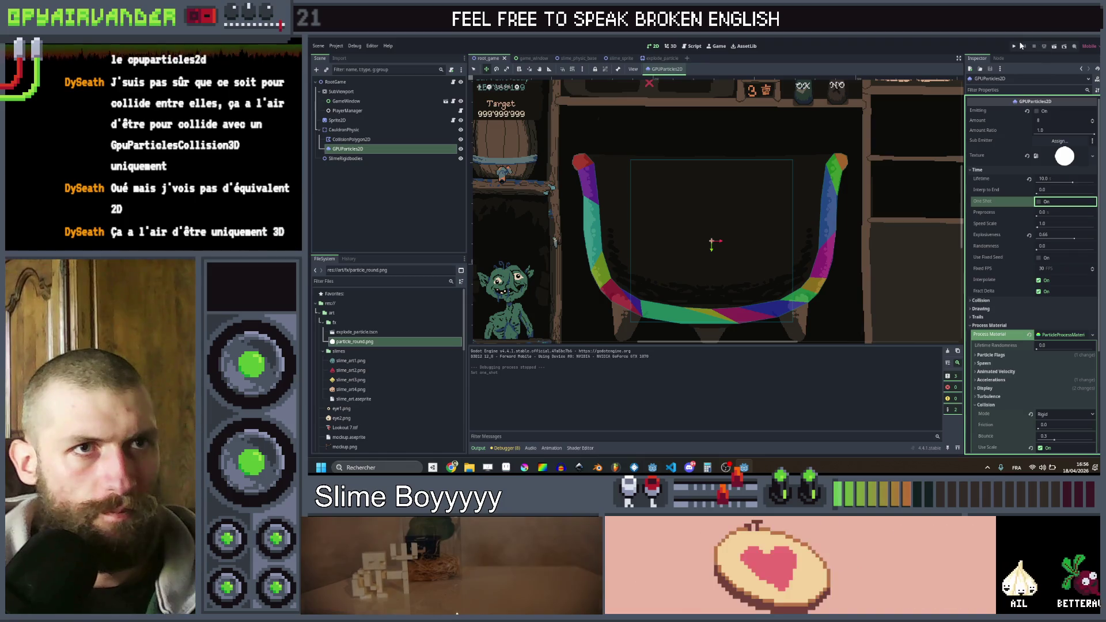
left_click(1015, 46)
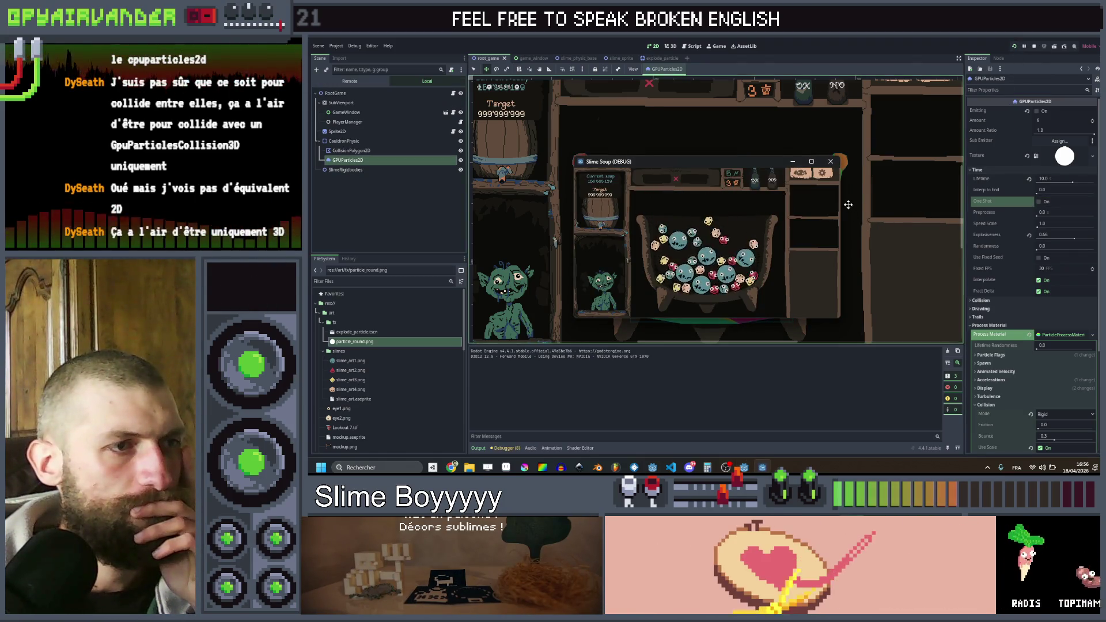
left_click(830, 162)
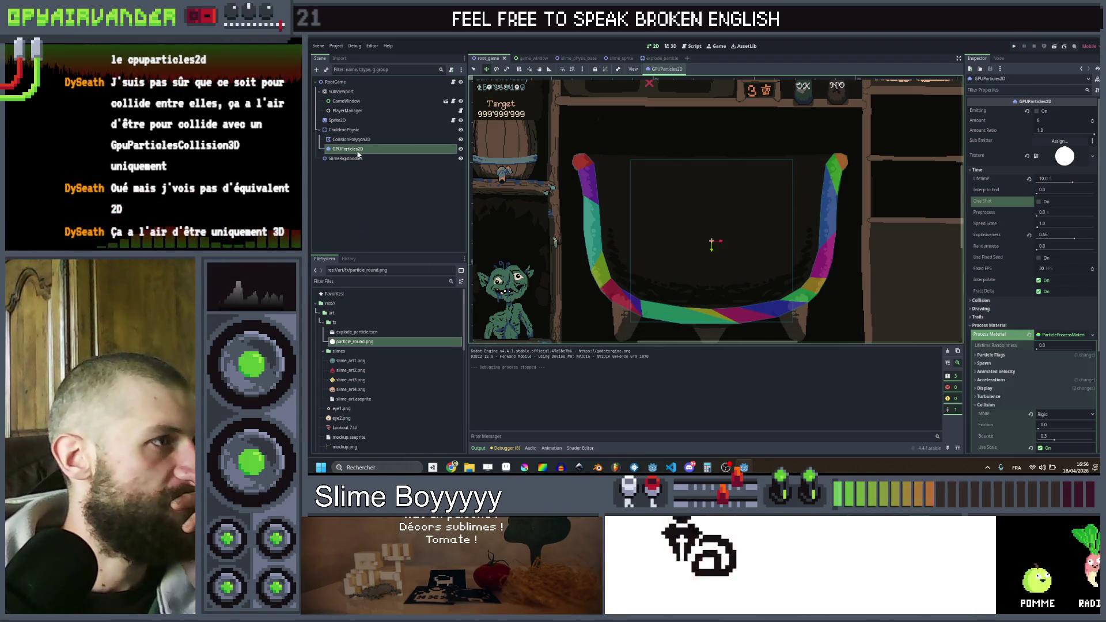
- Move GPUParticles2D below PlayerManager, re-enable Emitting, and test-run the game again
left_click_drag(358, 153, 363, 117)
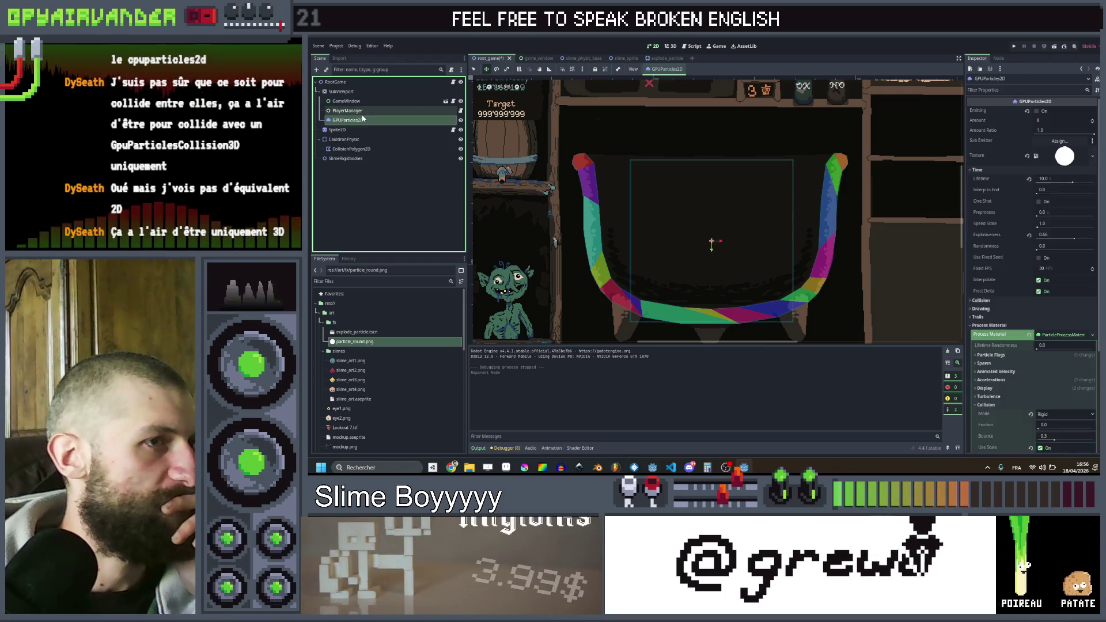
left_click(1016, 47)
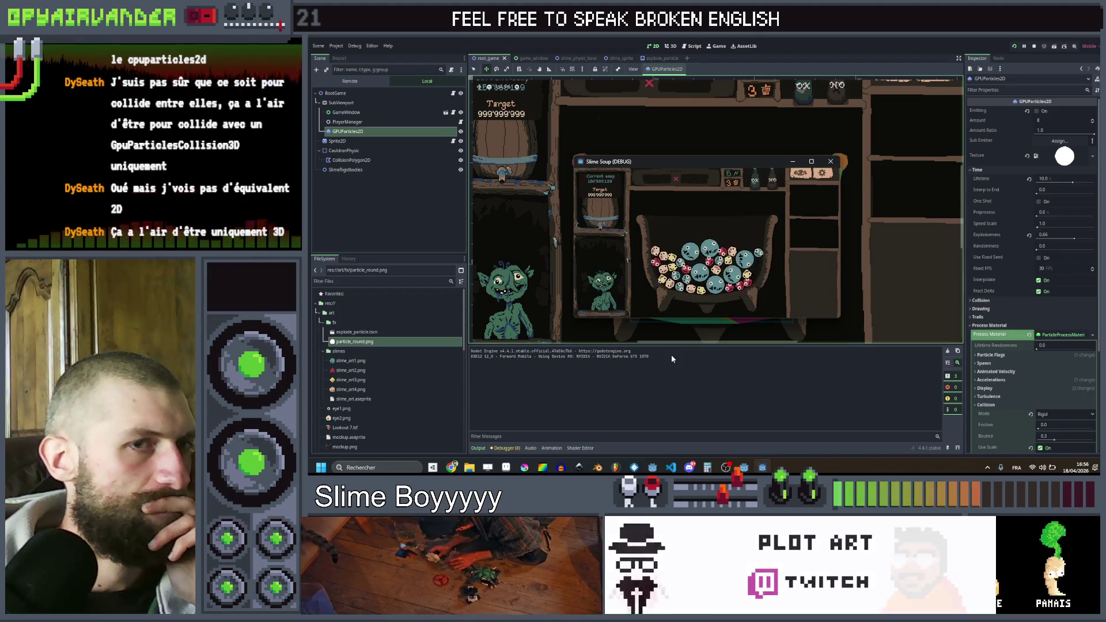
left_click(831, 162)
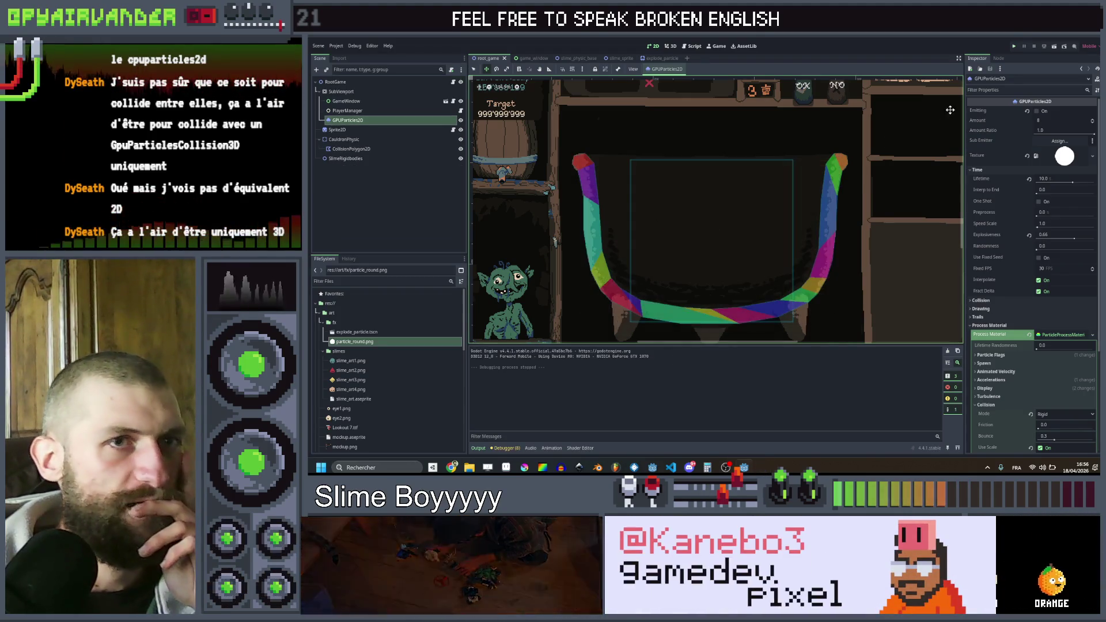
left_click(1037, 111)
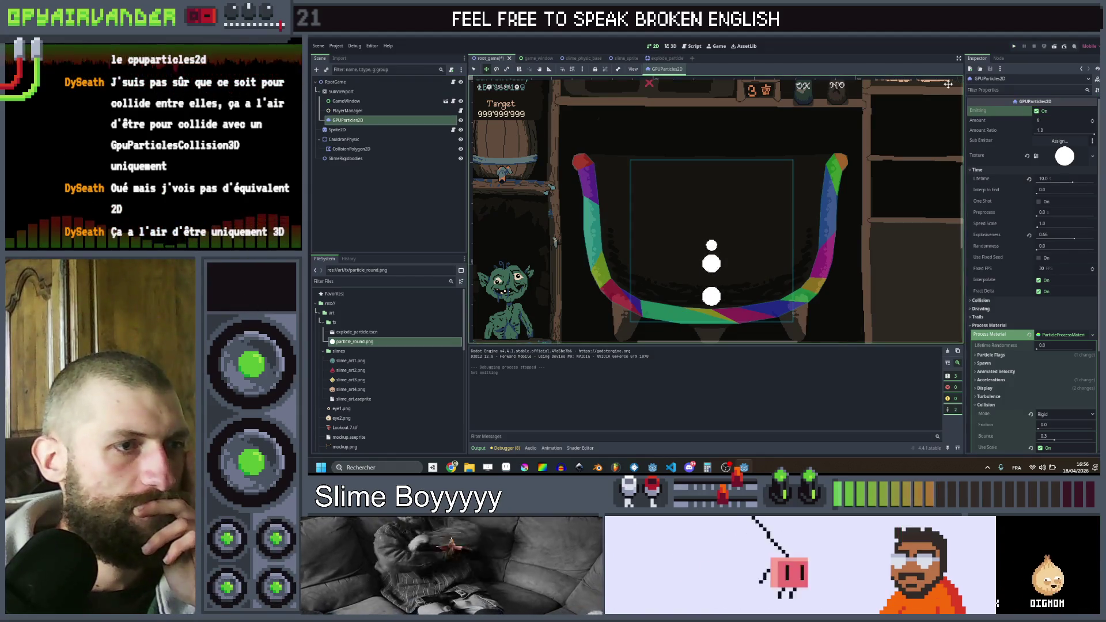
left_click(1015, 46)
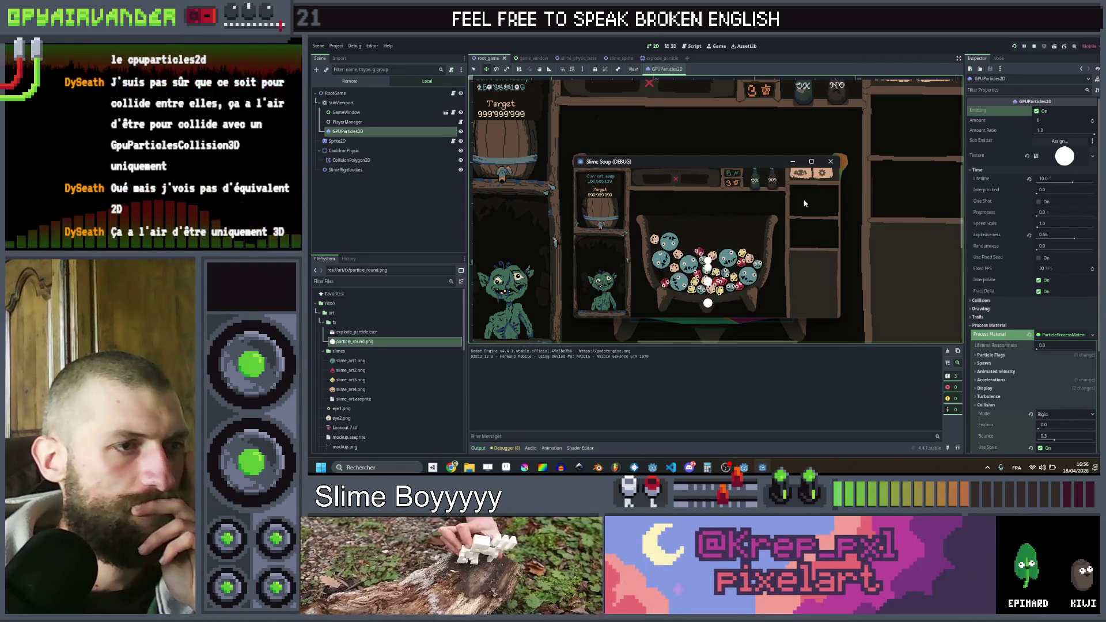
left_click(833, 162)
mouse_move(452, 467)
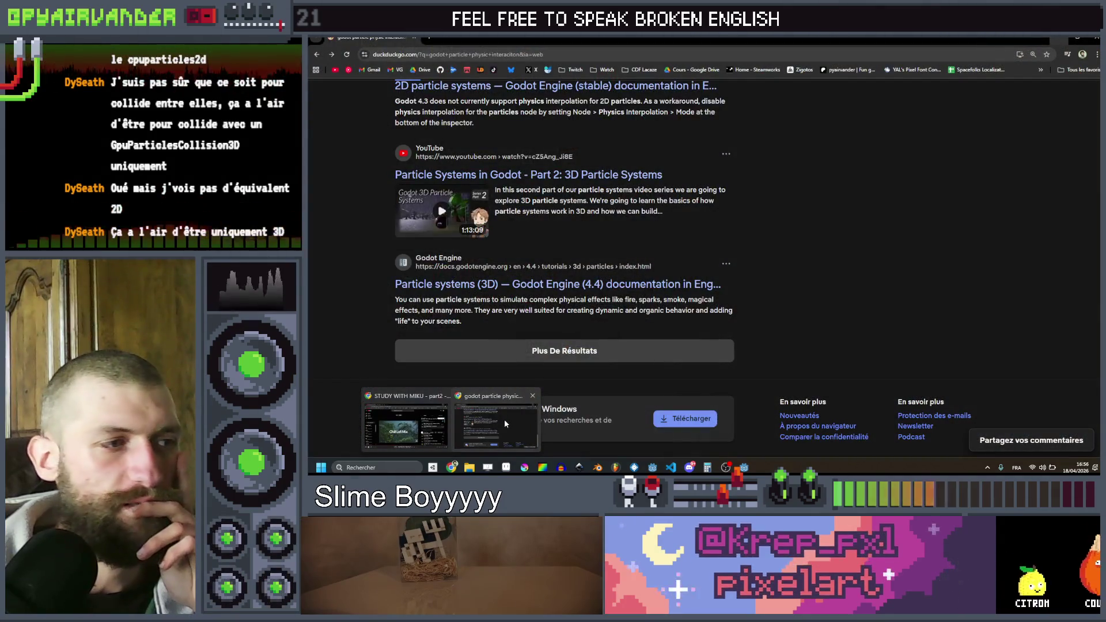
- Search DuckDuckGo for 'godot gpu particle 2d collision' and skim the results
left_click(503, 419)
key("ctrl+l")
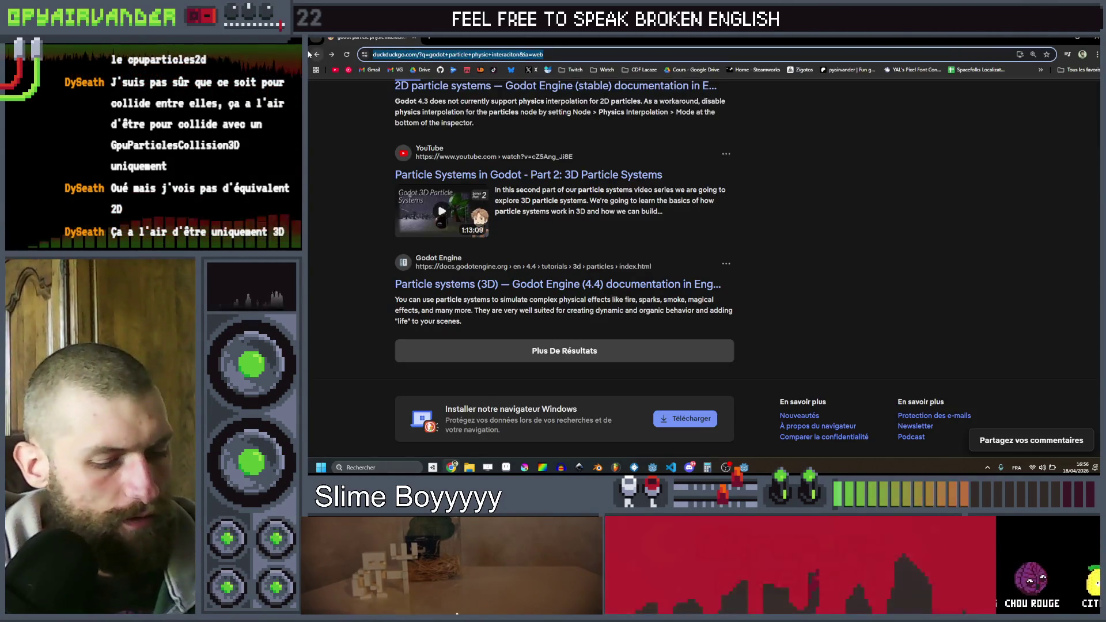
type("godot gpu particle 2d collisiobn")
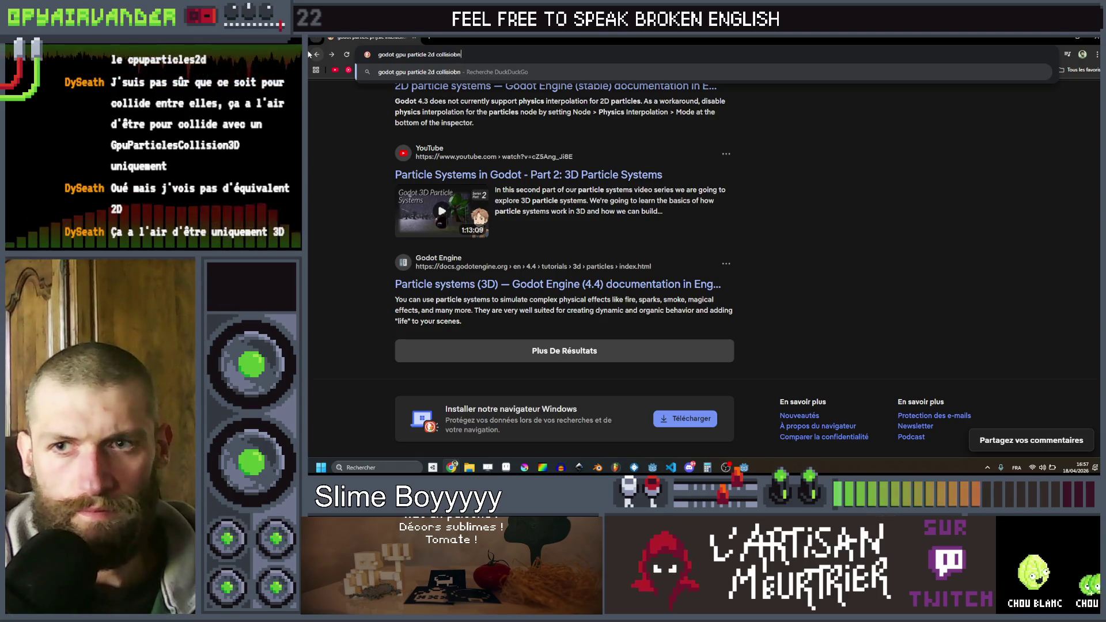
key("BackSpace")
key("BackSpace")
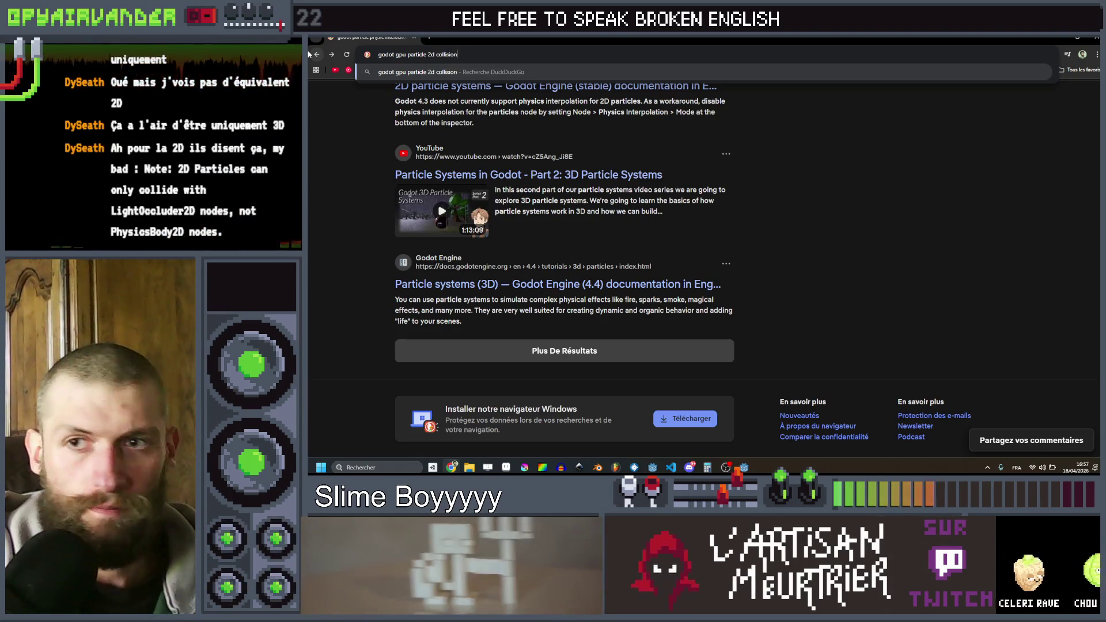
key("Return")
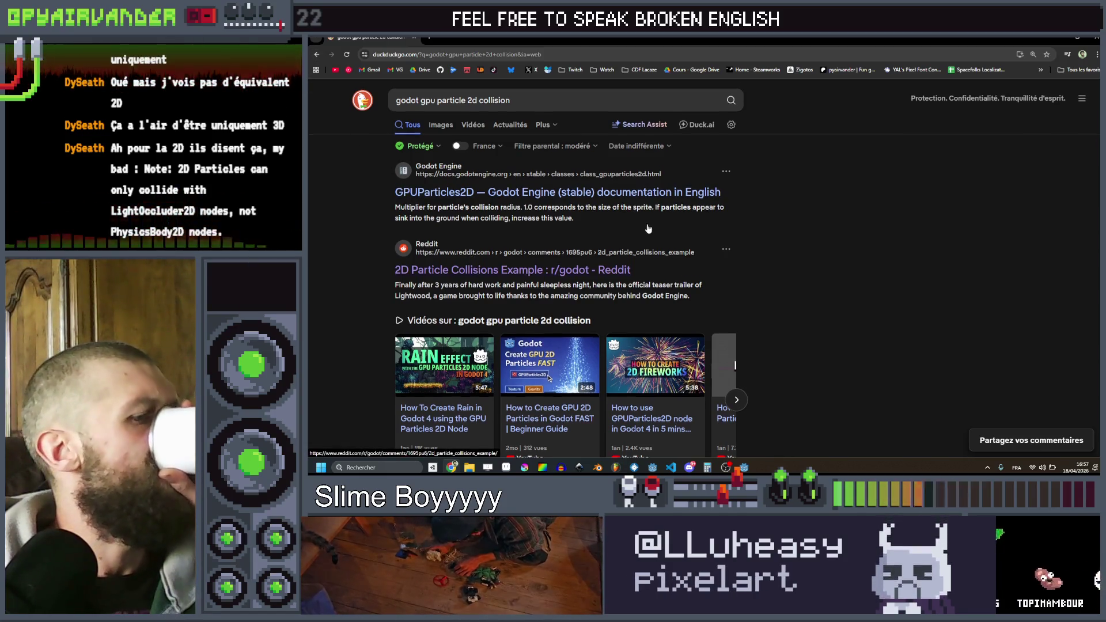
scroll(405, 176, "down", 1)
- Back in Godot, open the Create New Node dialog for CauldronPhysic
left_click(1059, 38)
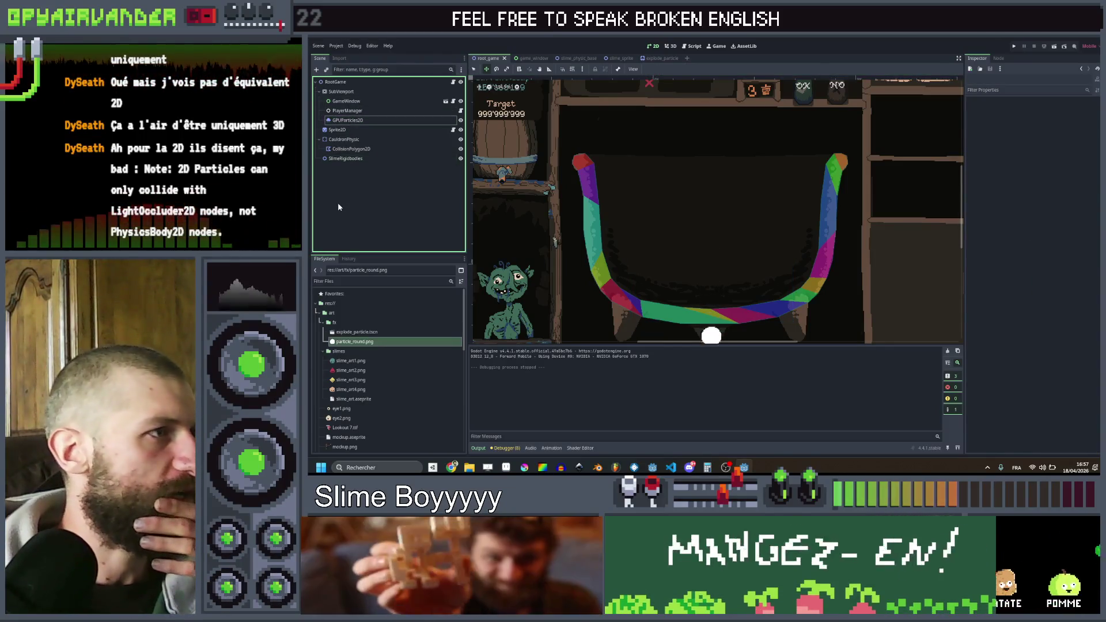
right_click(348, 141)
left_click(332, 173)
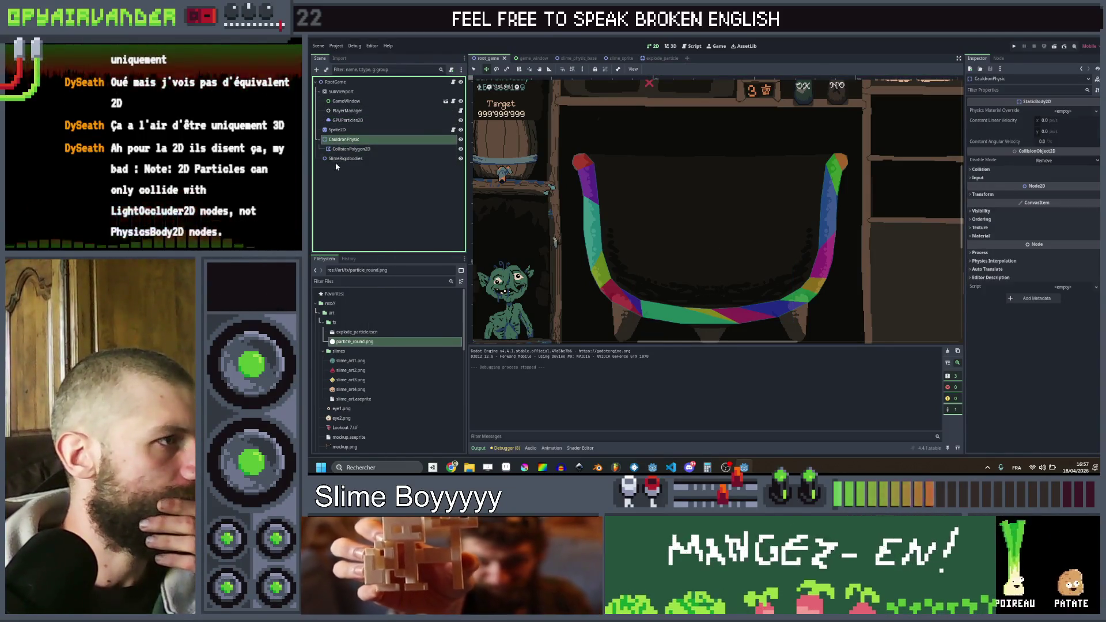
right_click(336, 169)
key("Escape")
key("ctrl+a")
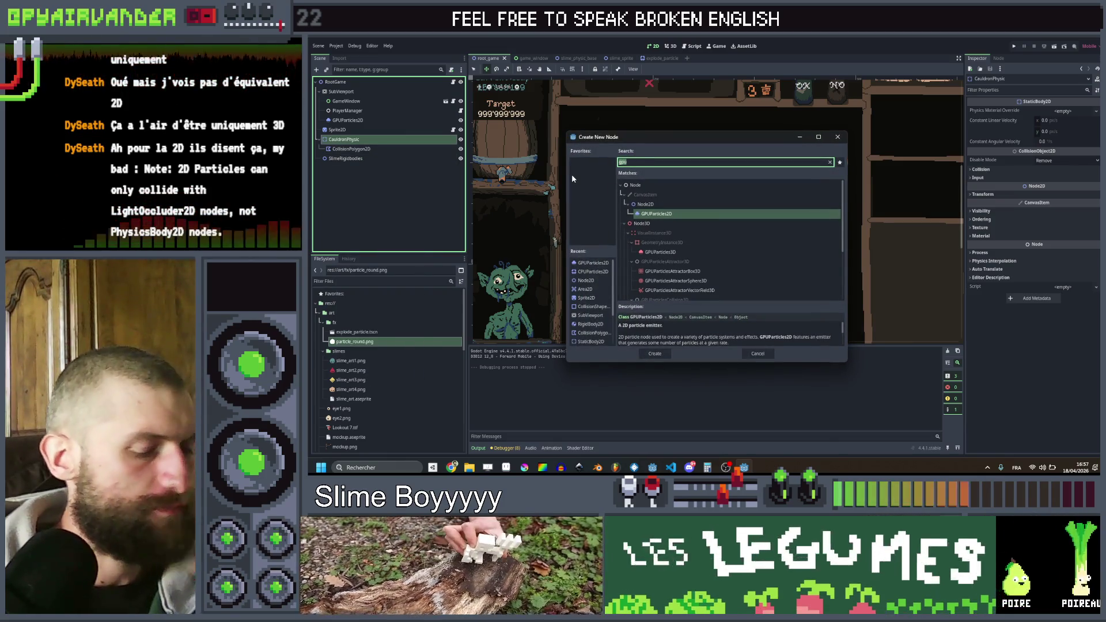
- Add a LightOccluder2D node and give it a new OccluderPolygon2D
type("light")
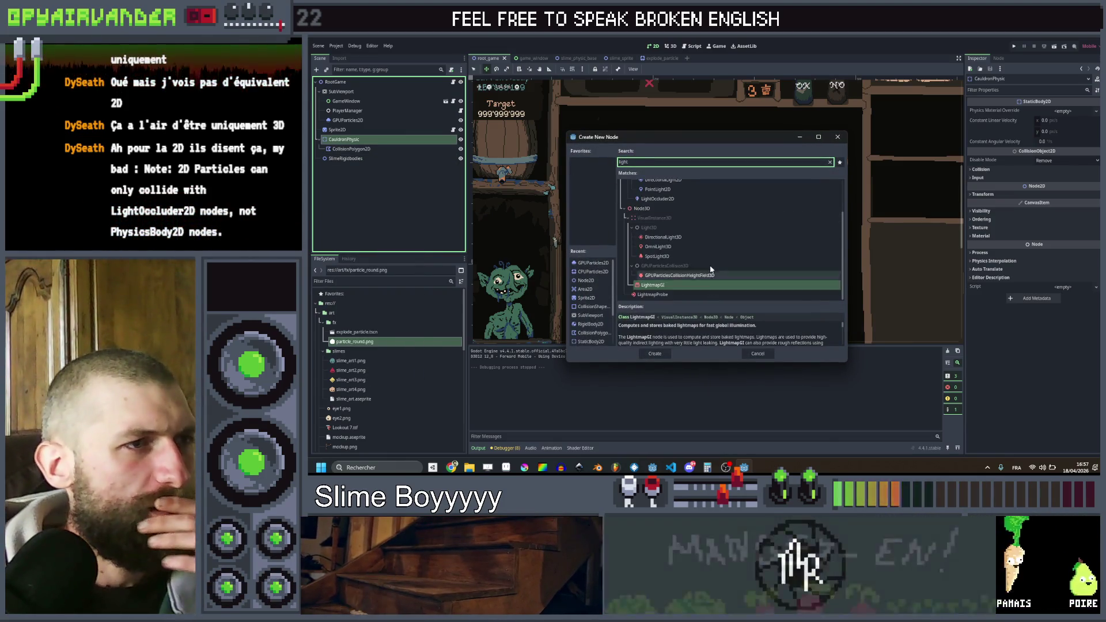
double_click(676, 241)
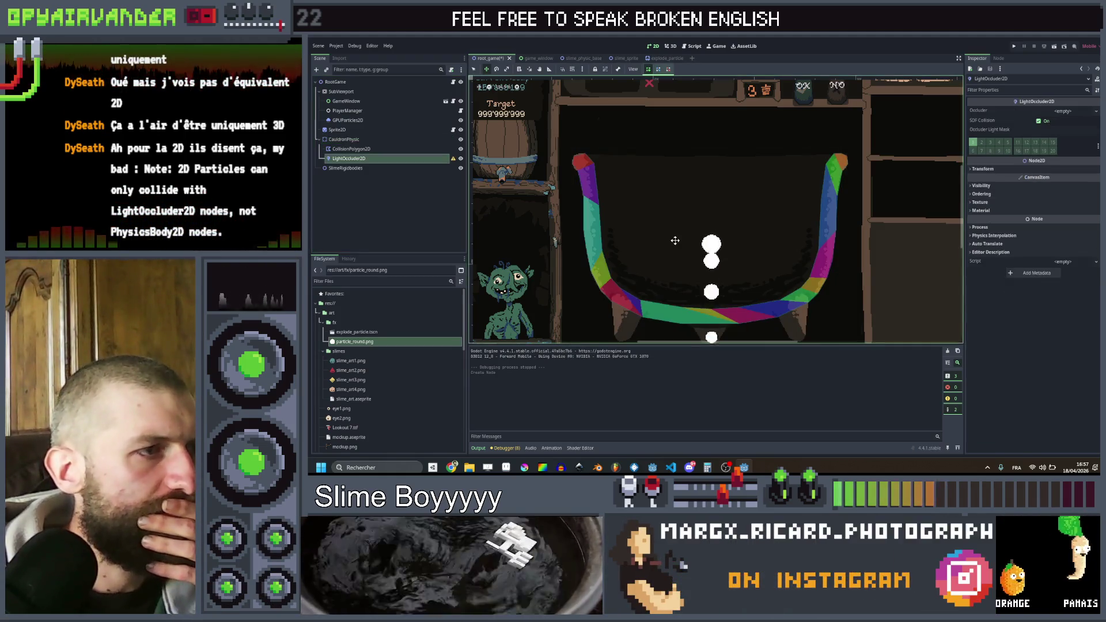
left_click_drag(333, 160, 343, 175)
left_click(1063, 111)
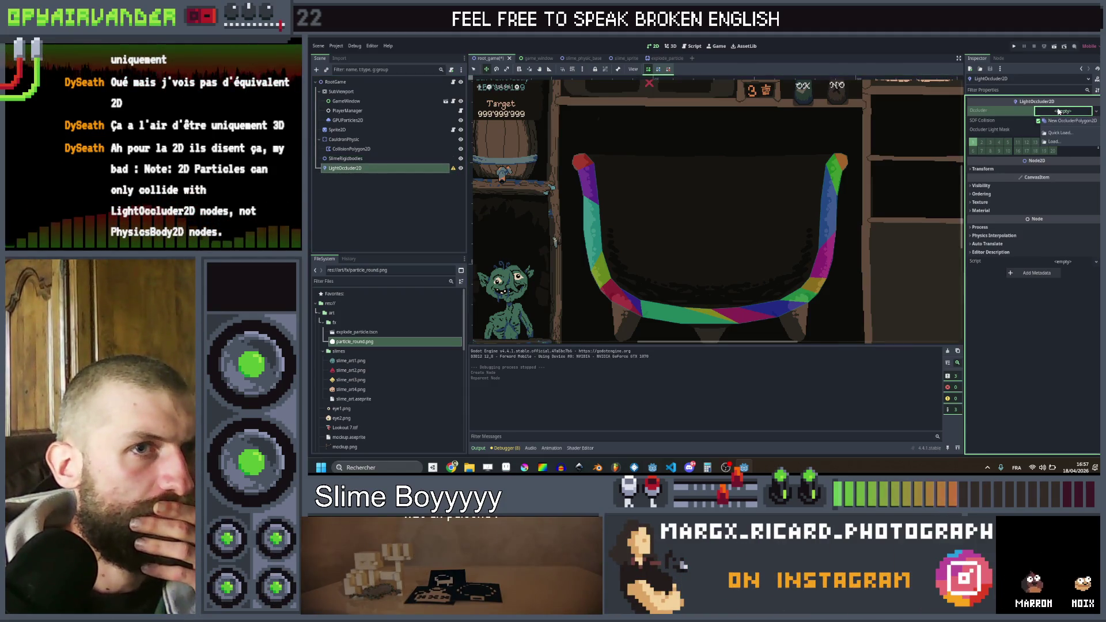
left_click(1066, 120)
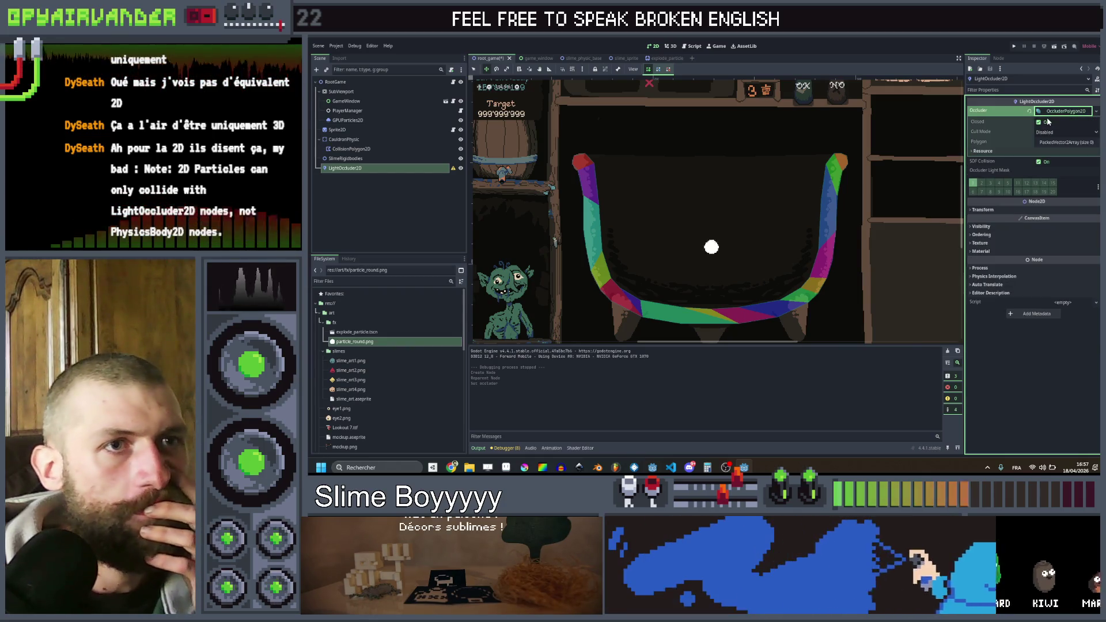
left_click(1061, 143)
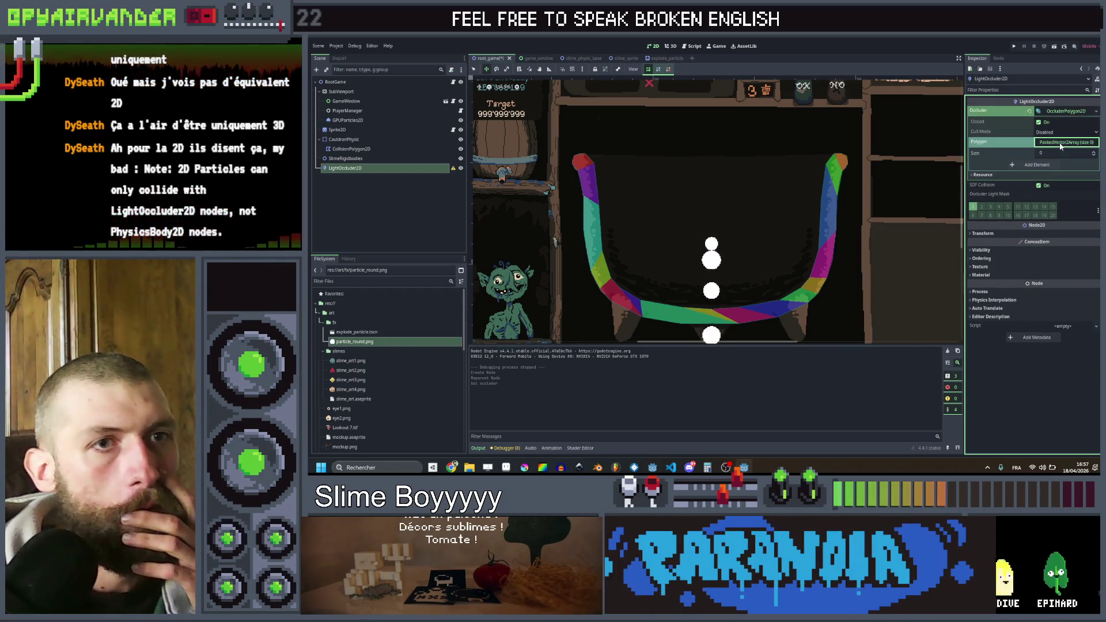
left_click(1061, 144)
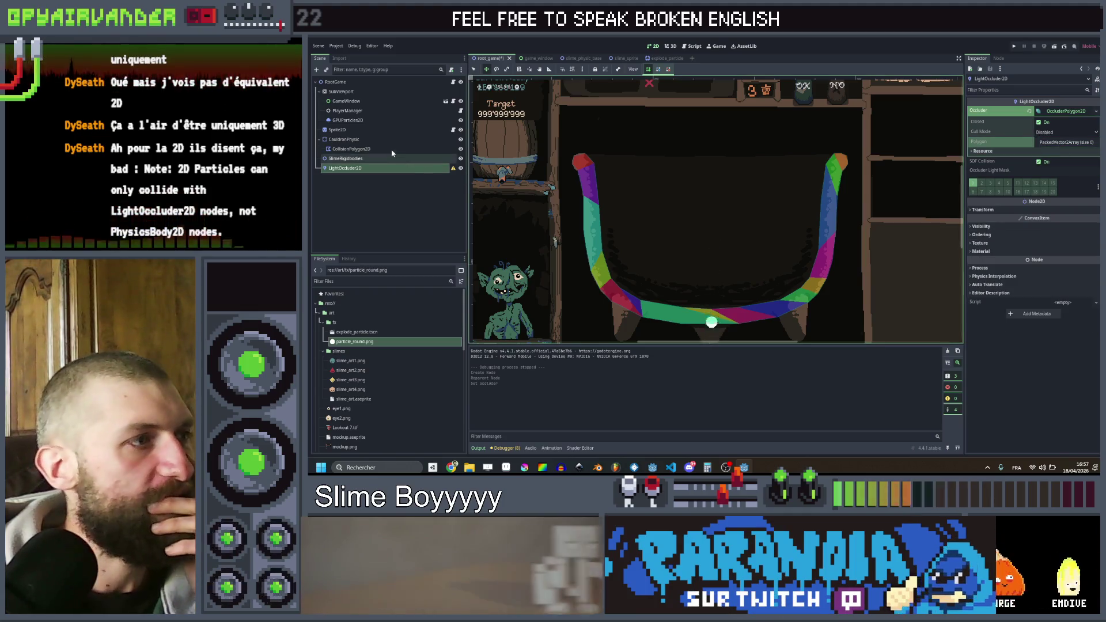
- Copy the CollisionPolygon2D's 40-point polygon and paste it into the occluder's Polygon
left_click(351, 149)
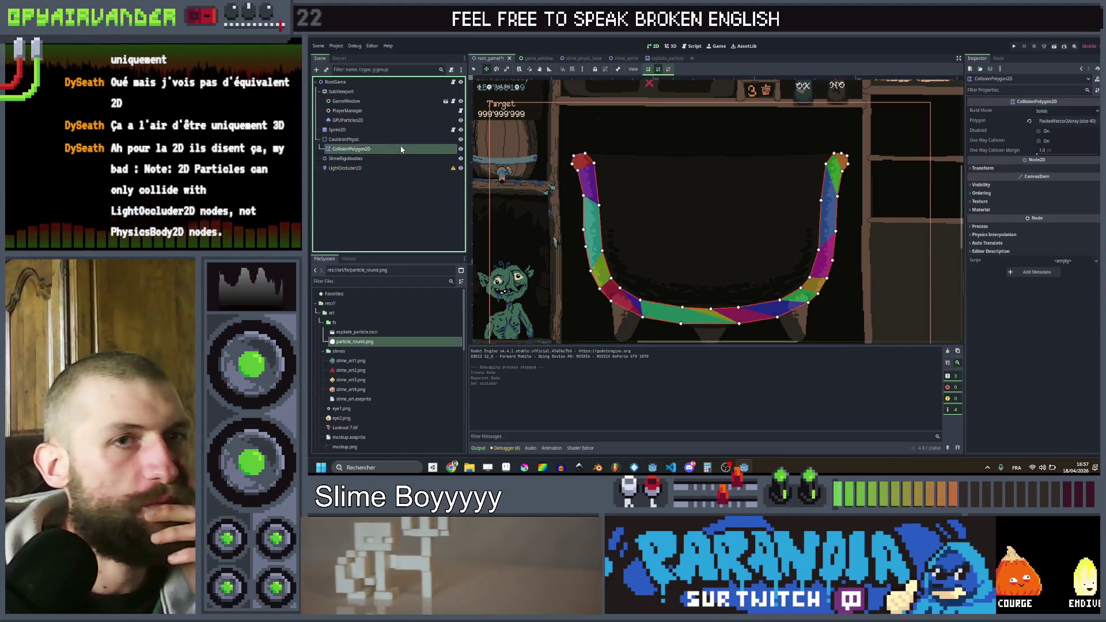
left_click(1064, 122)
right_click(986, 121)
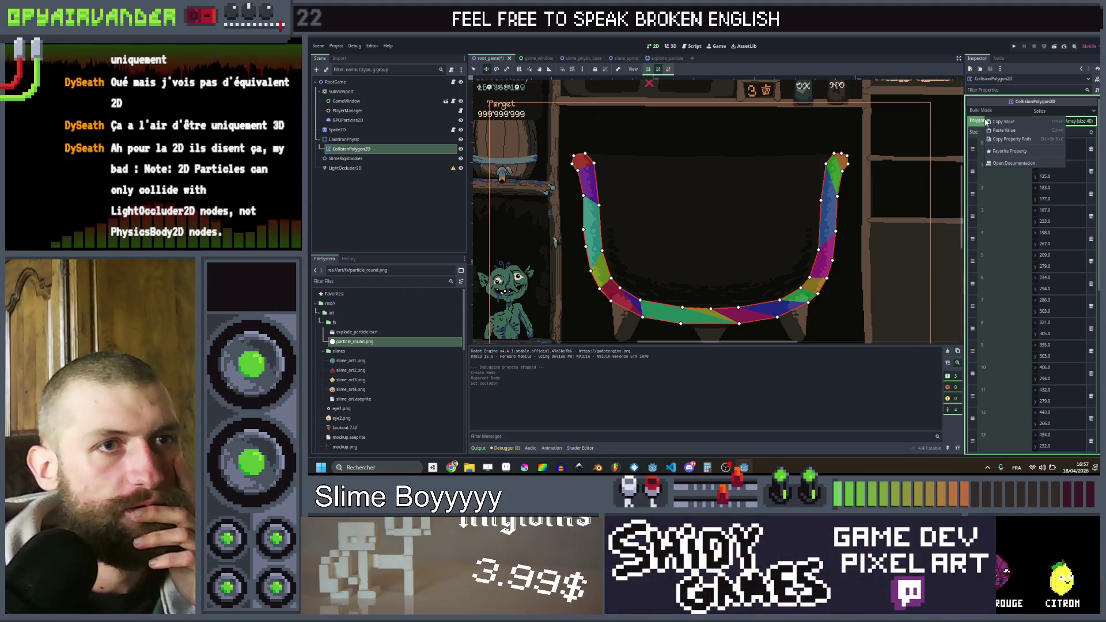
left_click(1003, 121)
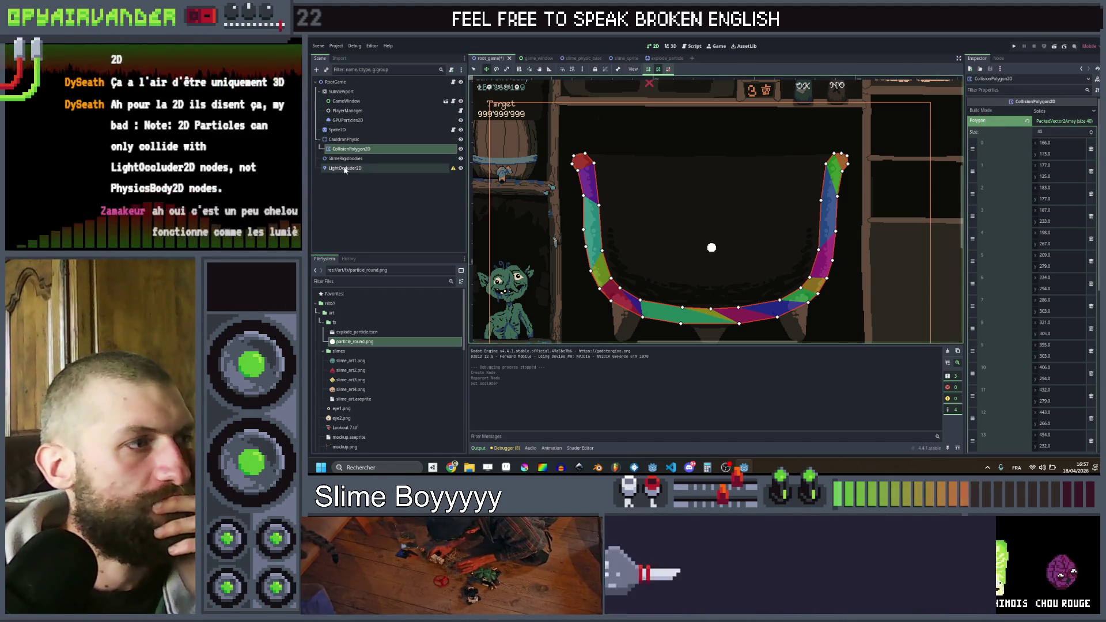
left_click(344, 168)
right_click(992, 144)
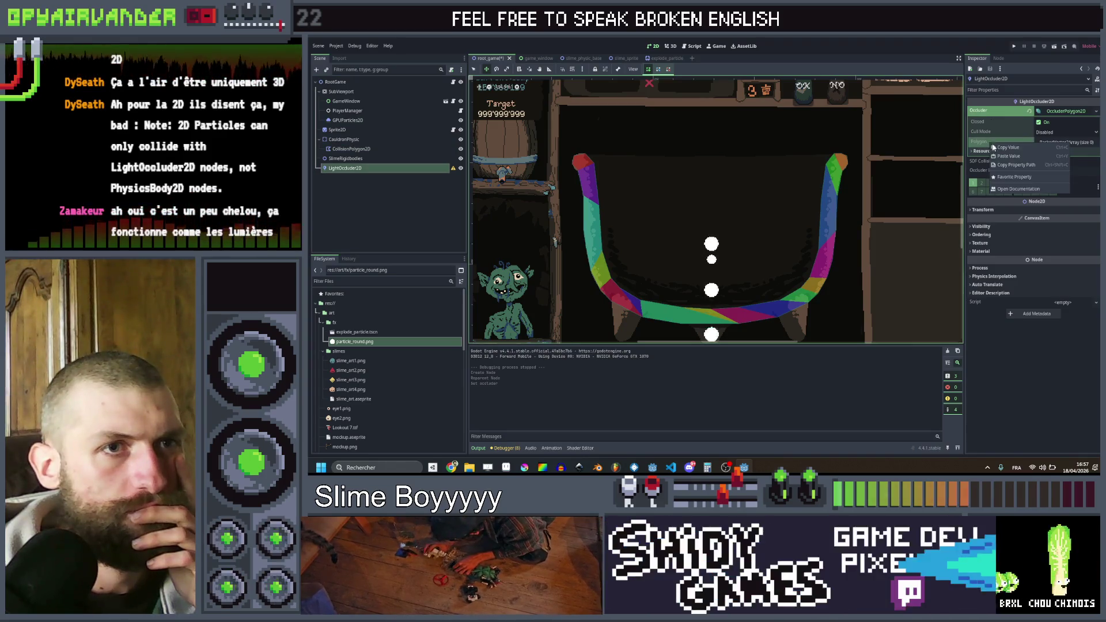
left_click(1022, 156)
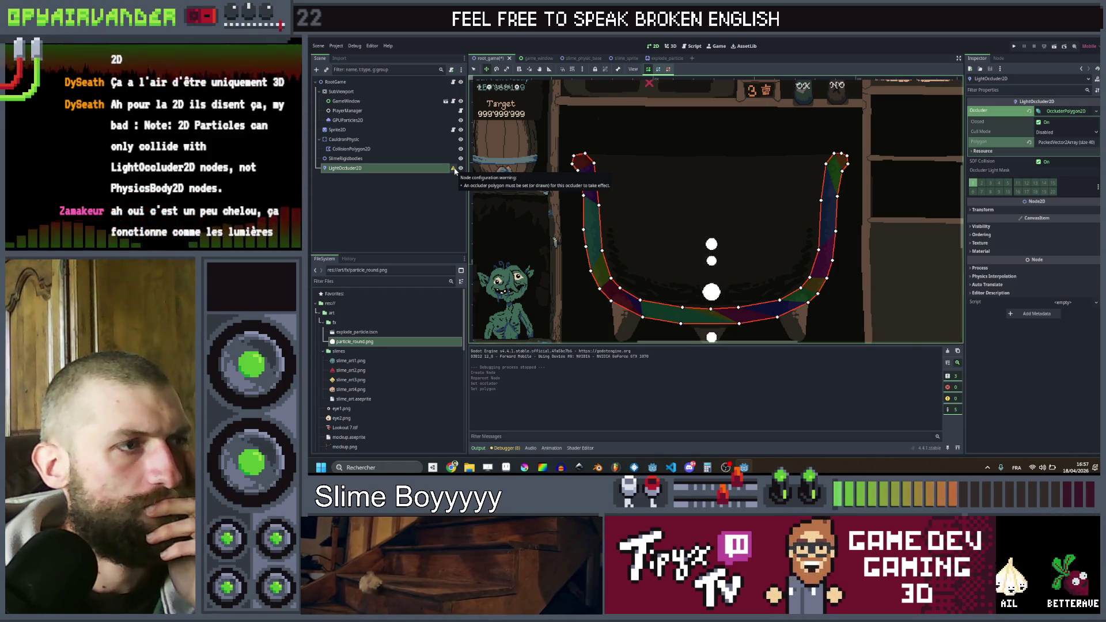
- Set the occluder's Cull Mode to ClockWise and toggle SDF Collision
left_click(1065, 133)
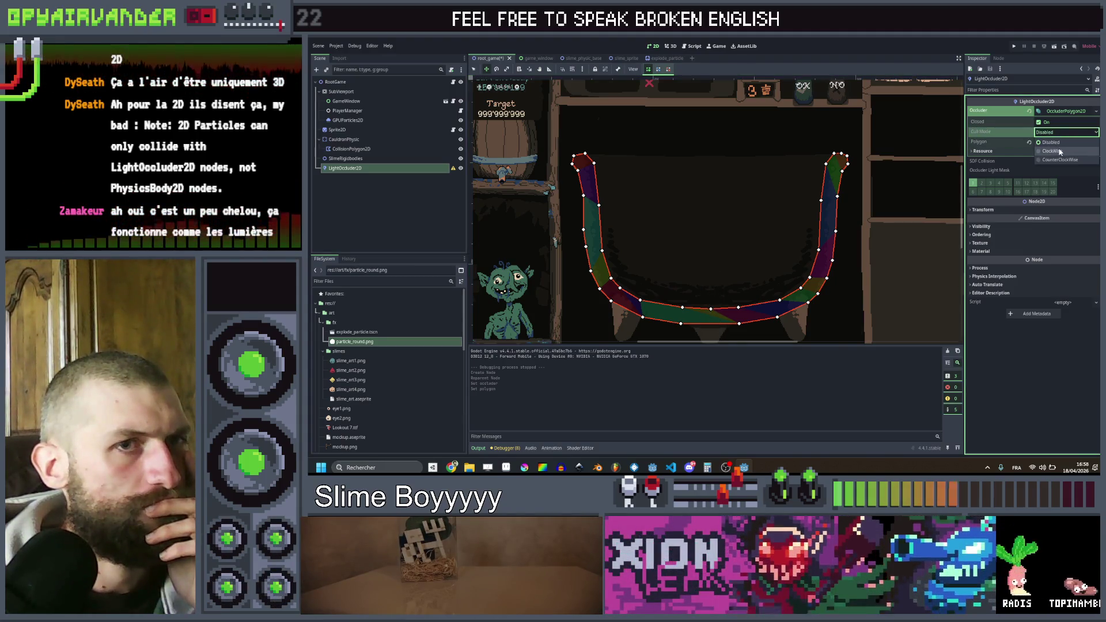
left_click(1053, 151)
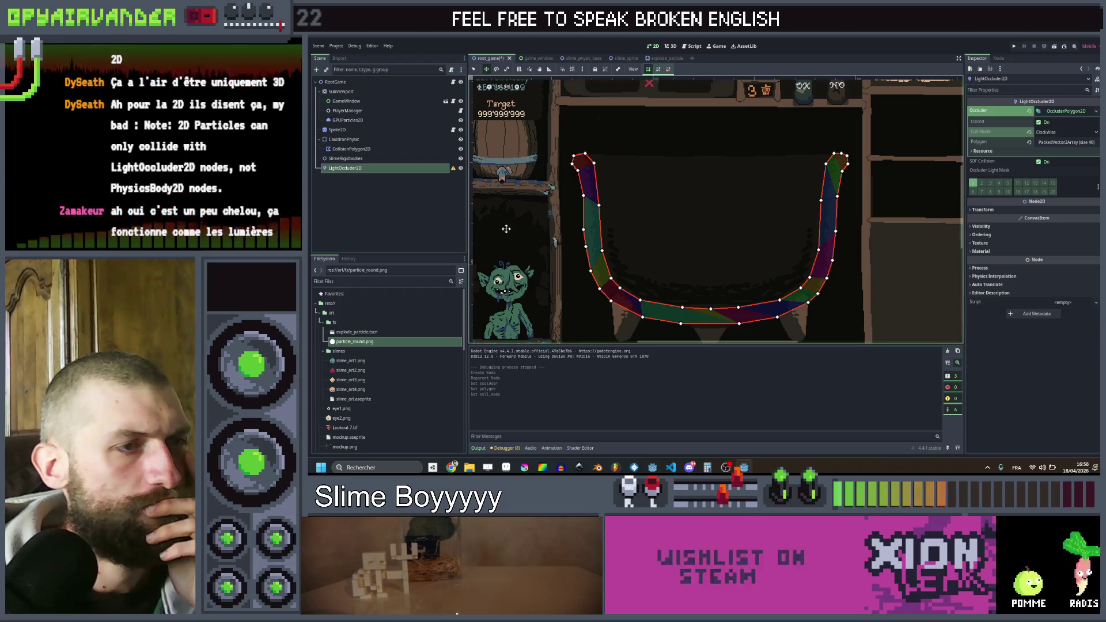
mouse_move(454, 171)
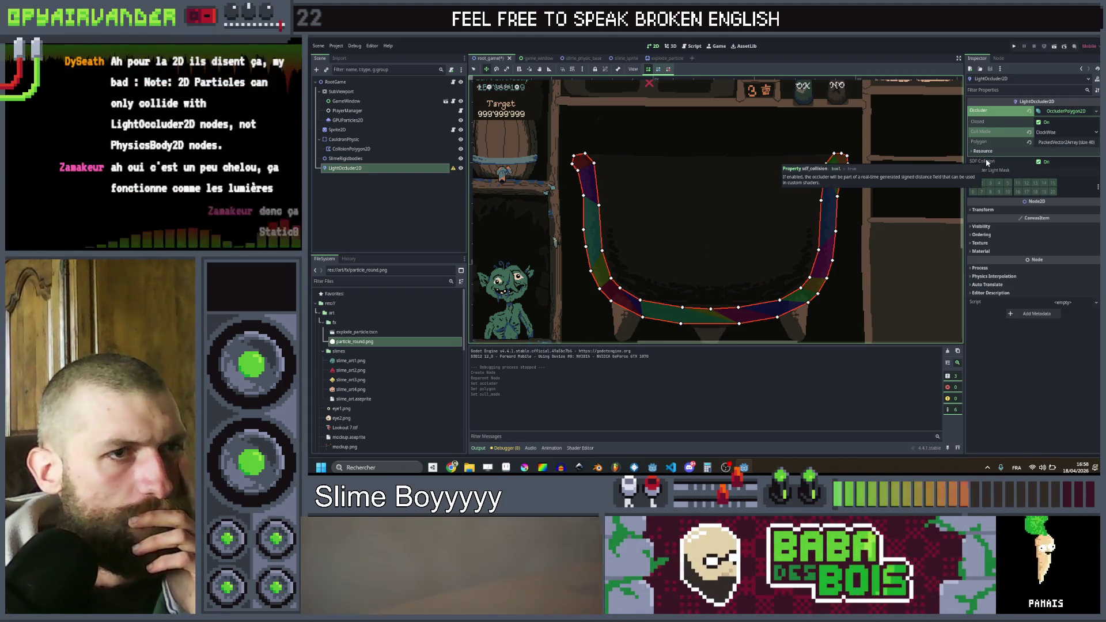
left_click(1039, 162)
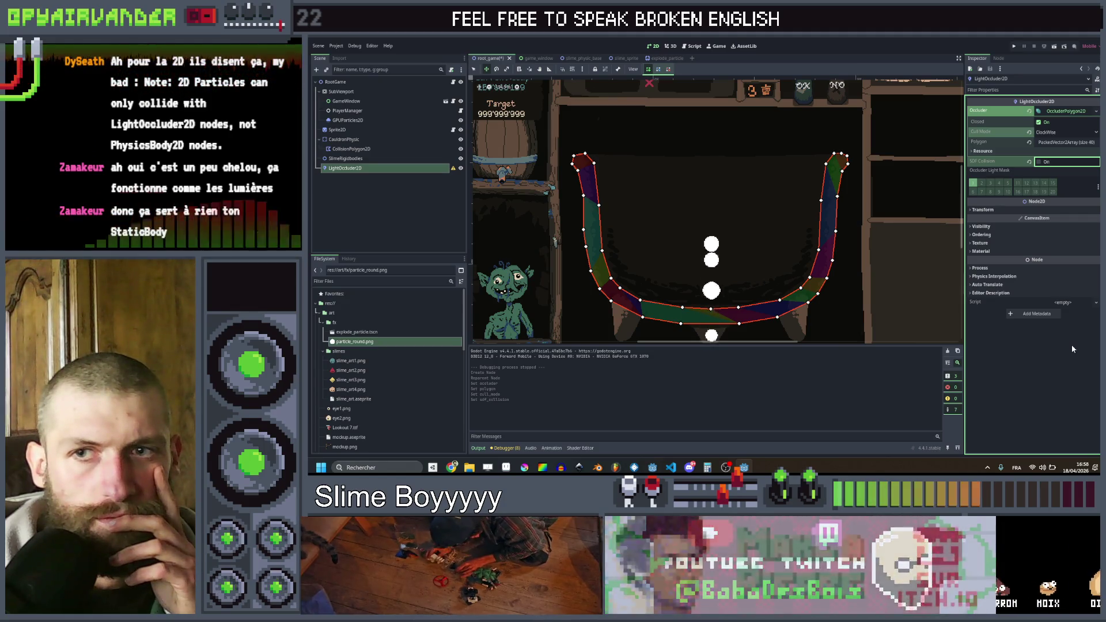
left_click(815, 217)
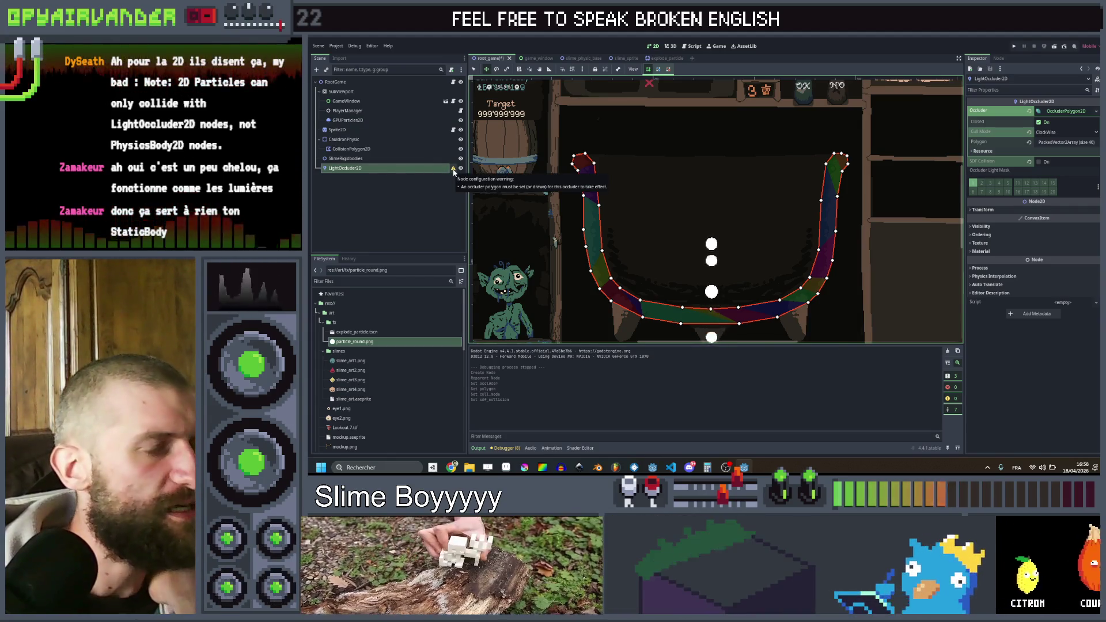
left_click(454, 172)
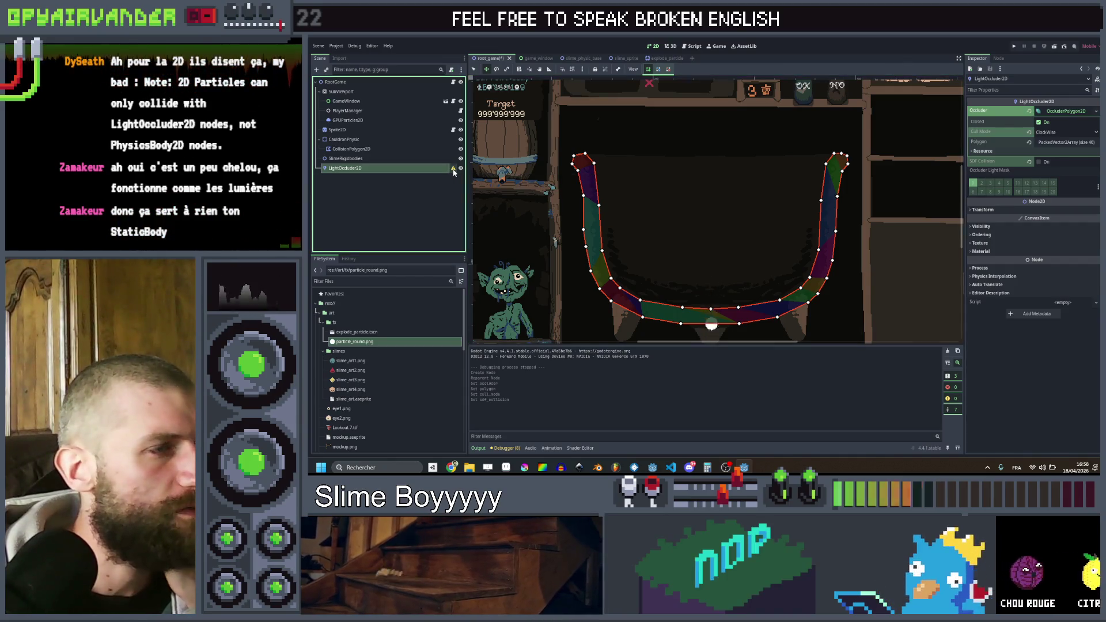
mouse_move(453, 172)
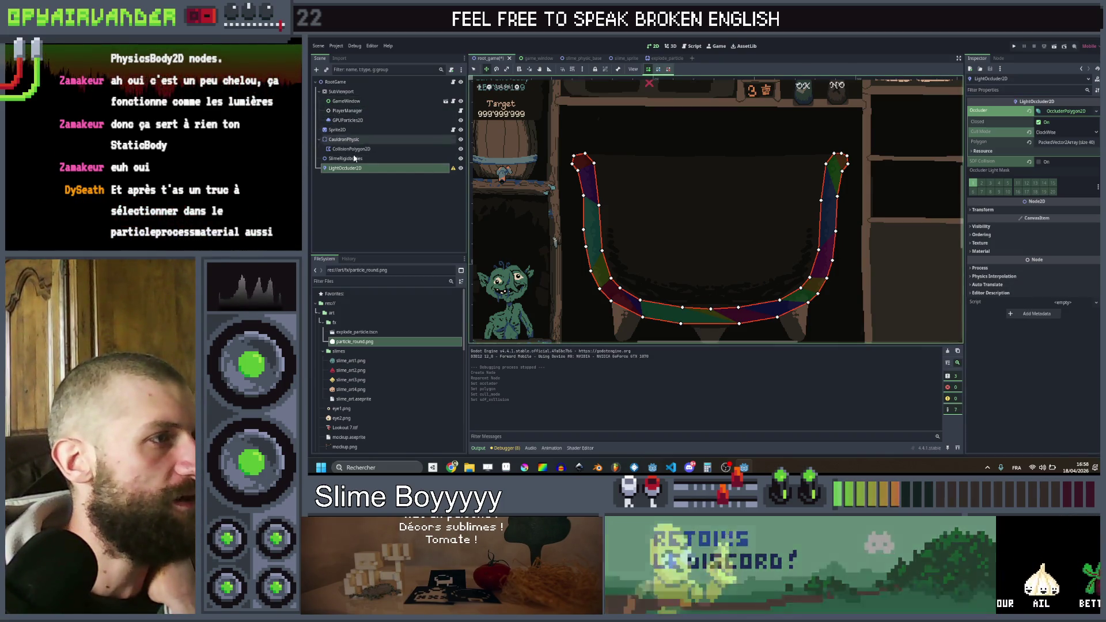
- Move LightOccluder2D up under the SubViewport and review the particles' collision settings
left_click(349, 120)
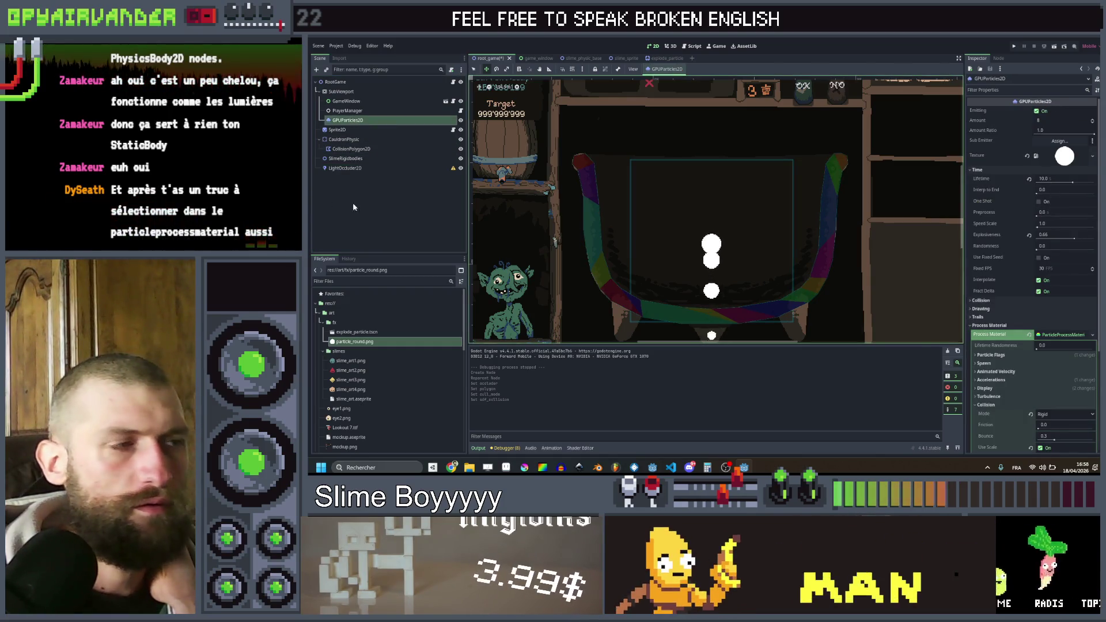
left_click_drag(344, 168, 351, 125)
left_click(354, 121)
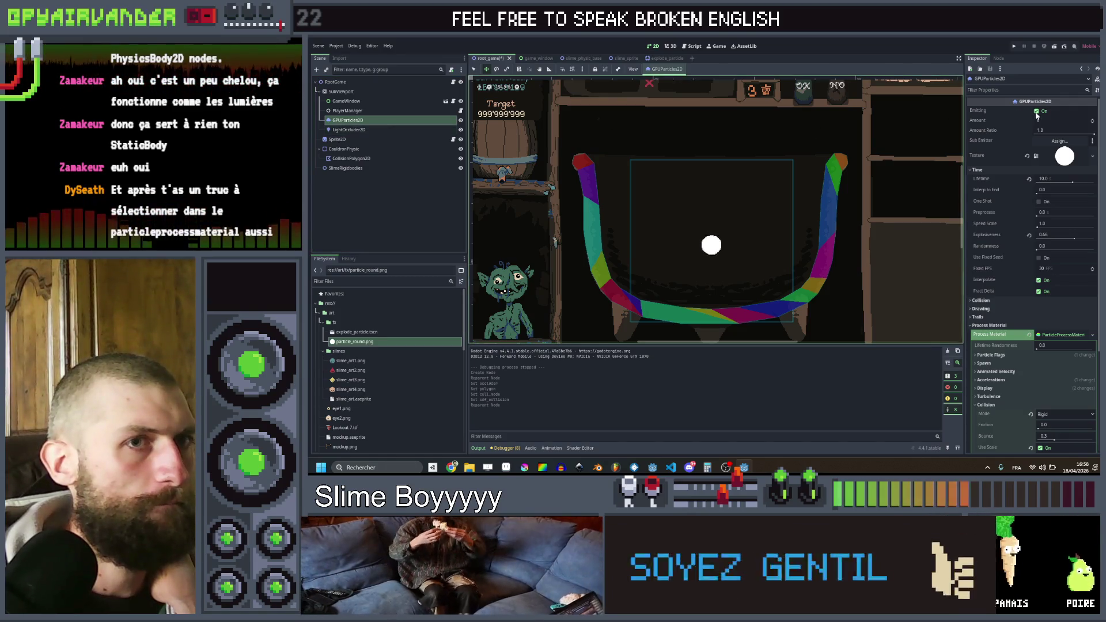
scroll(1006, 258, "down", 5)
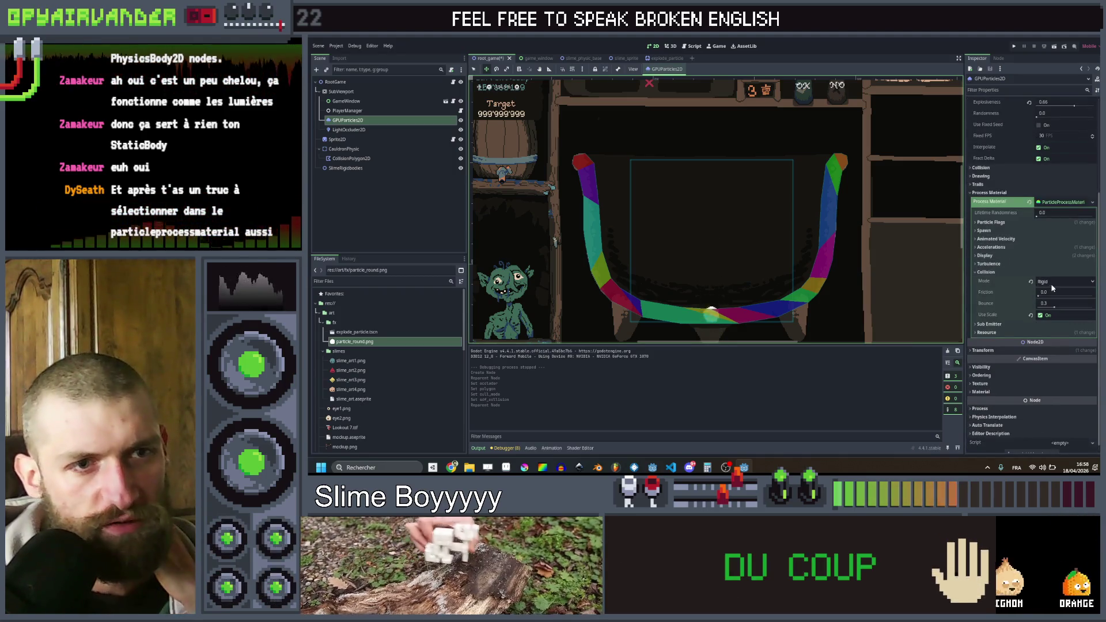
scroll(1003, 316, "up", 2)
scroll(999, 317, "down", 2)
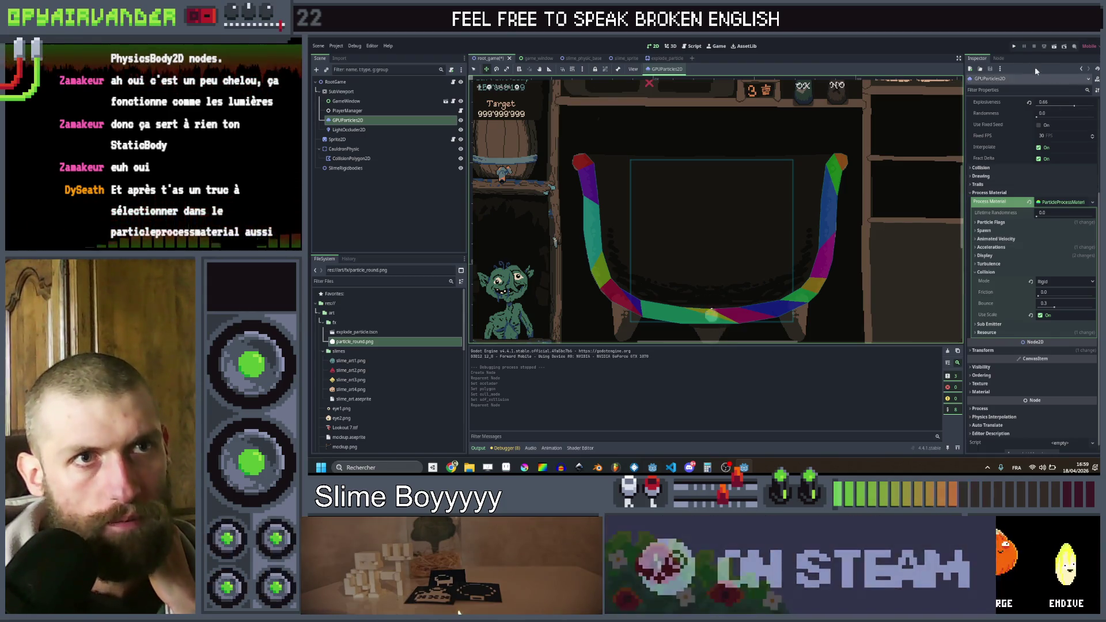
- Save and test-run the game, then stop it
left_click(1015, 46)
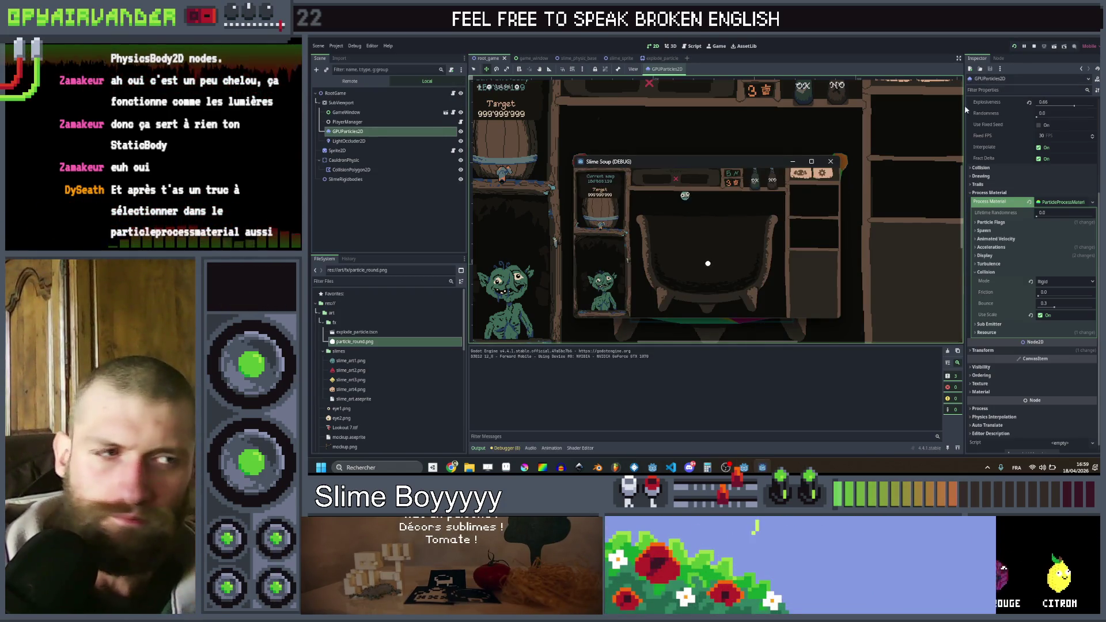
left_click(1035, 47)
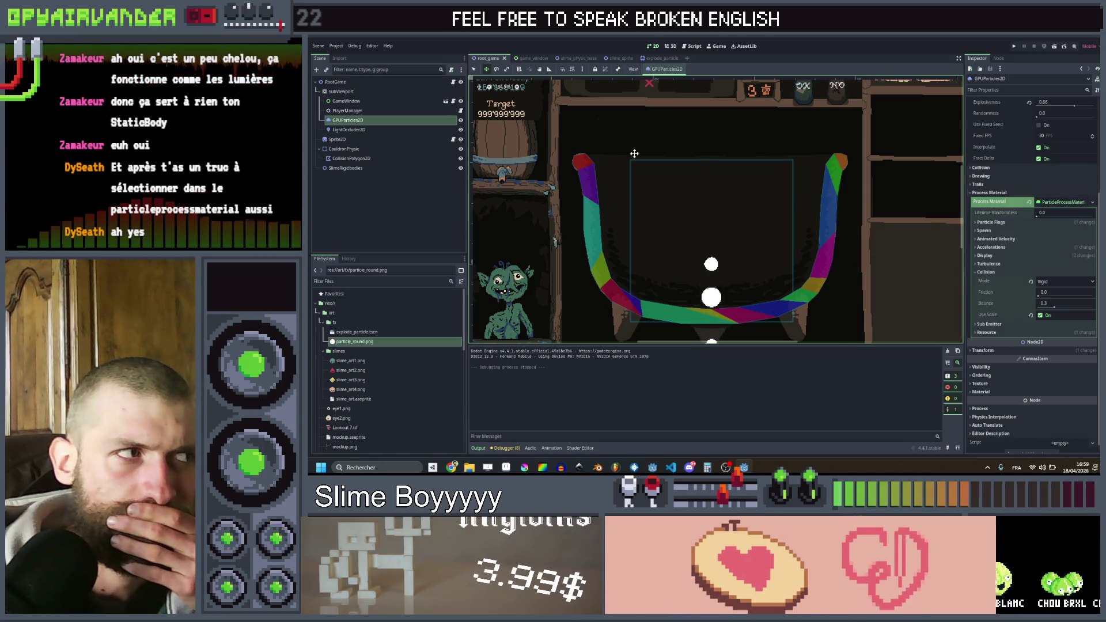
left_click(403, 130)
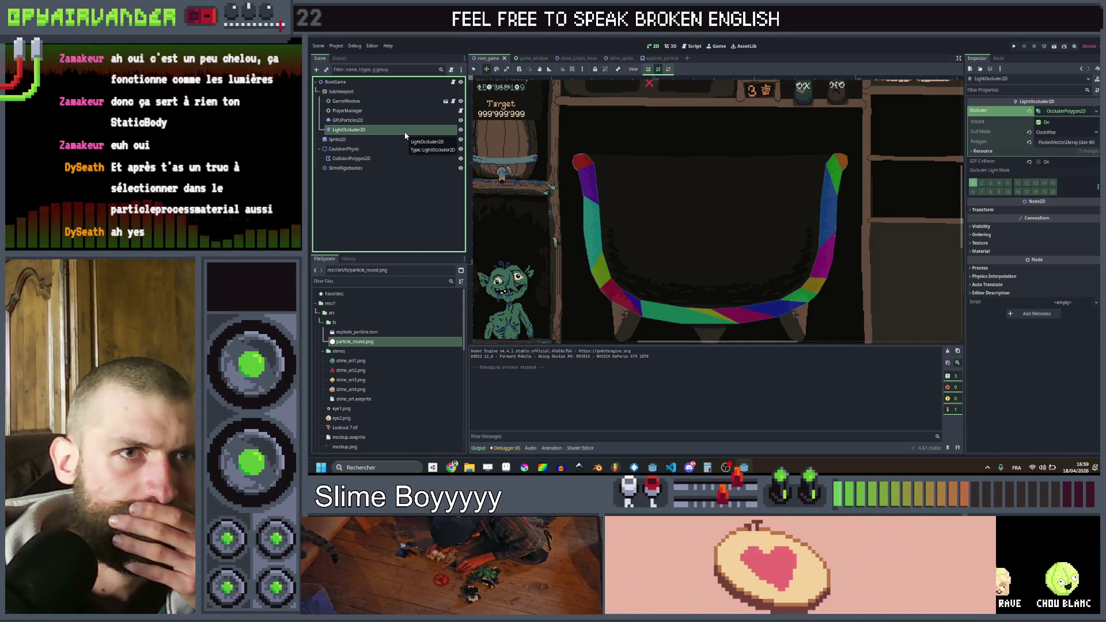
- Set the occluder's Cull Mode back to Disabled and test-run the game
left_click(1030, 132)
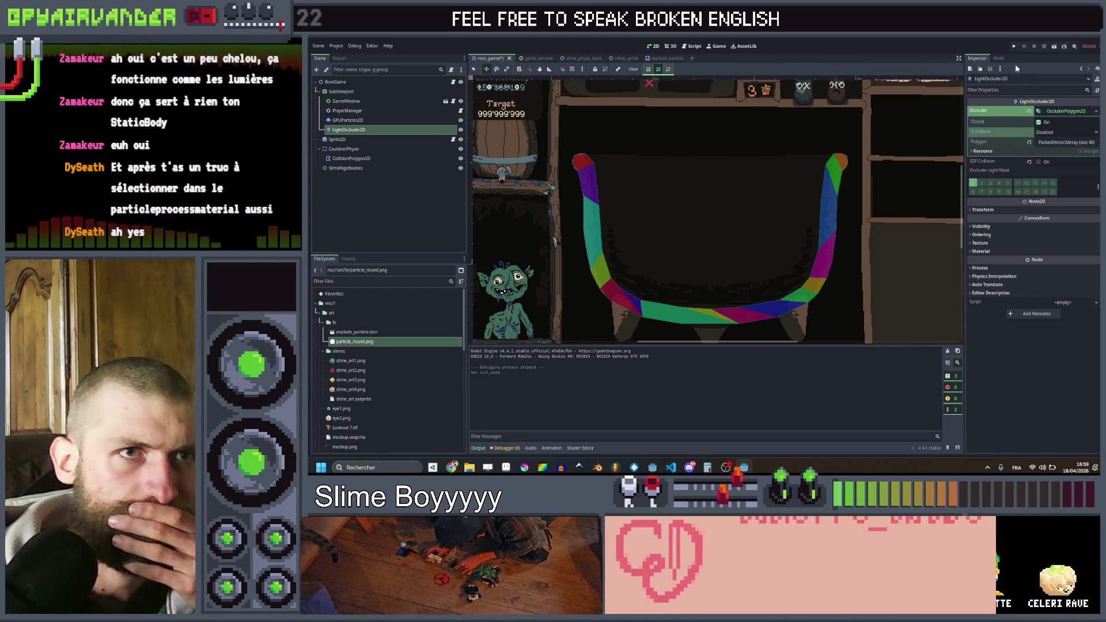
left_click(1013, 46)
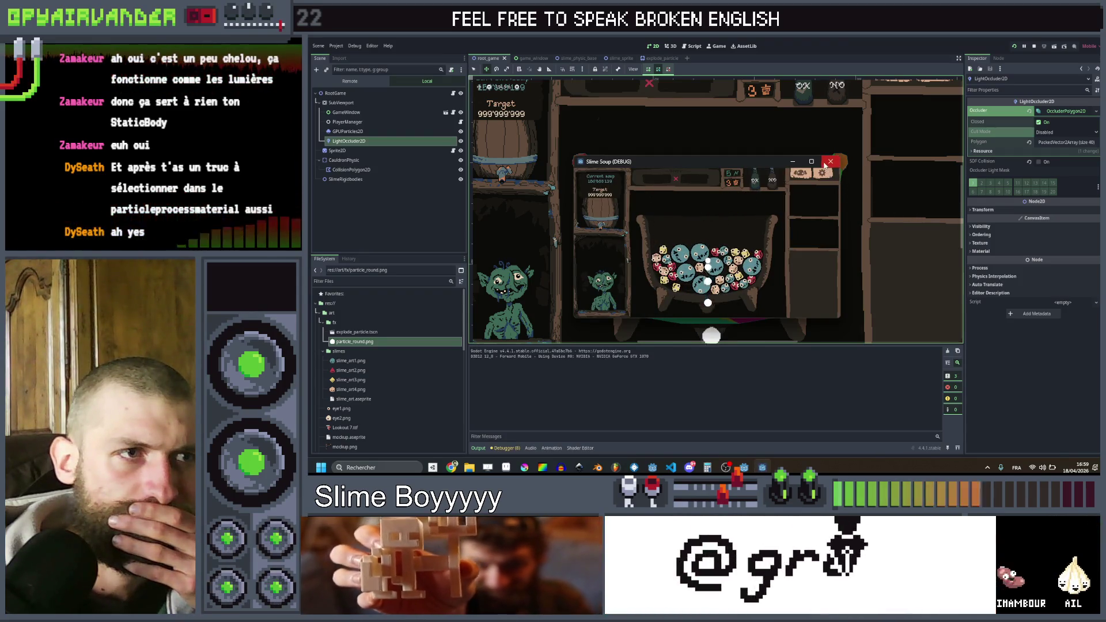
left_click(831, 161)
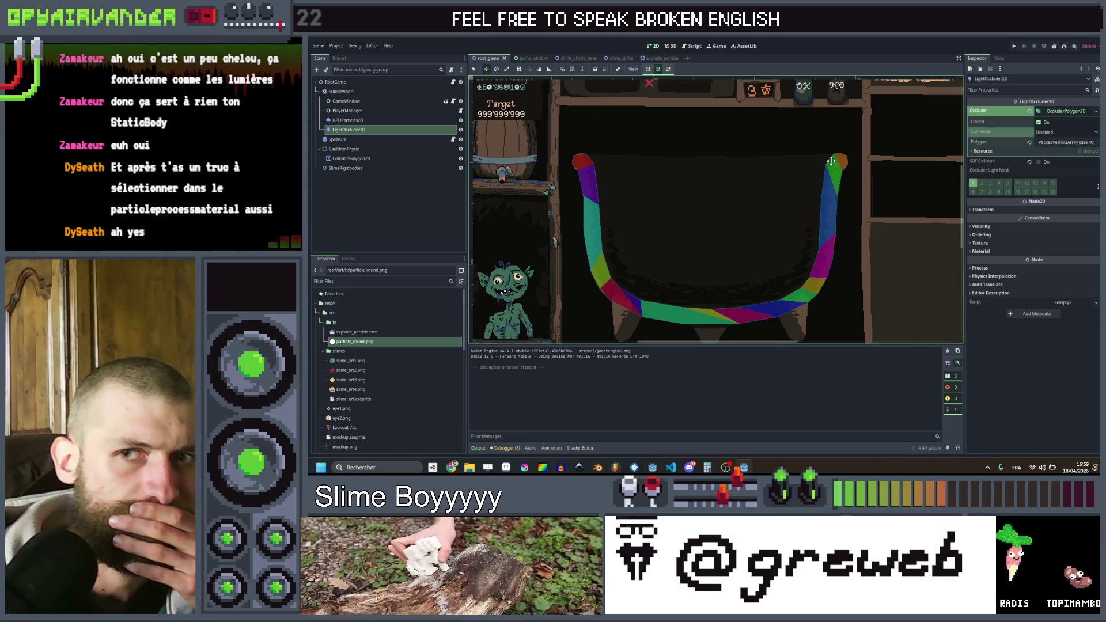
- Inspect the GPUParticles2D Collision, Drawing, Trails and Resource sections in the Inspector
left_click(358, 132)
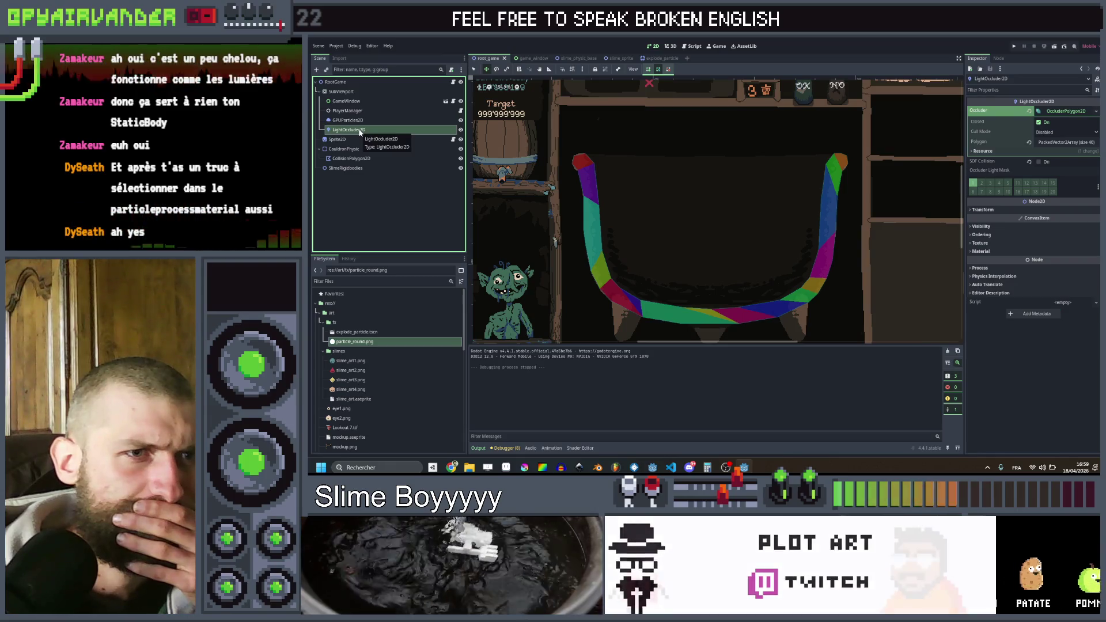
left_click(363, 121)
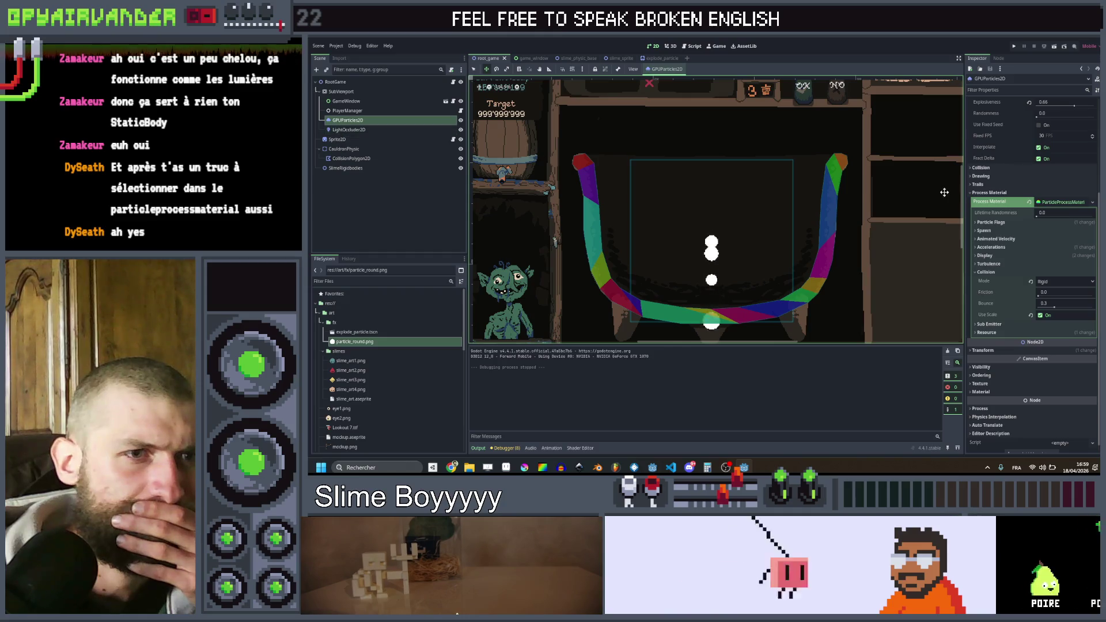
scroll(991, 219, "up", 3)
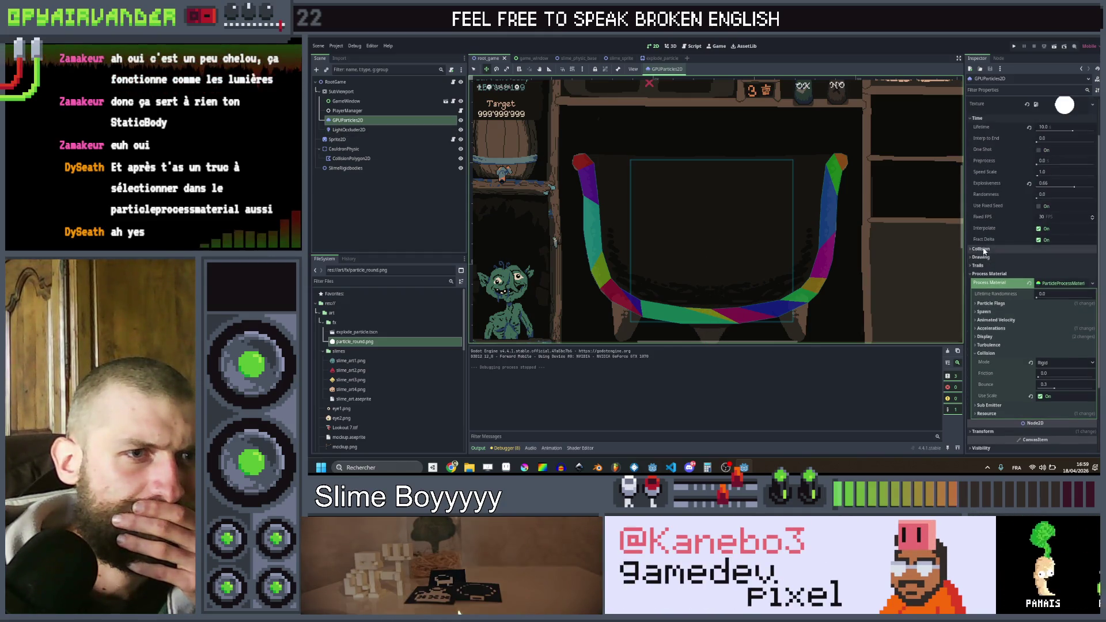
left_click(984, 257)
left_click(987, 249)
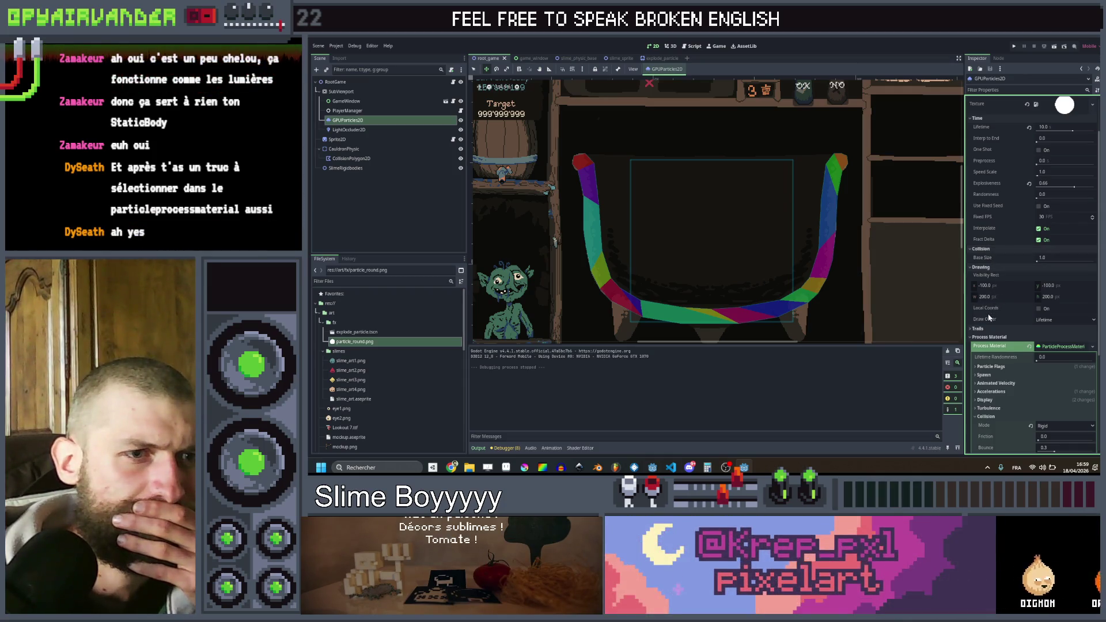
scroll(992, 316, "down", 5)
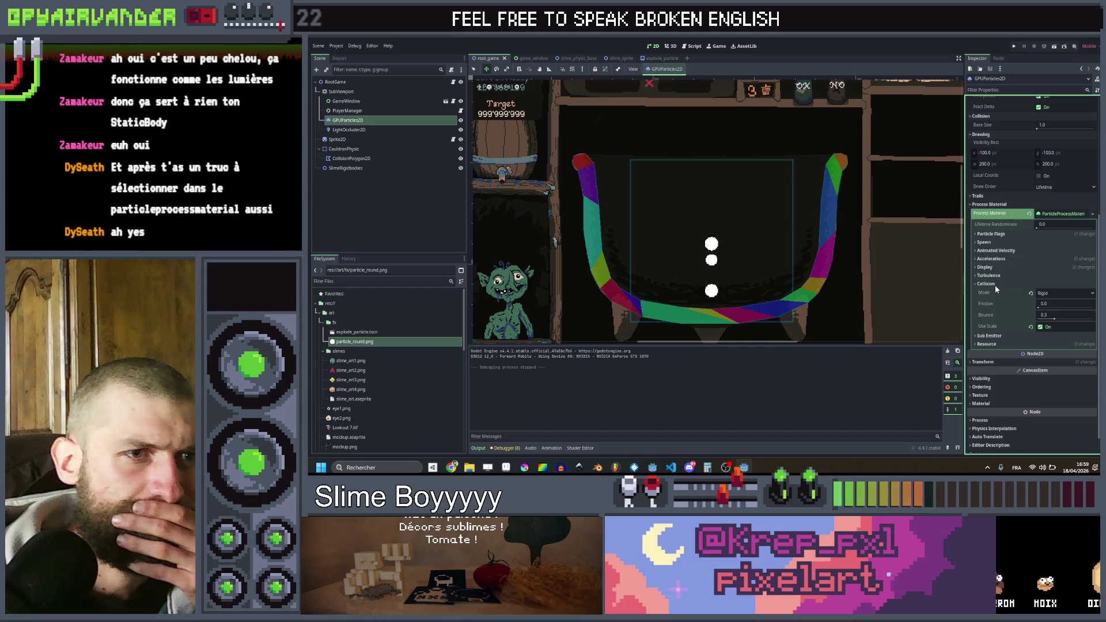
left_click(991, 196)
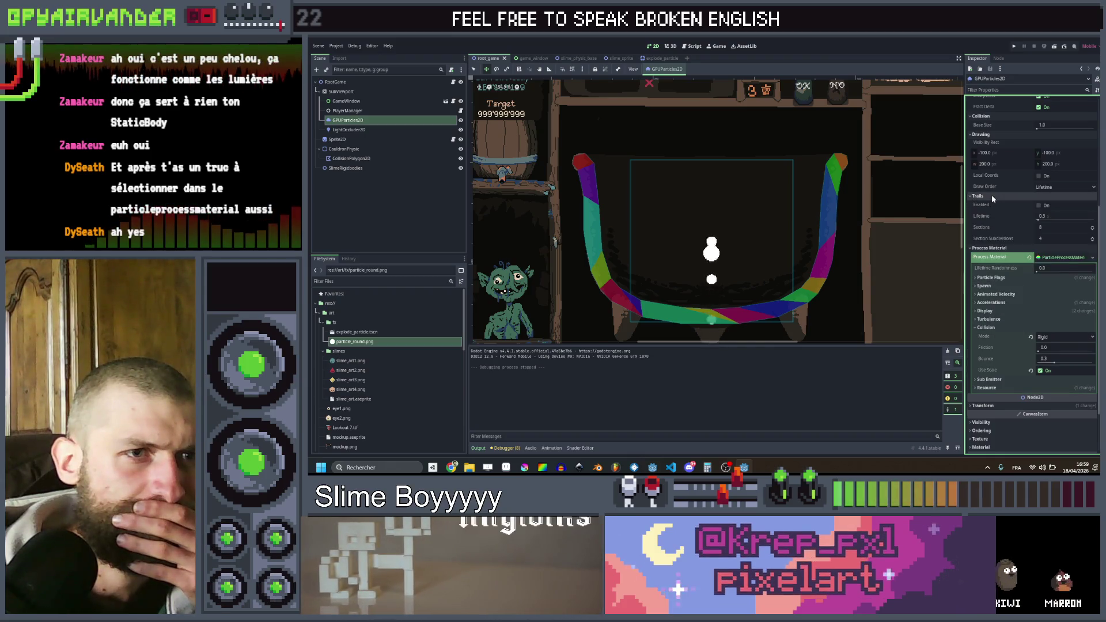
left_click(991, 196)
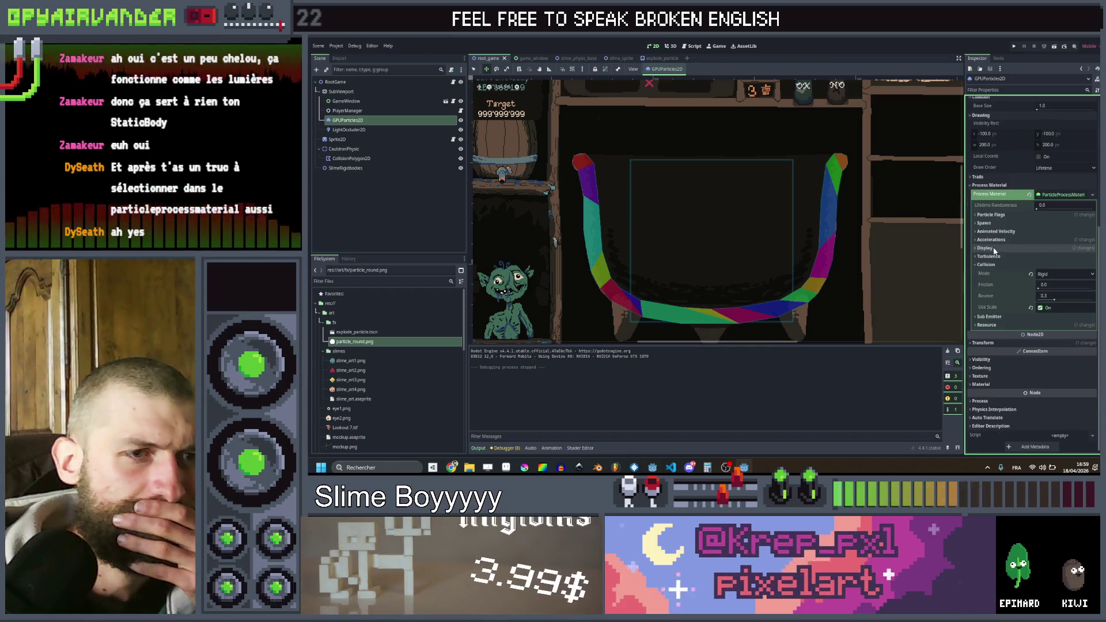
left_click(994, 326)
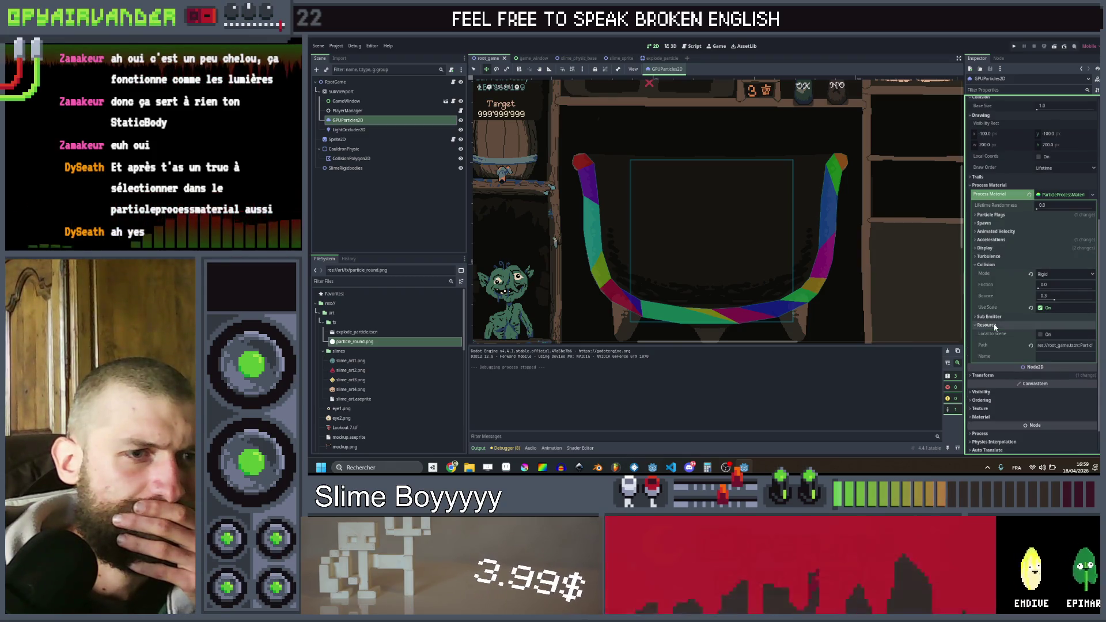
left_click(994, 326)
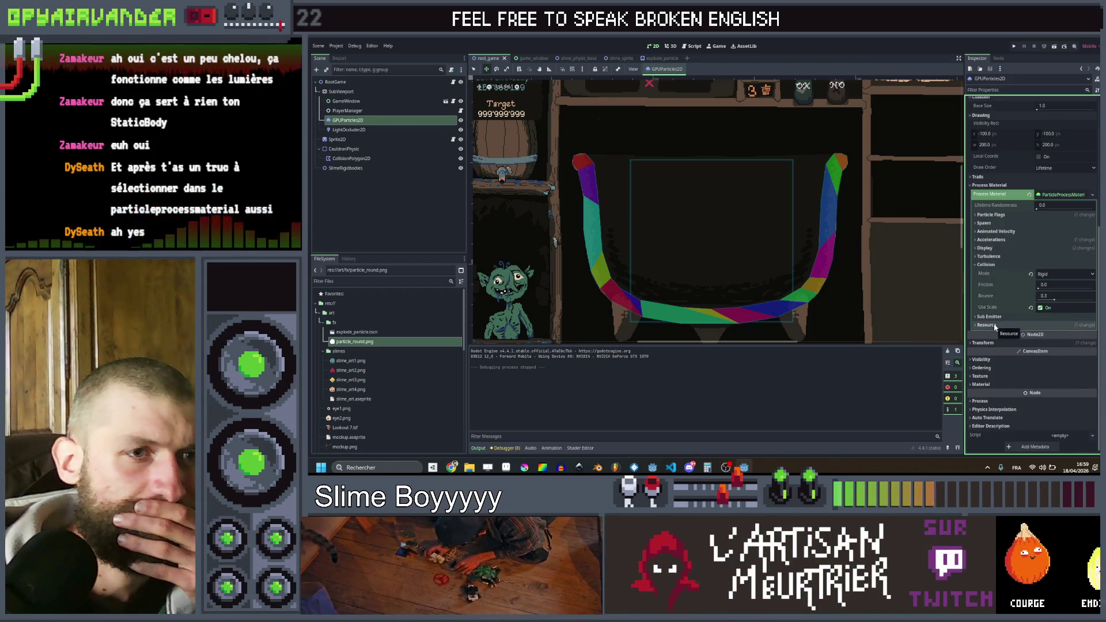
- Bring the browser forward to the GPUParticles2D documentation page
mouse_move(453, 468)
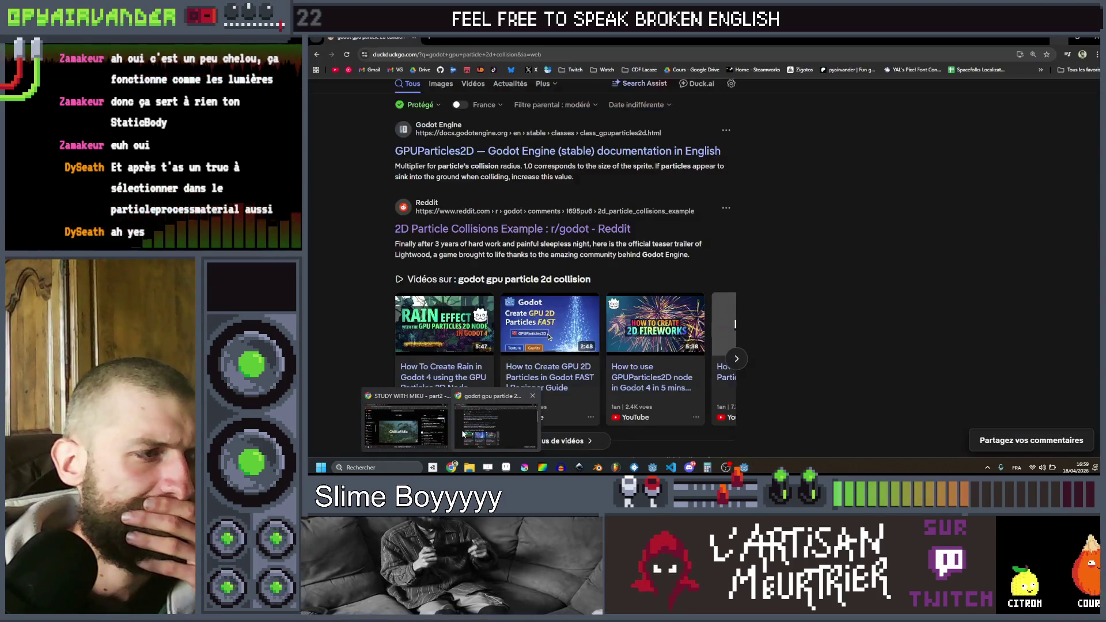
left_click(452, 423)
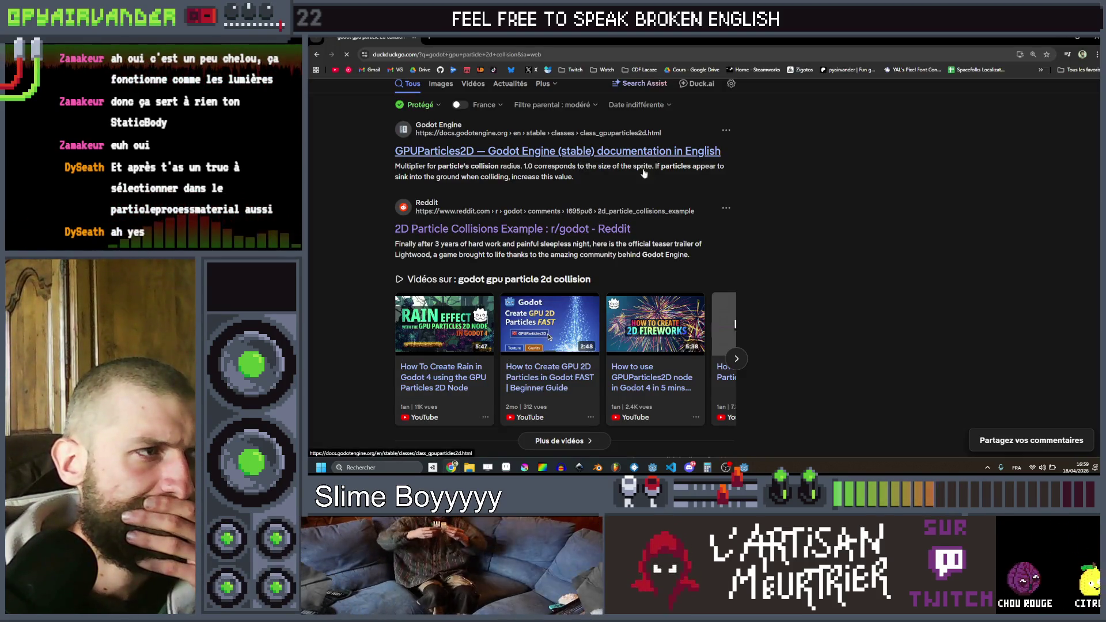
scroll(776, 197, "down", 5)
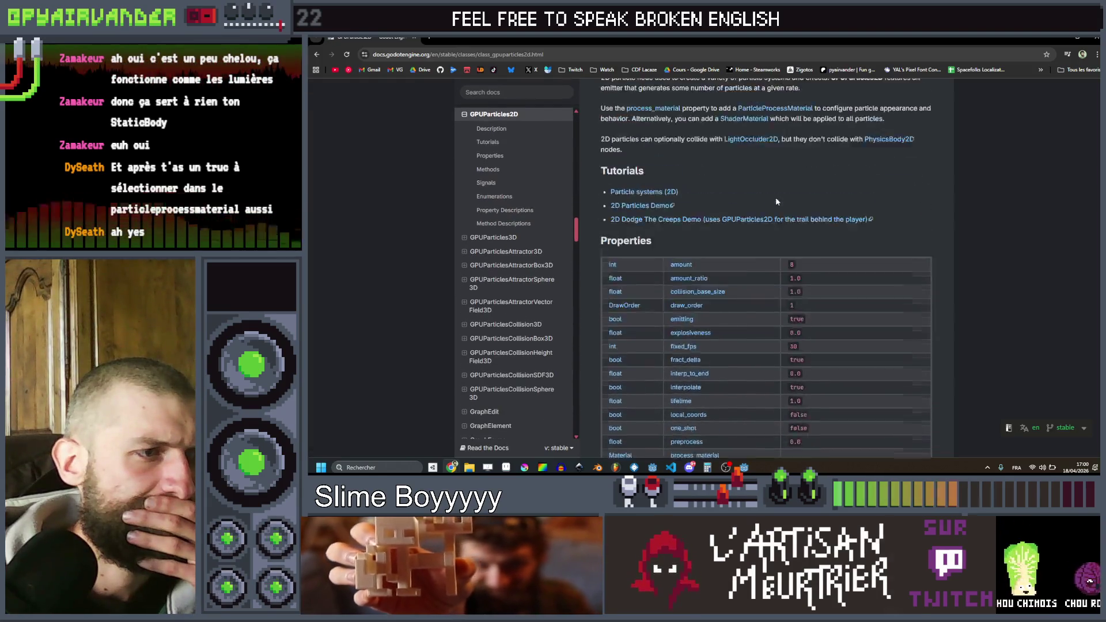
scroll(776, 199, "down", 15)
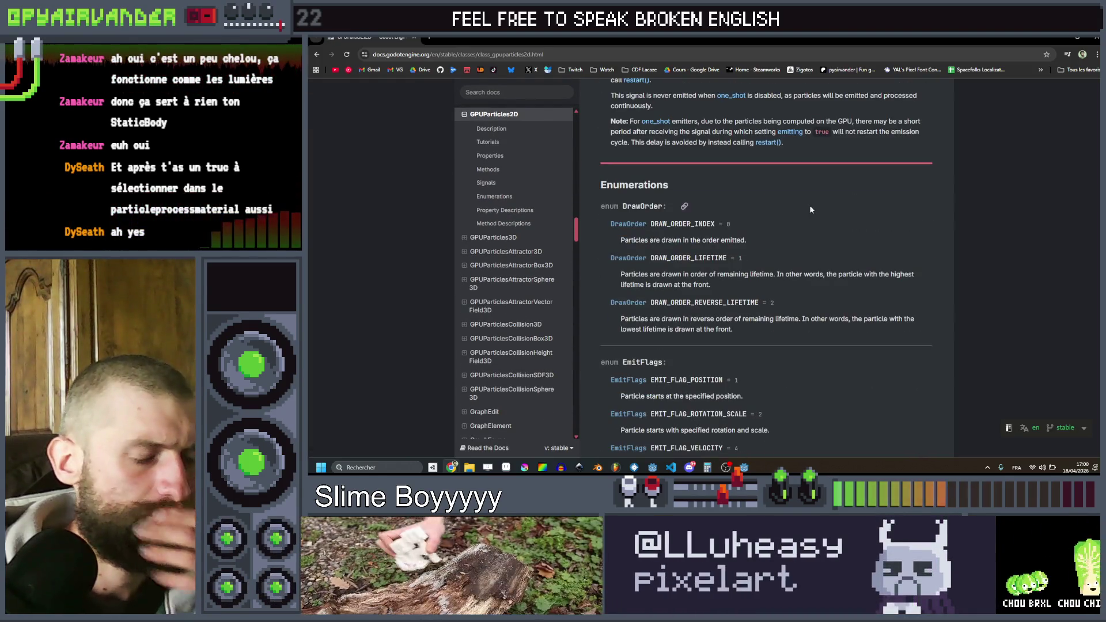
- Search the docs page for 'colli', highlighting its 29 matches
key("ctrl+f")
type("coll")
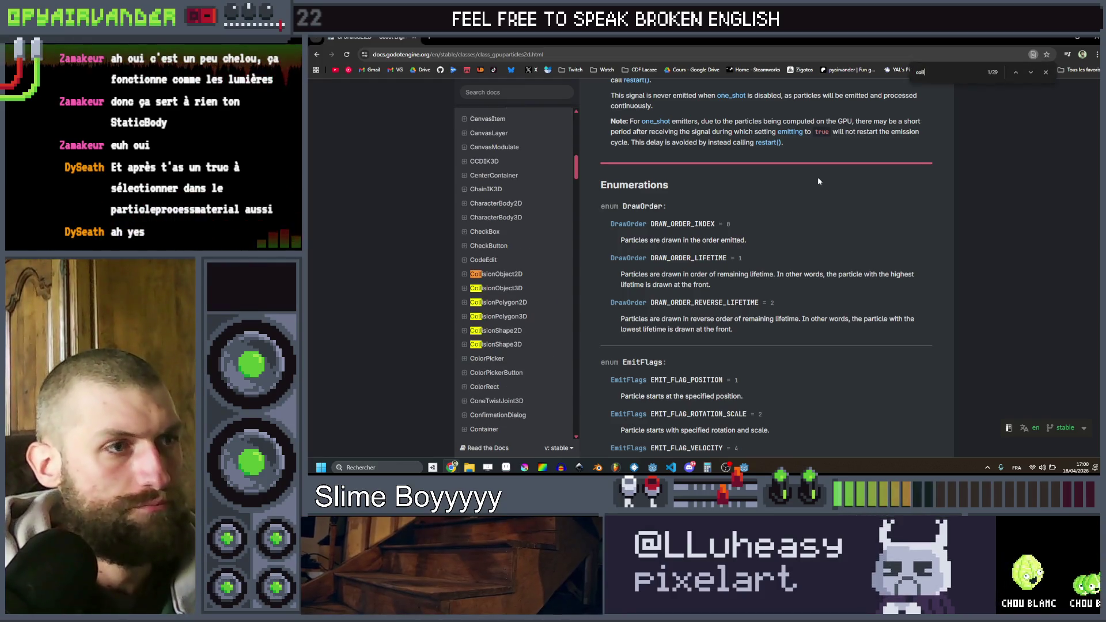
type("idion")
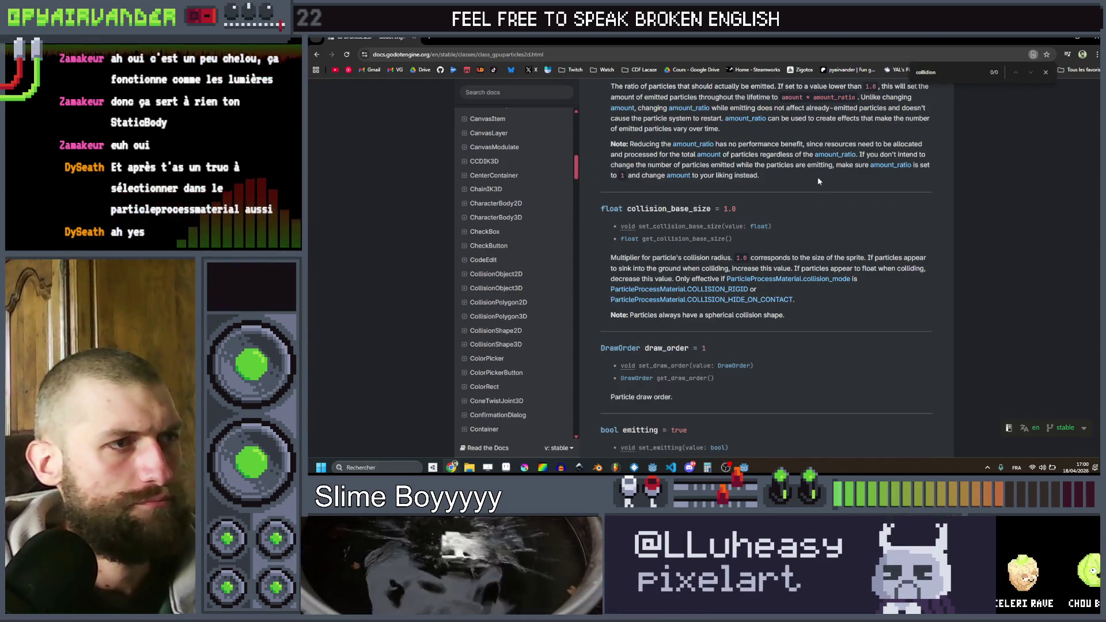
key("BackSpace")
key("BackSpace")
key("BackSpace")
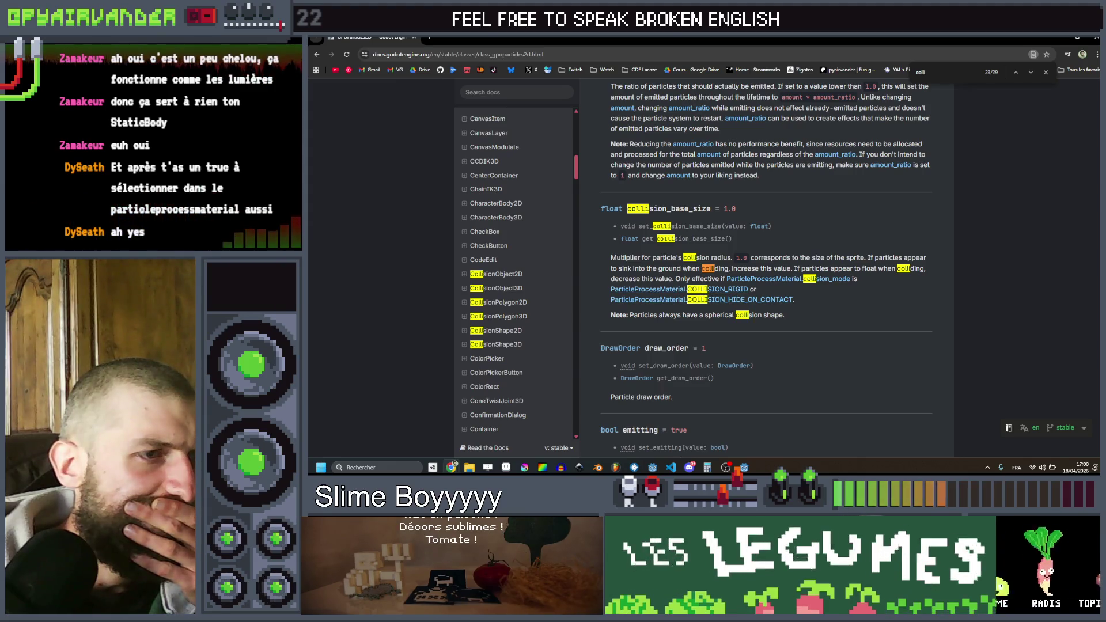
scroll(690, 317, "down", 2)
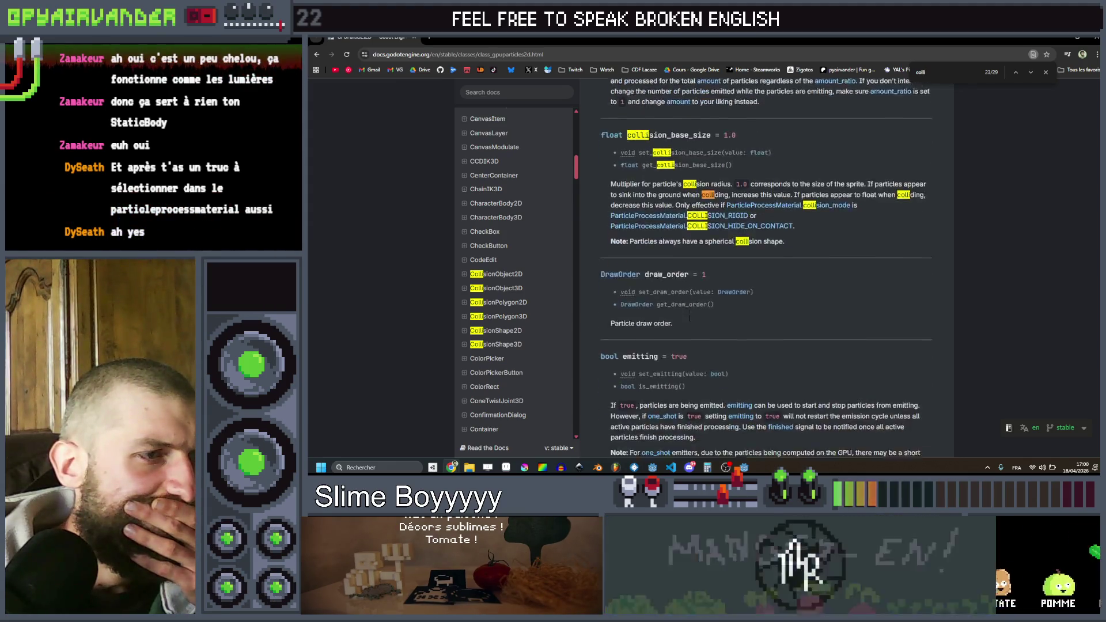
scroll(690, 316, "down", 6)
scroll(712, 313, "up", 5)
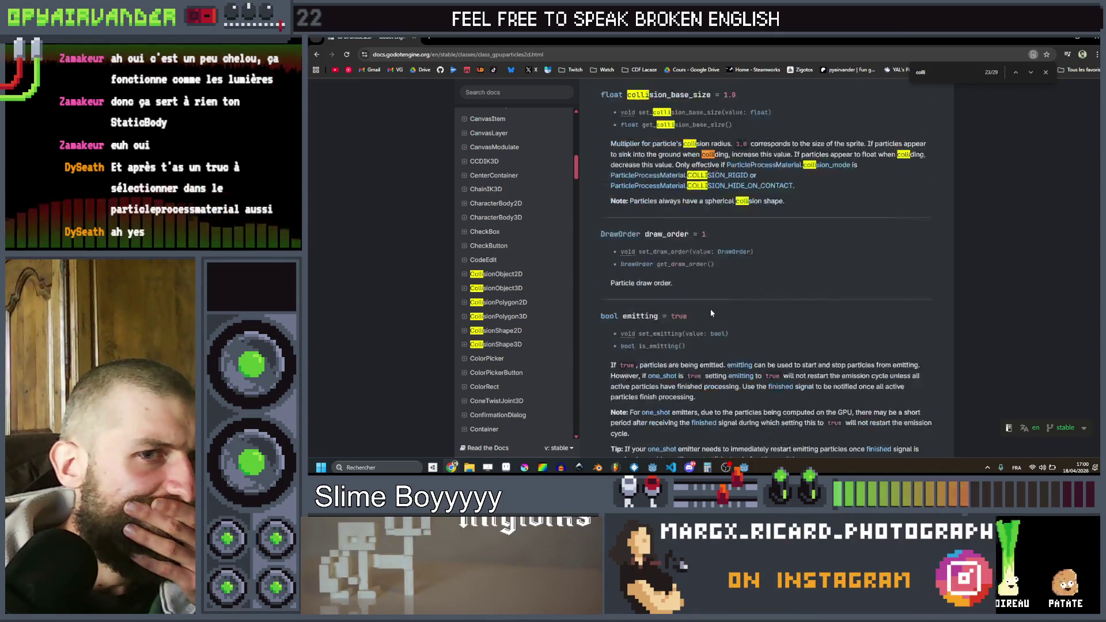
scroll(712, 313, "up", 1)
- Step through the 'colli' matches to the Description note and open the LightOccluder2D reference
left_click(1032, 71)
left_click(1032, 72)
left_click(1033, 71)
left_click(1032, 72)
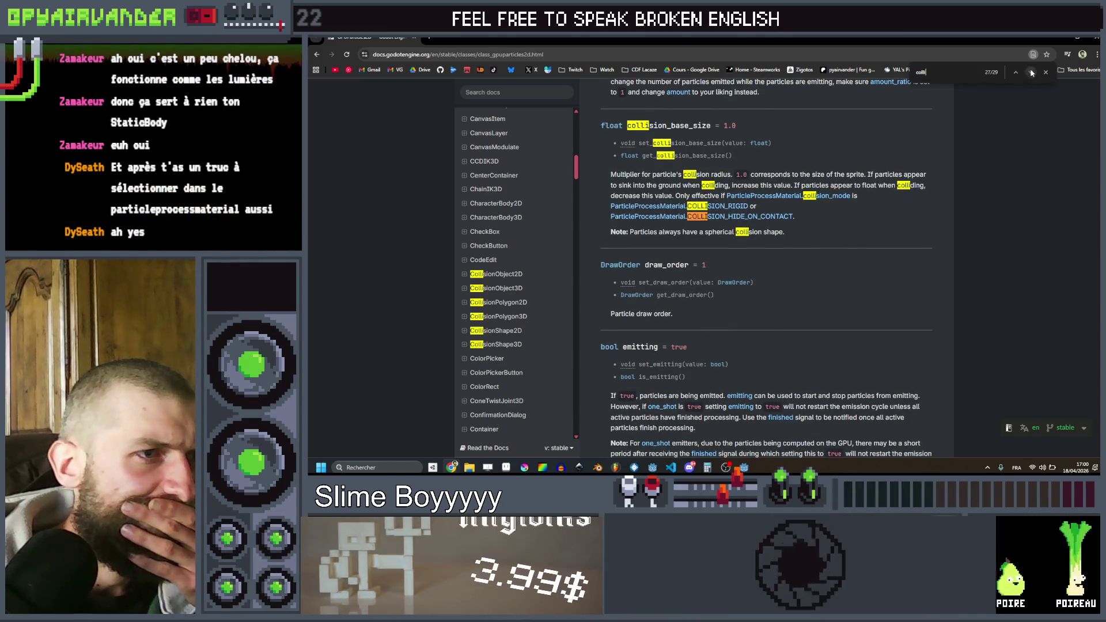
left_click(1033, 72)
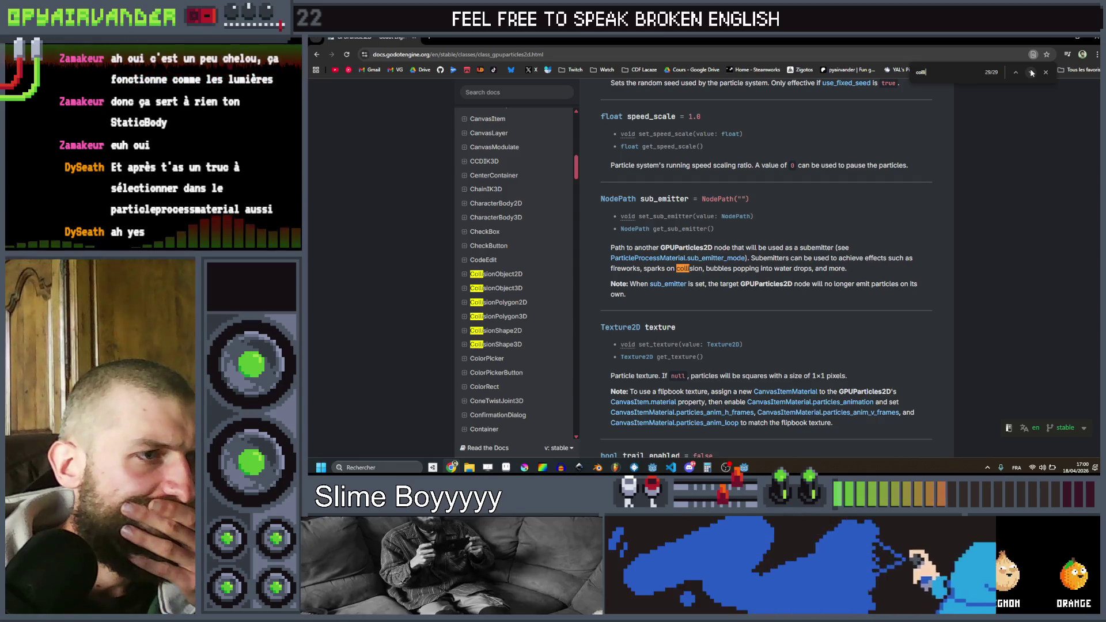
left_click(1033, 72)
left_click(1032, 71)
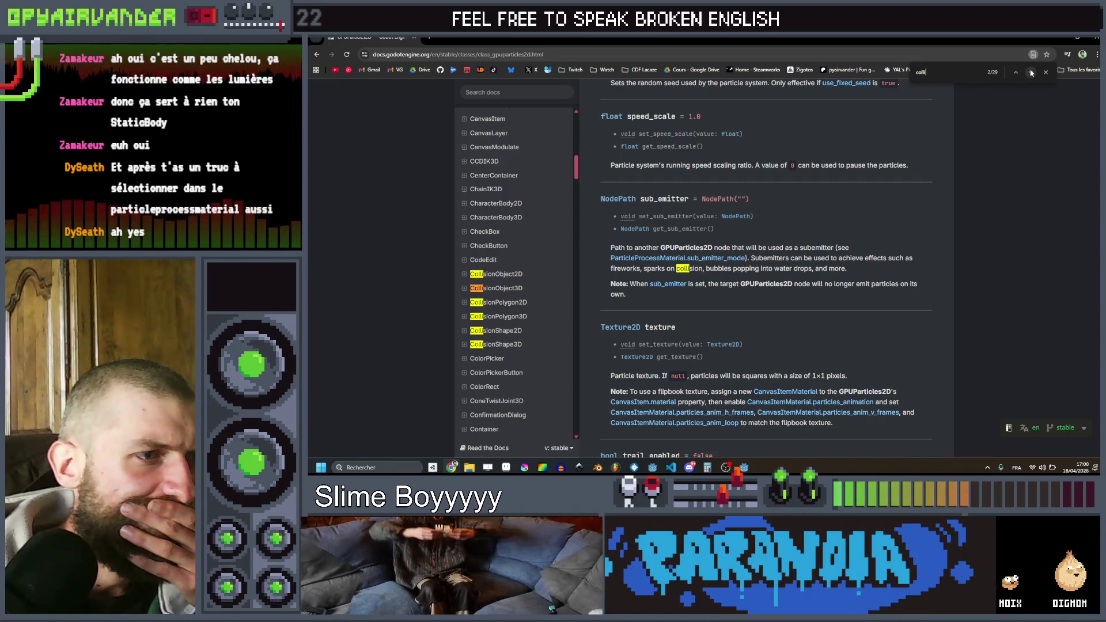
left_click(1031, 72)
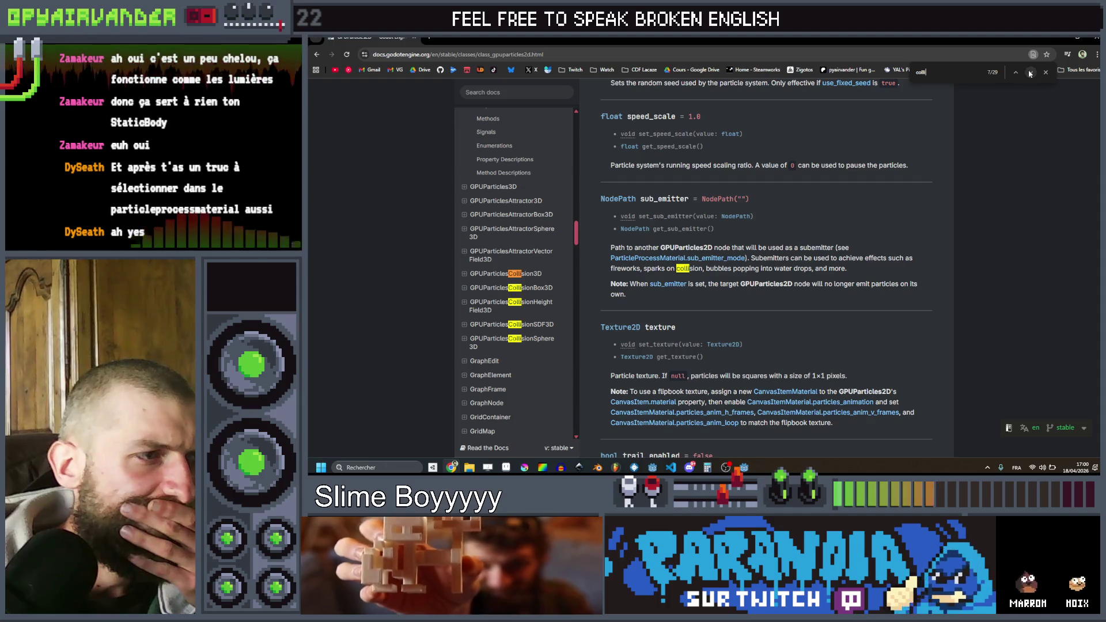
left_click(1030, 72)
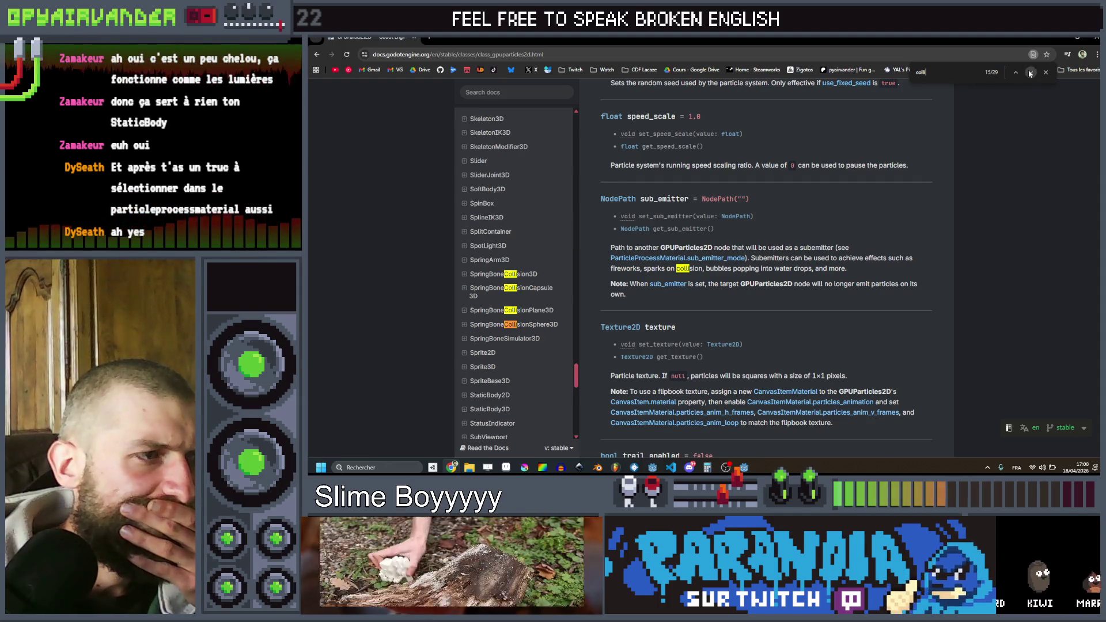
left_click(1030, 73)
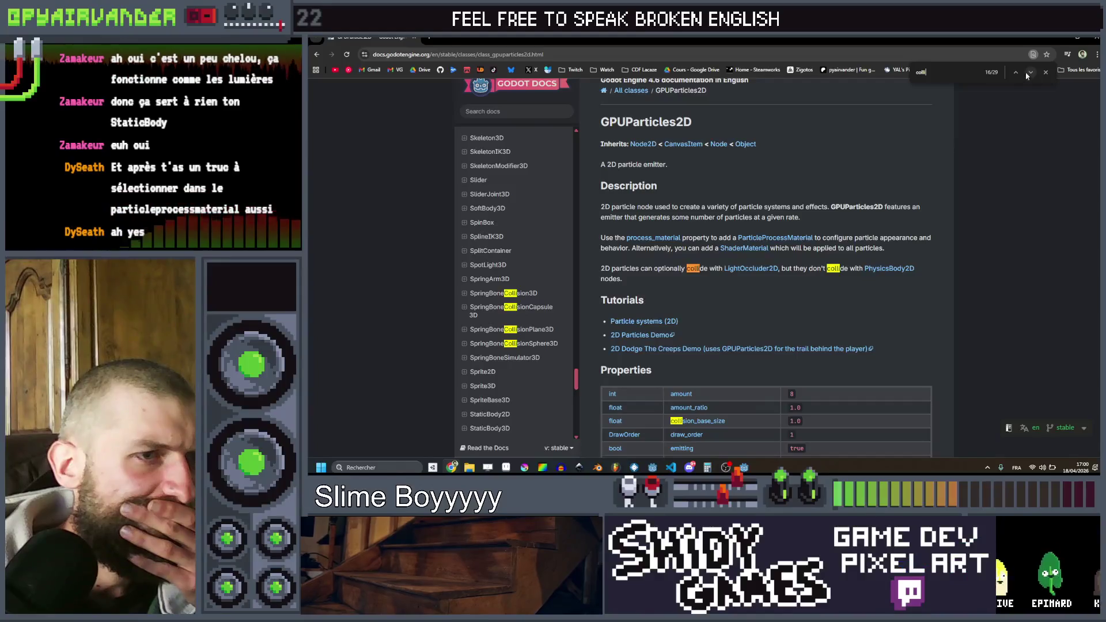
left_click(764, 270)
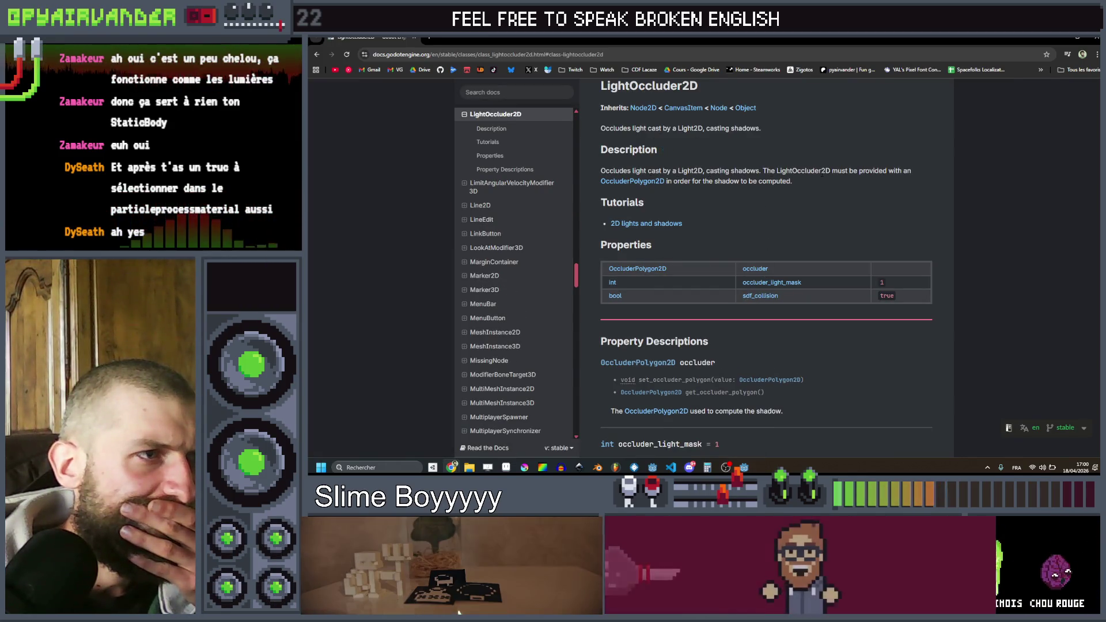
- Read the LightOccluder2D reference down to sdf_collision, then minimise the browser
left_click_drag(811, 179, 657, 181)
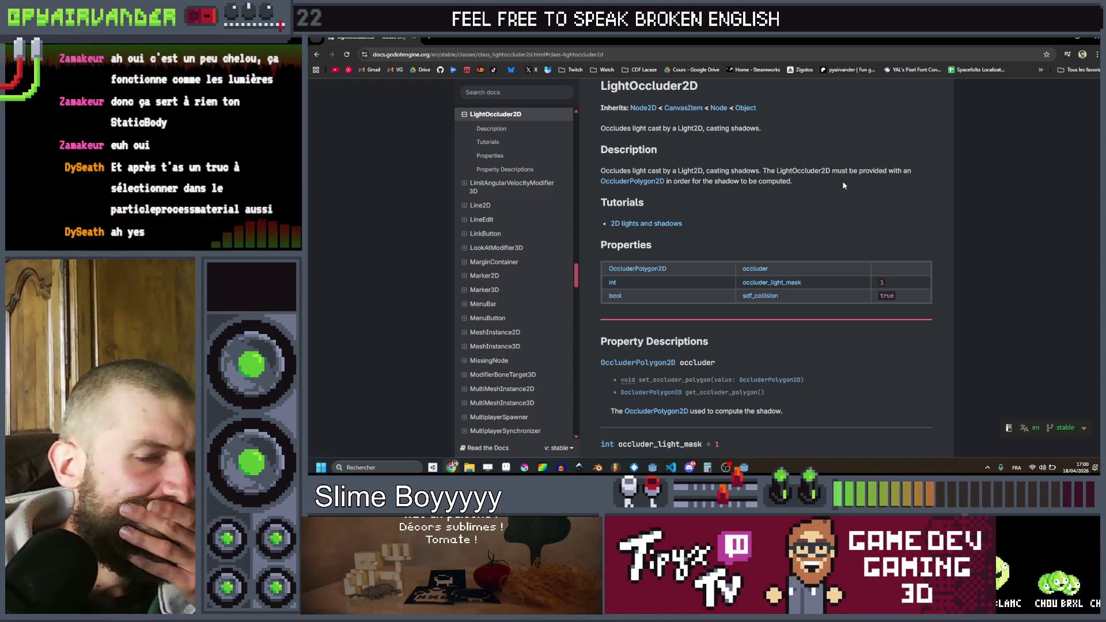
scroll(844, 183, "down", 3)
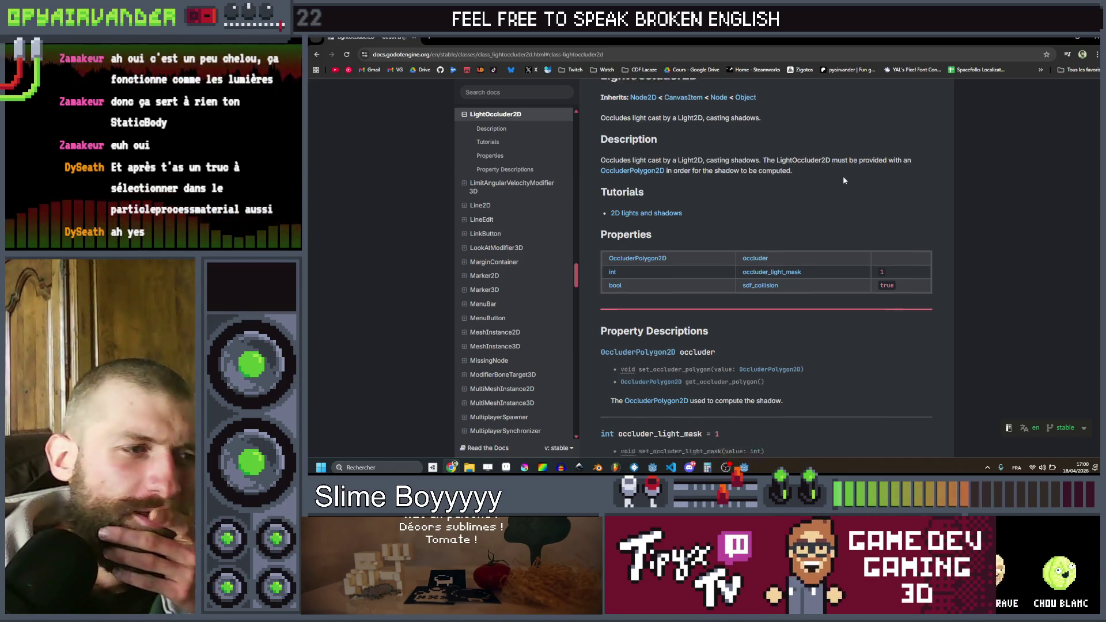
scroll(842, 182, "down", 2)
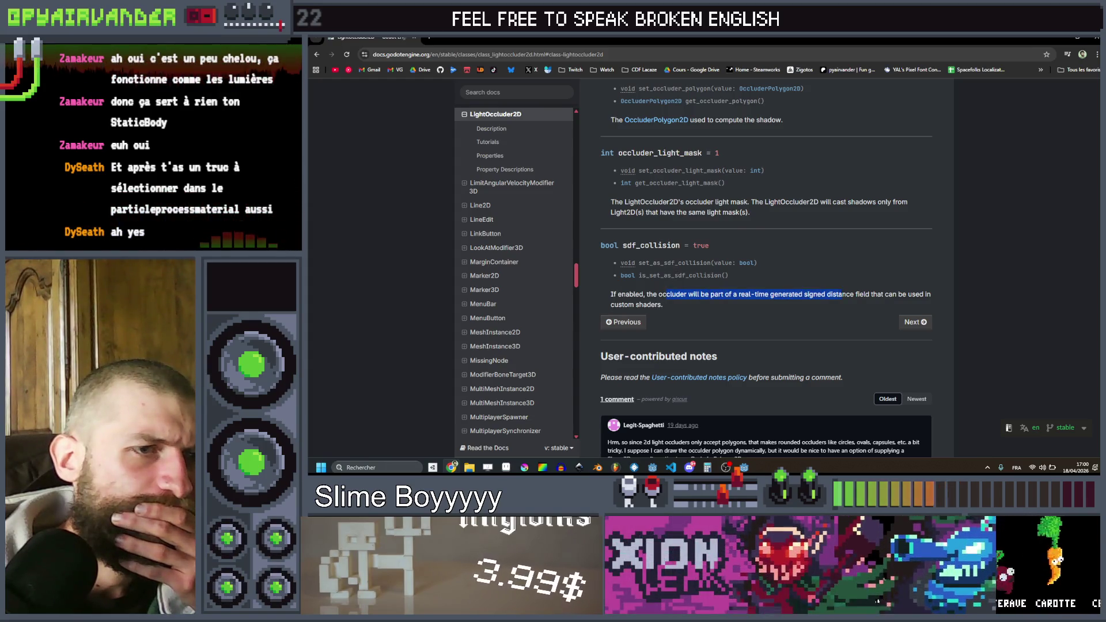
left_click(967, 116)
scroll(966, 115, "down", 1)
left_click(1053, 37)
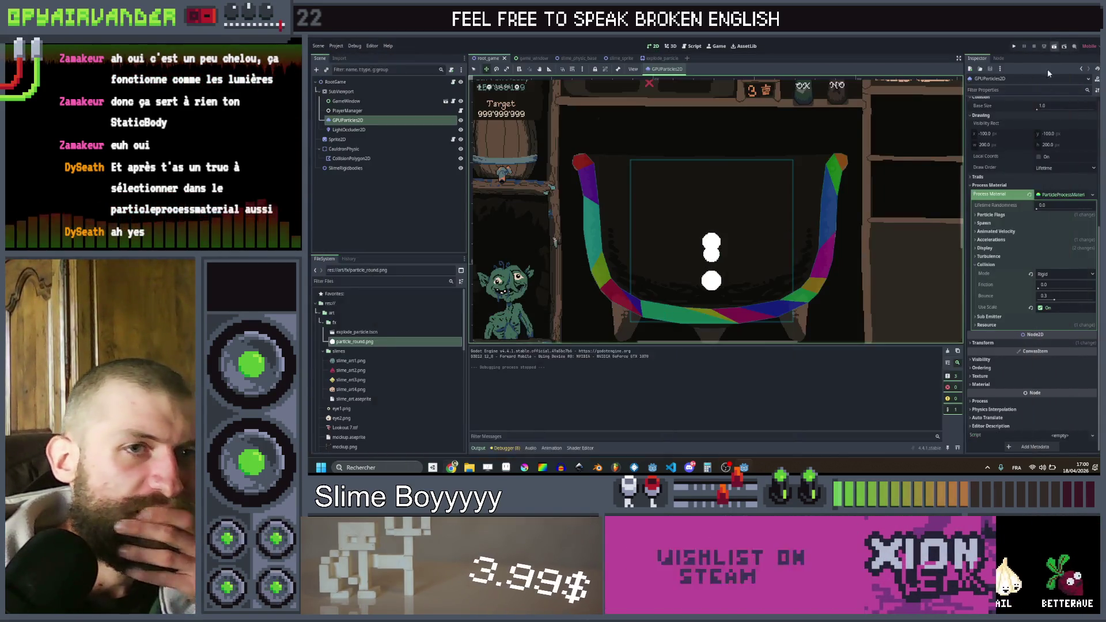
- Turn on SDF Collision for the LightOccluder2D, then replay the GPUParticles2D burst
left_click(352, 130)
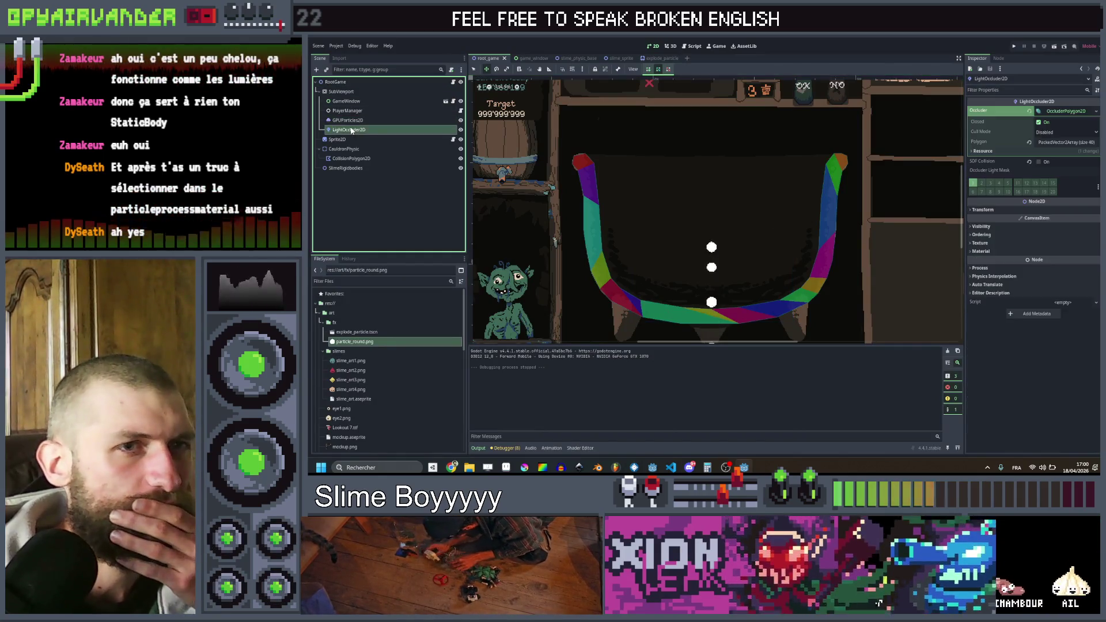
left_click(1040, 162)
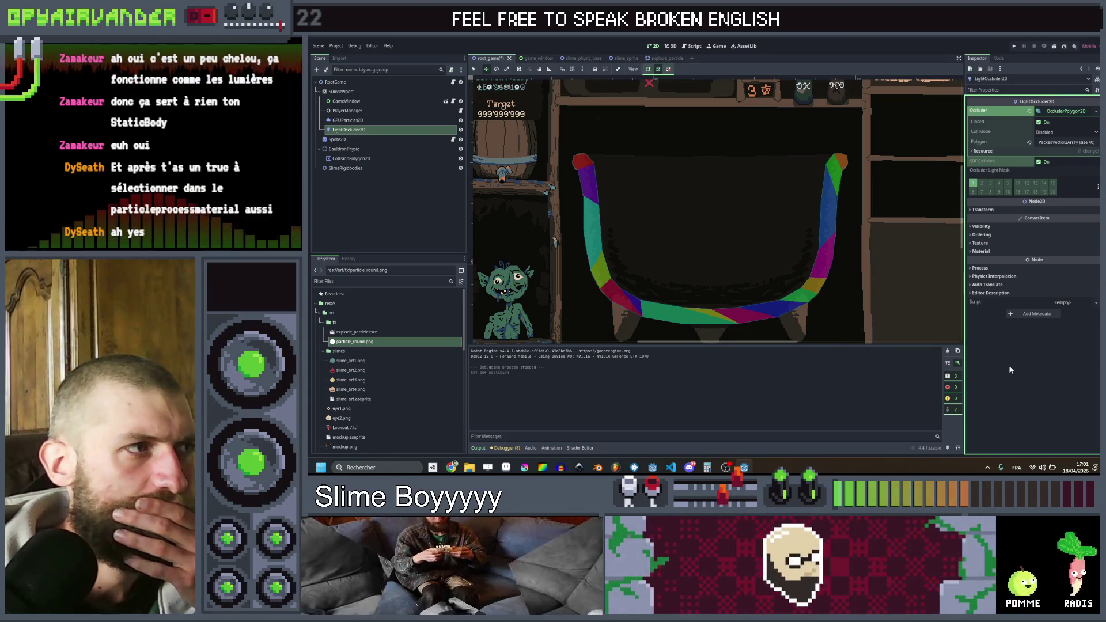
left_click(376, 120)
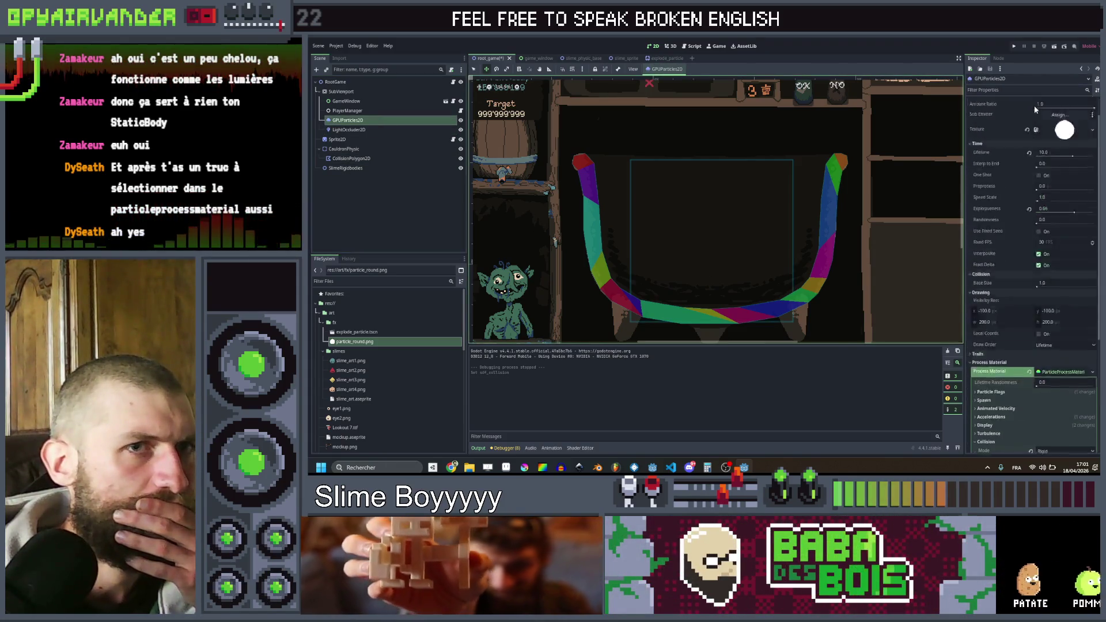
left_click(1038, 111)
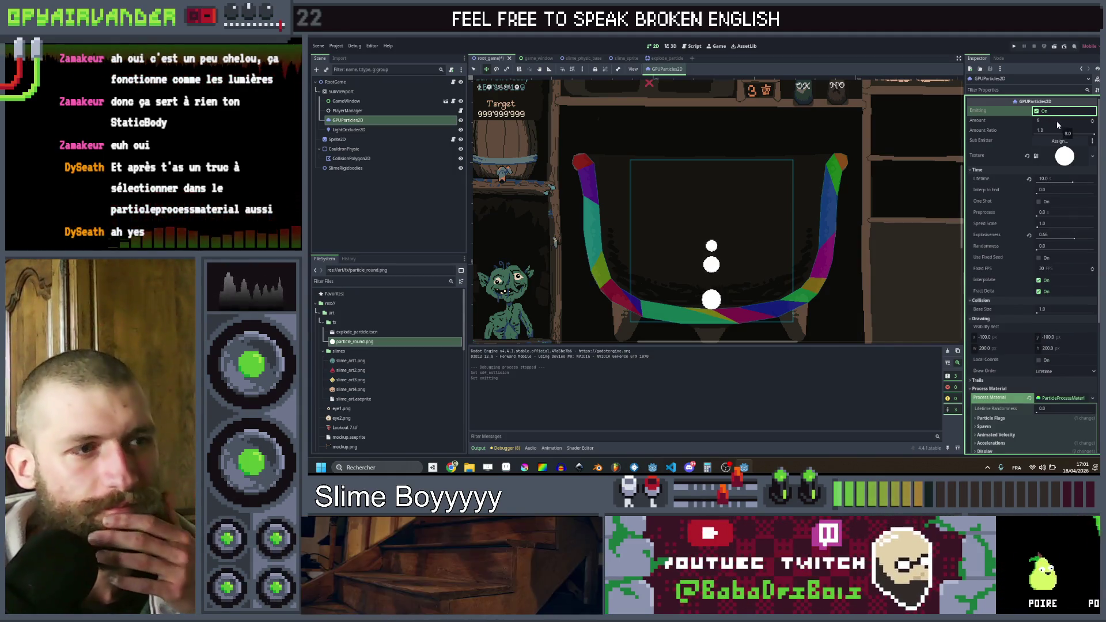
- Set the particle amount to 50
left_click(1057, 119)
type("0")
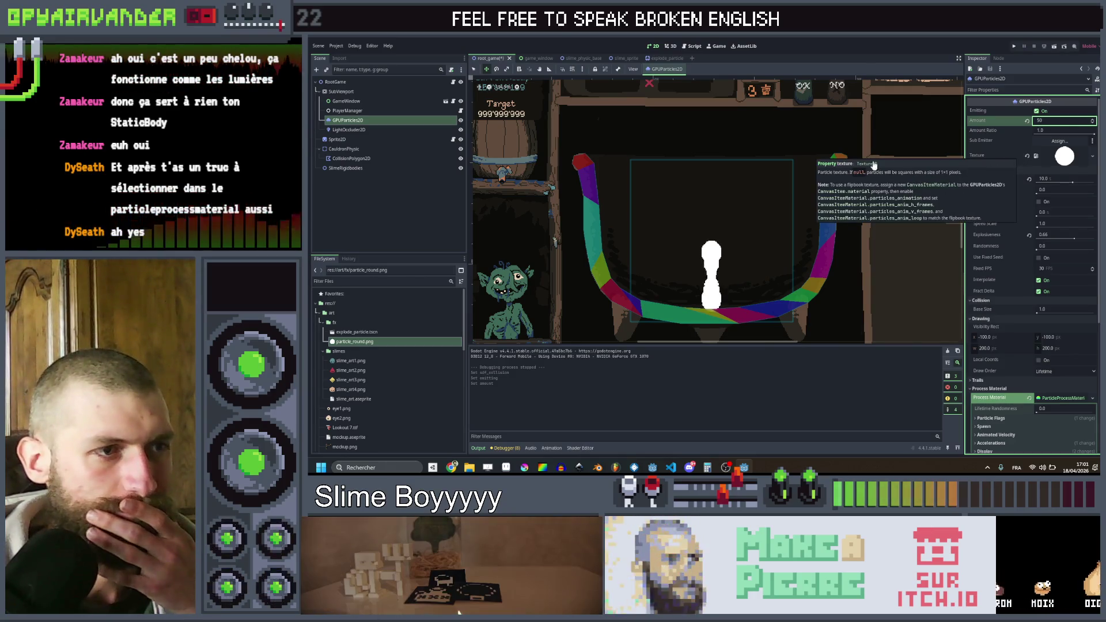
key("Return")
- Set the particles' Collision Base Size to 1.5
left_click_drag(1037, 314, 1042, 317)
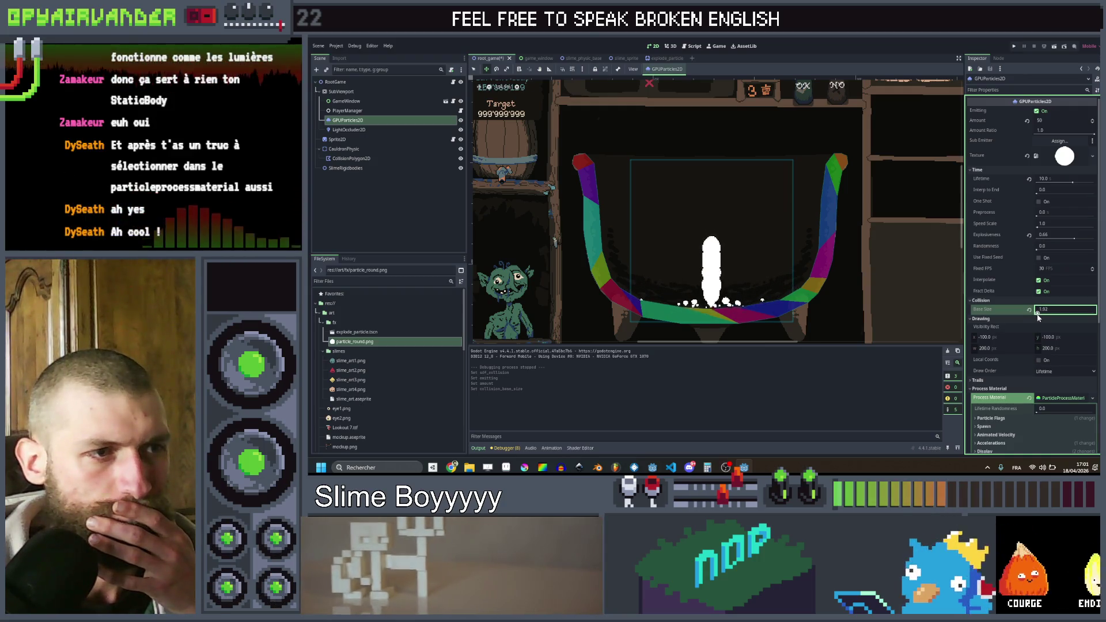
key("Return")
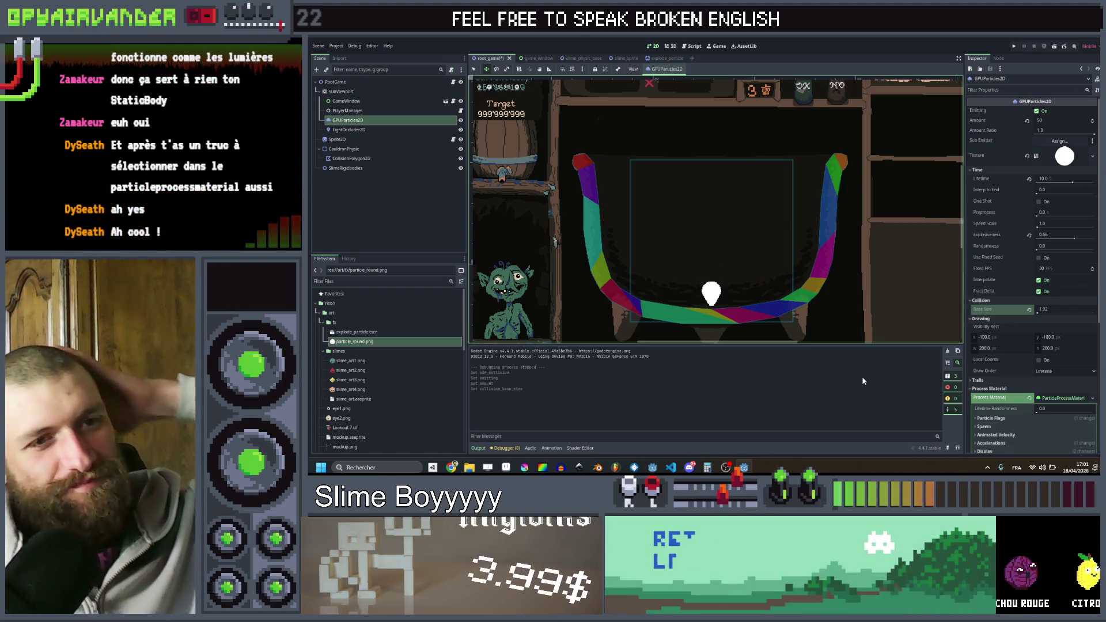
left_click(1050, 310)
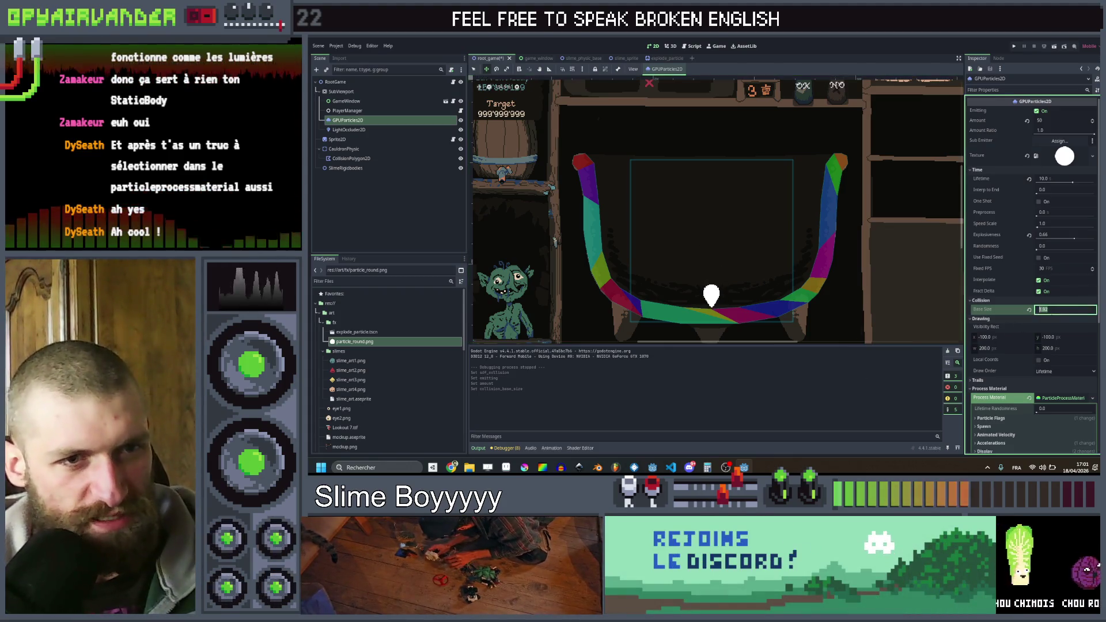
type("1")
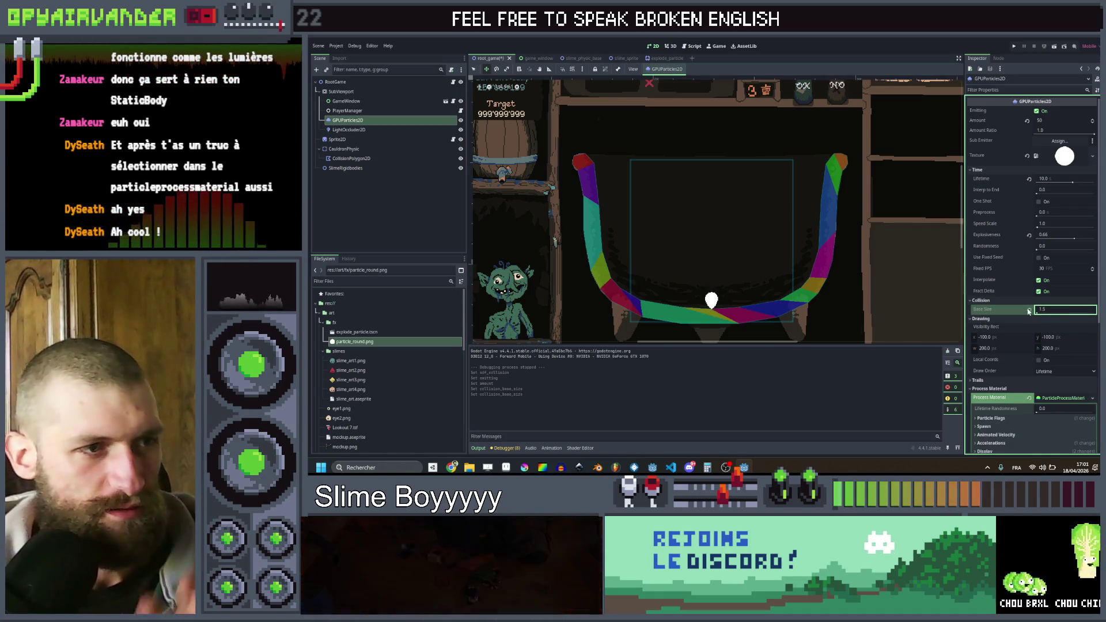
key("Return")
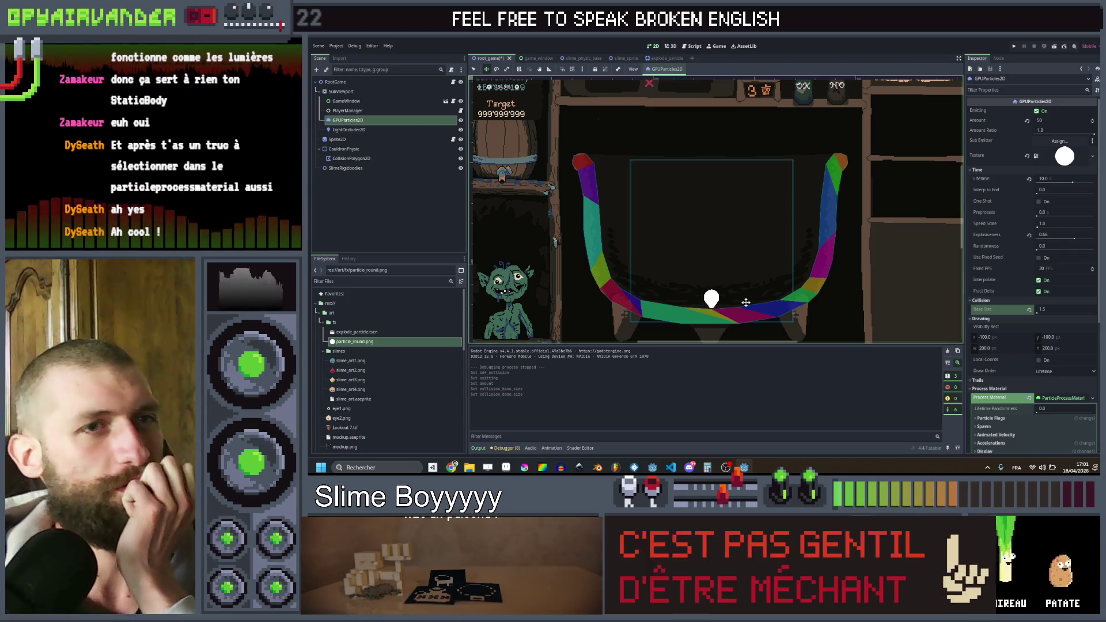
left_click(1037, 121)
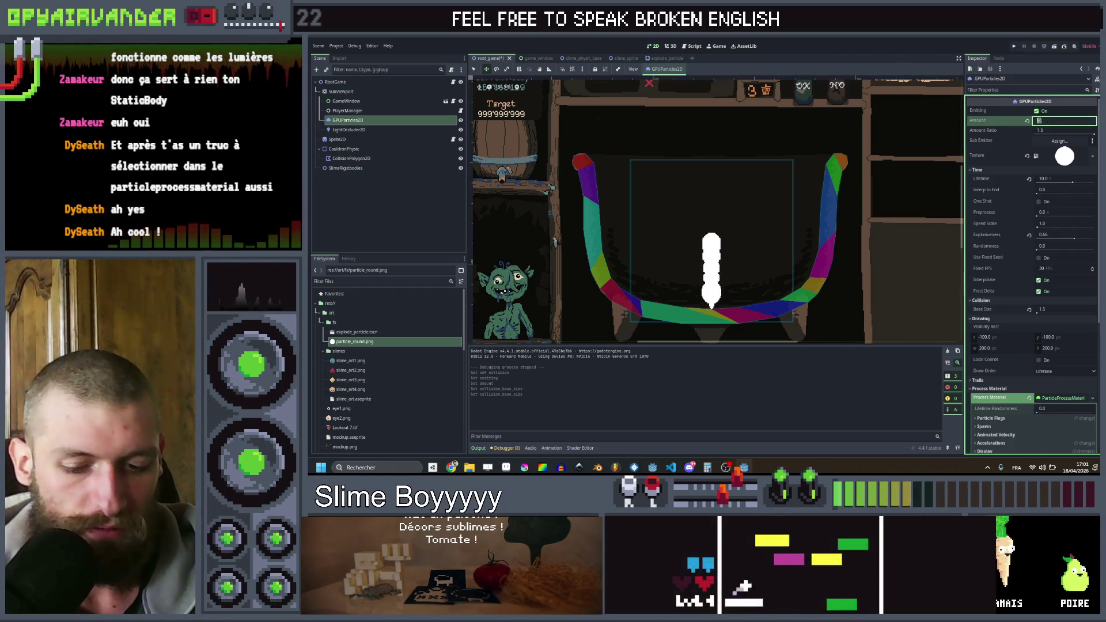
- Set the amount to 20, enable One Shot, and set the lifetime to 2
type("20")
key("Return")
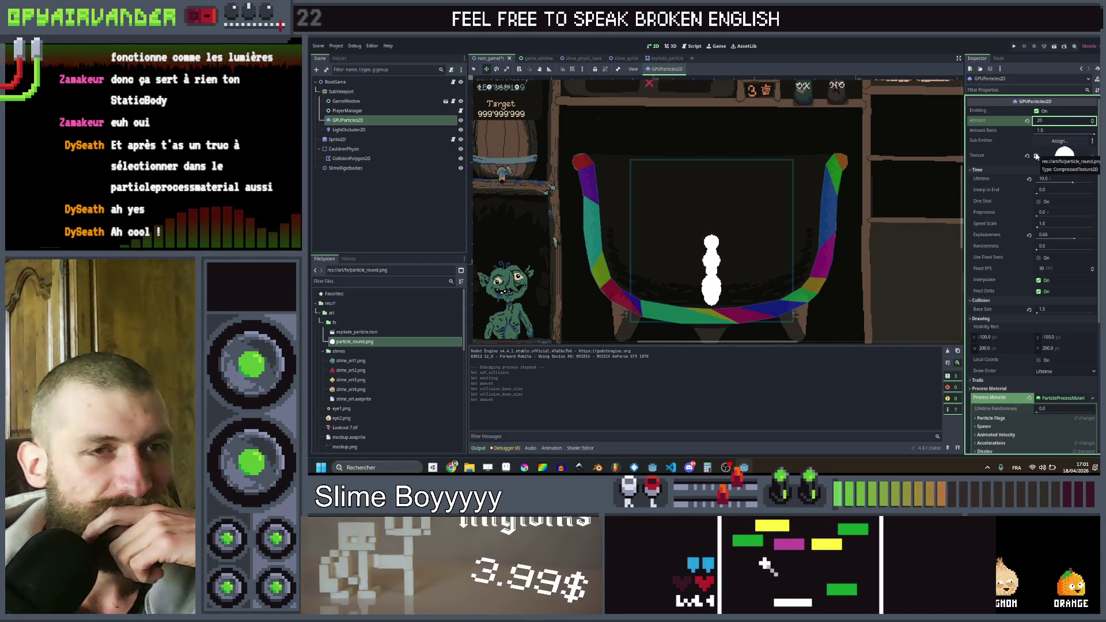
left_click(1039, 202)
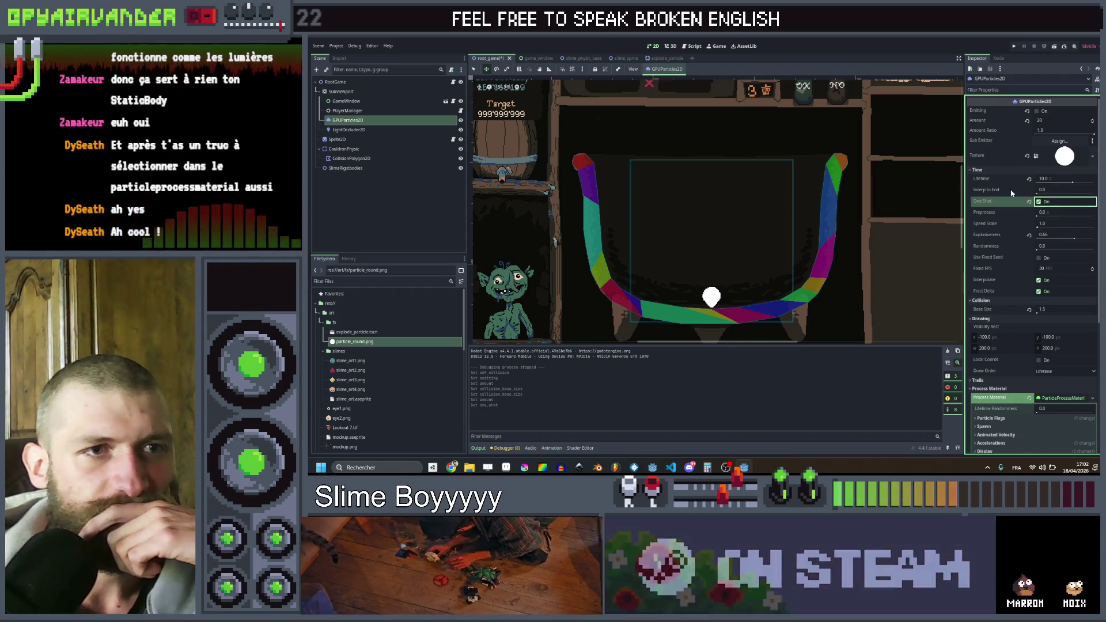
left_click_drag(1074, 183, 1058, 184)
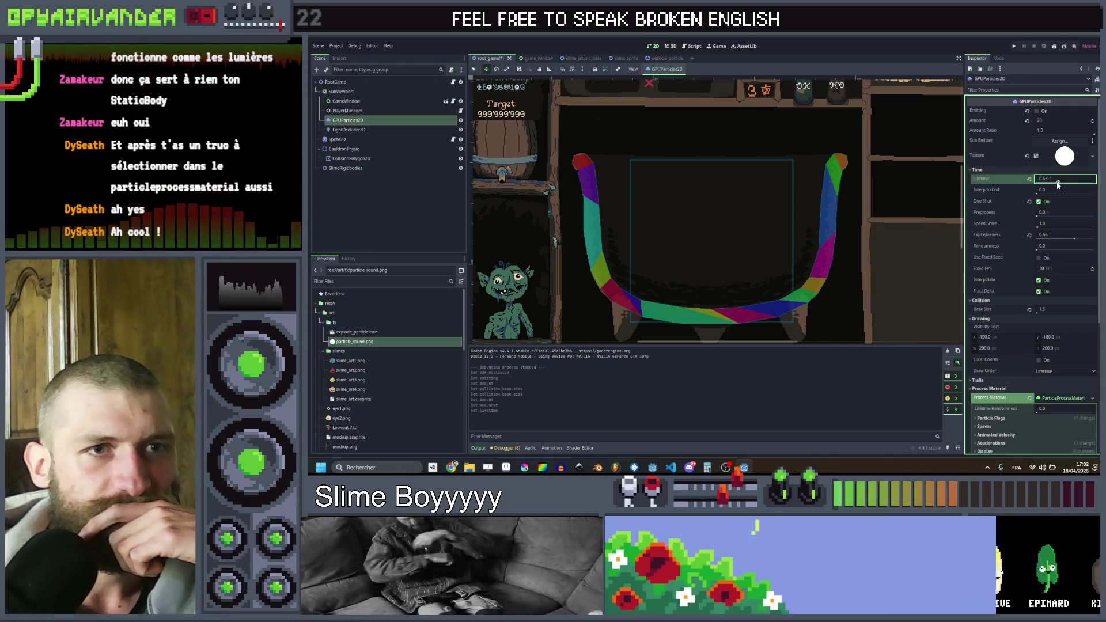
left_click_drag(1059, 185, 1062, 185)
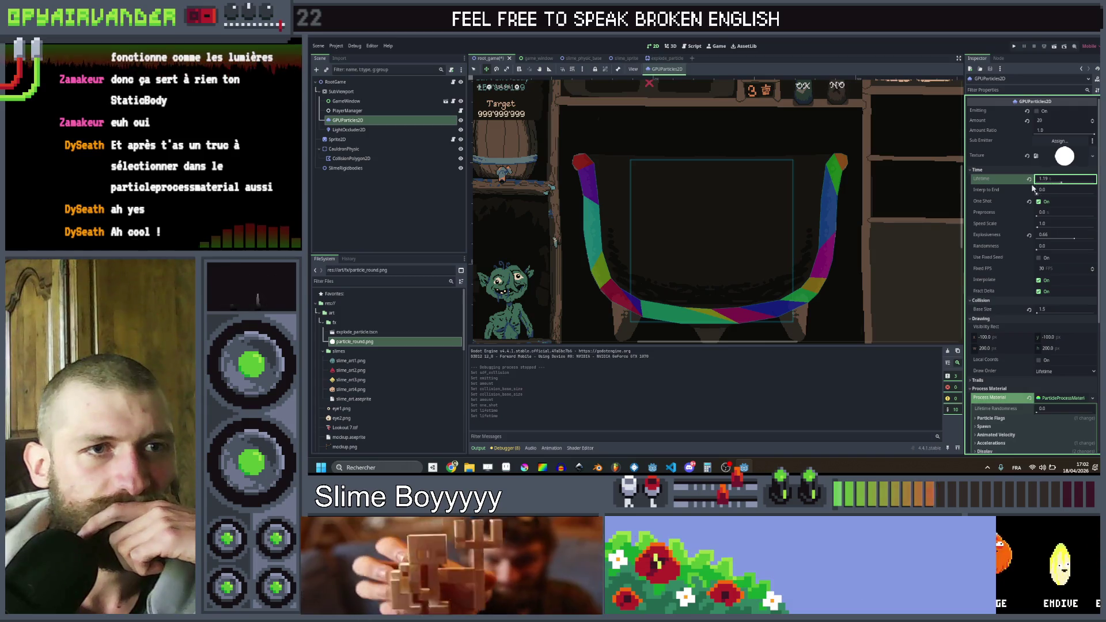
left_click(1038, 112)
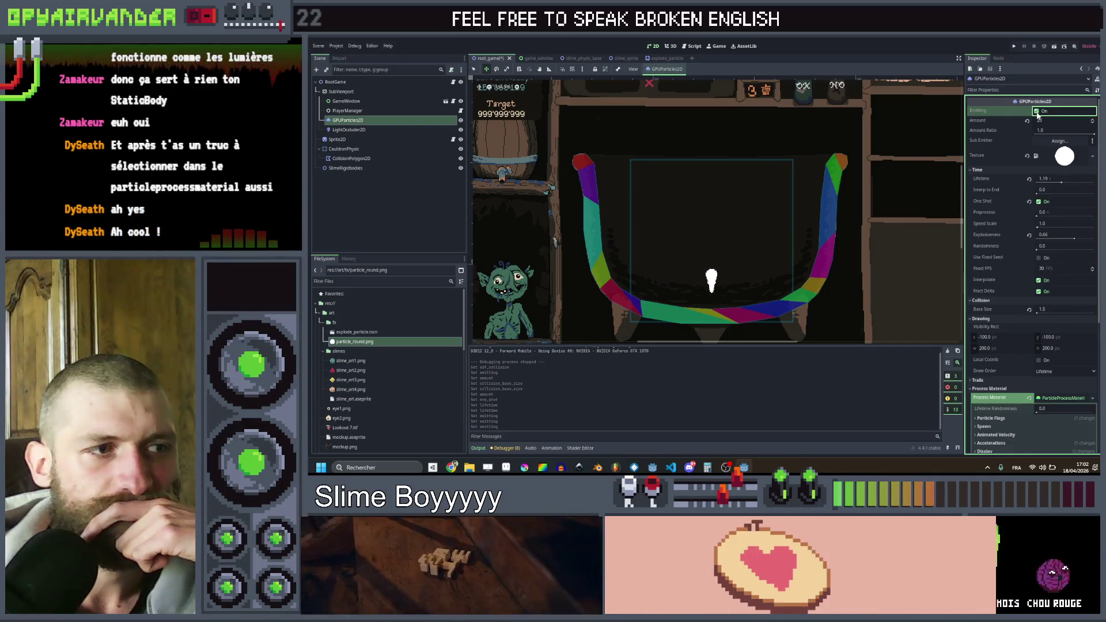
left_click(1062, 179)
type("2")
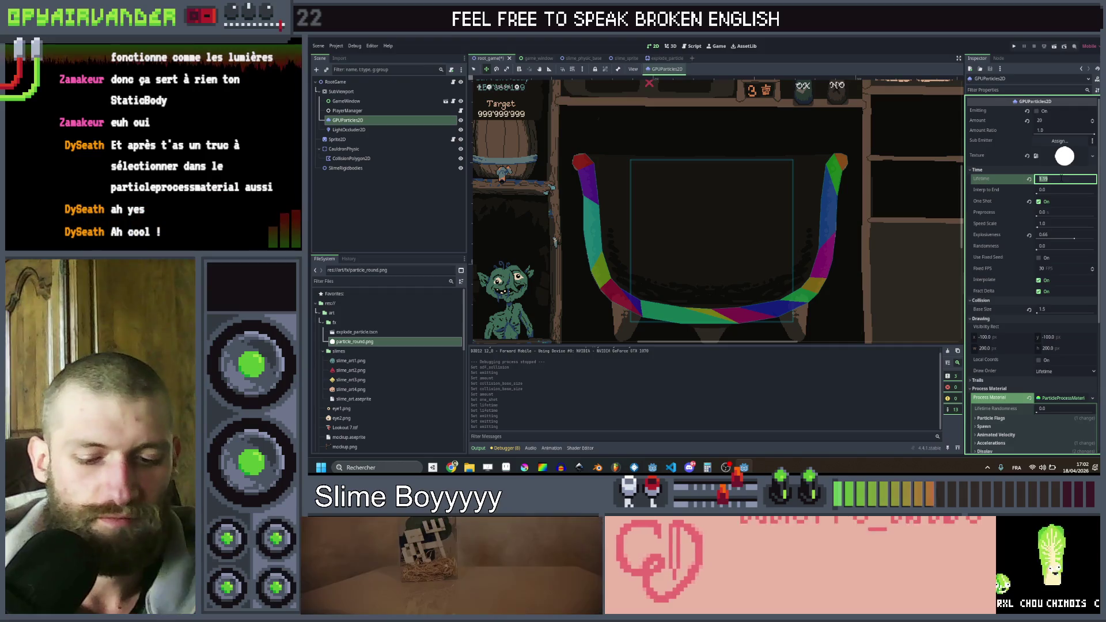
left_click(1038, 111)
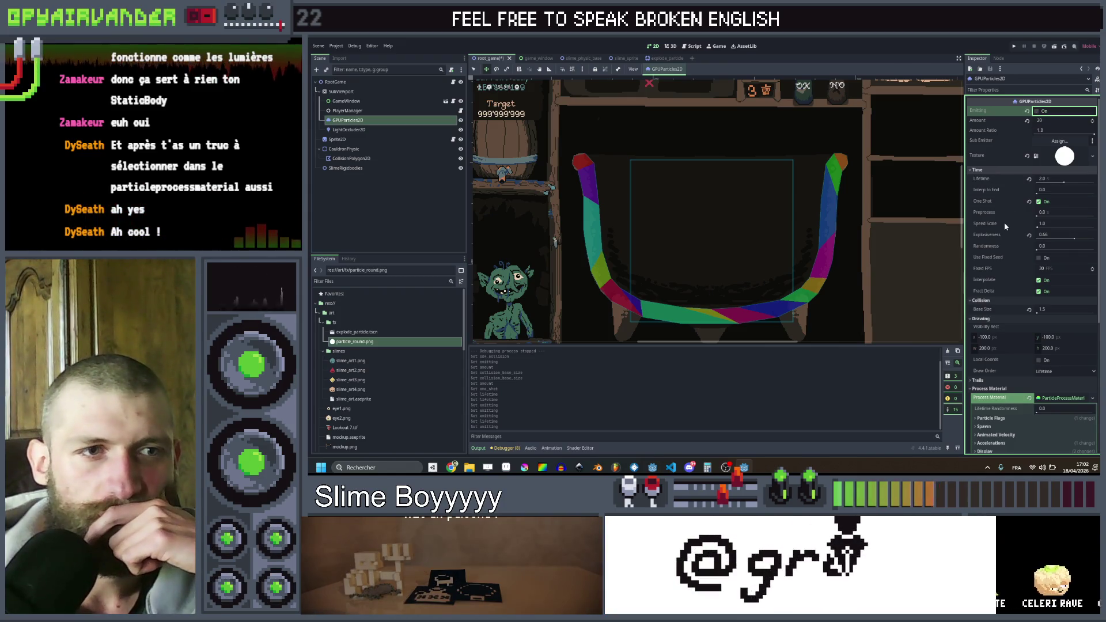
- Expand the process material's Spawn velocity settings
scroll(1005, 223, "down", 2)
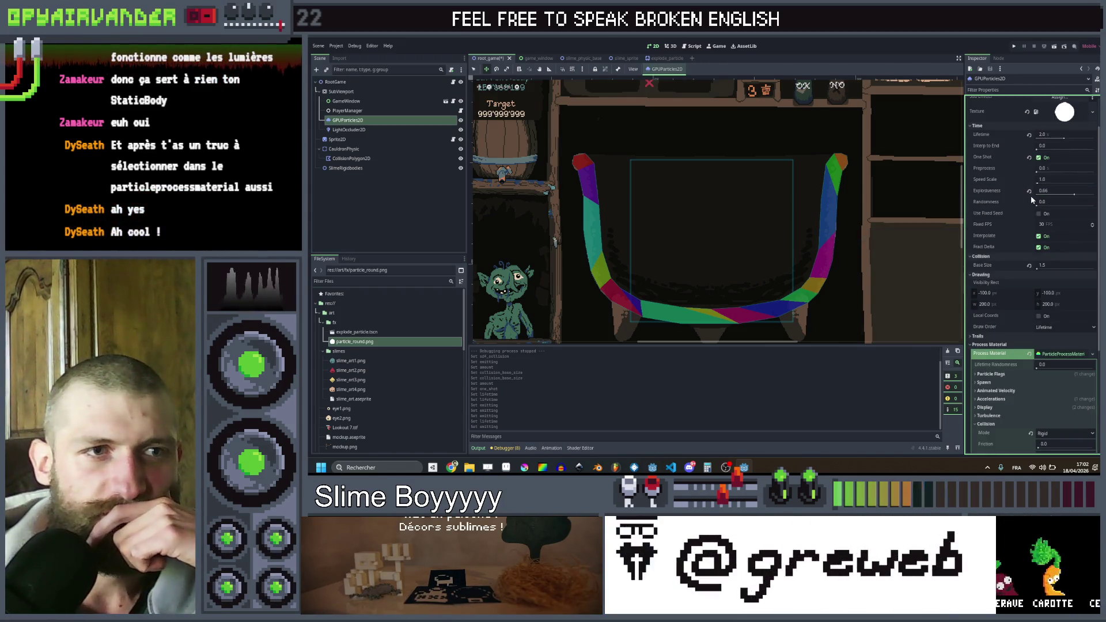
left_click_drag(1075, 195, 1084, 194)
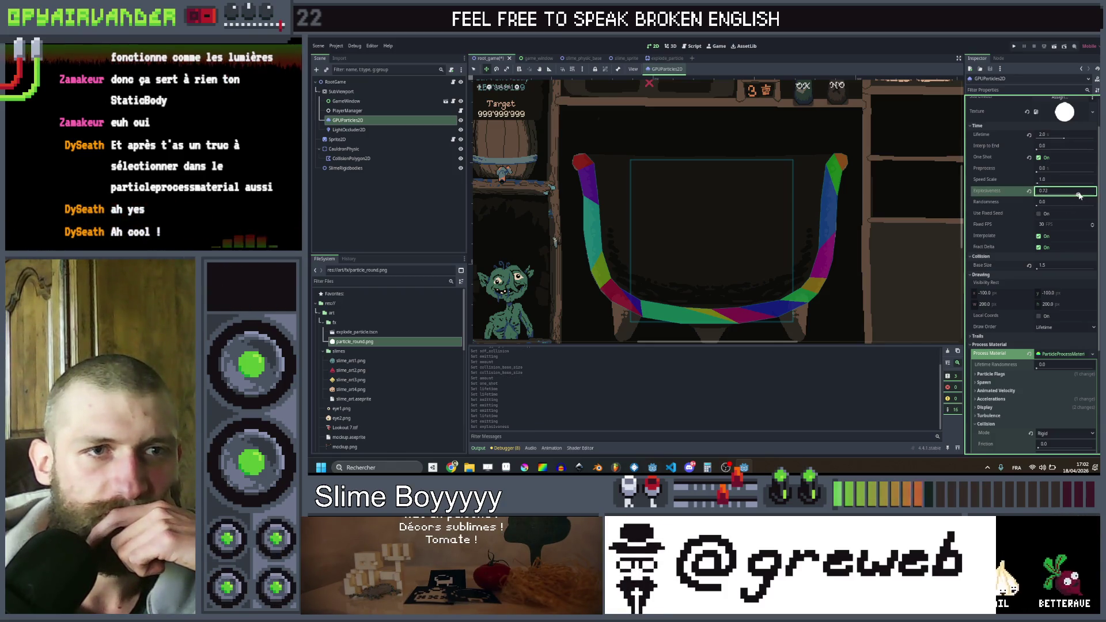
scroll(1001, 247, "down", 2)
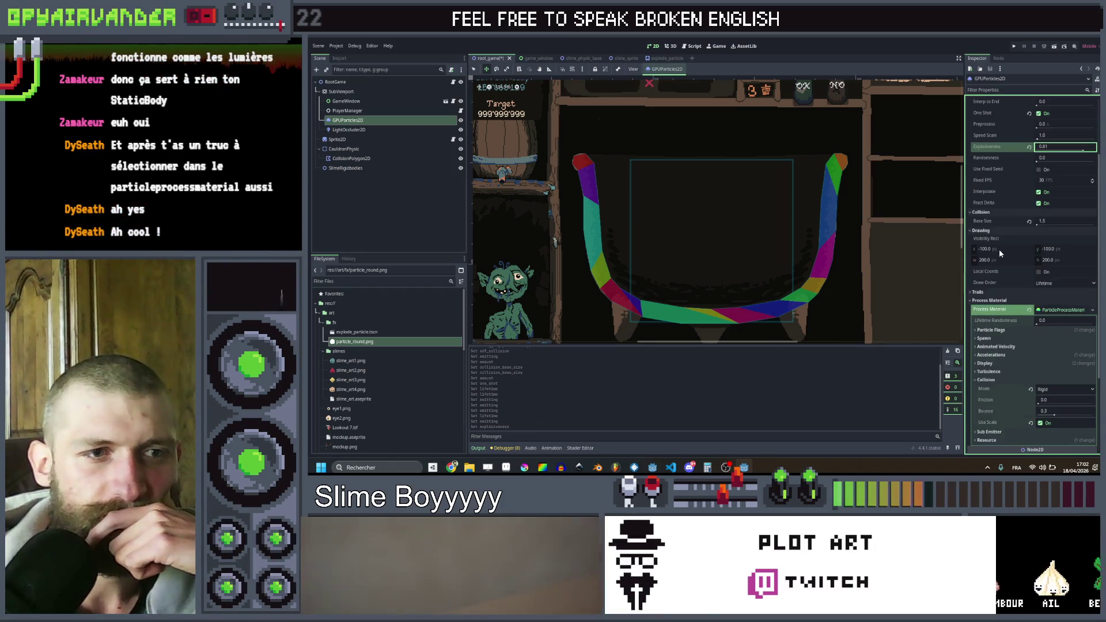
scroll(996, 288, "down", 2)
left_click(989, 296)
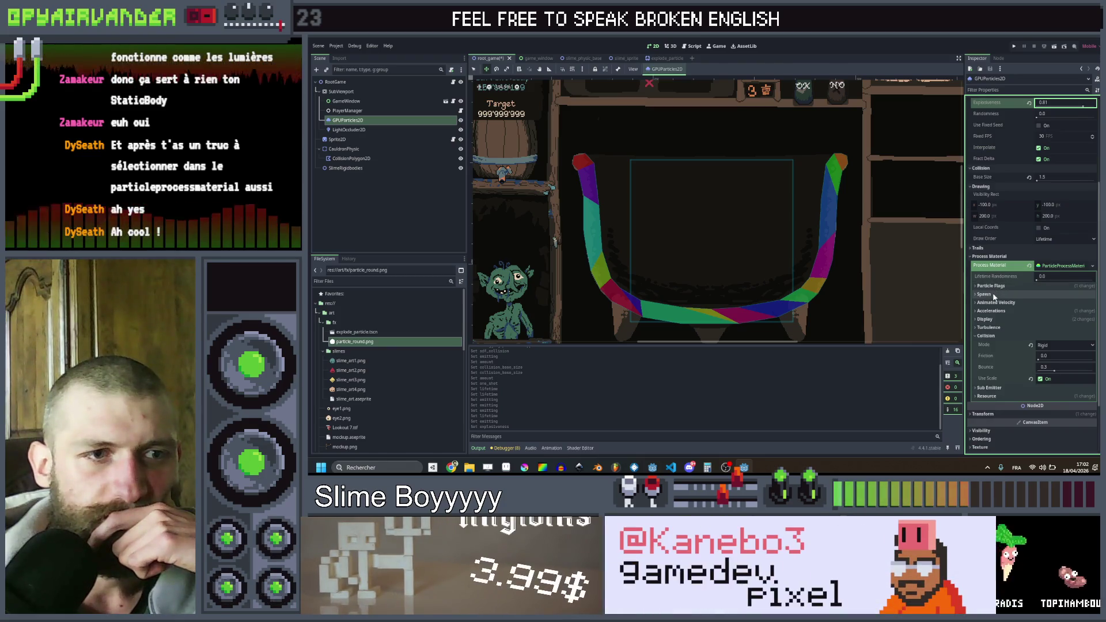
left_click(989, 312)
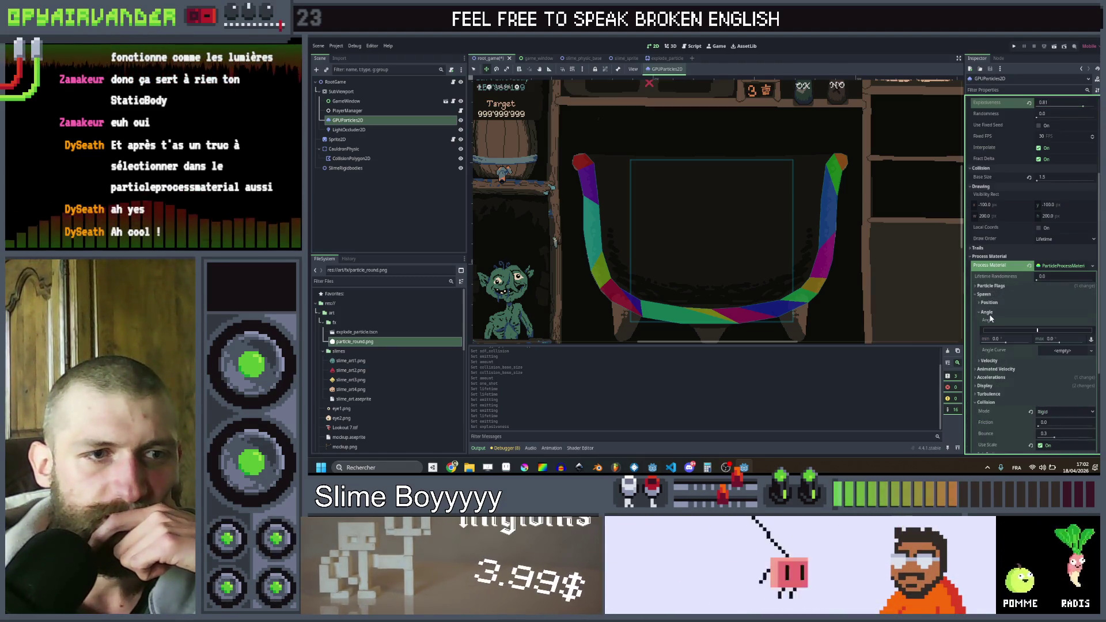
left_click(988, 311)
left_click(989, 322)
scroll(1012, 291, "down", 2)
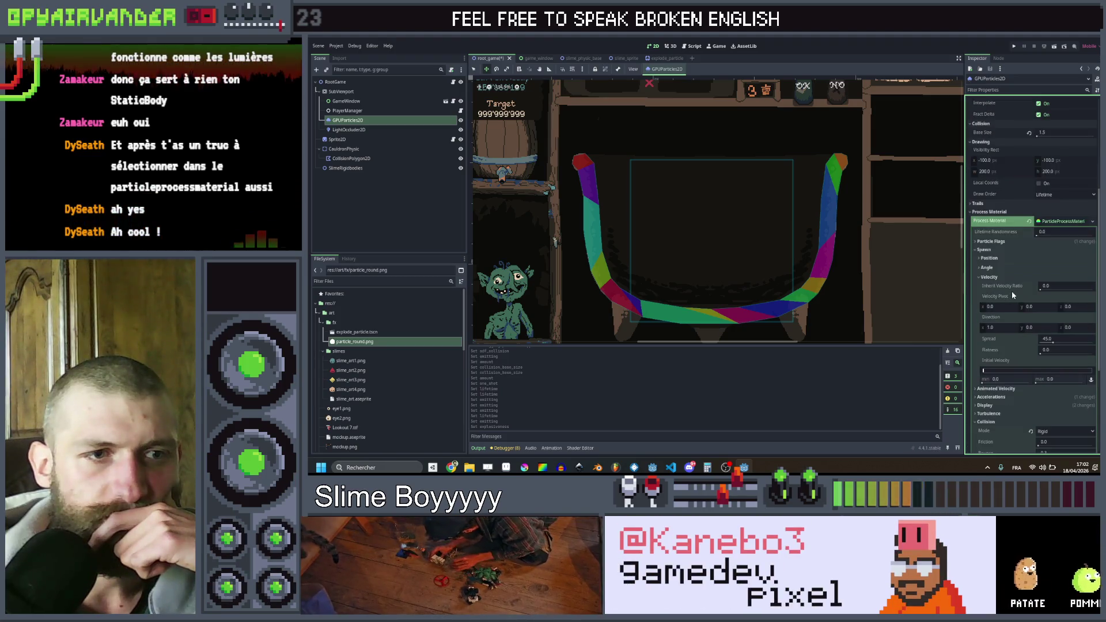
scroll(1026, 288, "down", 2)
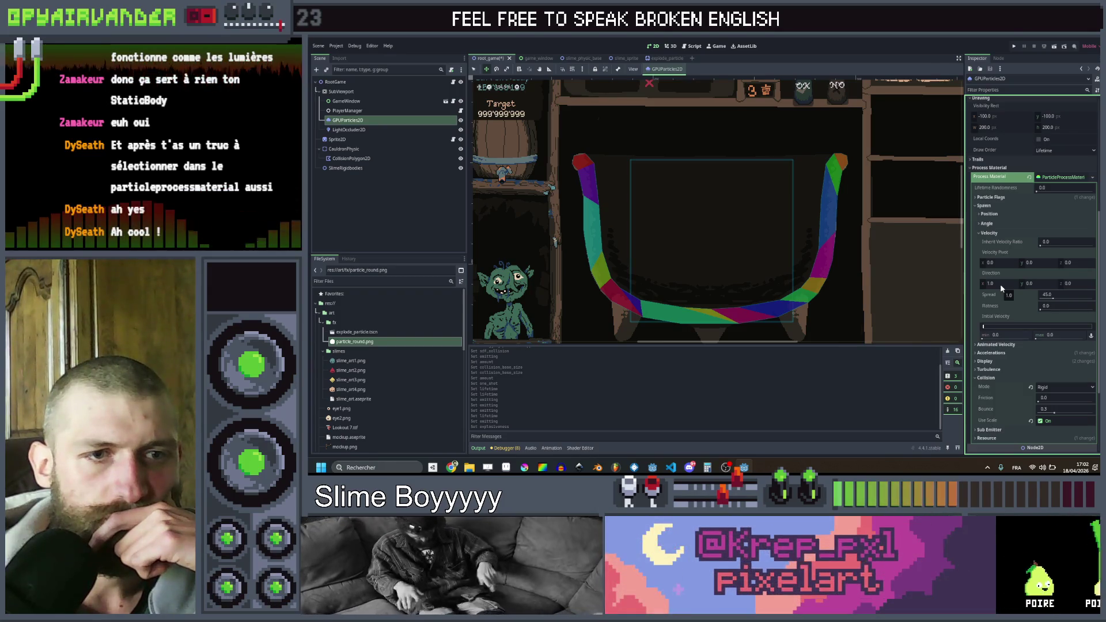
- Set velocity Spread to 180, raise initial velocity to about 49.81, and replay the burst
left_click(1054, 295)
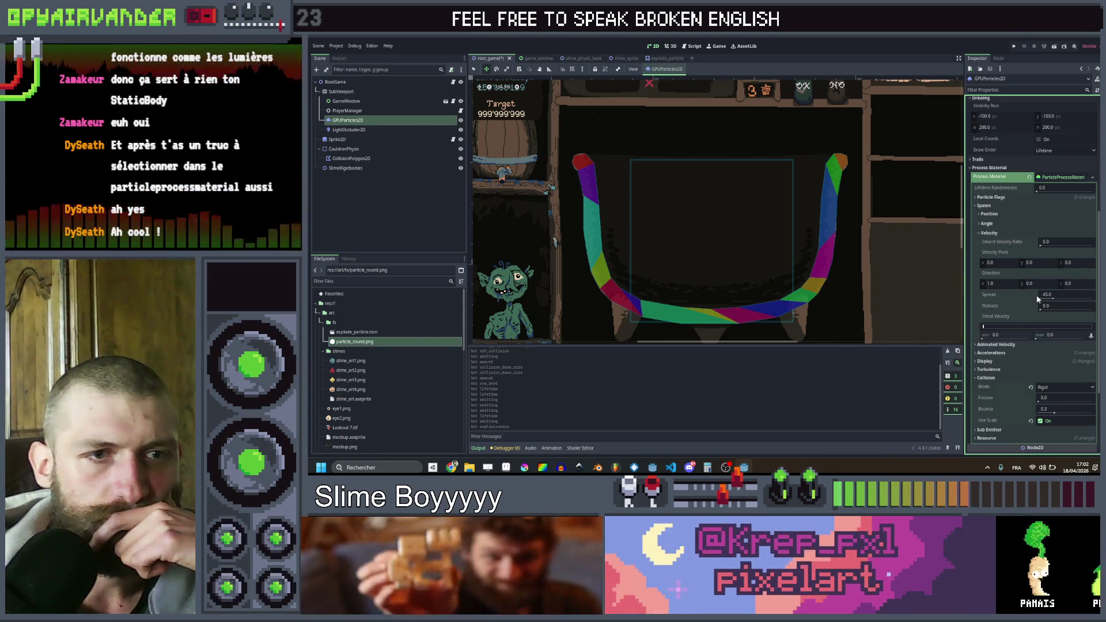
type("180")
key("Return")
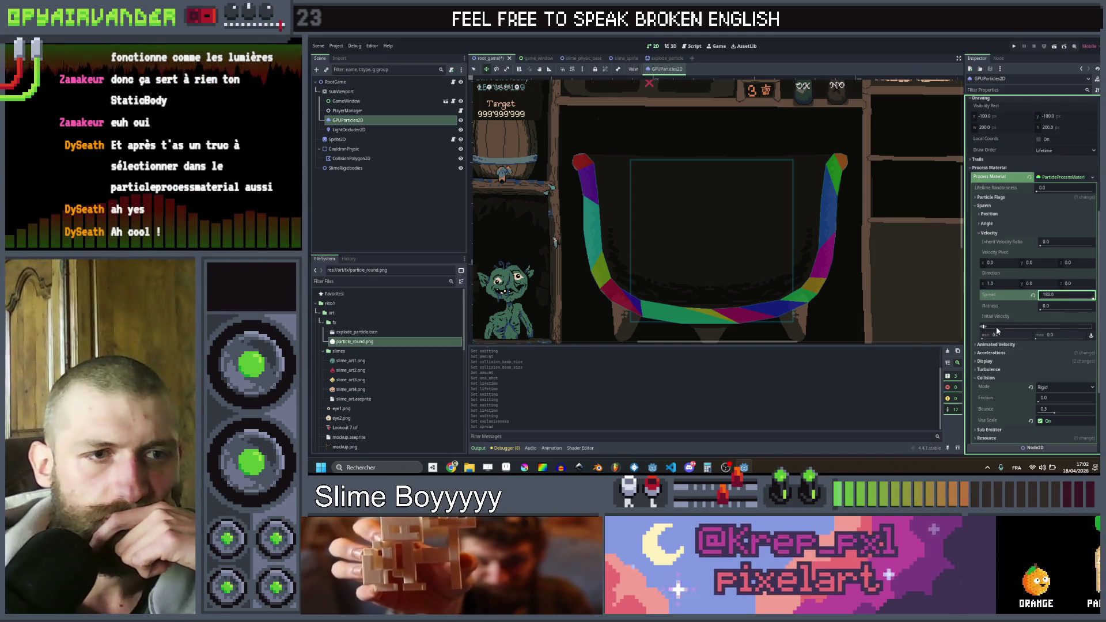
left_click_drag(984, 327, 994, 326)
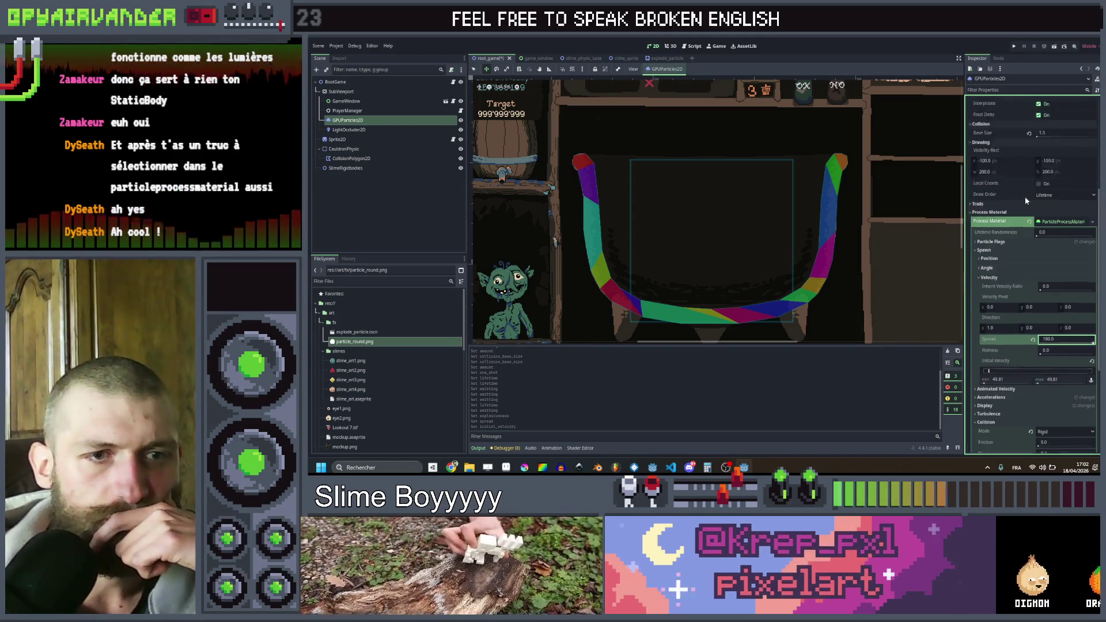
scroll(1025, 196, "up", 5)
left_click(1039, 111)
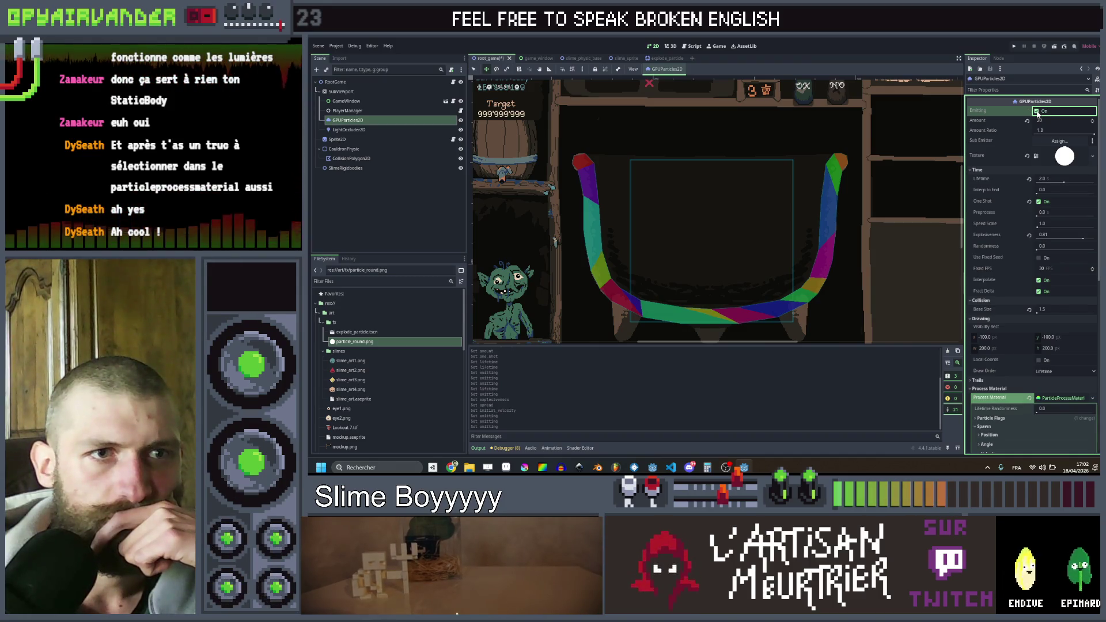
left_click(1039, 113)
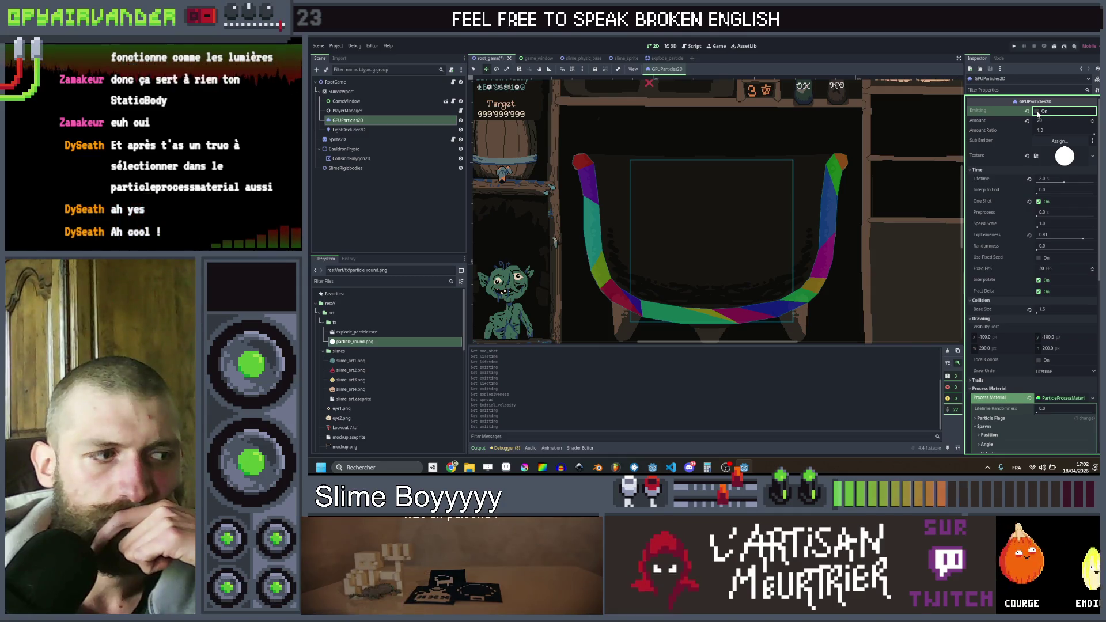
left_click(1038, 113)
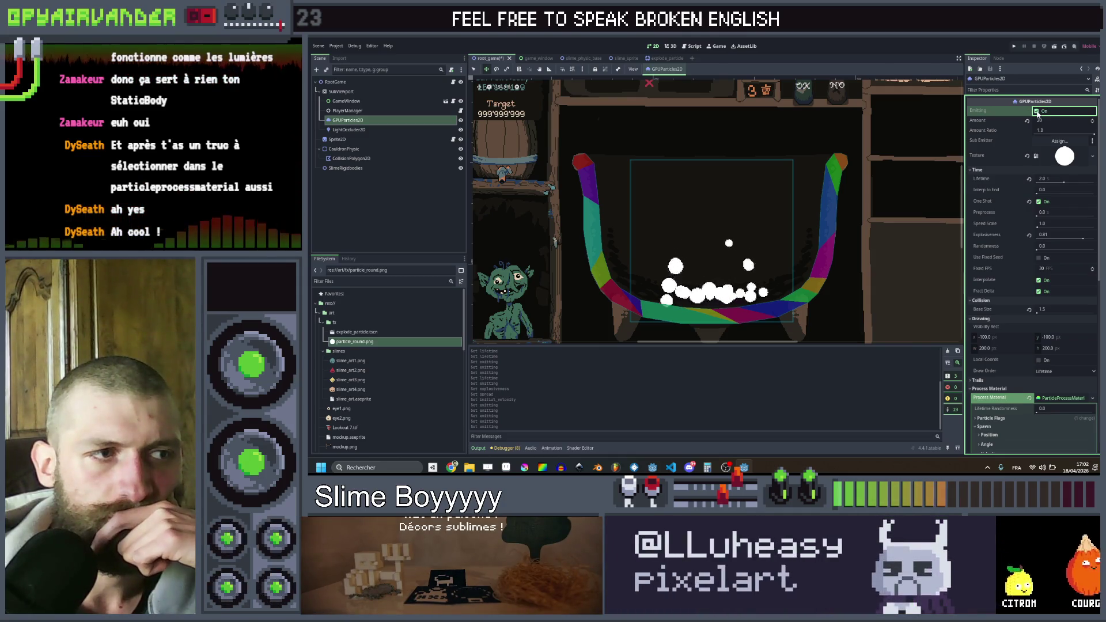
- Increase the initial velocity further and replay the burst to check it
scroll(1022, 288, "down", 5)
scroll(1022, 306, "down", 2)
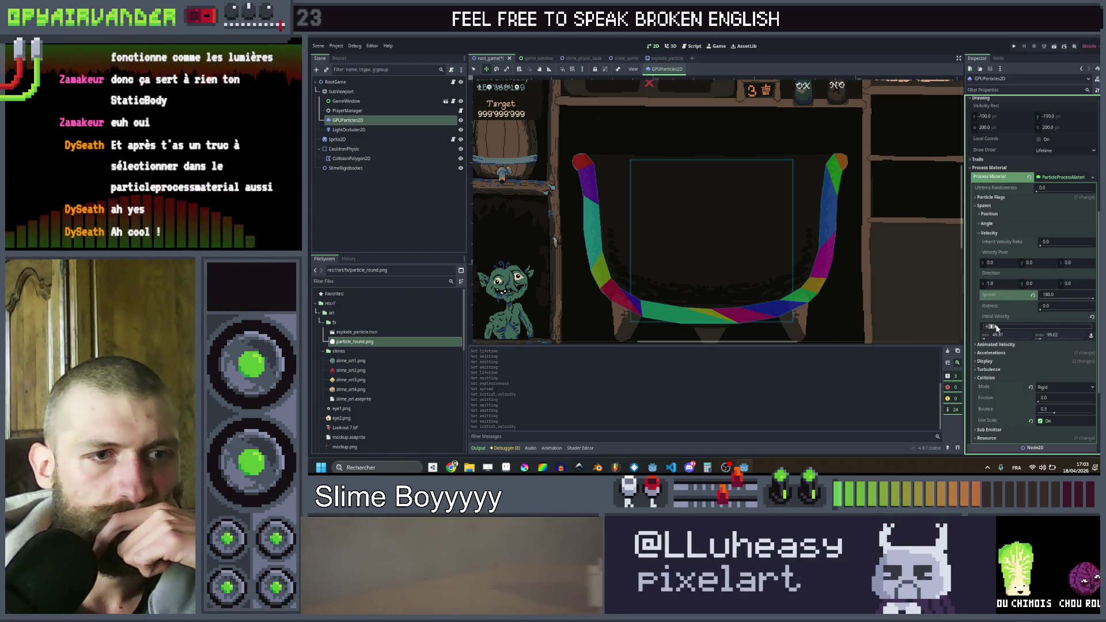
left_click_drag(990, 327, 998, 327)
scroll(1035, 199, "up", 2)
scroll(1037, 199, "up", 5)
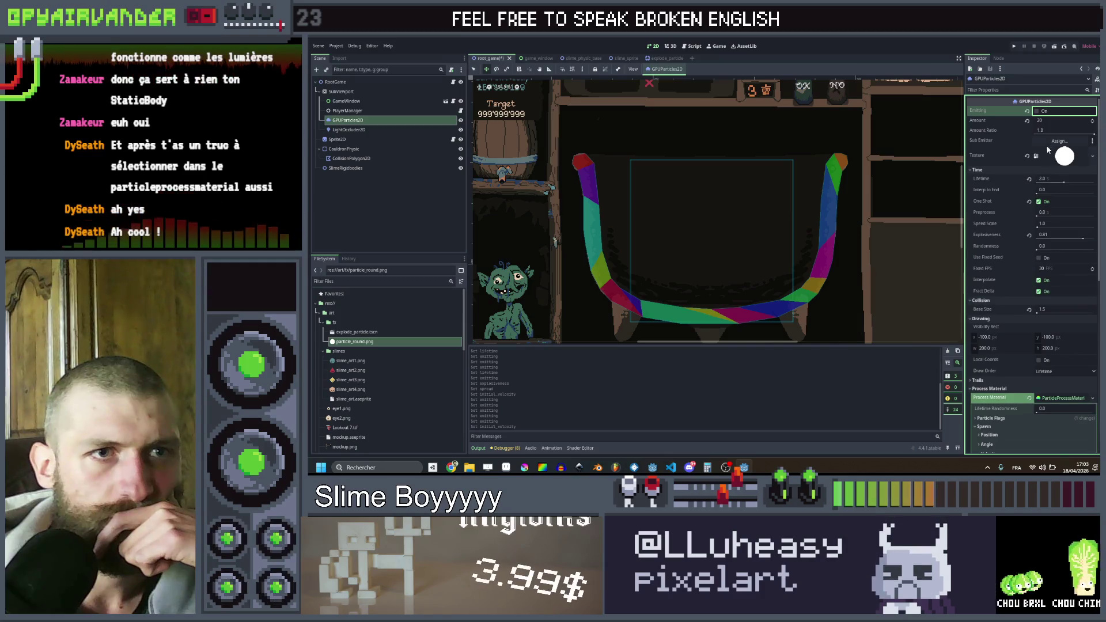
left_click(1038, 111)
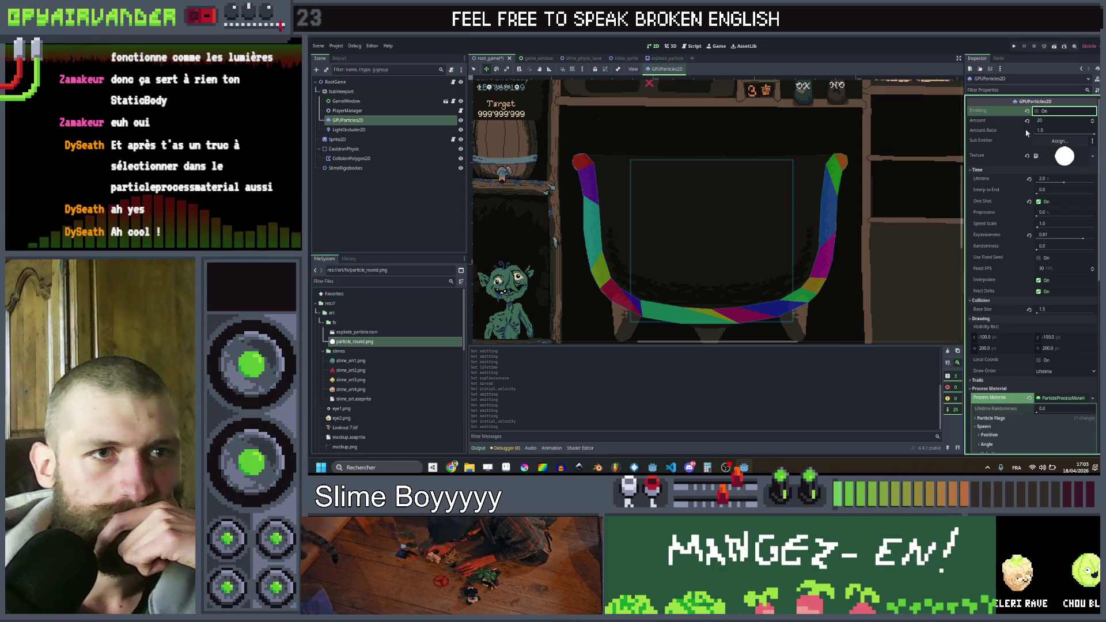
scroll(995, 385, "down", 8)
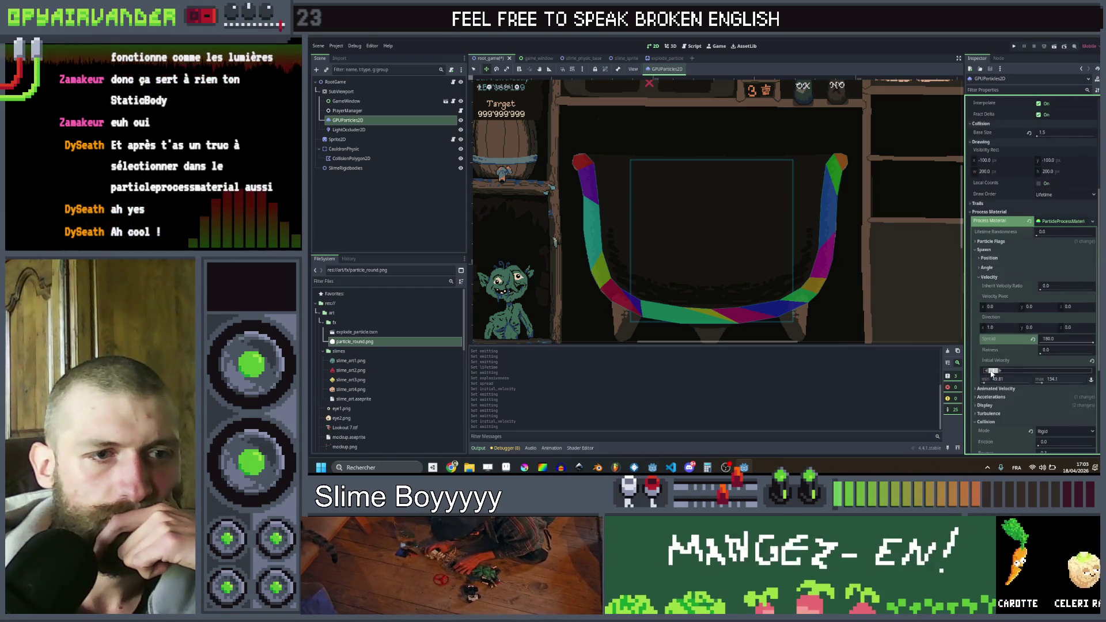
scroll(1029, 200, "up", 8)
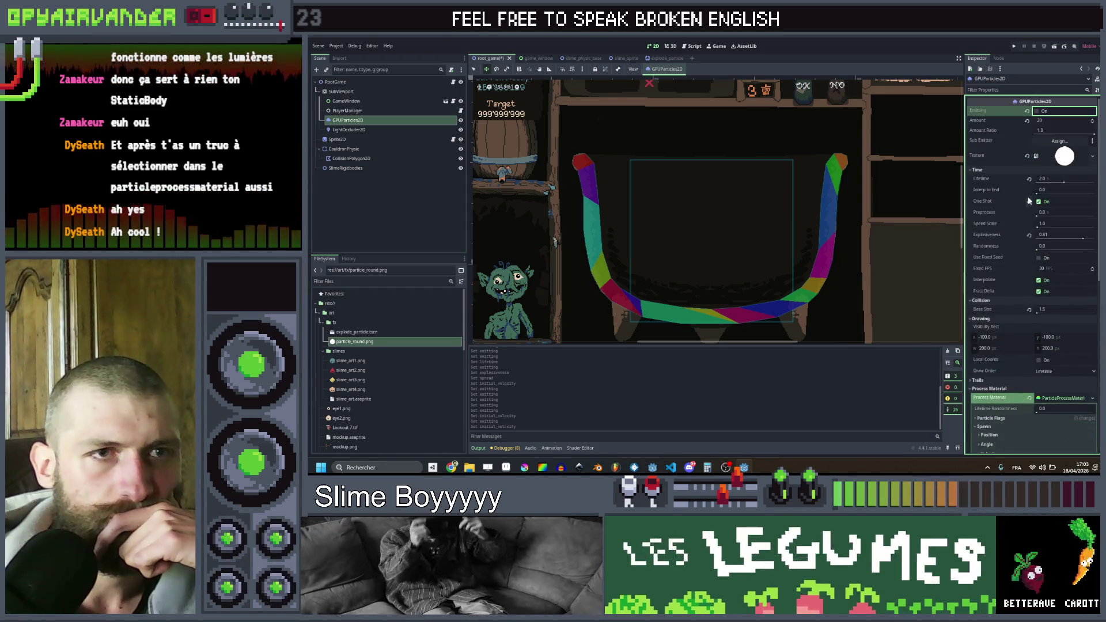
left_click(1038, 111)
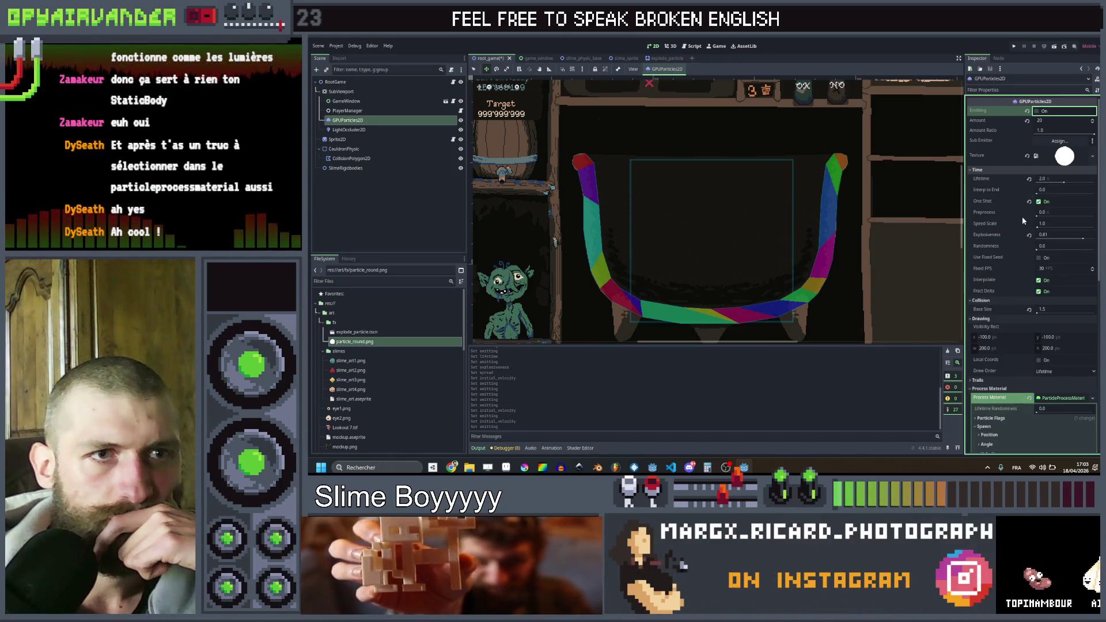
- Restart emission, then drag the Spread back up to 180 degrees
scroll(1008, 260, "down", 5)
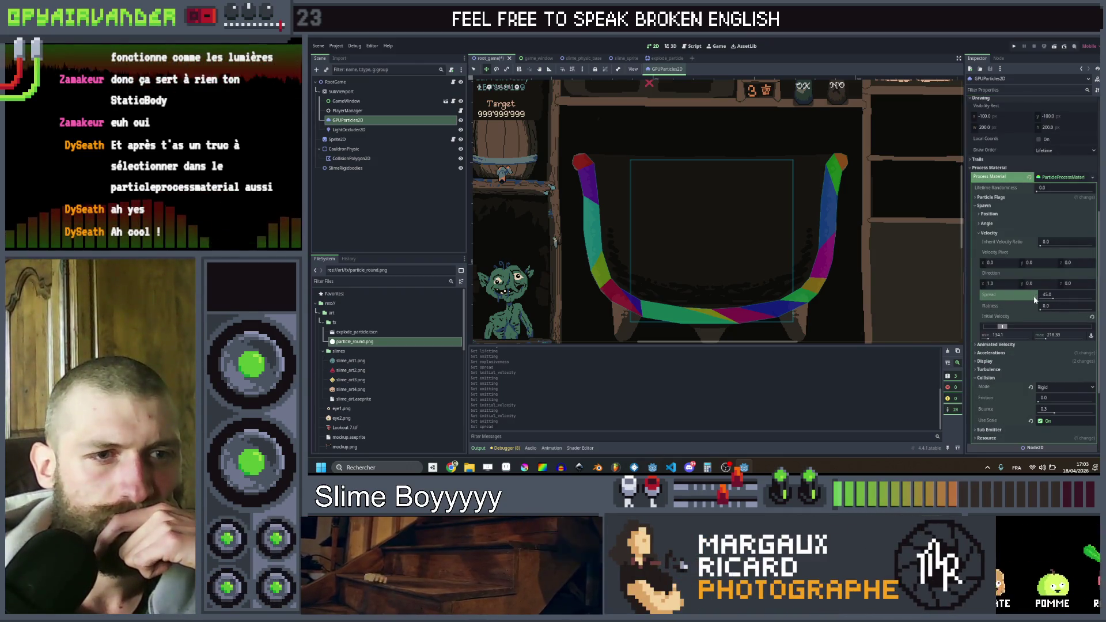
scroll(1037, 300, "up", 2)
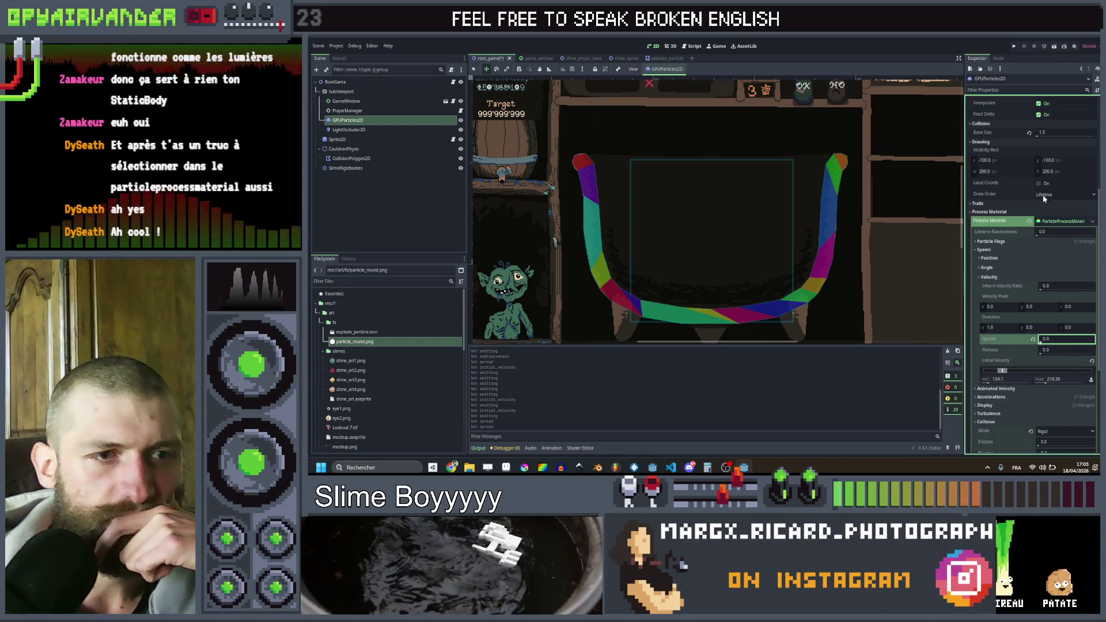
scroll(1044, 199, "up", 8)
left_click(1024, 112)
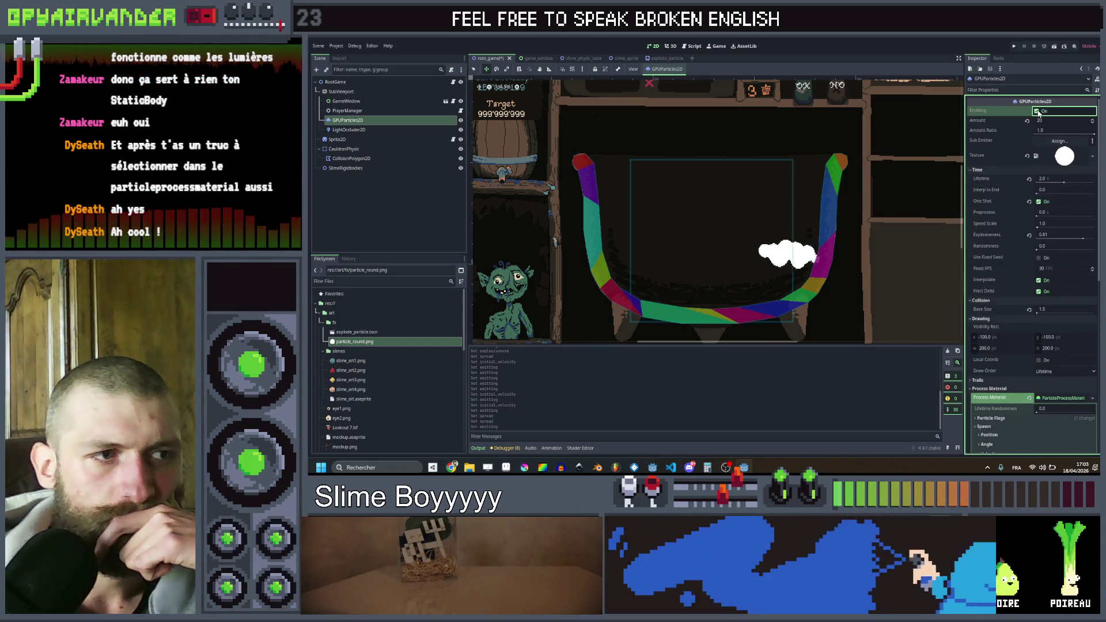
scroll(1035, 297, "down", 10)
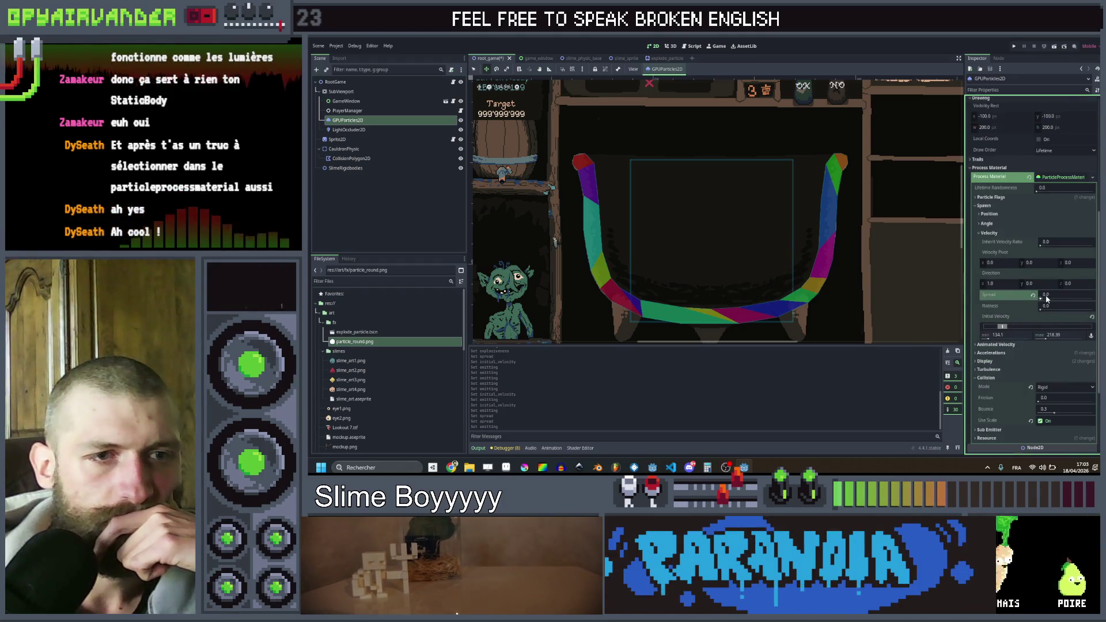
left_click_drag(1042, 299, 1072, 300)
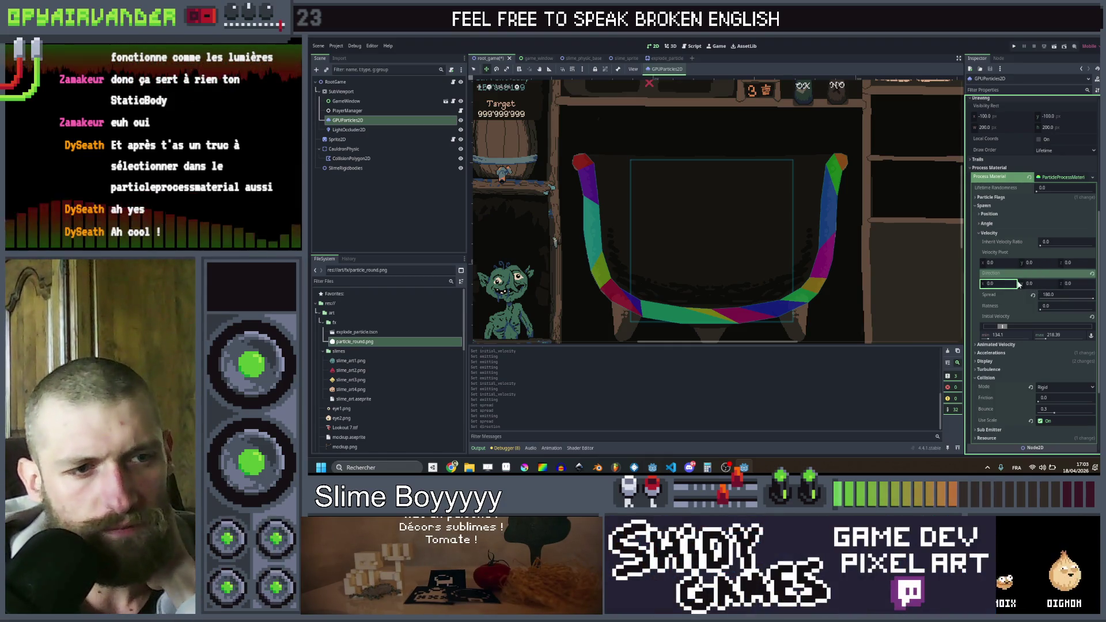
left_click(1055, 295)
- Enter a new Spread value, which stays clamped at 180, and set Flatness to 1
type("360")
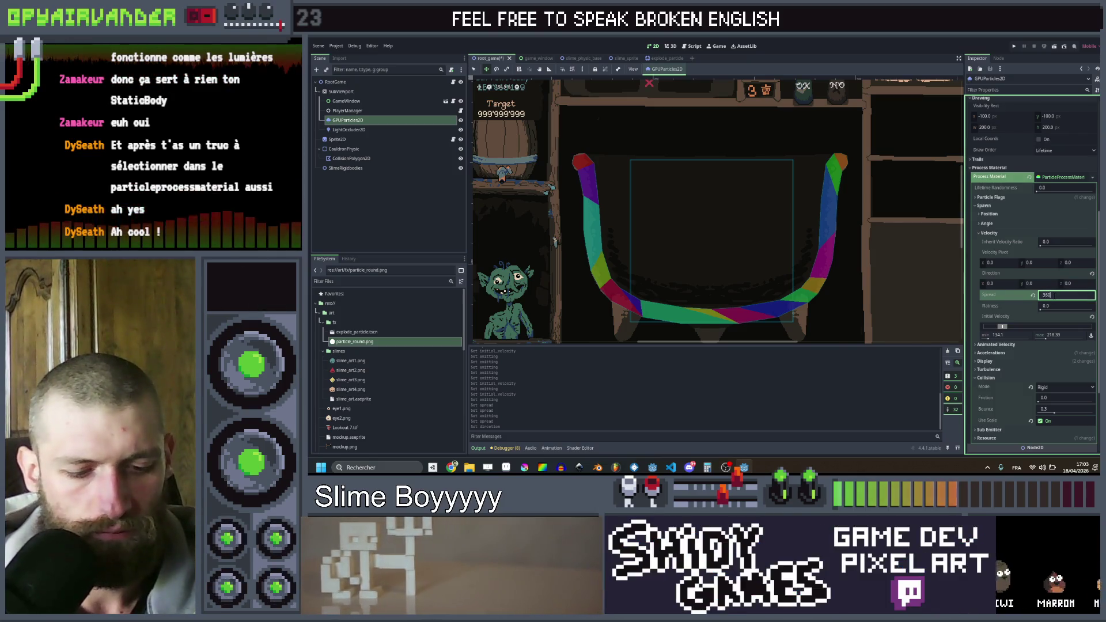
key("Return")
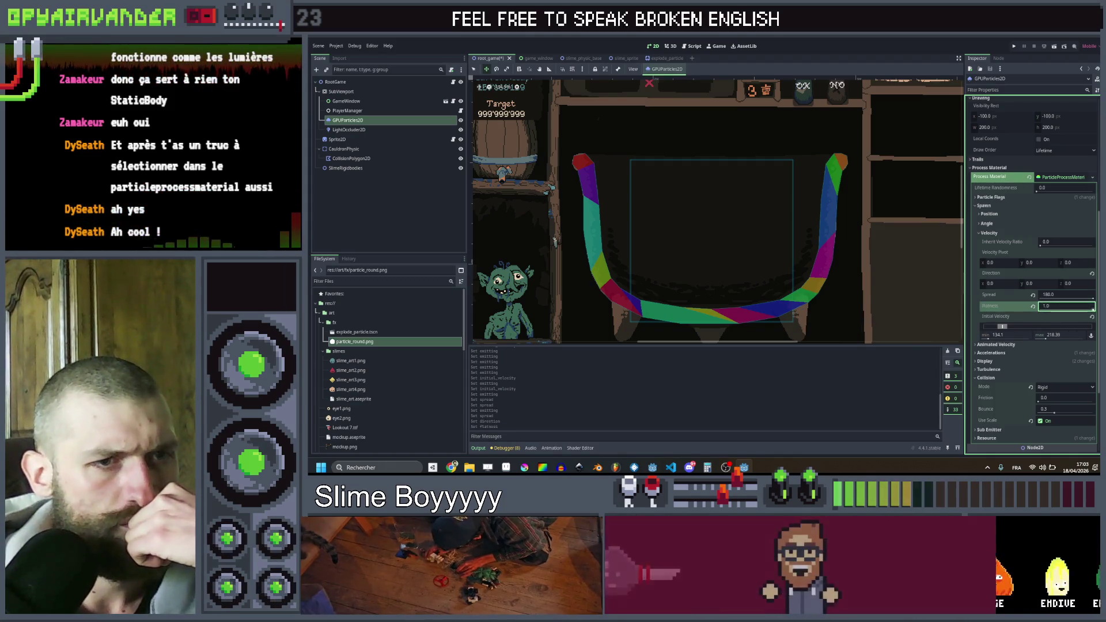
key("Return")
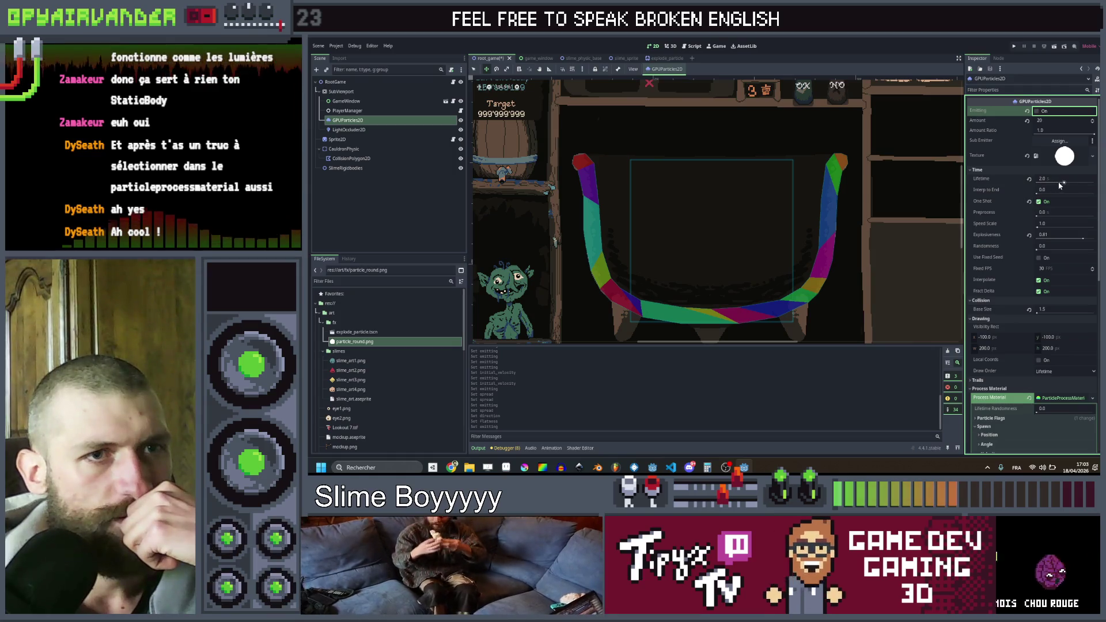
- Set the particles' Speed Scale to 3 and replay the faster burst
scroll(1012, 220, "down", 1)
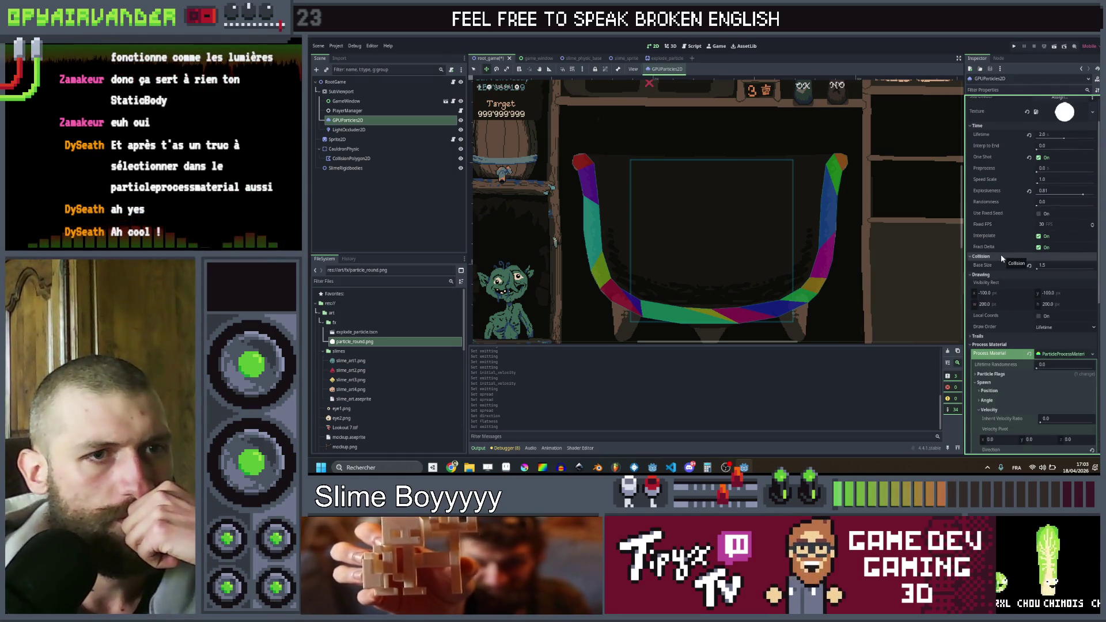
left_click(1055, 180)
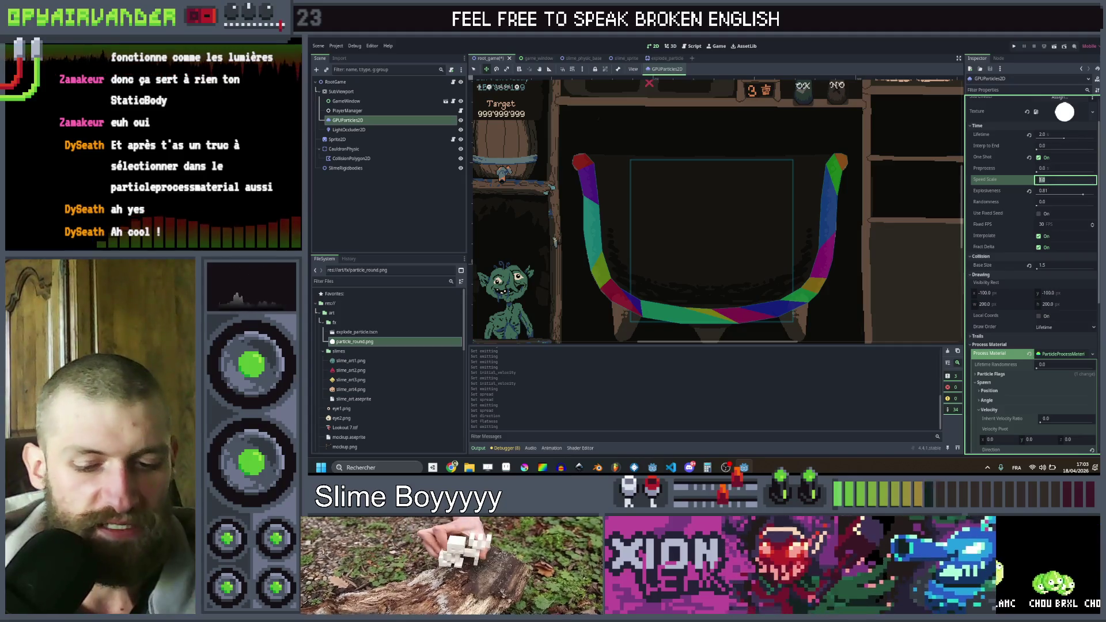
type("3.")
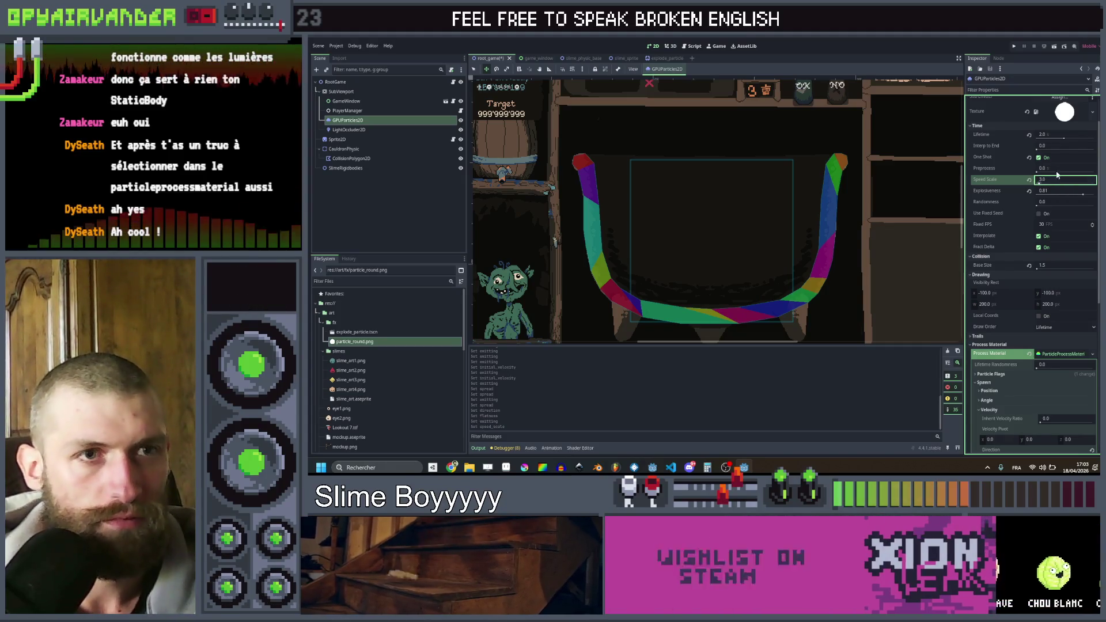
scroll(1059, 176, "up", 1)
left_click(1037, 112)
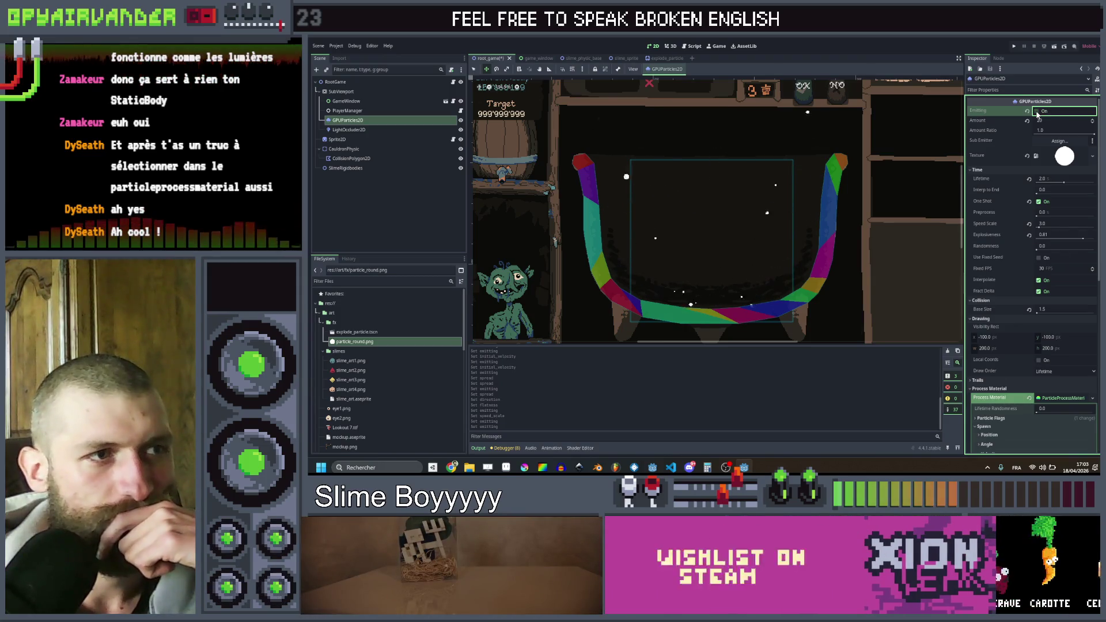
left_click(1037, 112)
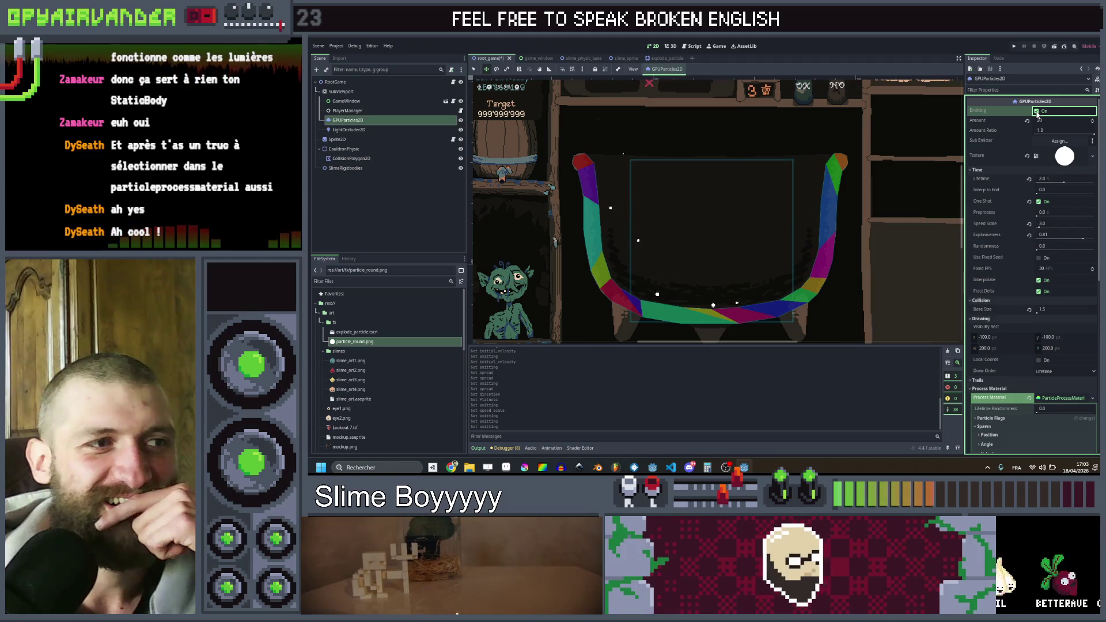
left_click(1037, 112)
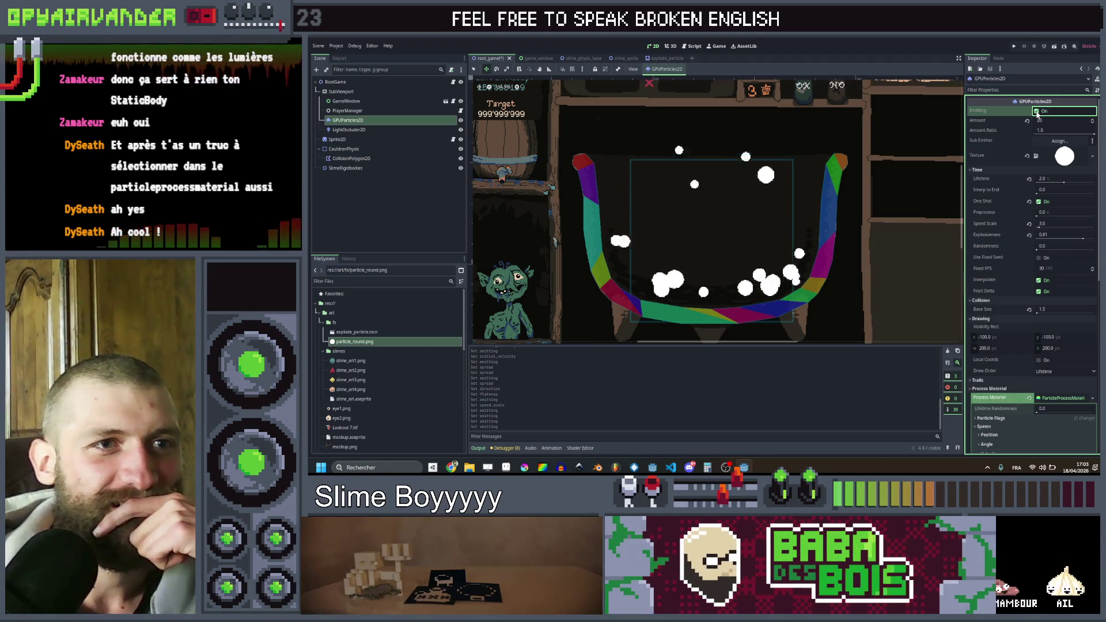
scroll(997, 271, "down", 6)
scroll(997, 271, "up", 6)
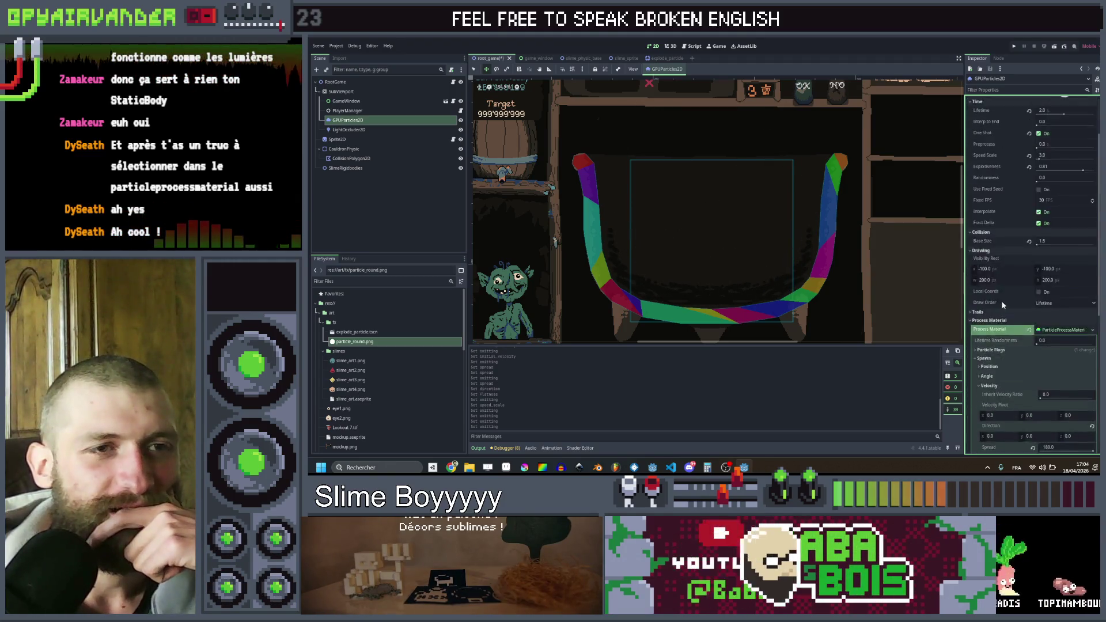
left_click(1037, 112)
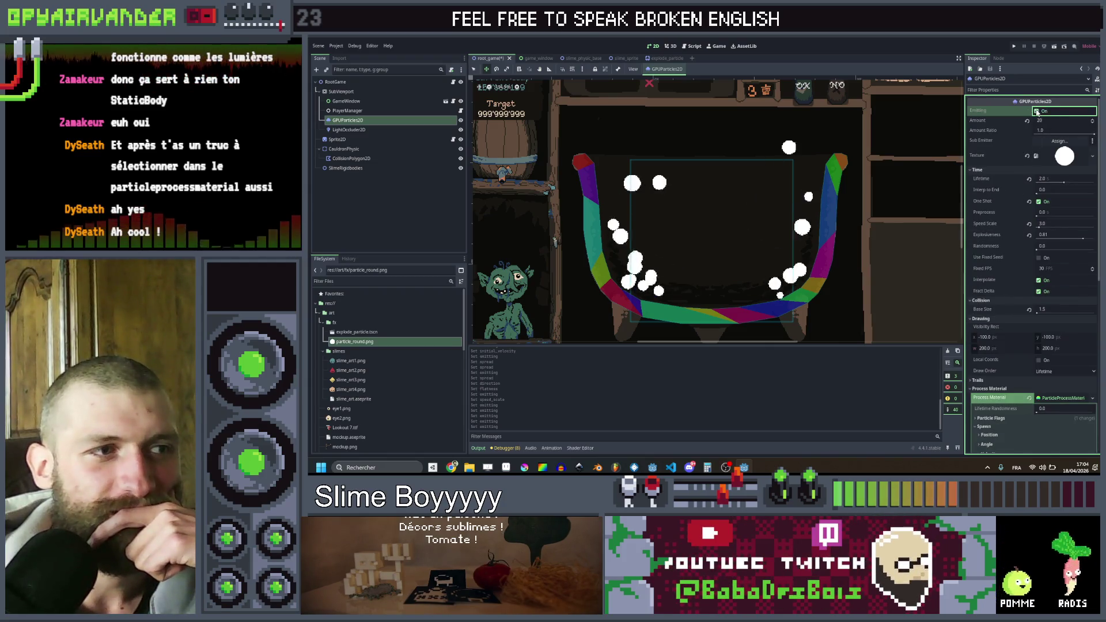
left_click(1038, 112)
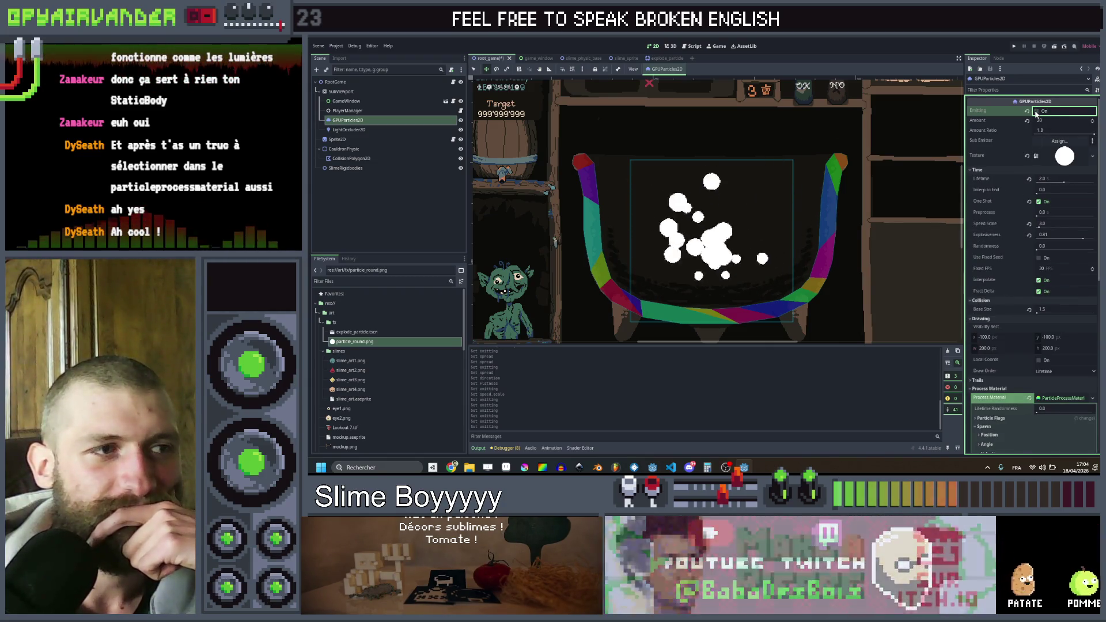
left_click(1037, 112)
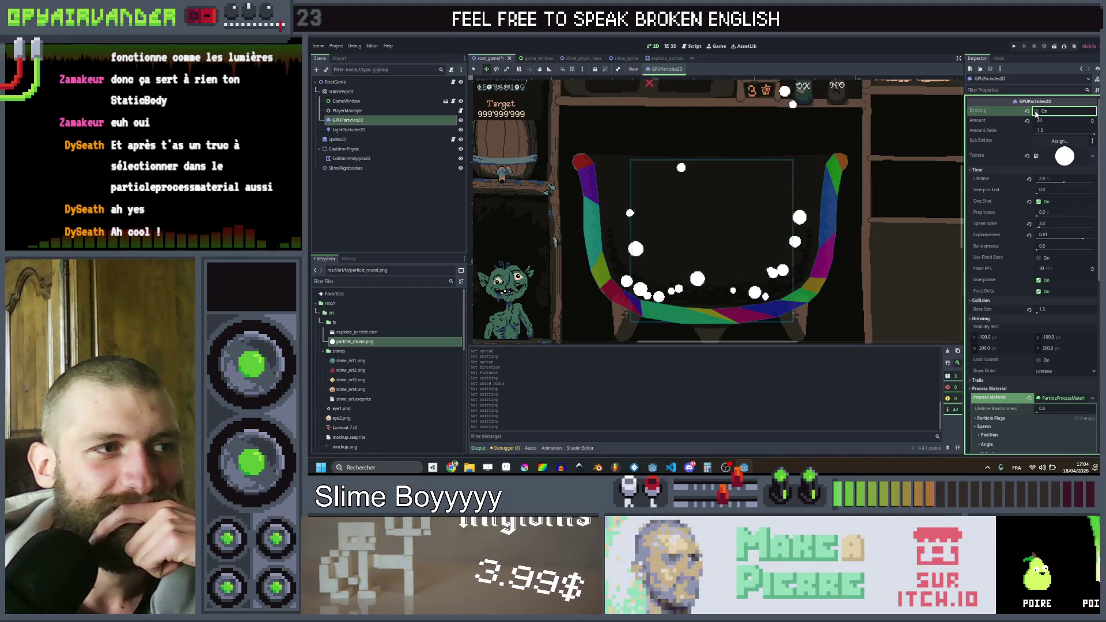
left_click(1037, 112)
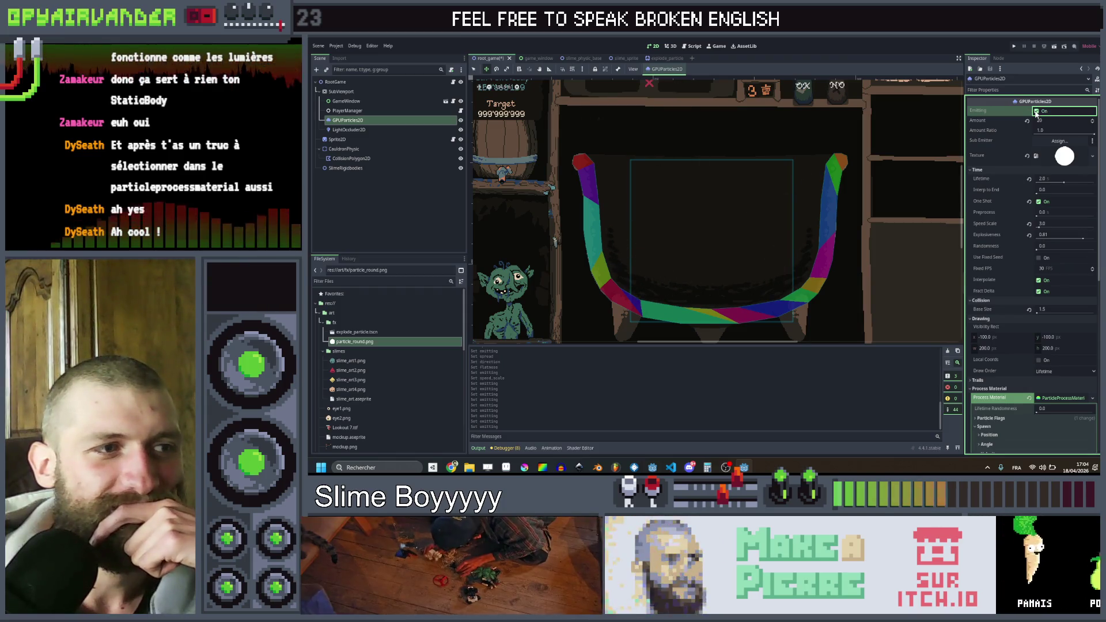
left_click(1037, 111)
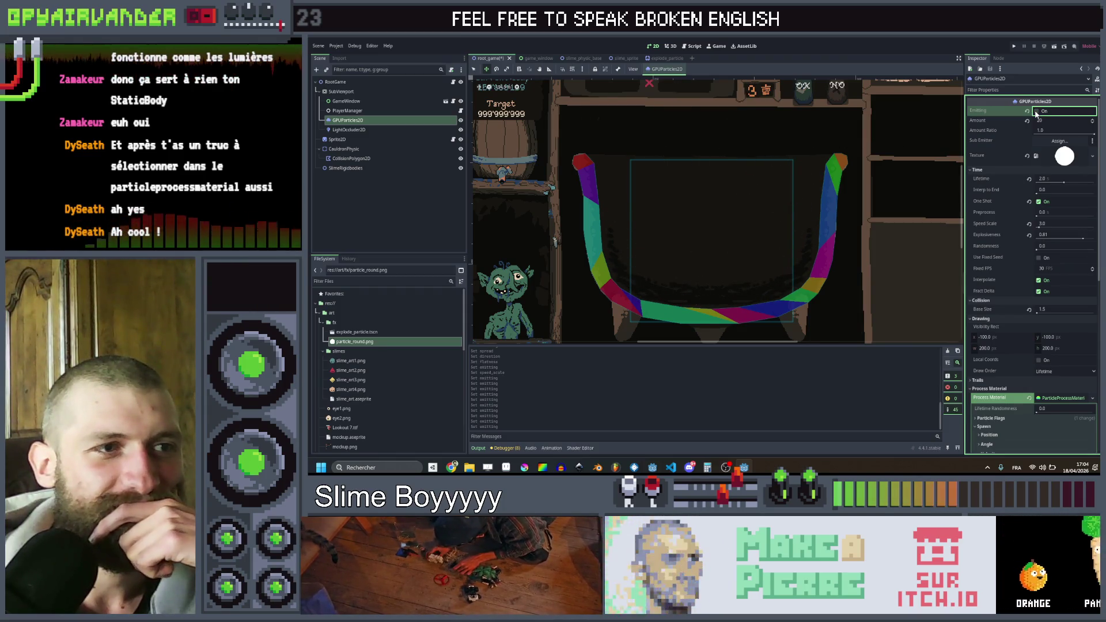
left_click(1037, 111)
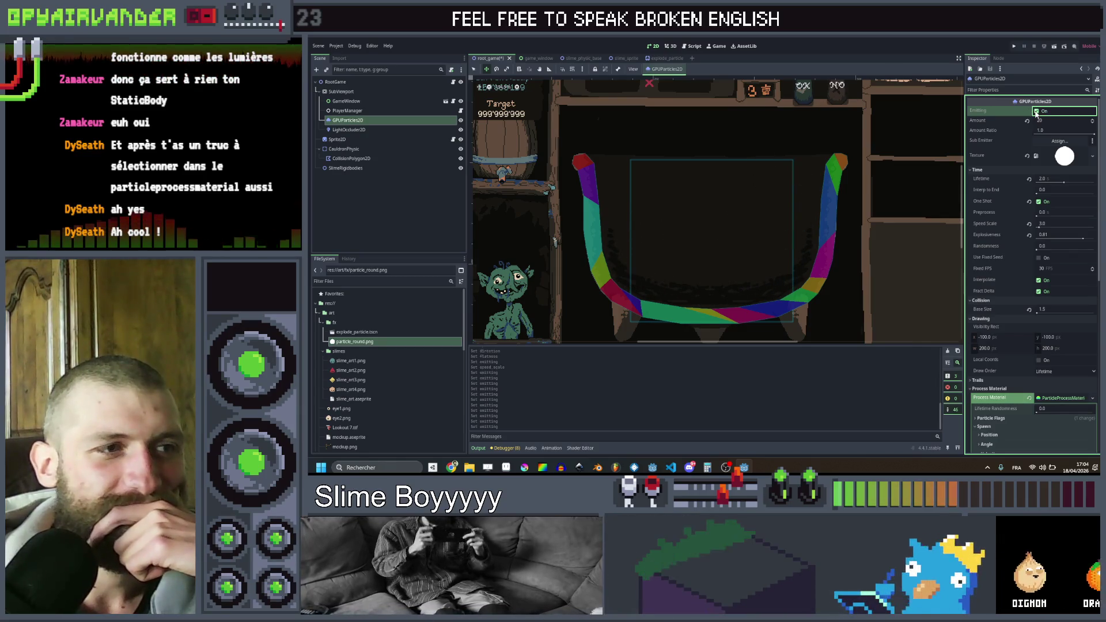
left_click(1037, 111)
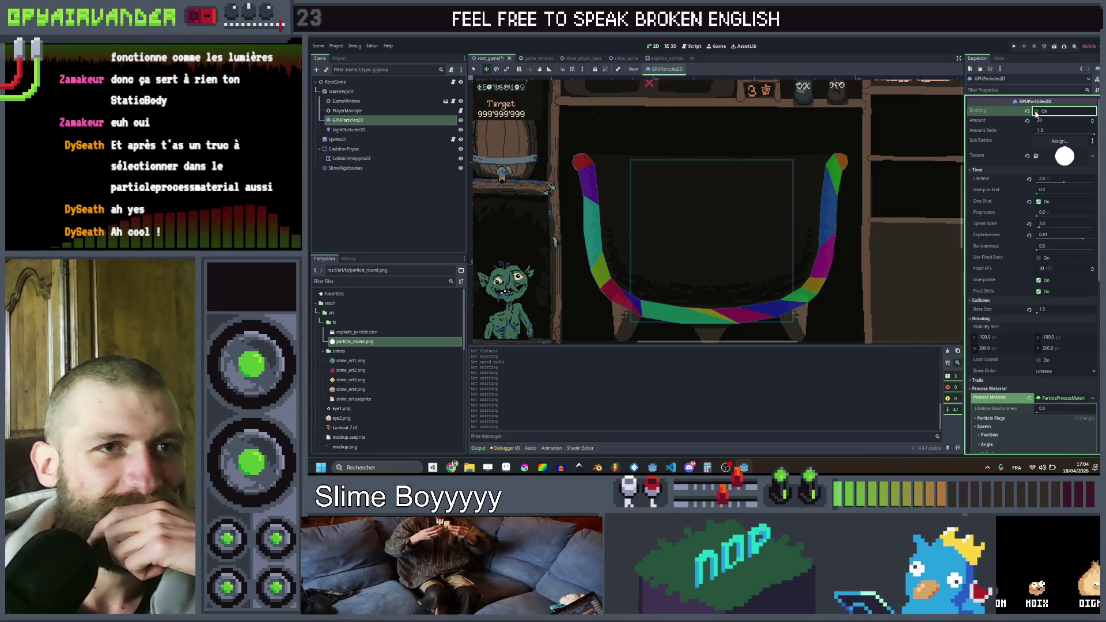
left_click(1037, 112)
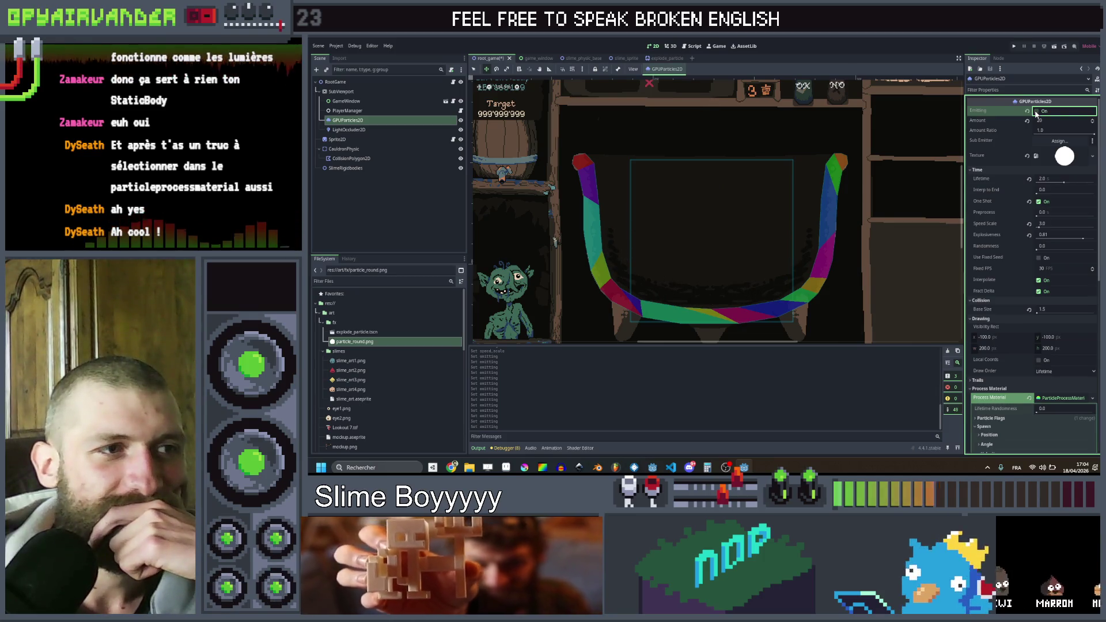
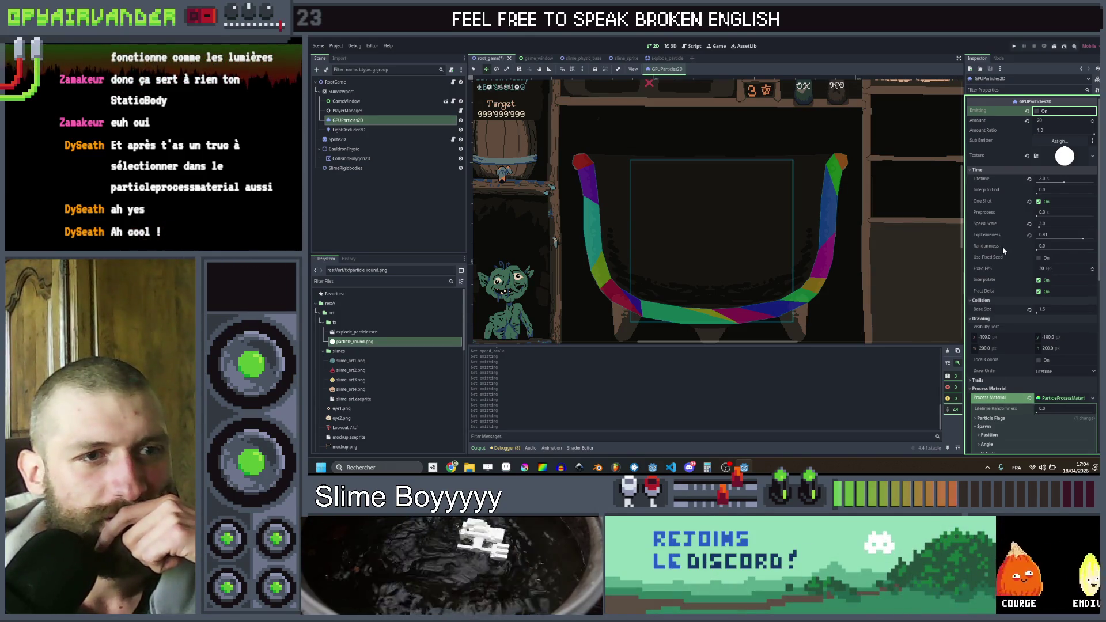
- Set the particle Randomness to 1.0, replaying the burst to preview it
left_click_drag(1044, 249, 1066, 249)
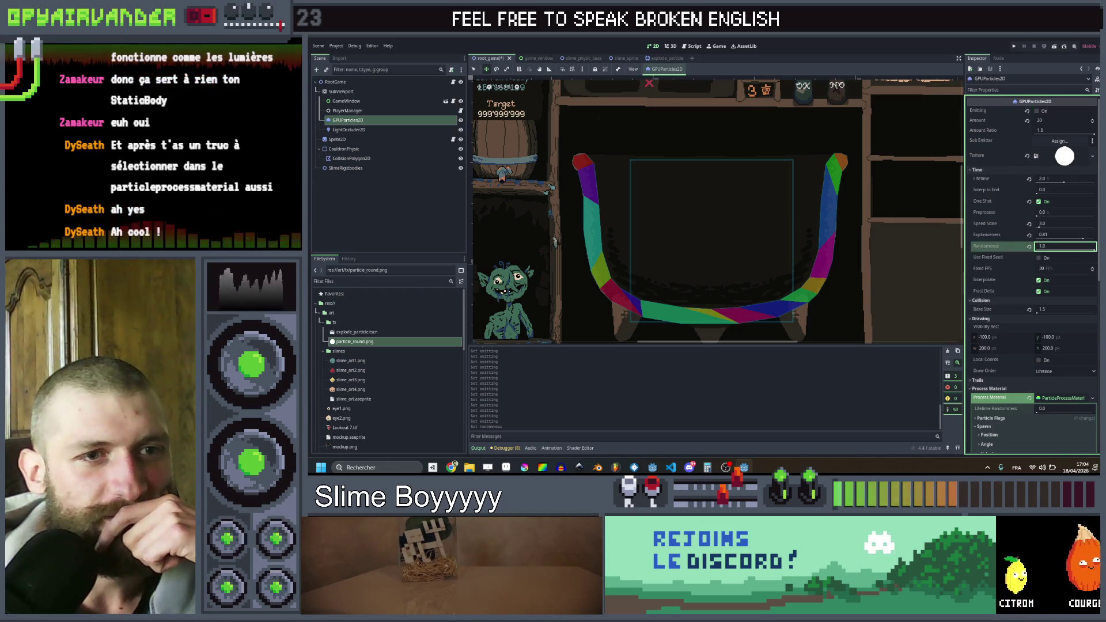
left_click(1038, 111)
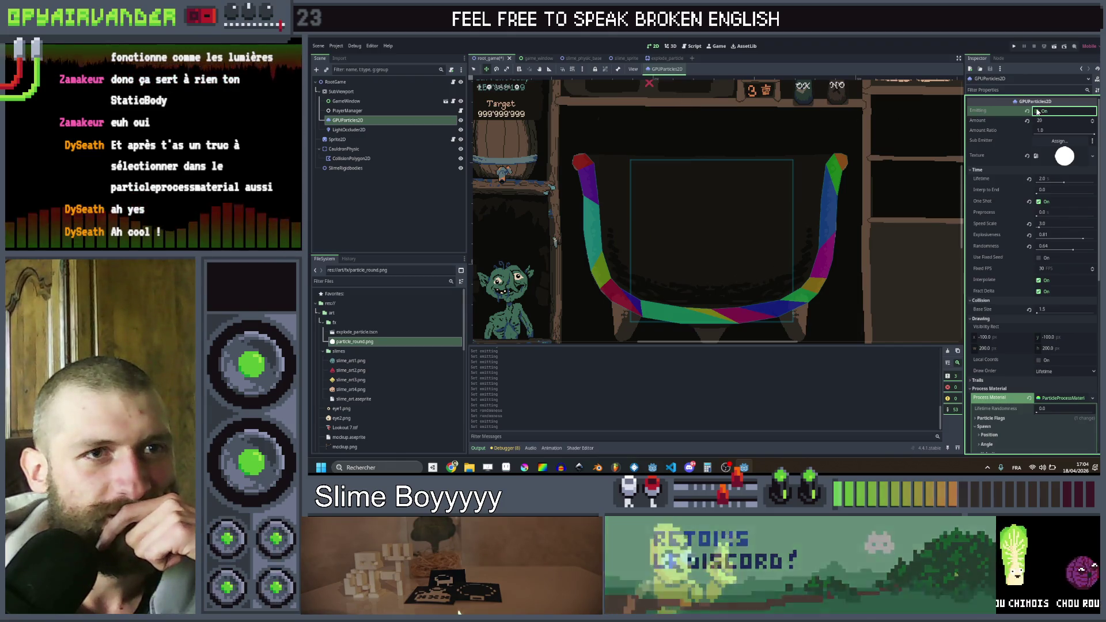
left_click(1037, 111)
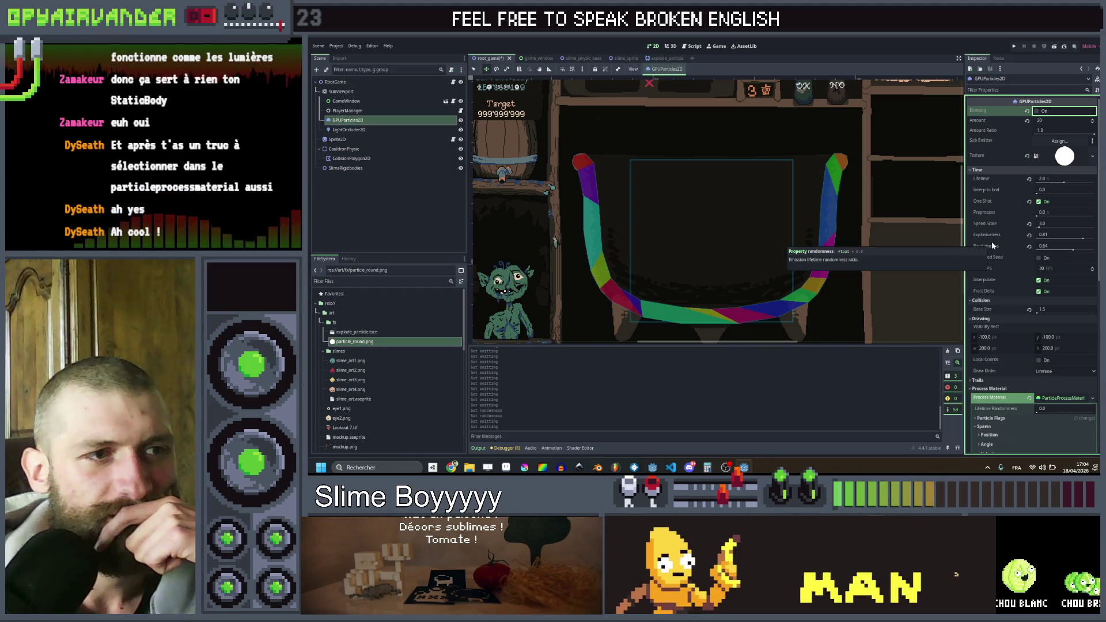
left_click(1040, 245)
type("1")
key("Return")
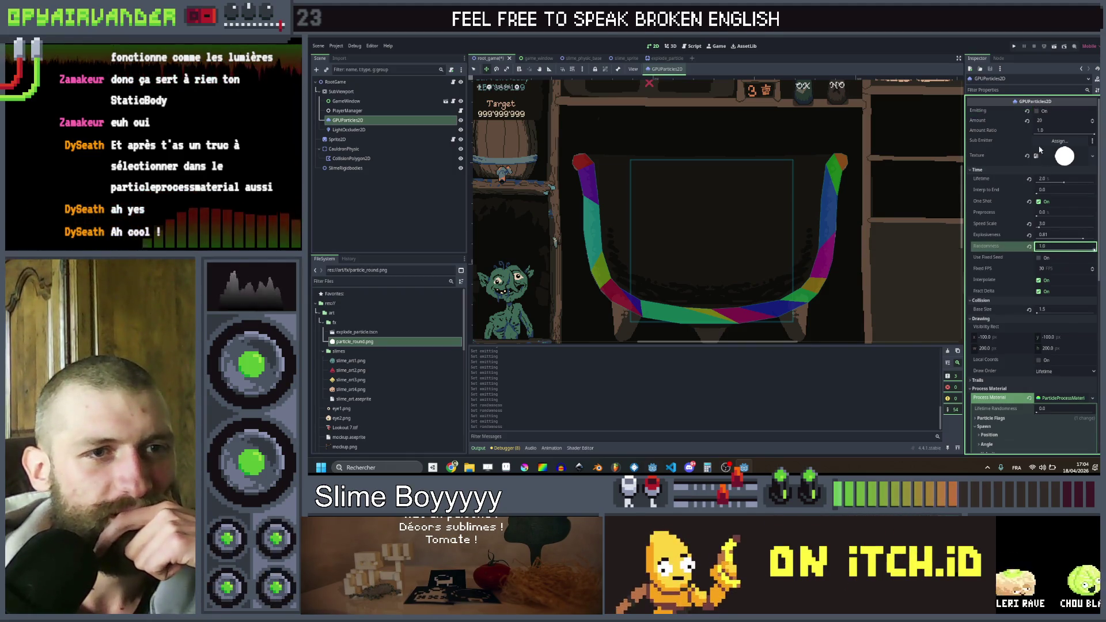
- Raise the particle Lifetime to 3.0 and replay the test burst
left_click(1039, 112)
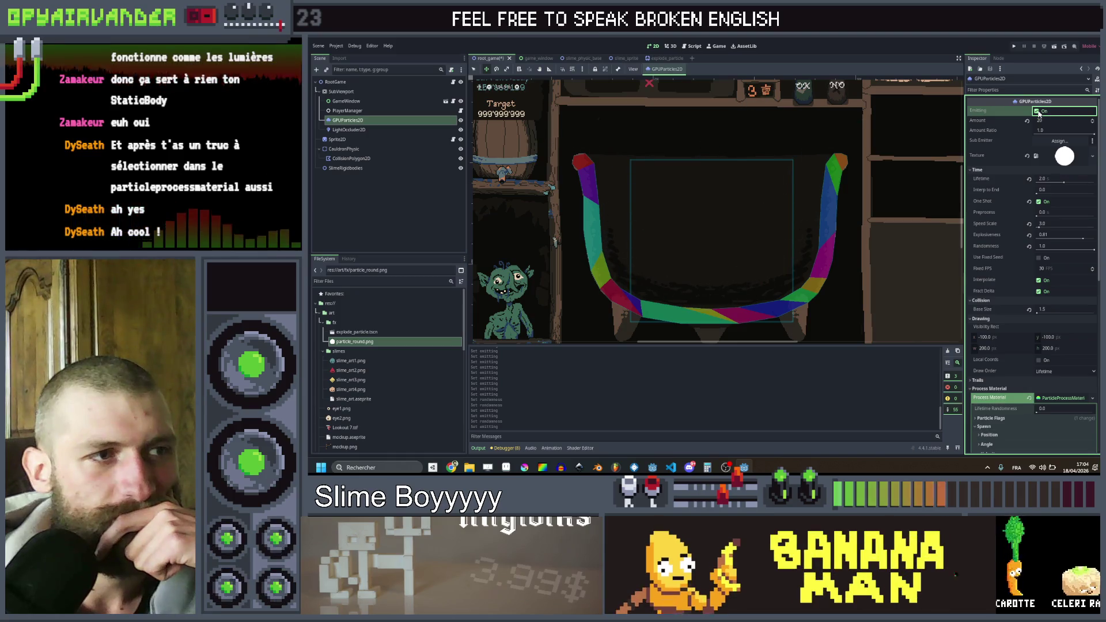
left_click(1039, 111)
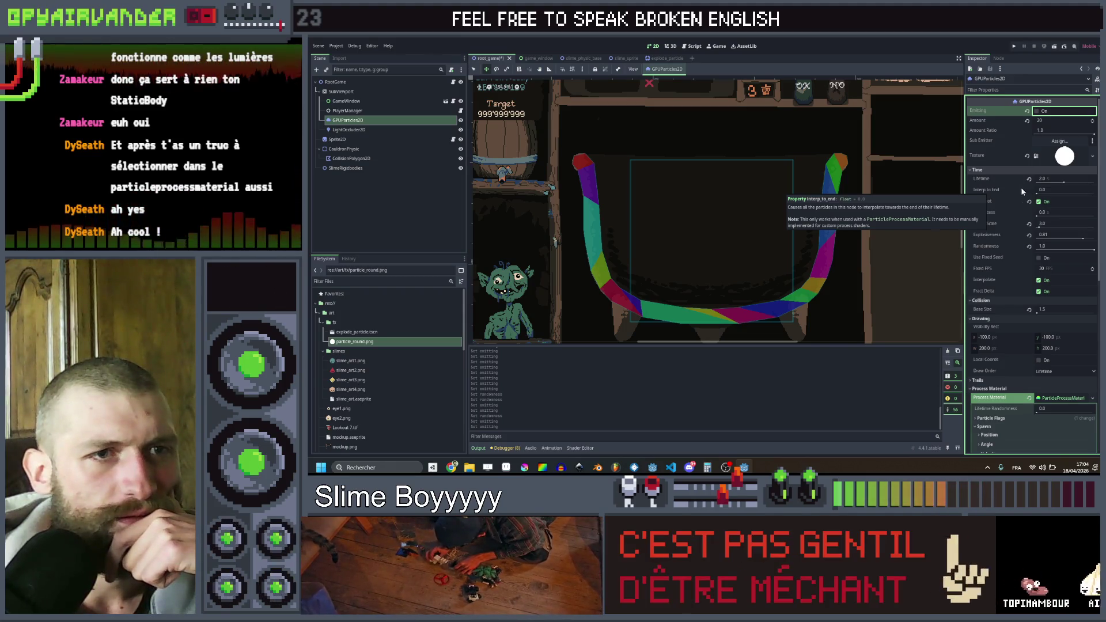
left_click(1055, 178)
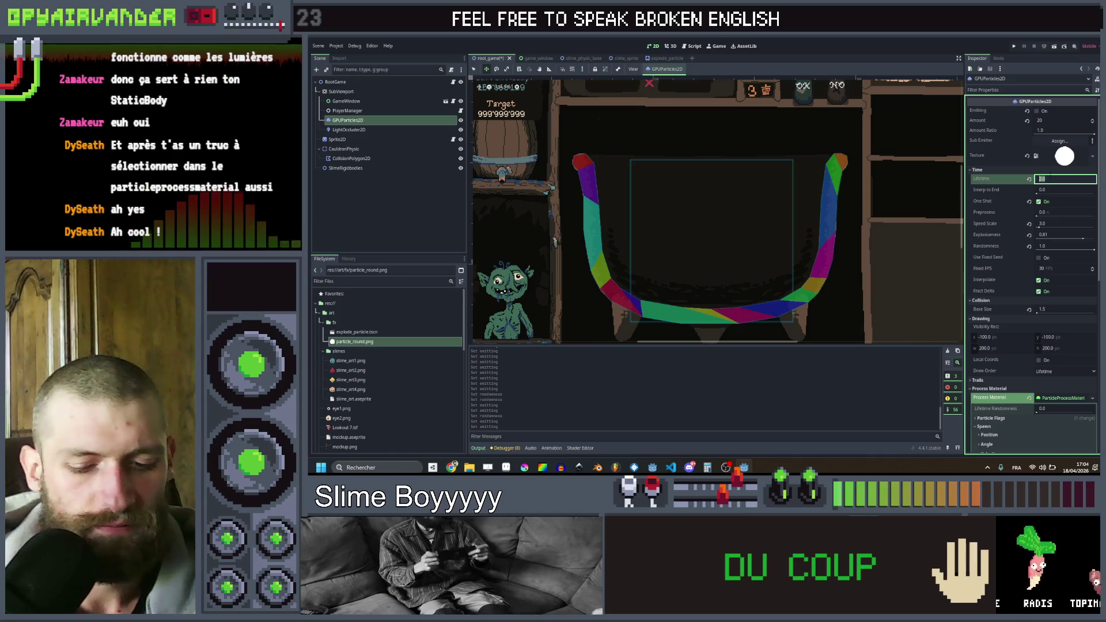
left_click(1037, 111)
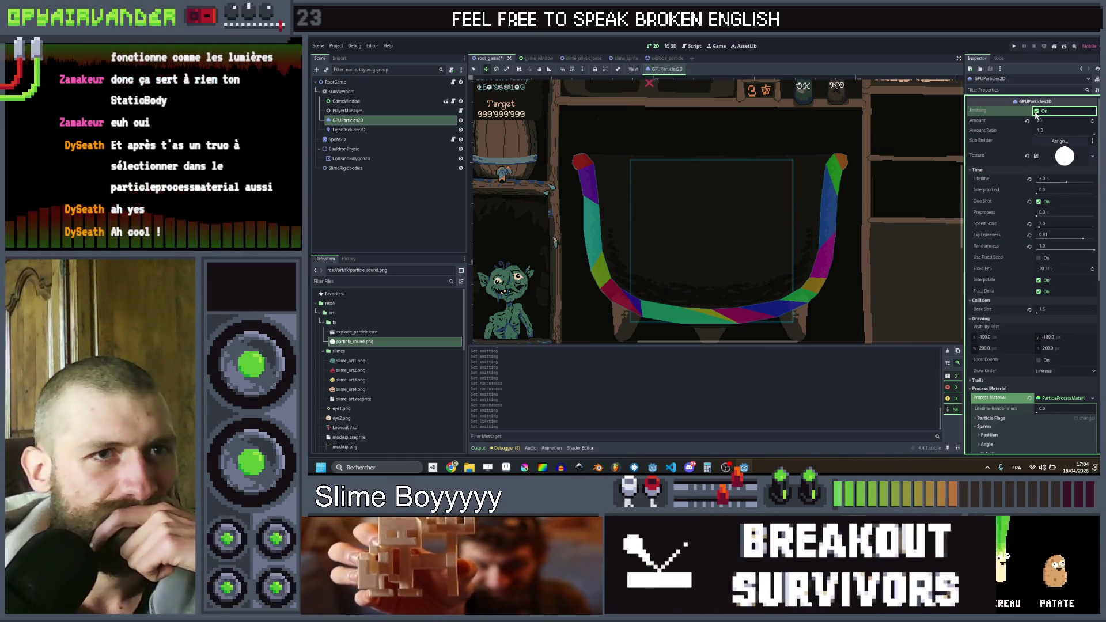
scroll(995, 244, "down", 10)
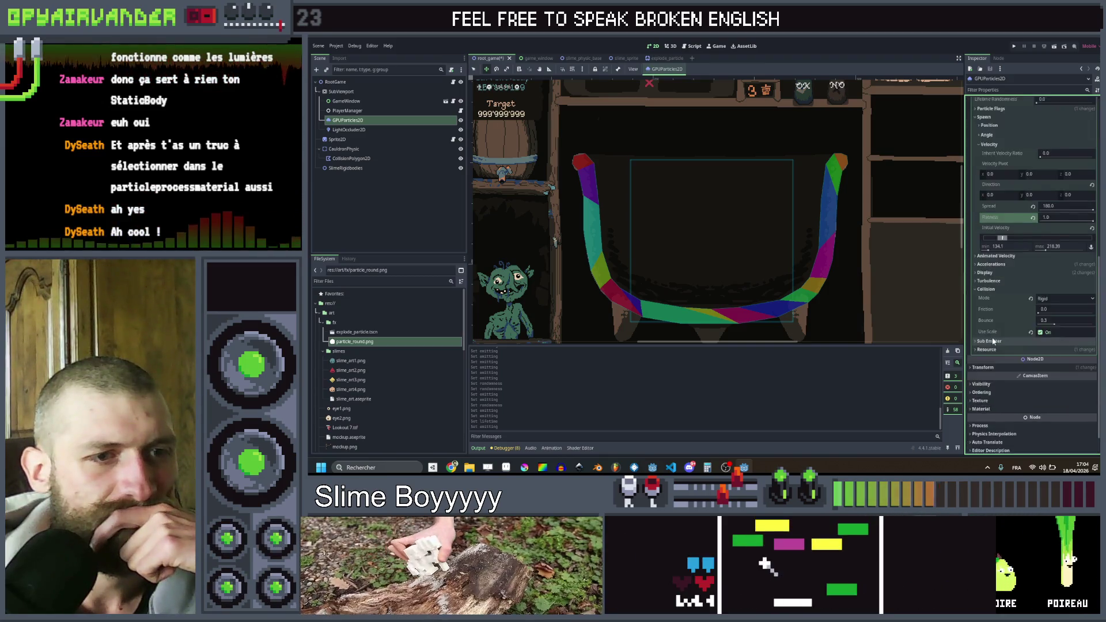
scroll(988, 173, "up", 2)
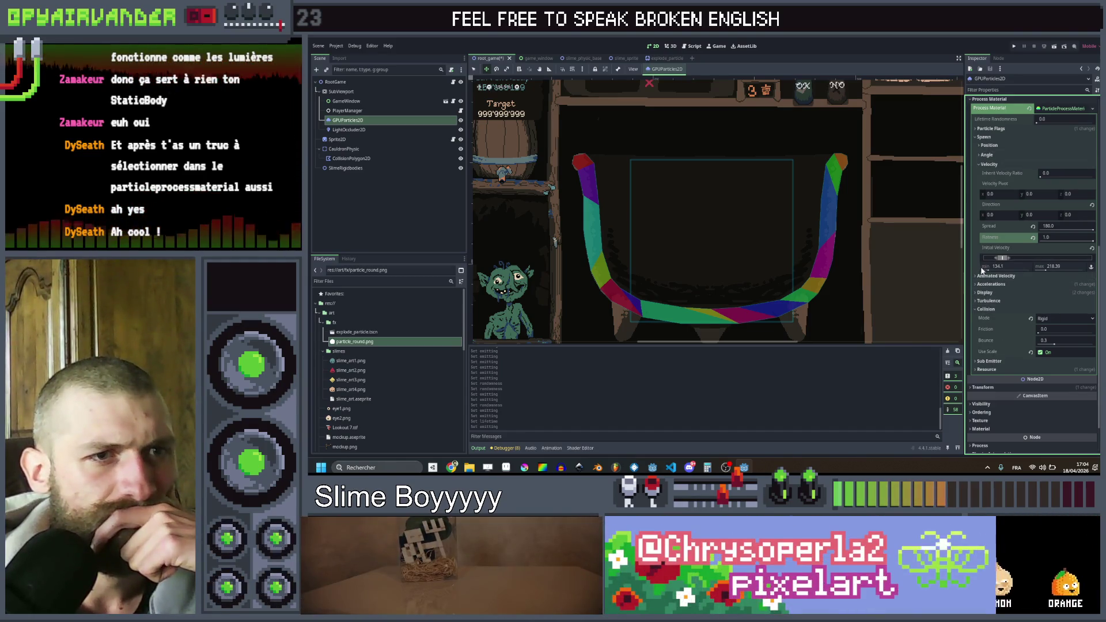
scroll(987, 230, "up", 4)
scroll(986, 218, "up", 2)
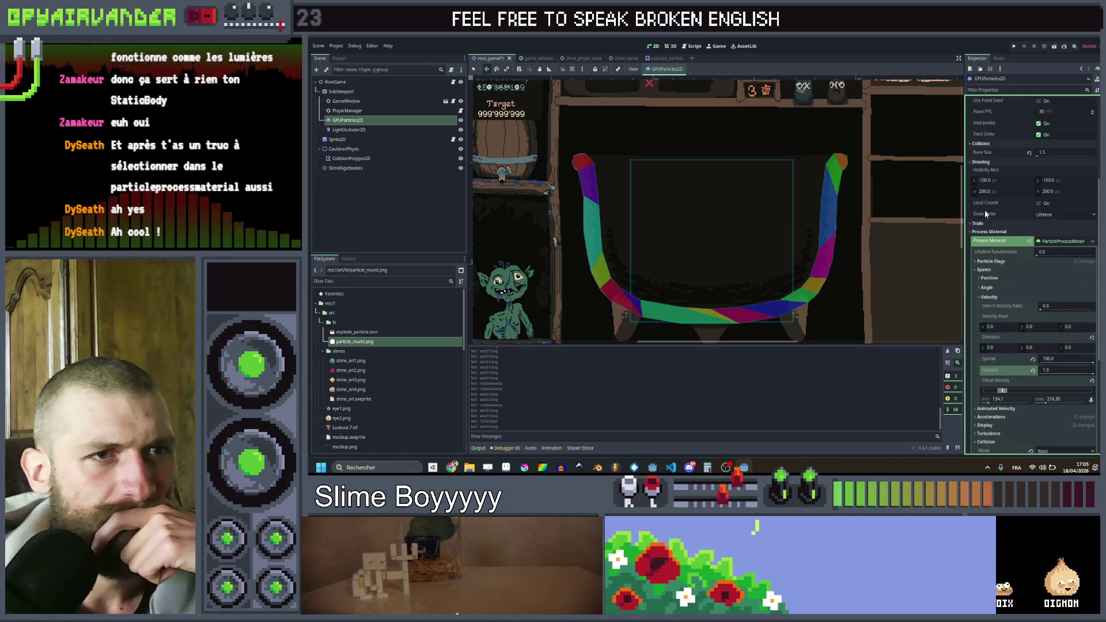
left_click(983, 298)
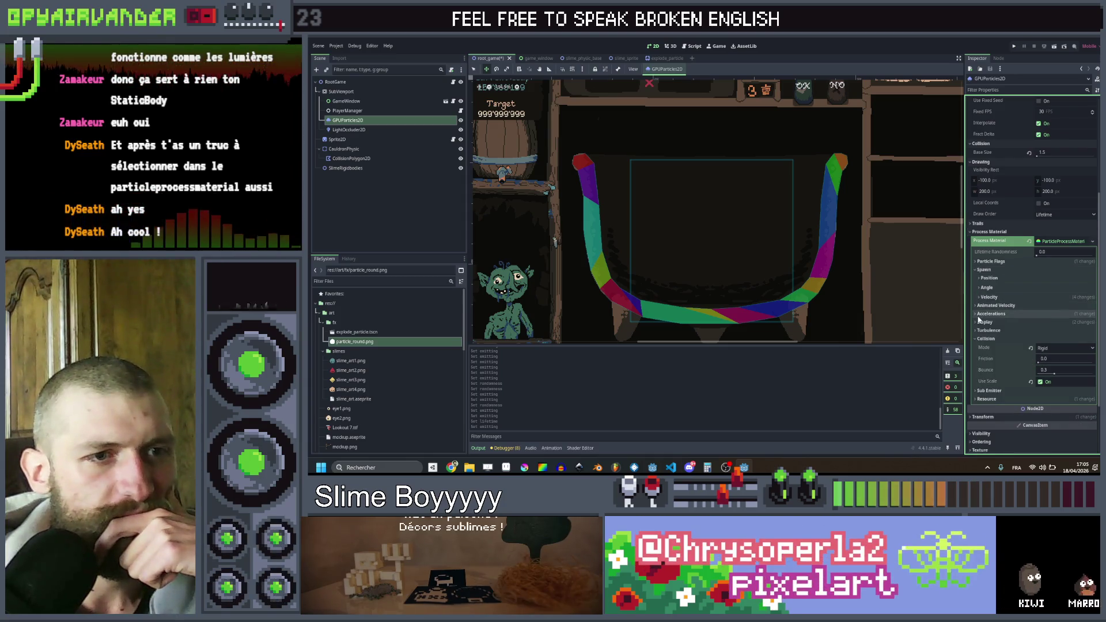
scroll(976, 318, "down", 3)
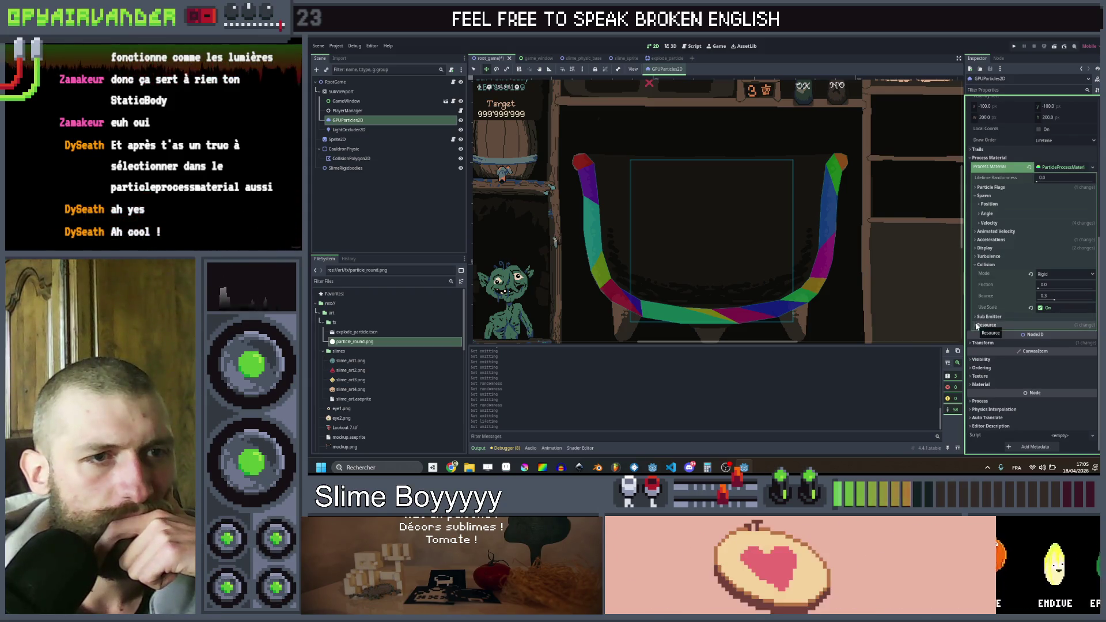
left_click(980, 204)
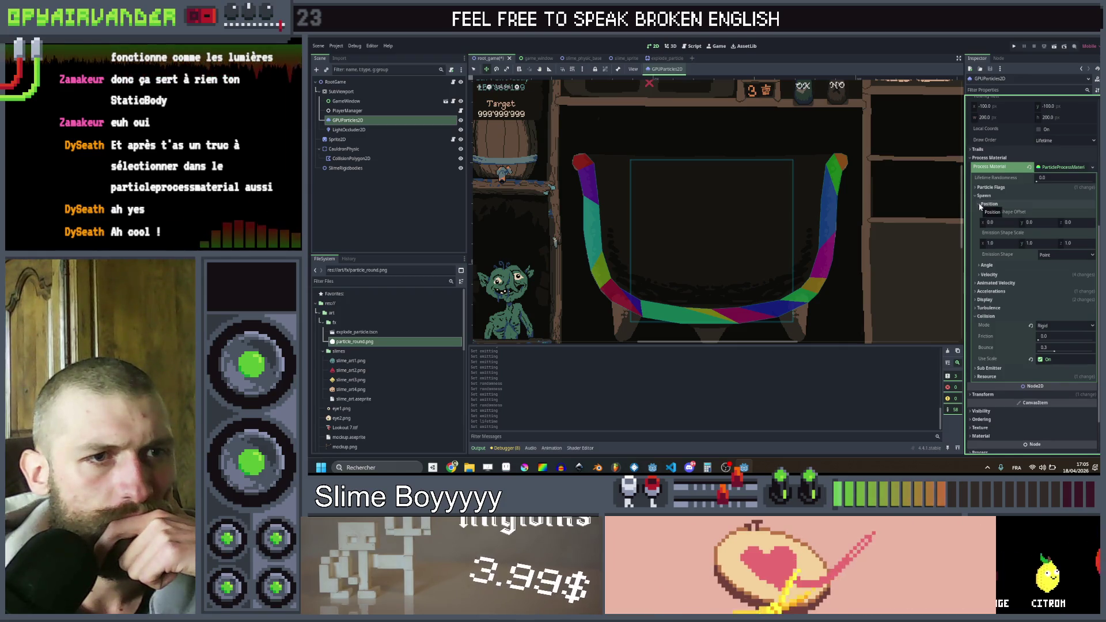
left_click(979, 205)
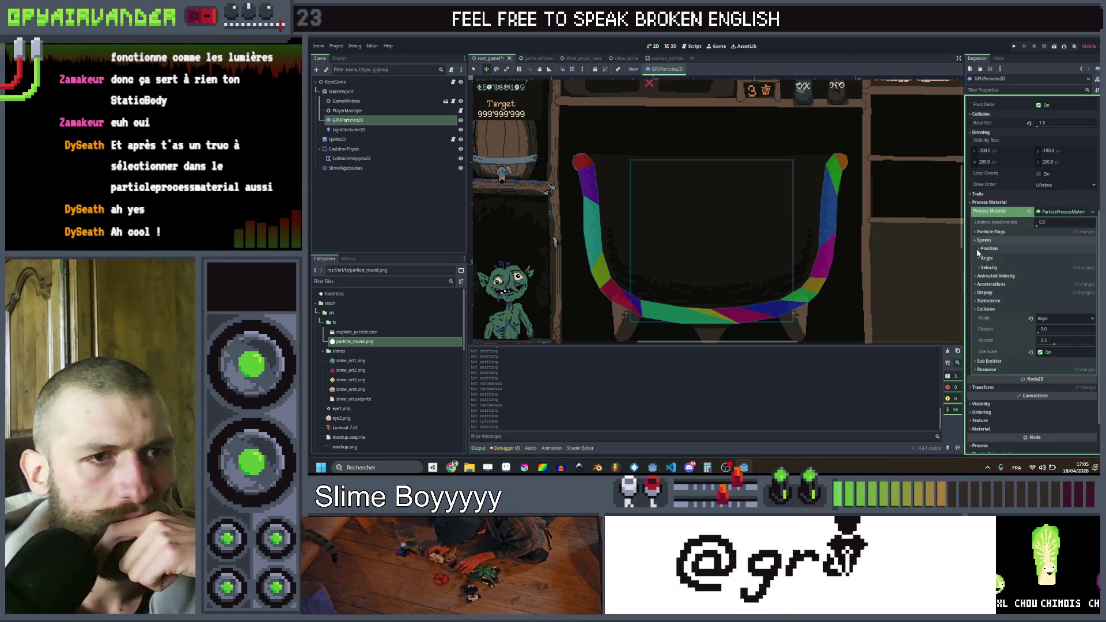
left_click(976, 284)
left_click(977, 284)
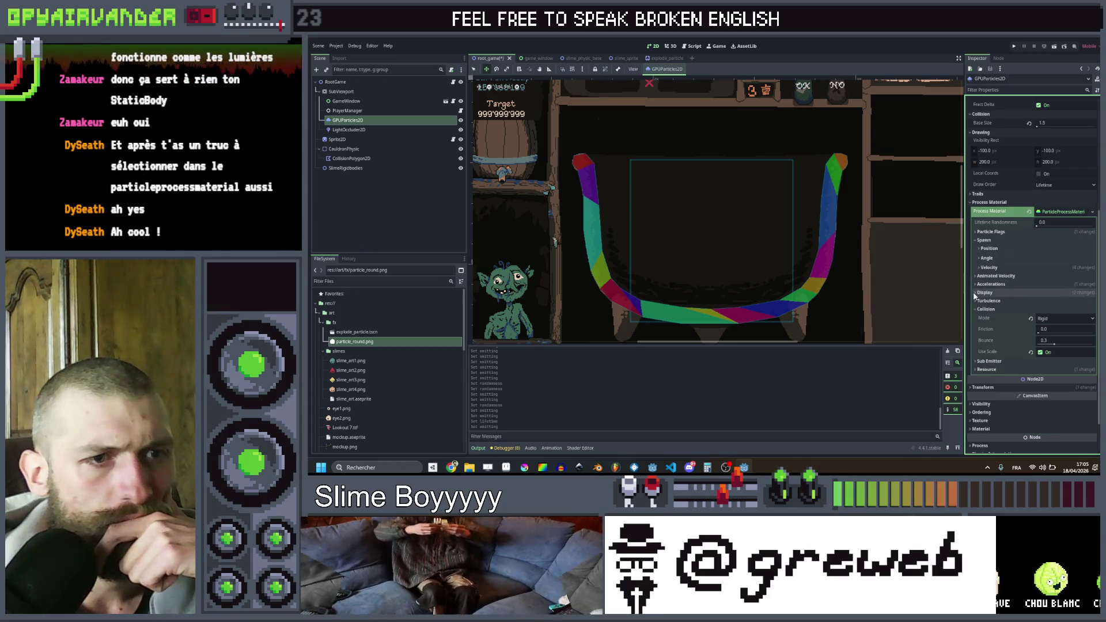
left_click(978, 292)
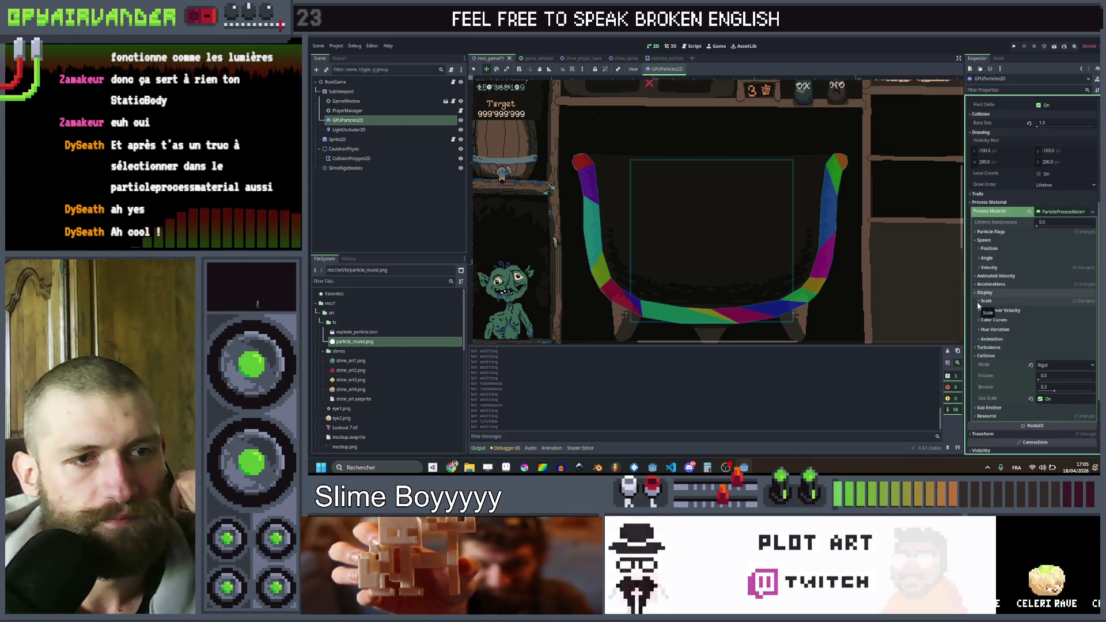
left_click(979, 301)
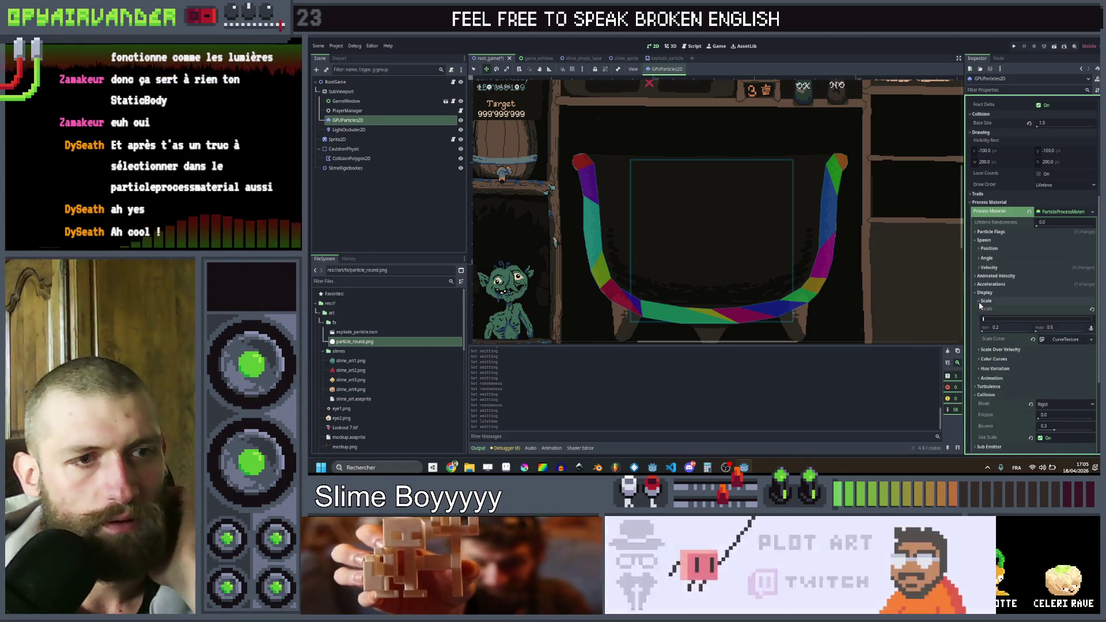
left_click(1060, 340)
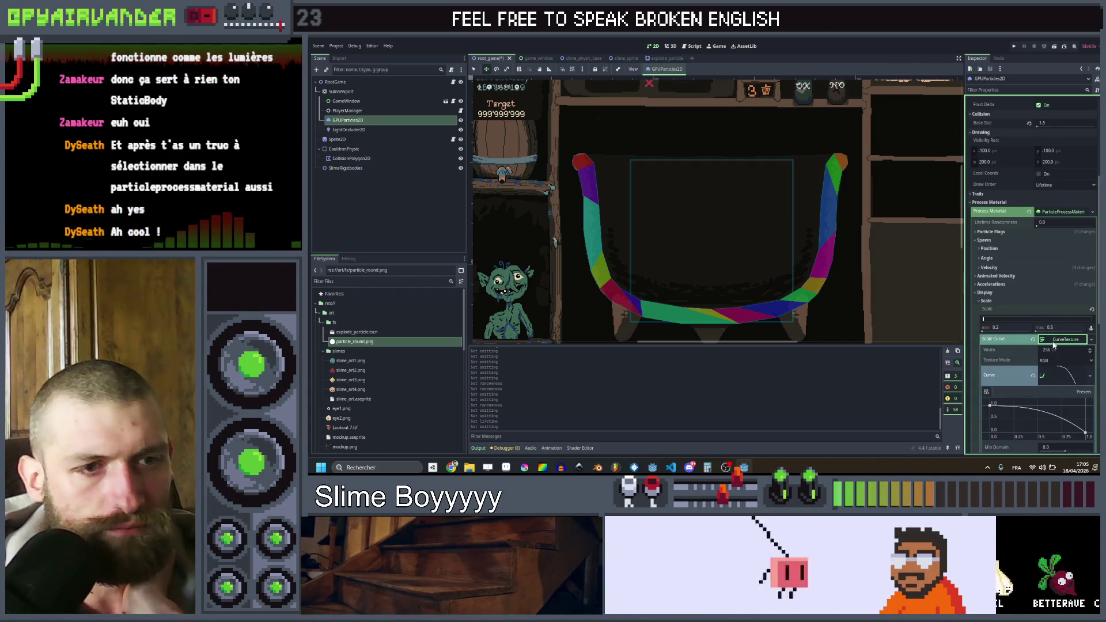
left_click(1054, 375)
scroll(1039, 345, "down", 3)
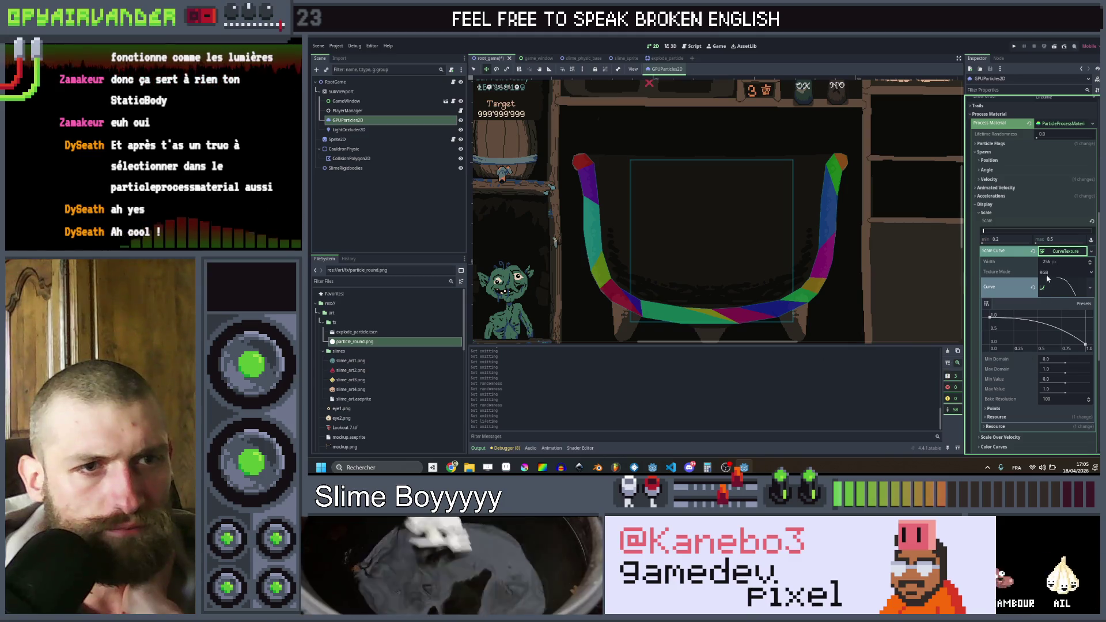
left_click(1050, 253)
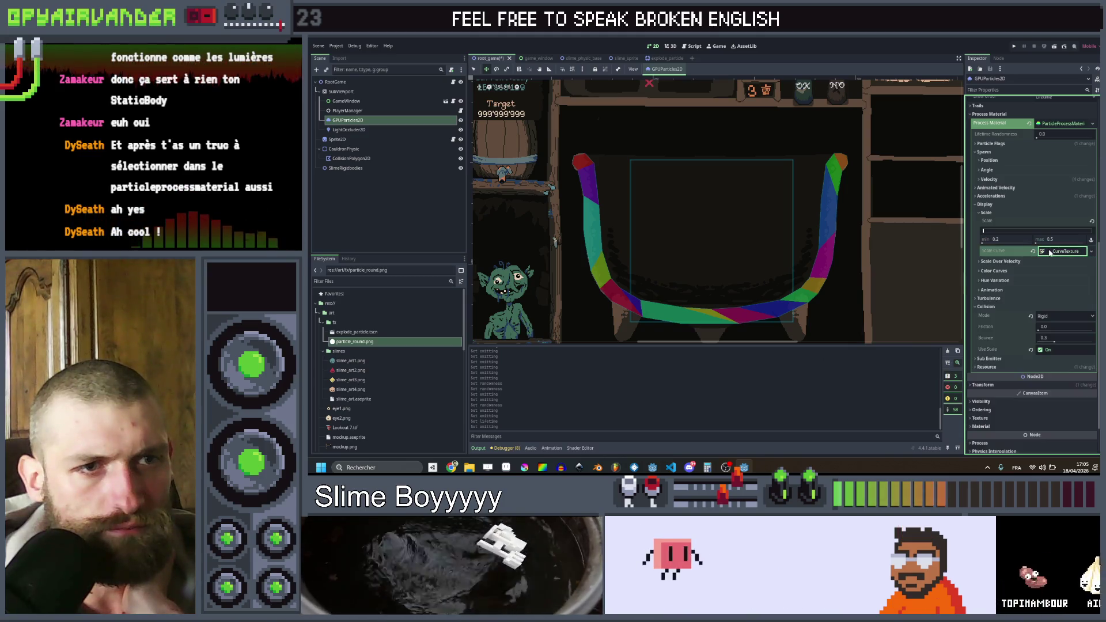
left_click(980, 290)
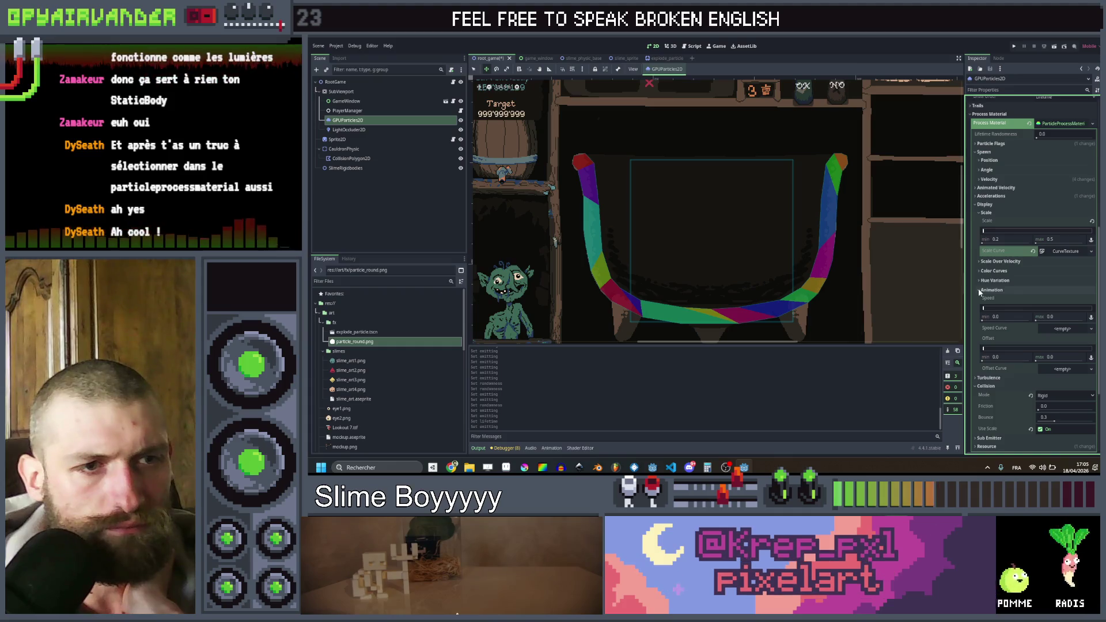
left_click(979, 290)
scroll(985, 291, "down", 3)
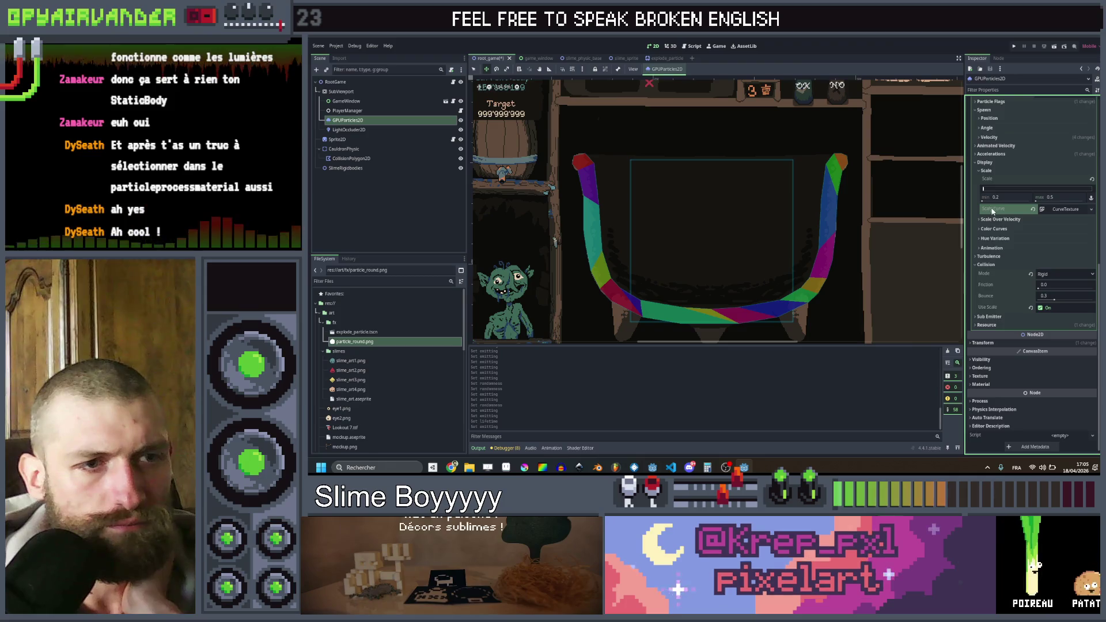
scroll(995, 178, "up", 5)
scroll(995, 178, "up", 4)
left_click(1038, 105)
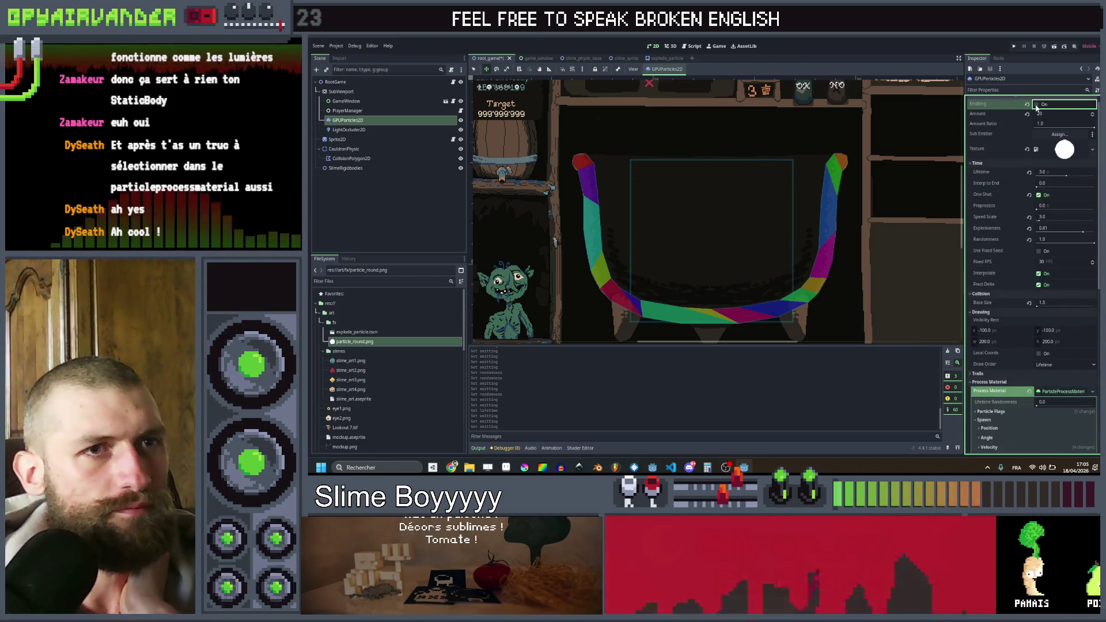
- Raise Explosiveness to 0.84 and preview the burst with it
left_click(1037, 105)
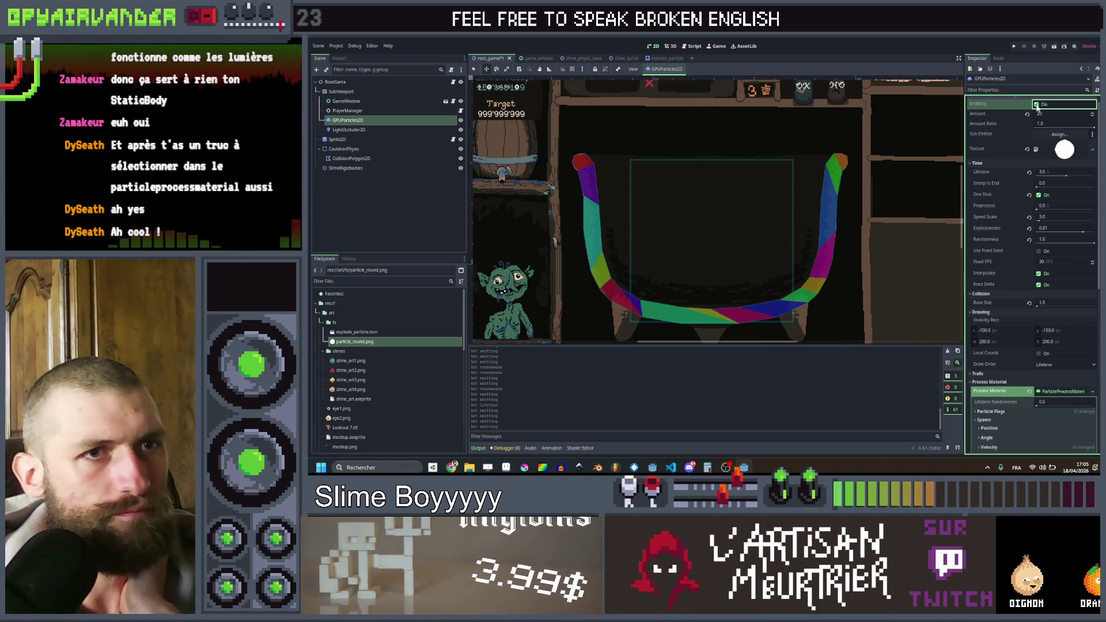
left_click(1038, 105)
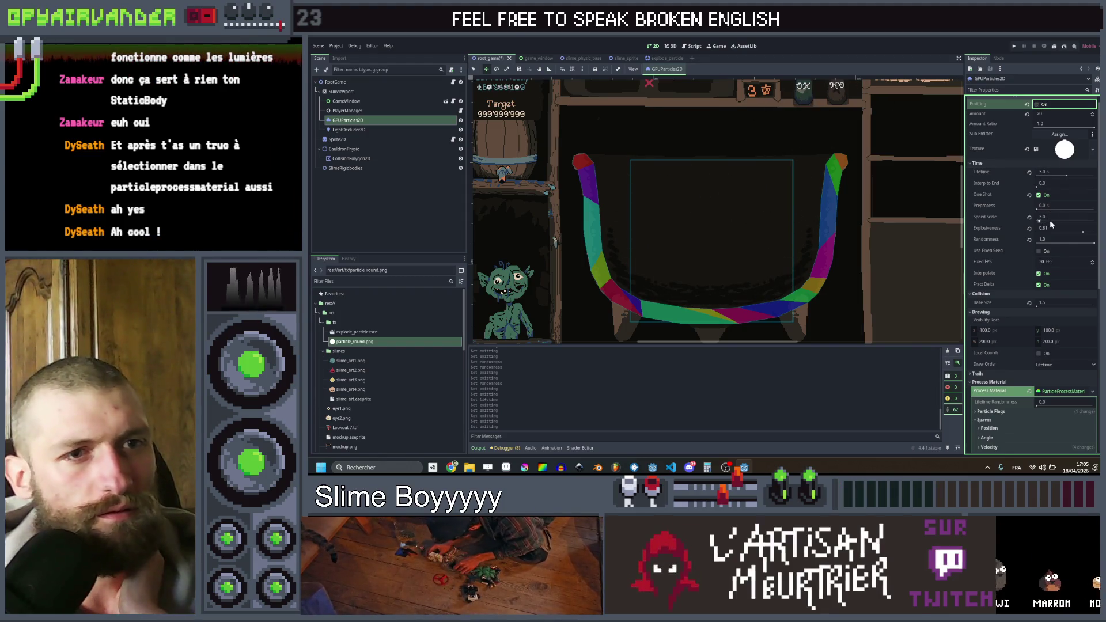
left_click_drag(1083, 232, 1087, 233)
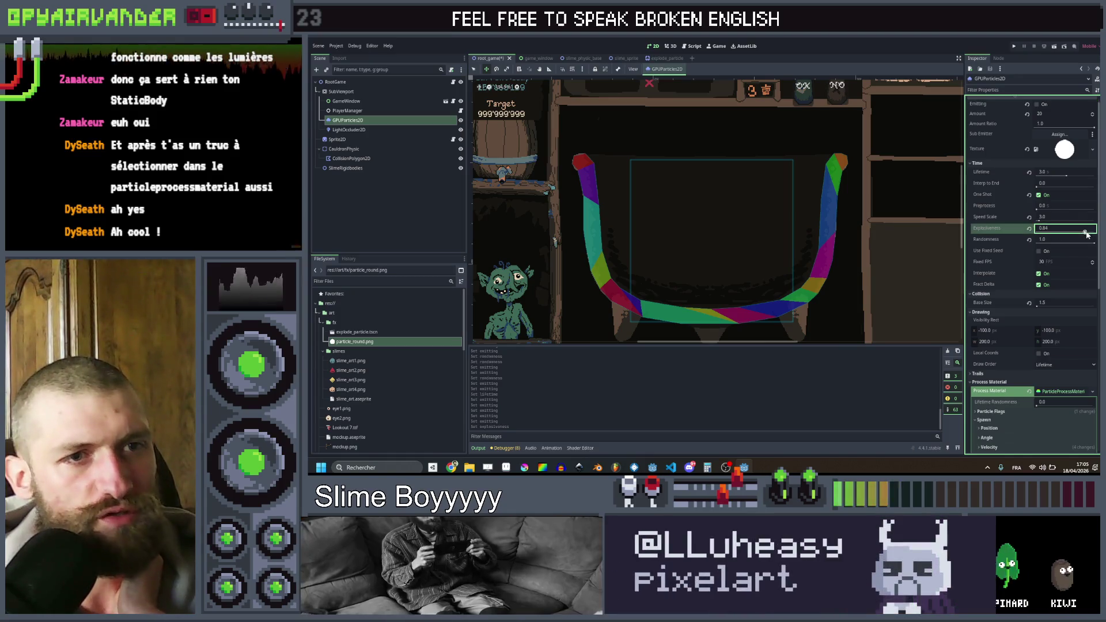
left_click(1037, 104)
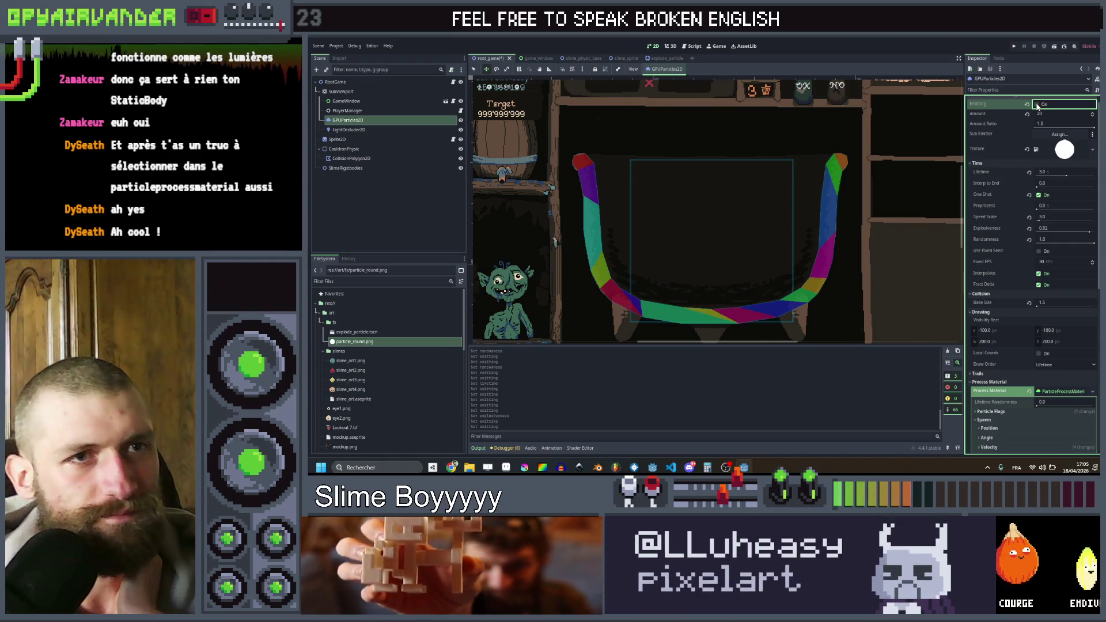
left_click(1038, 105)
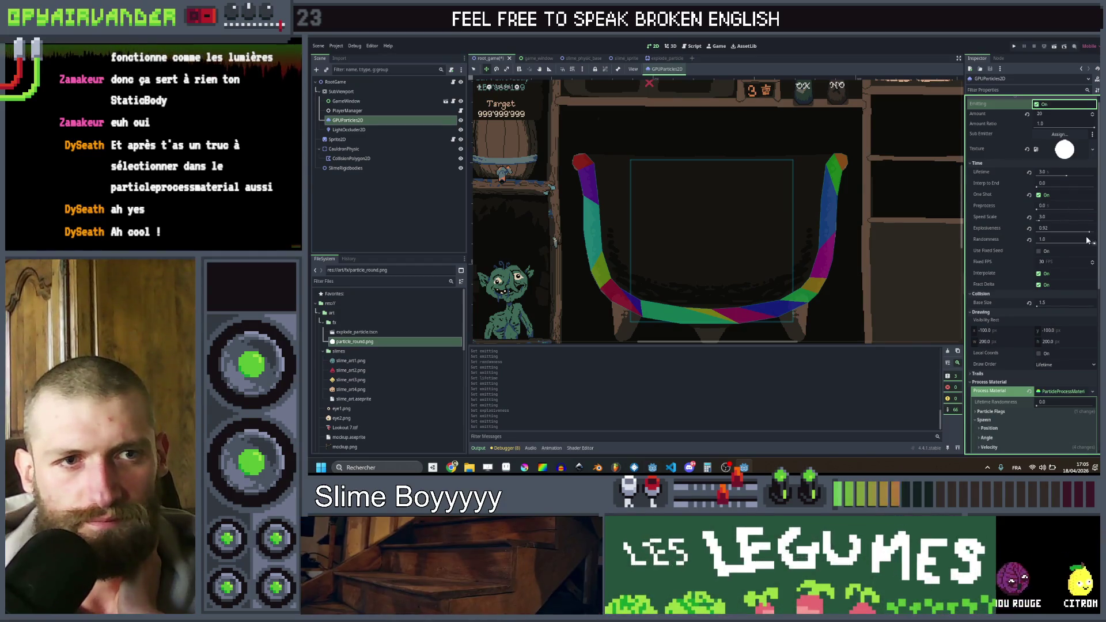
- Raise Explosiveness to 1.0, preview the full burst, then stop emission
left_click_drag(1089, 232, 1098, 233)
left_click(1037, 105)
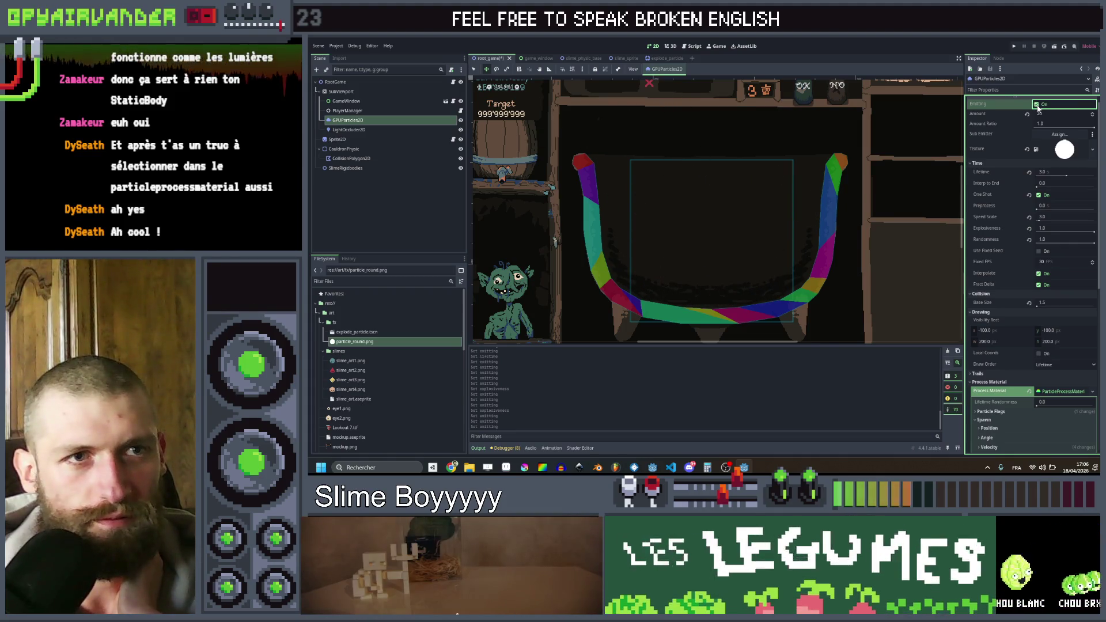
left_click(1038, 105)
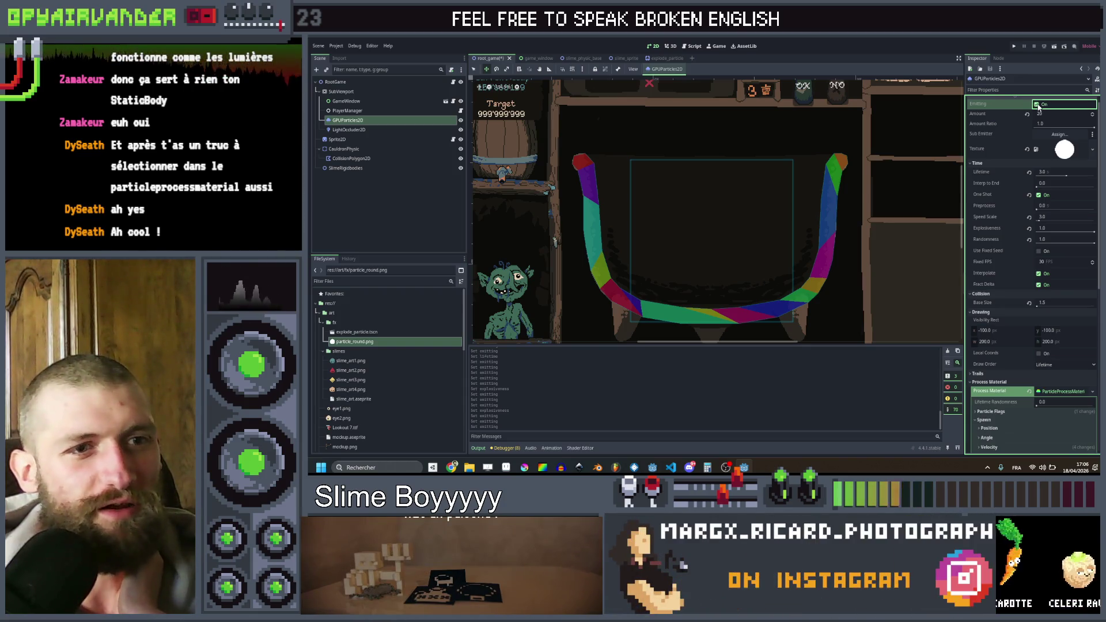
scroll(1006, 286, "down", 5)
- Enable Trails on the explosion particles and replay the burst several times to see the streaks
left_click(978, 241)
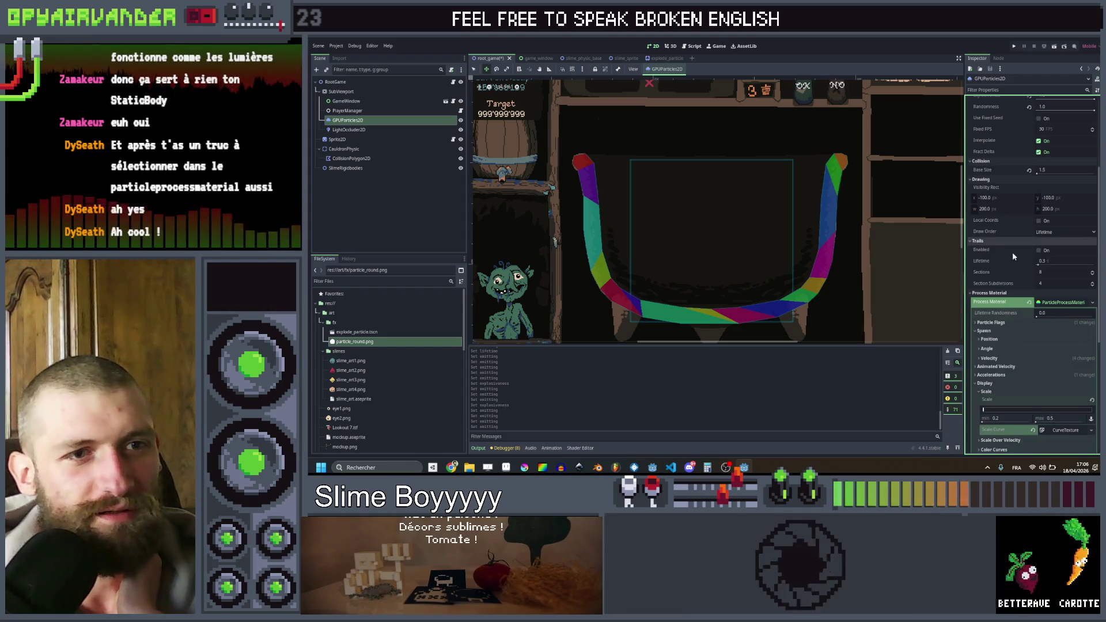
left_click(1039, 252)
scroll(1036, 235, "up", 5)
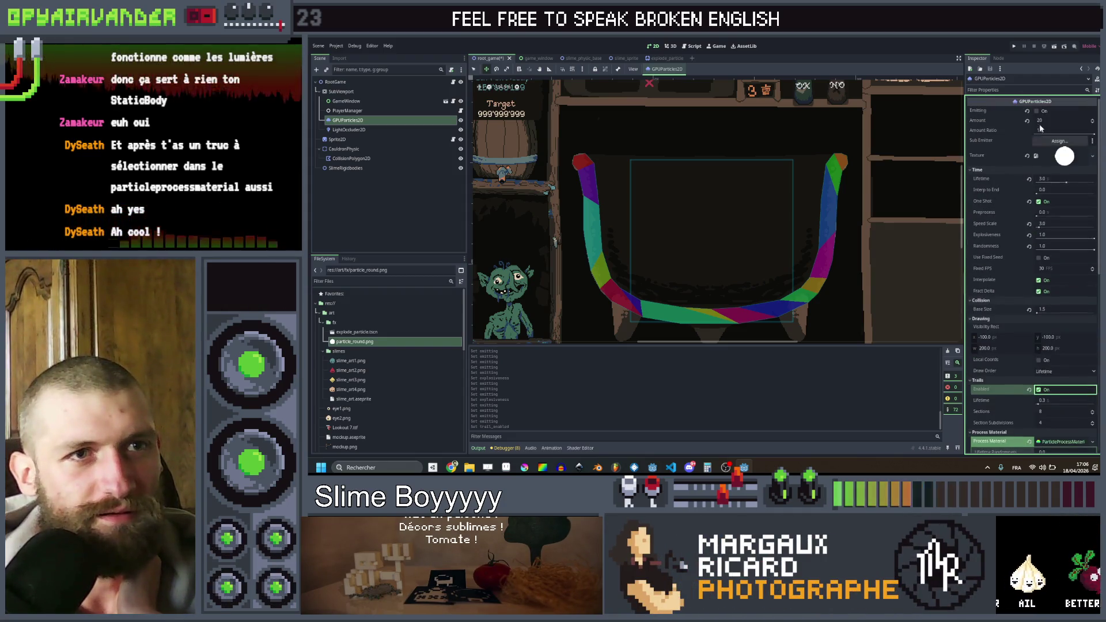
left_click(1036, 112)
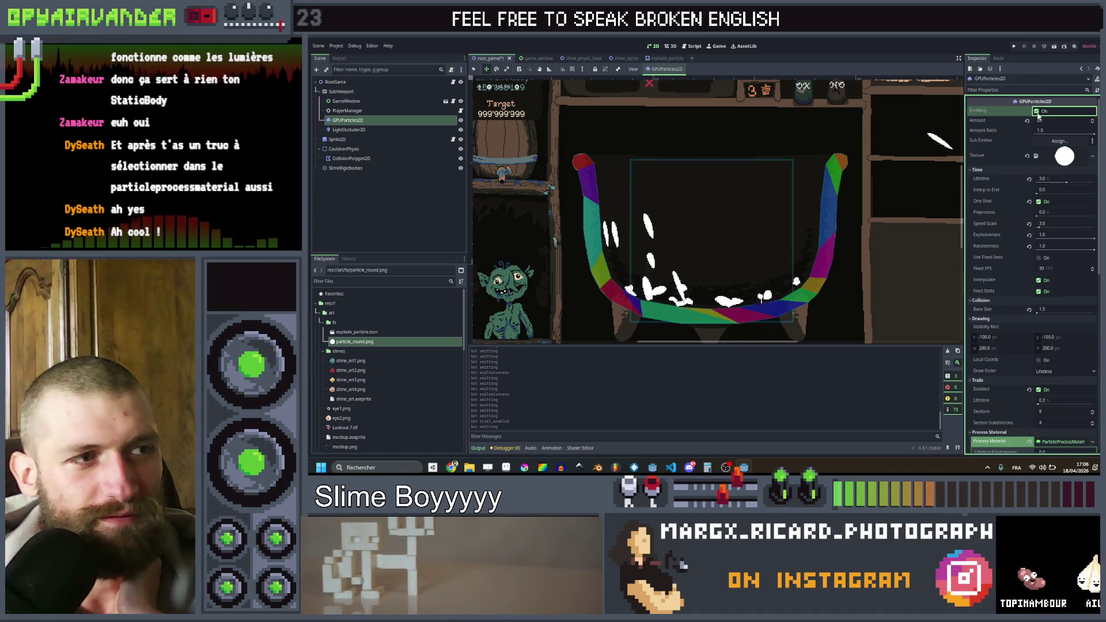
left_click(1037, 113)
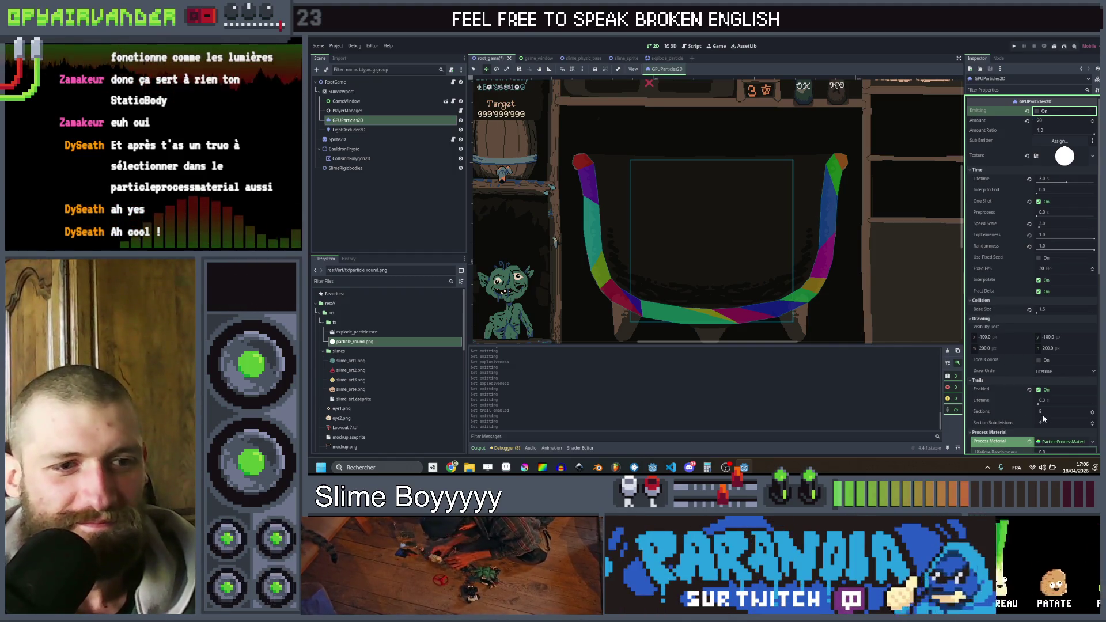
left_click(1037, 112)
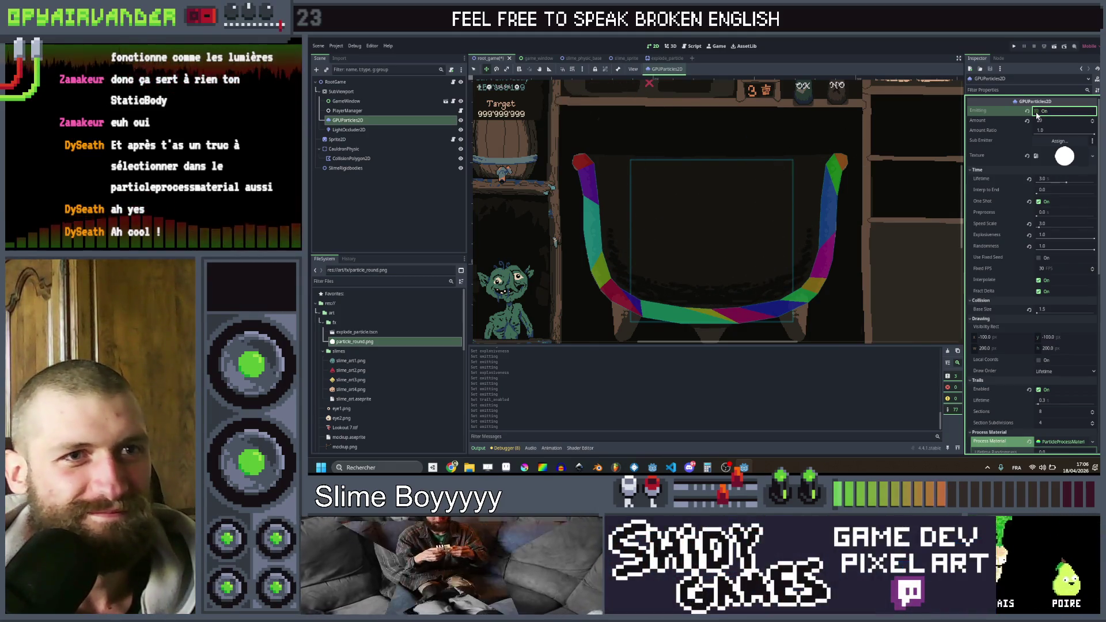
left_click(1038, 112)
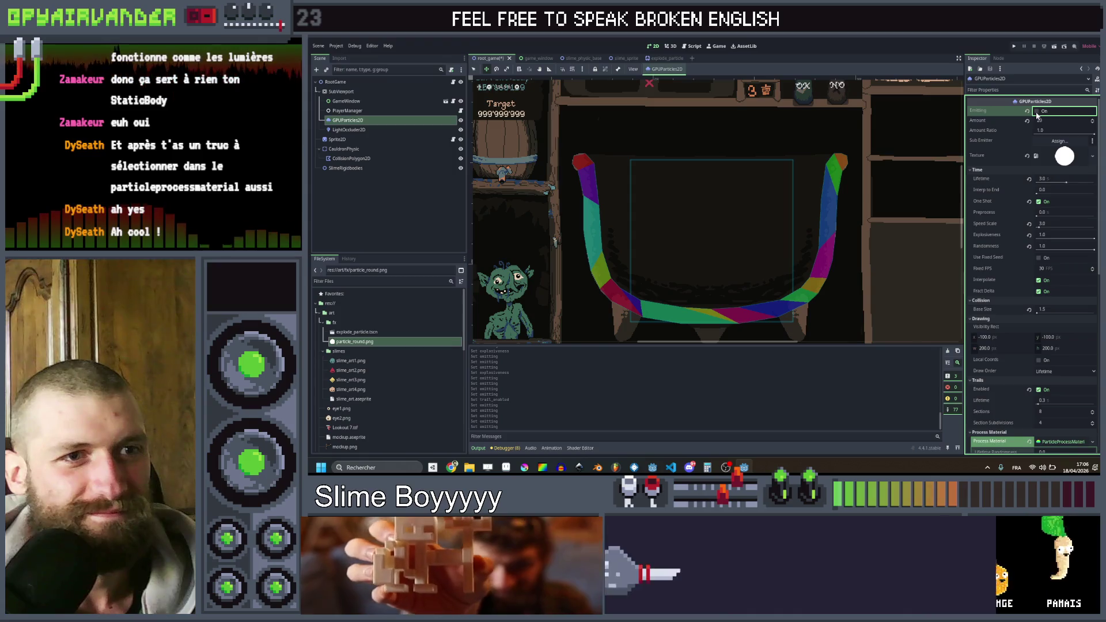
- Lower the particle Randomness from 1.0 to 0.32 and retest the burst
left_click_drag(1048, 248, 1041, 250)
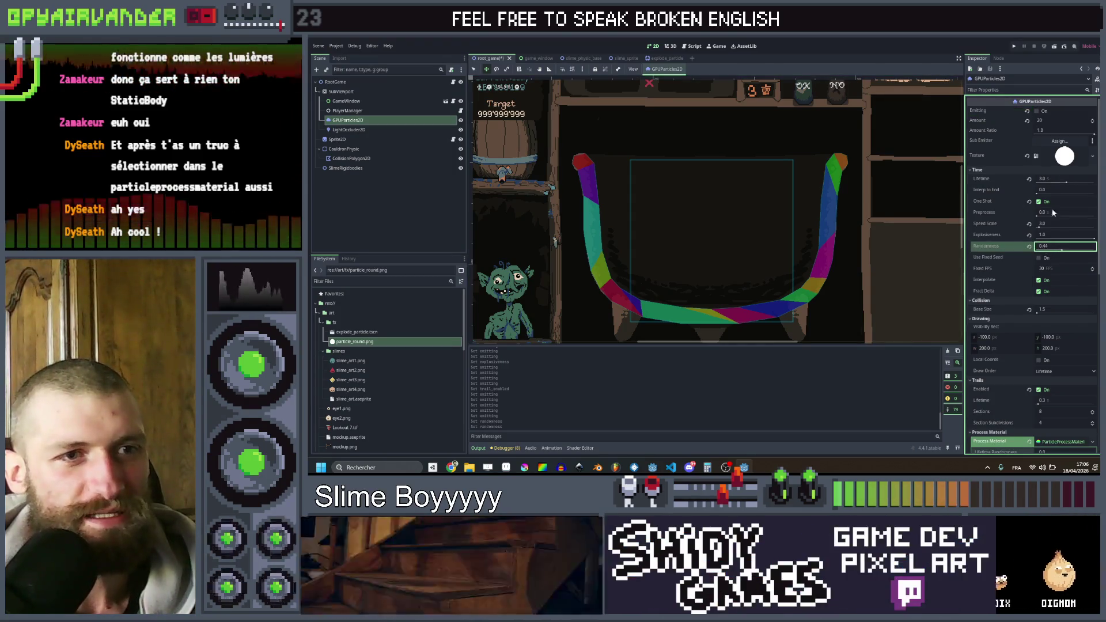
left_click(1038, 112)
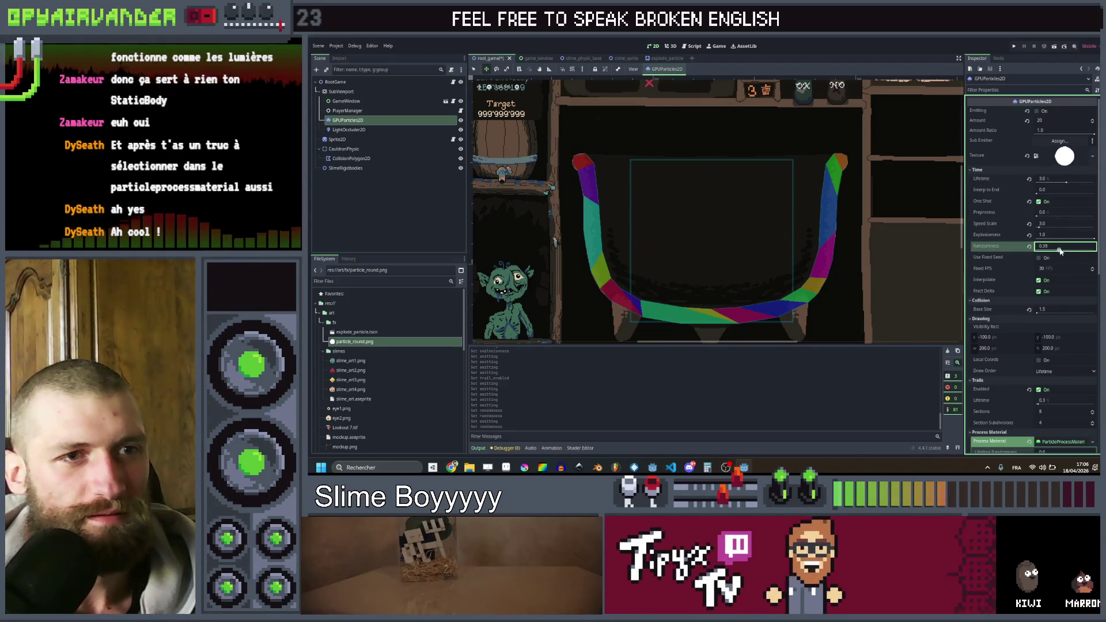
left_click(1039, 112)
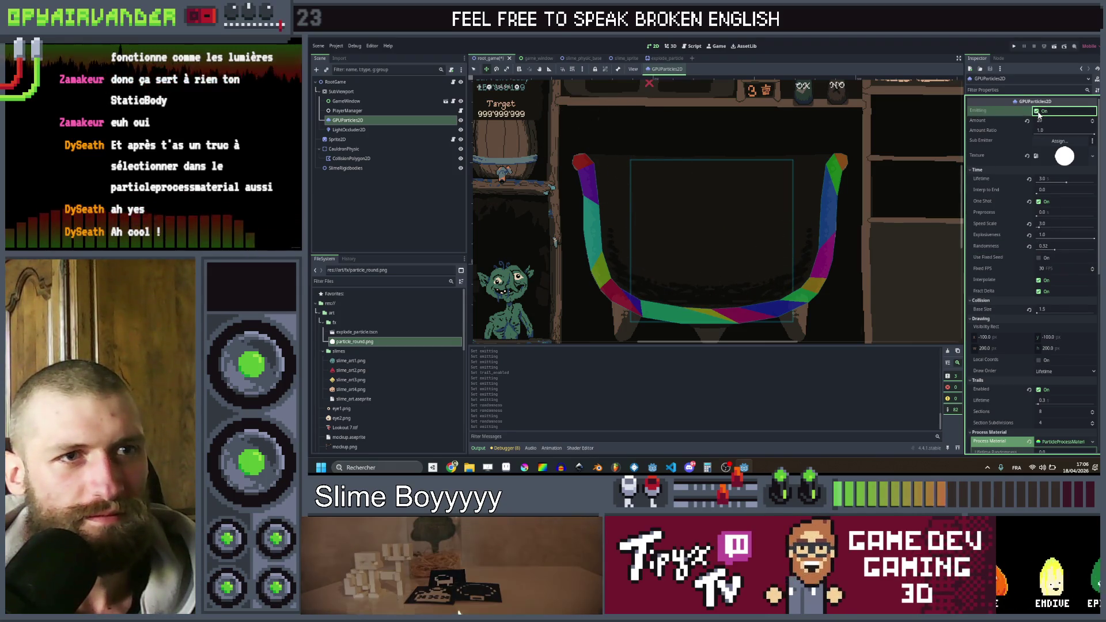
left_click(1037, 111)
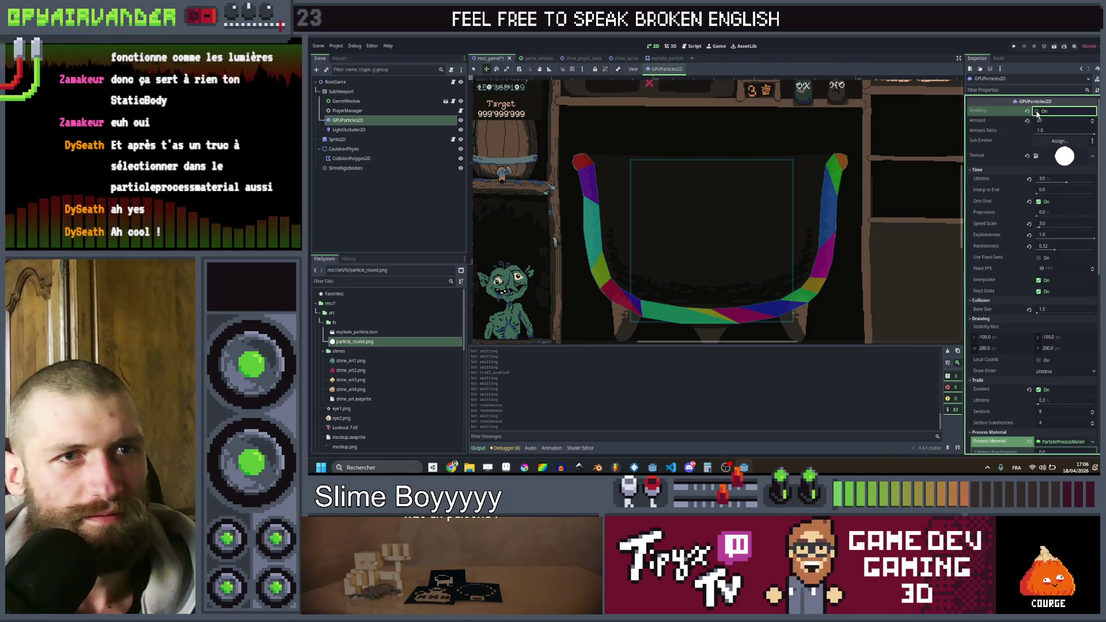
left_click(1038, 112)
- Expand and collapse the Scale Over Velocity settings
scroll(1015, 280, "down", 5)
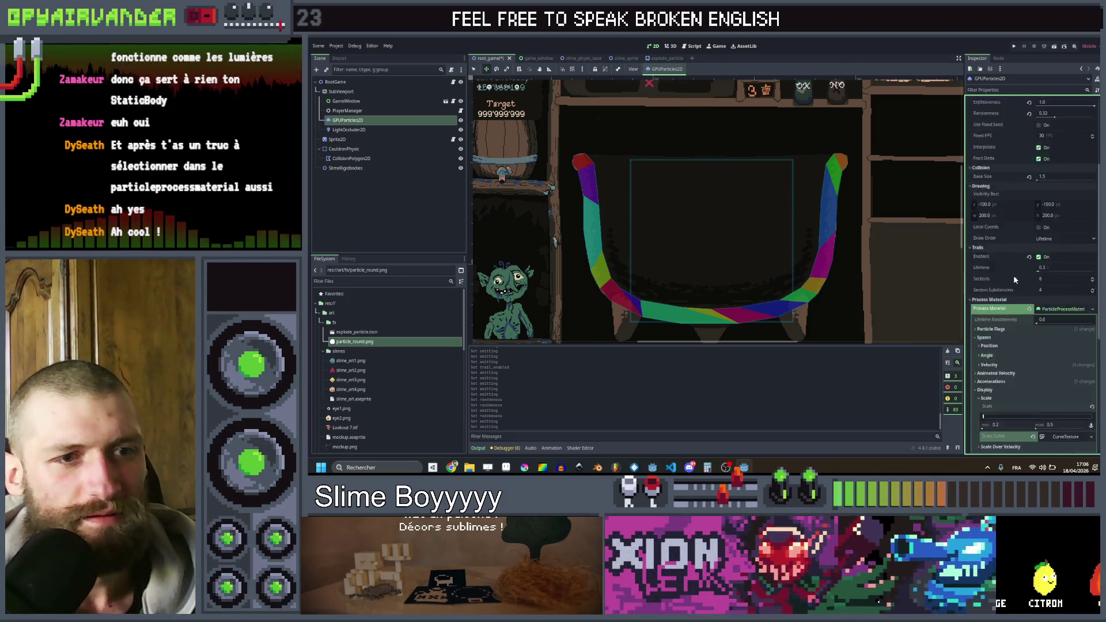
scroll(1016, 280, "down", 5)
left_click(1000, 314)
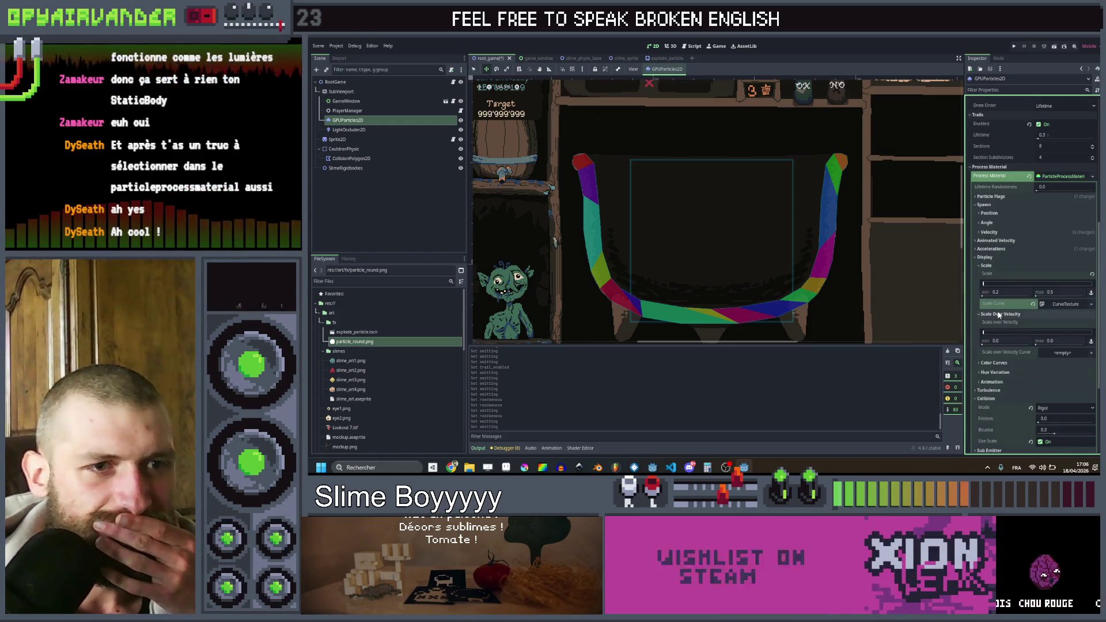
left_click(1001, 314)
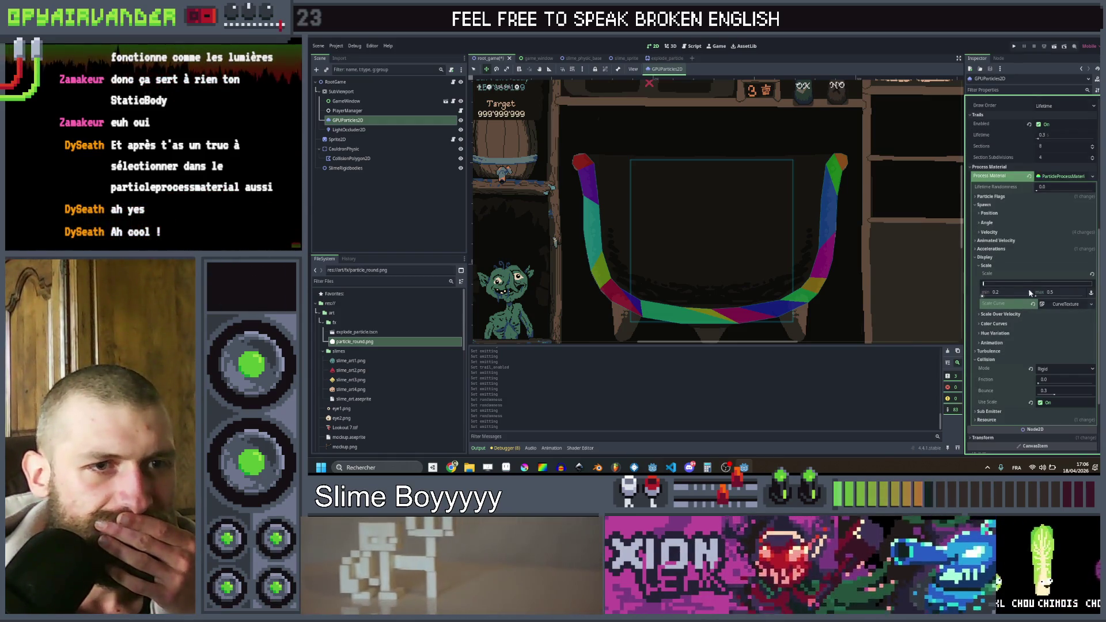
- Expand the Scale Curve CurveTexture and inspect its falling curve
left_click(1066, 304)
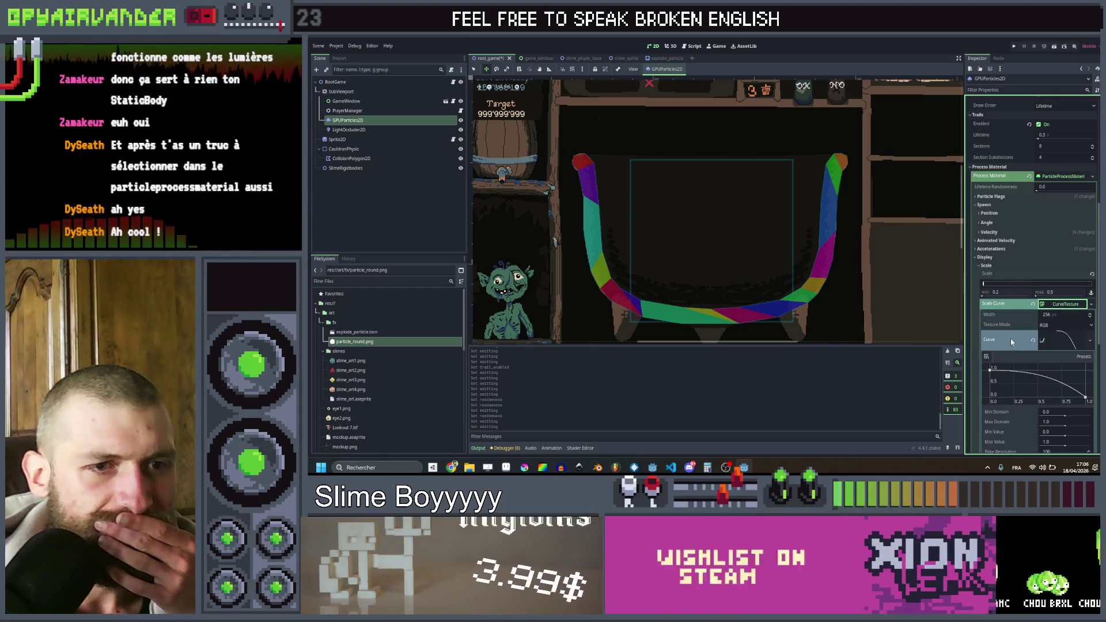
scroll(1011, 339, "down", 2)
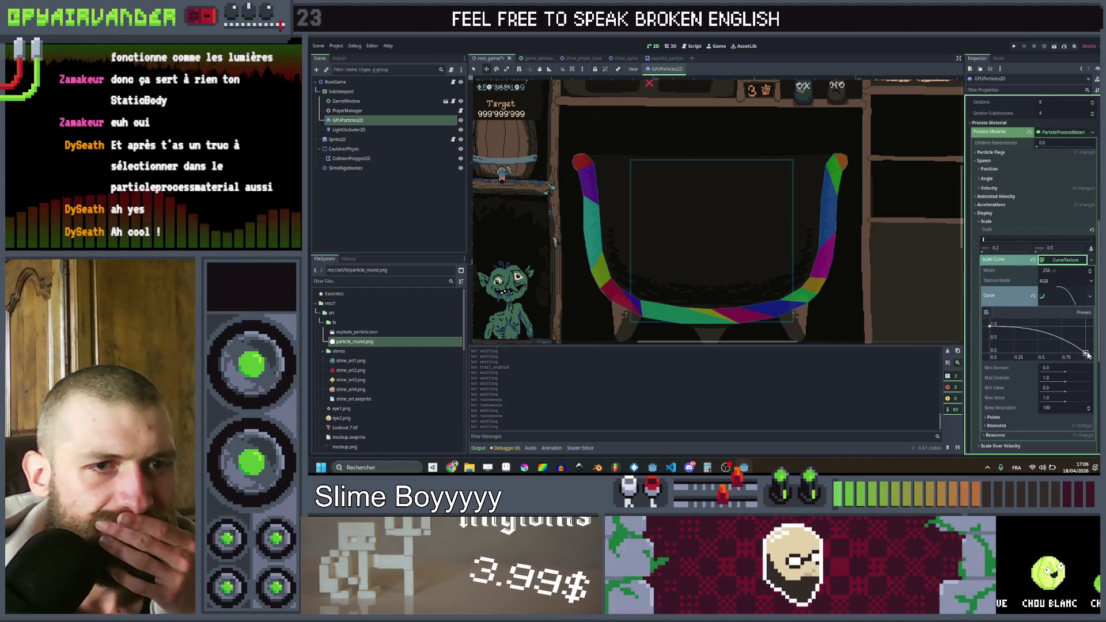
scroll(1011, 405, "down", 2)
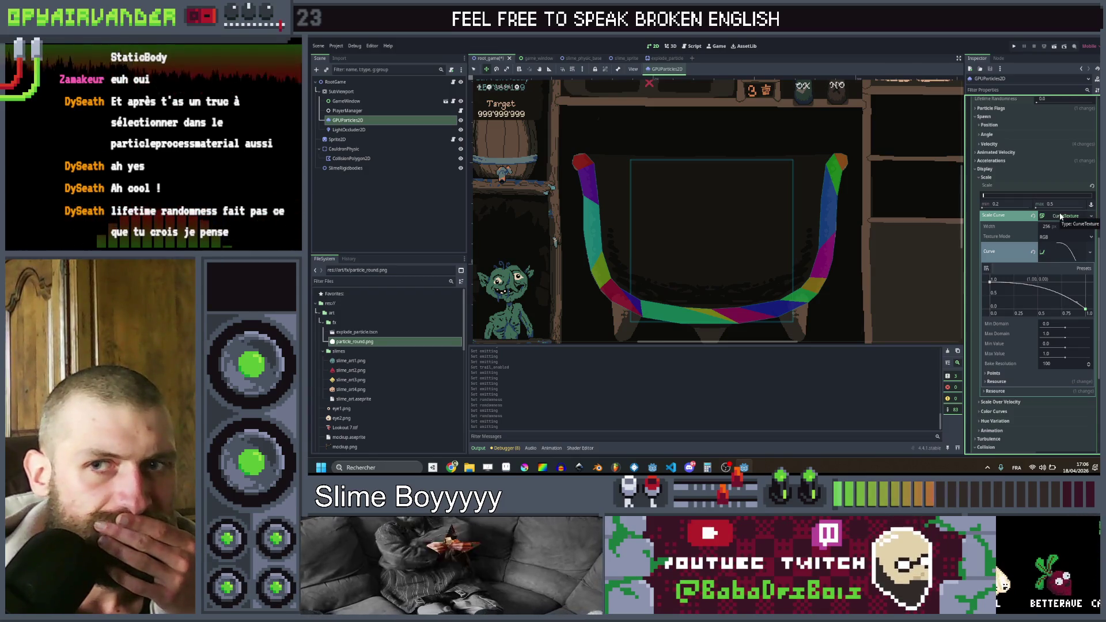
scroll(1060, 213, "up", 10)
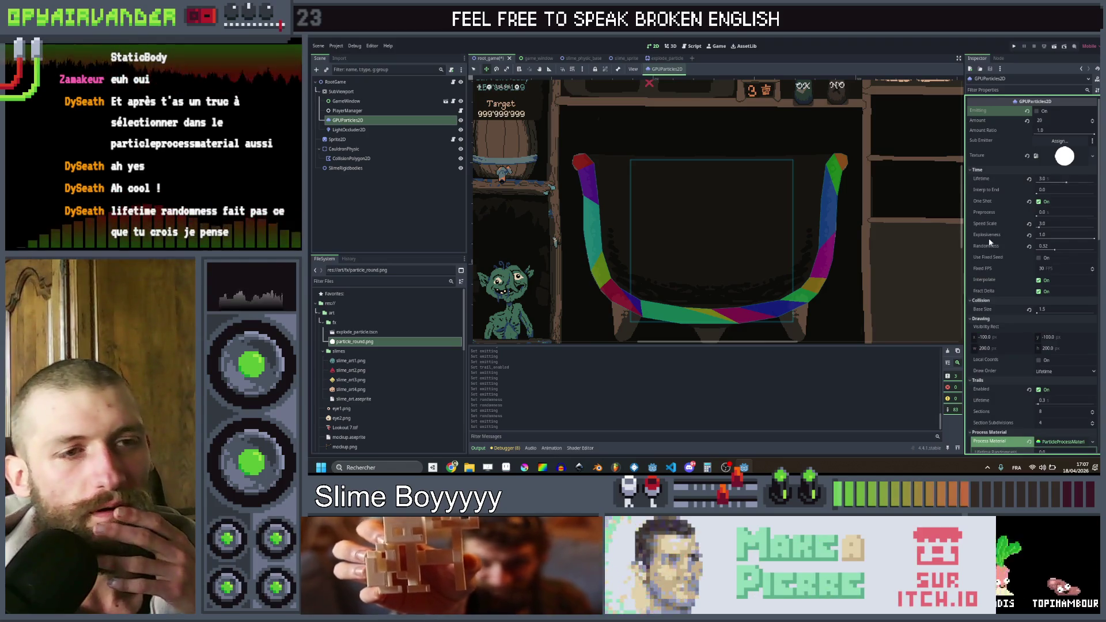
scroll(998, 274, "down", 5)
scroll(1014, 306, "down", 5)
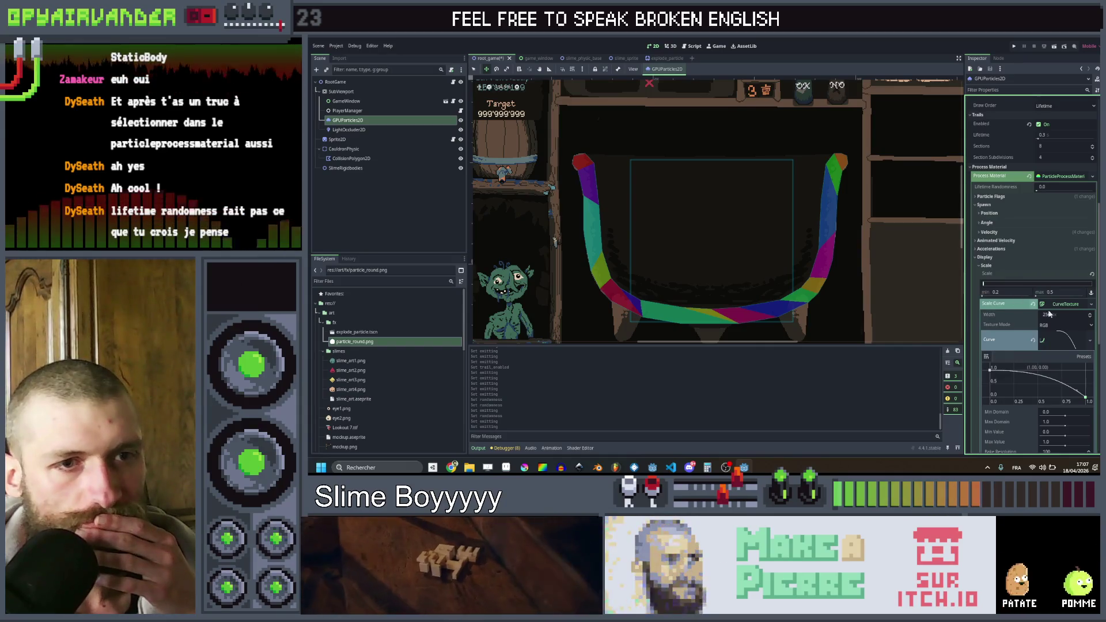
scroll(1028, 158, "up", 7)
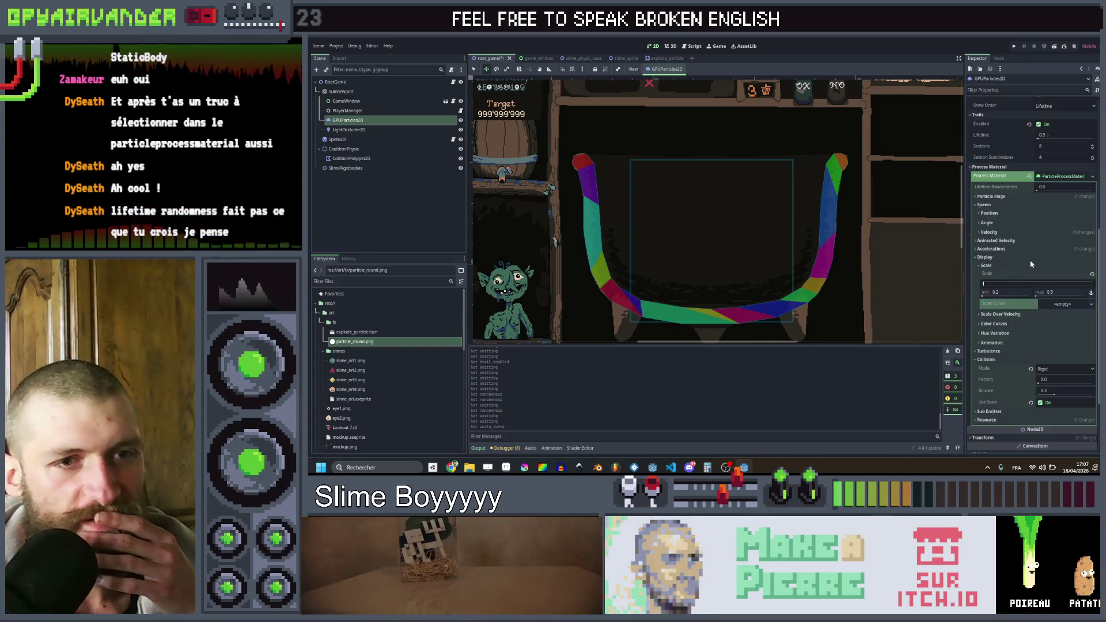
scroll(1028, 158, "up", 4)
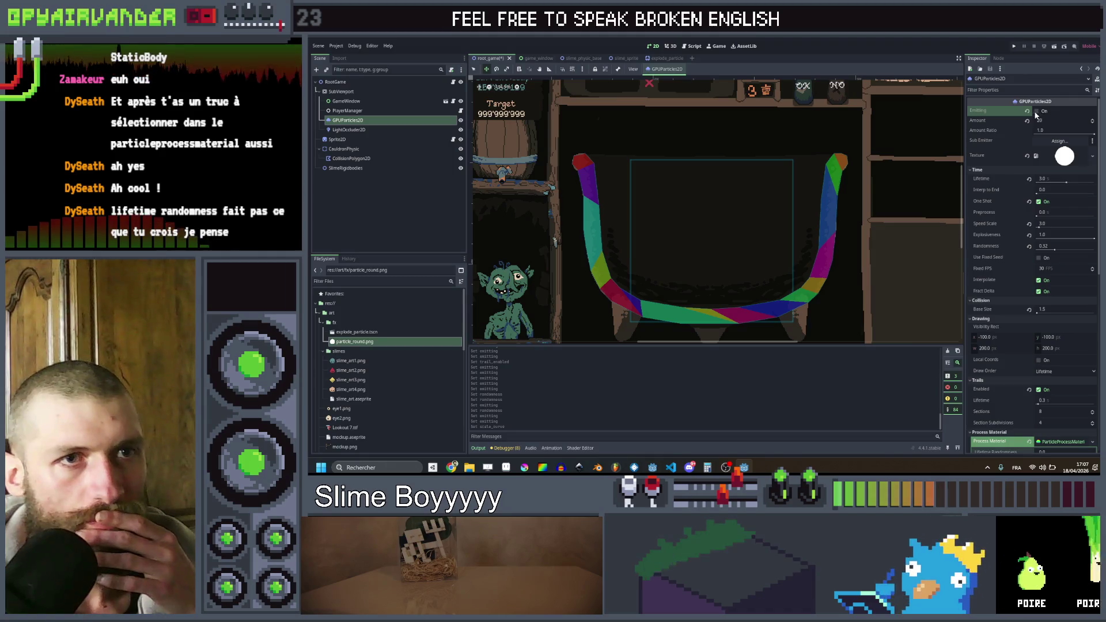
- Set the particles' Speed Scale to 1 and fire a test burst
left_click(1037, 112)
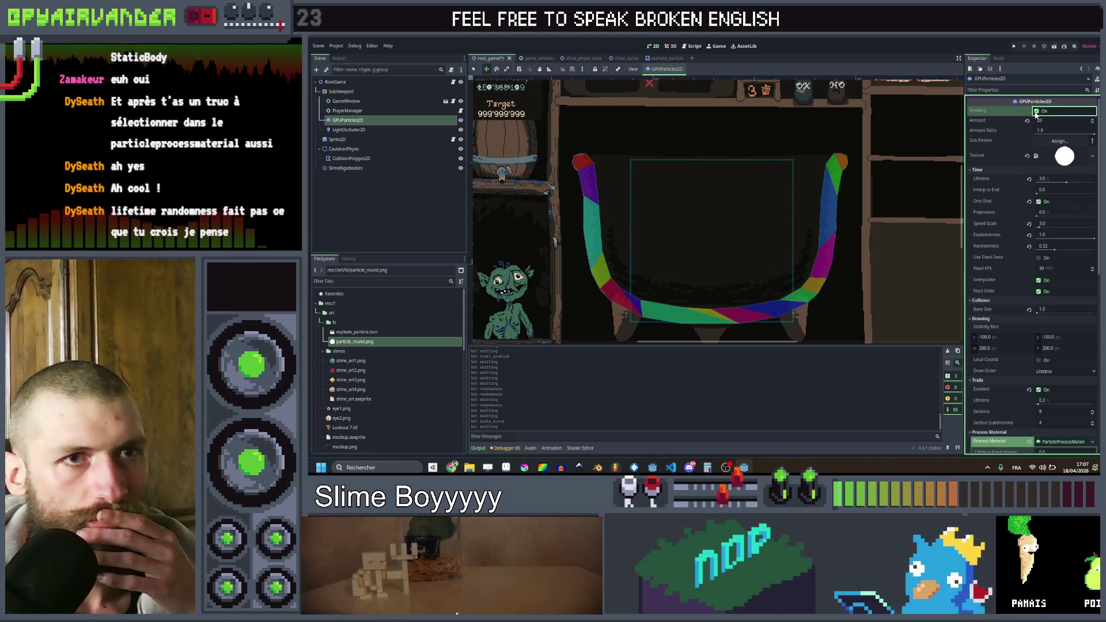
key("ctrl+z")
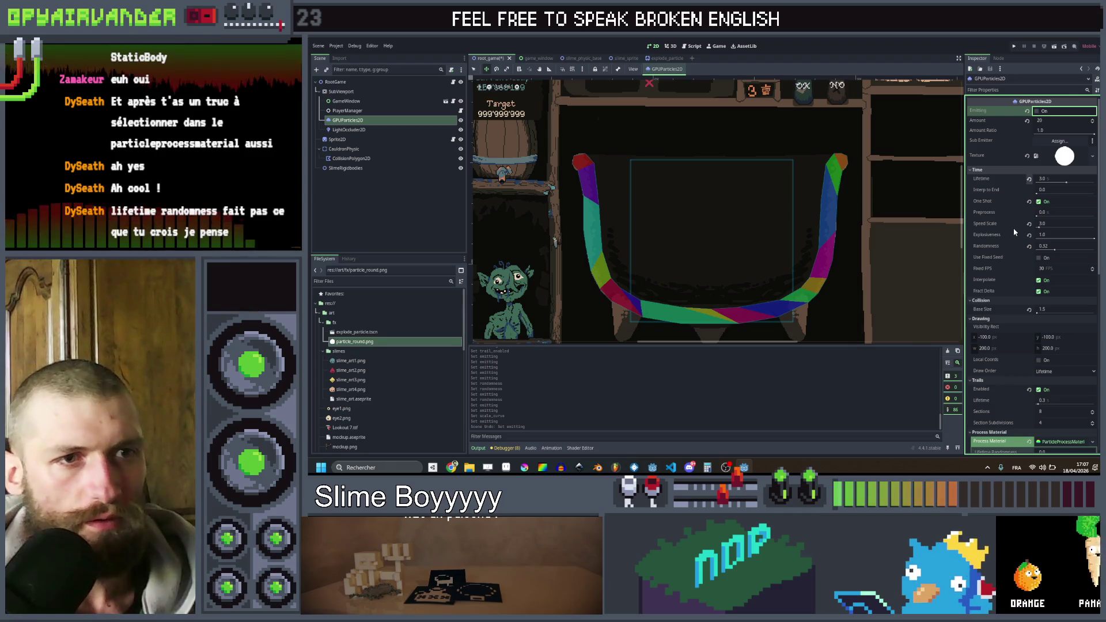
left_click(1046, 224)
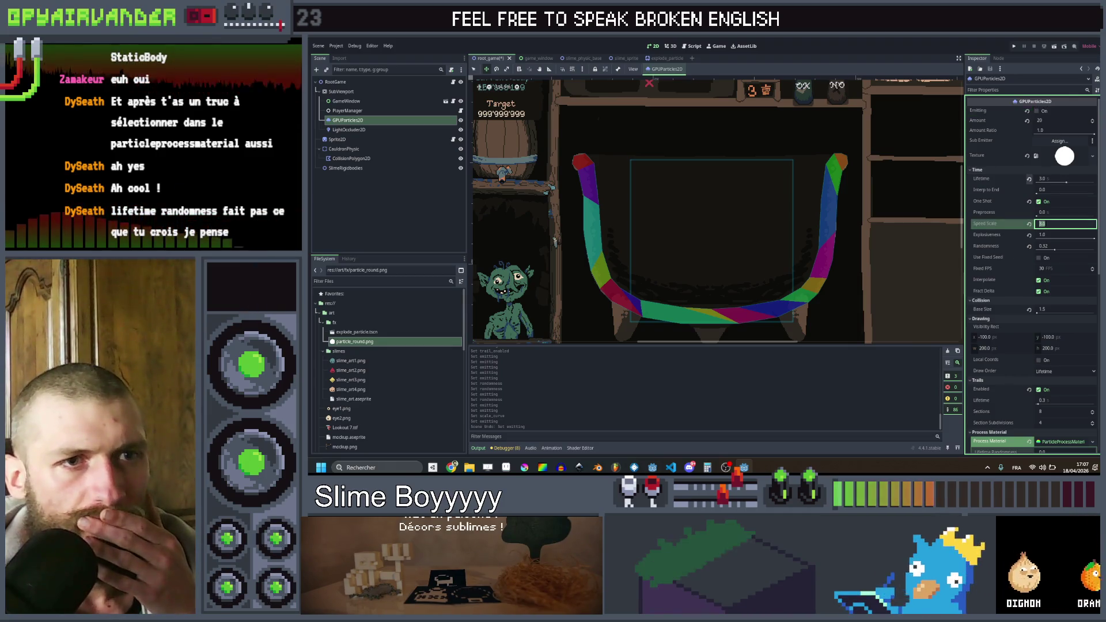
type("1")
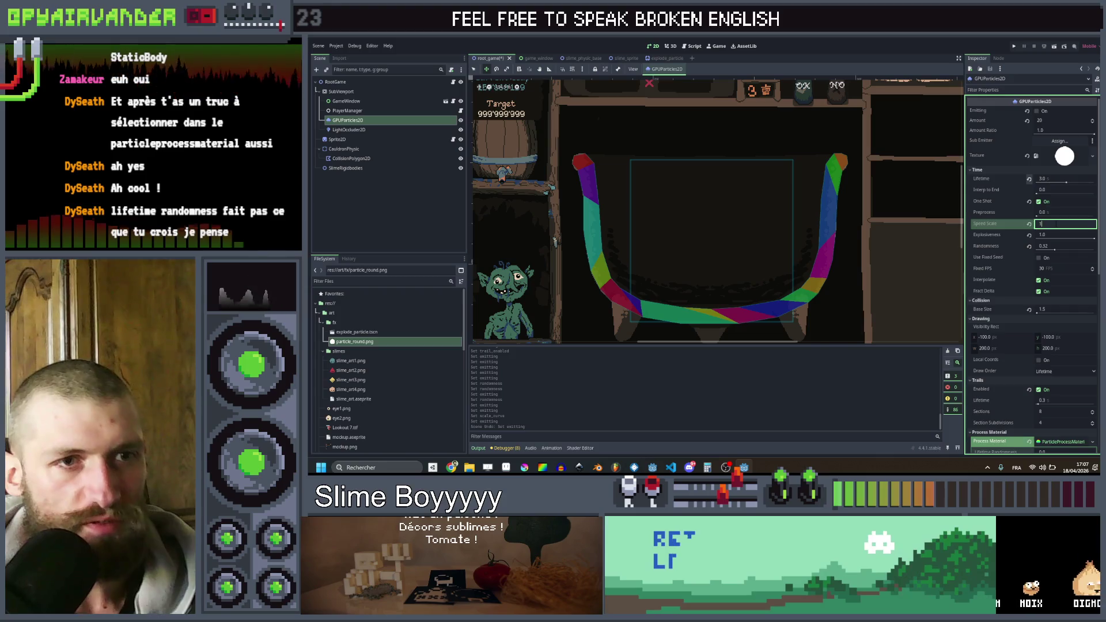
left_click(1037, 112)
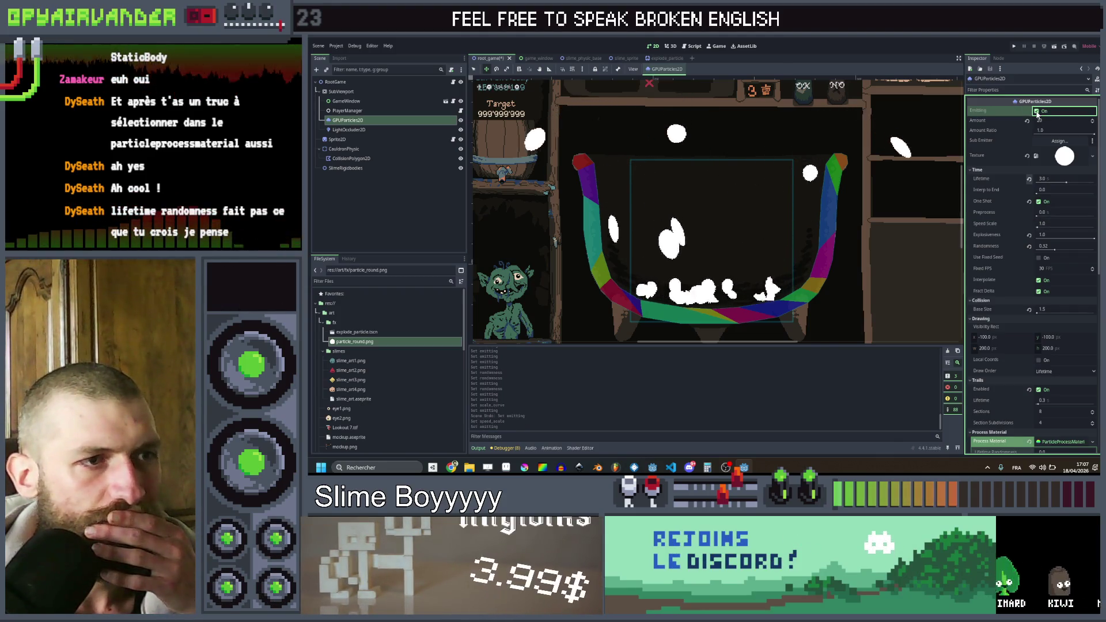
scroll(1011, 275, "down", 5)
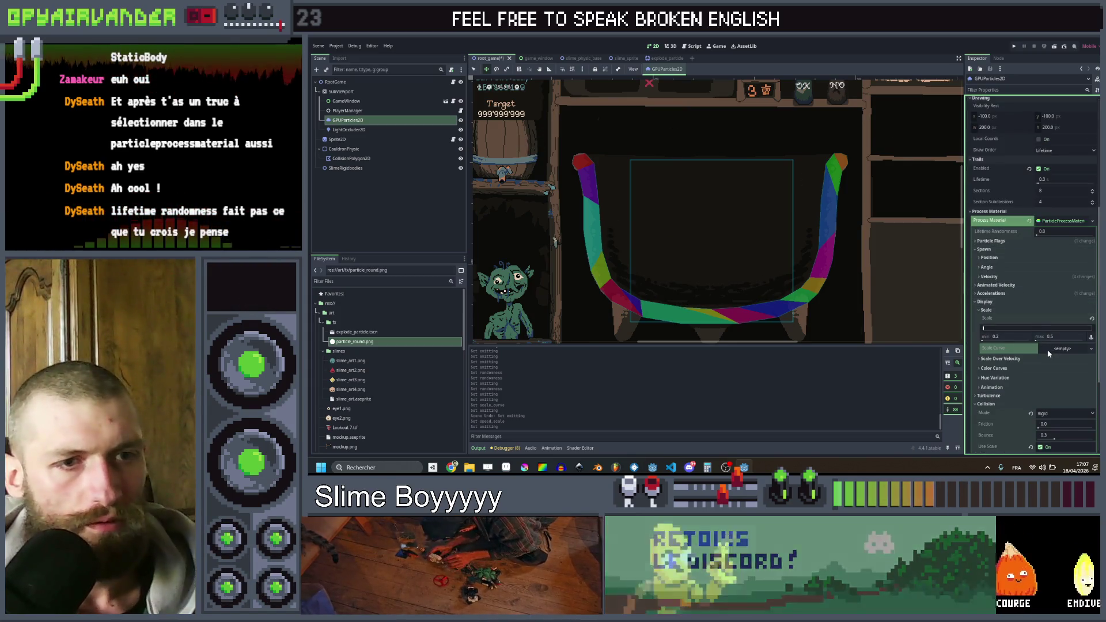
- Undo to restore the falling Scale Curve, then re-enter Speed Scale 1
key("ctrl+z")
key("ctrl+z")
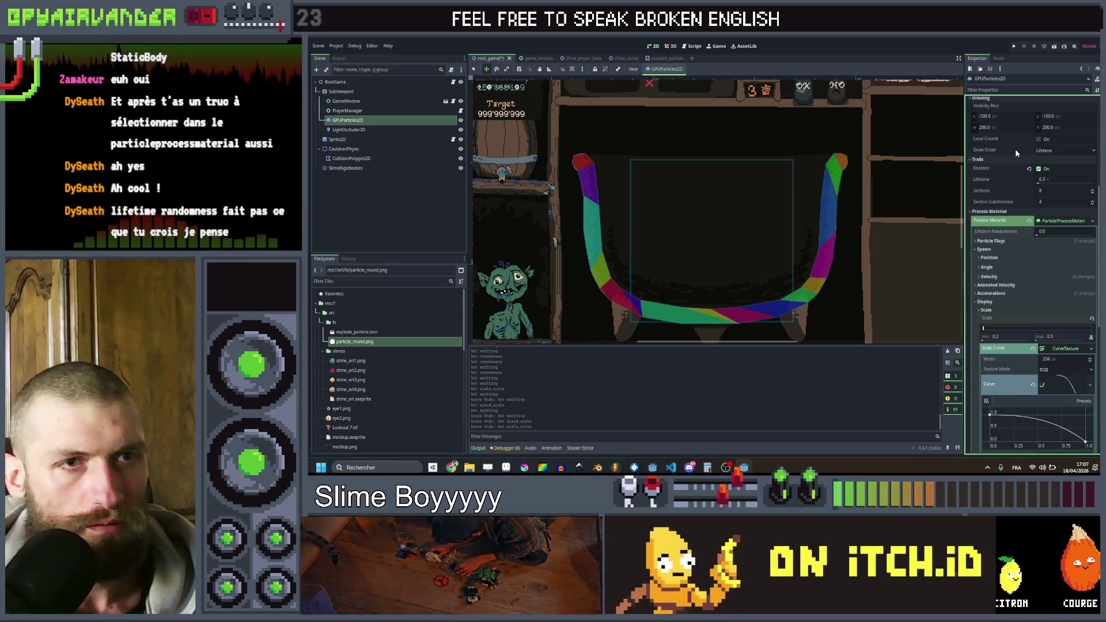
scroll(1015, 149, "up", 5)
left_click(1054, 224)
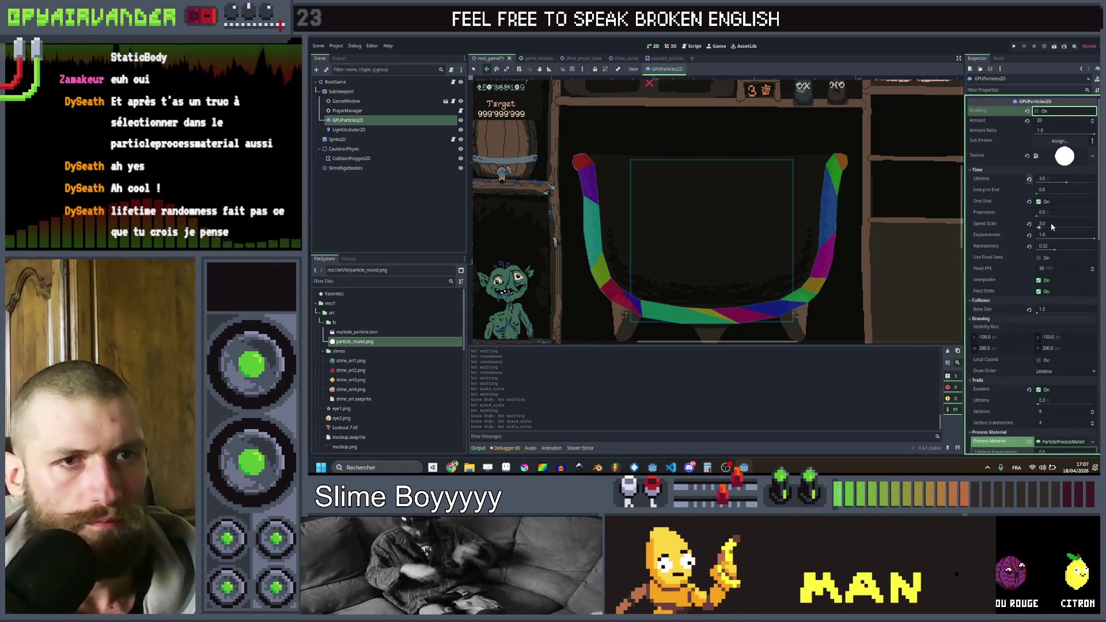
type("1")
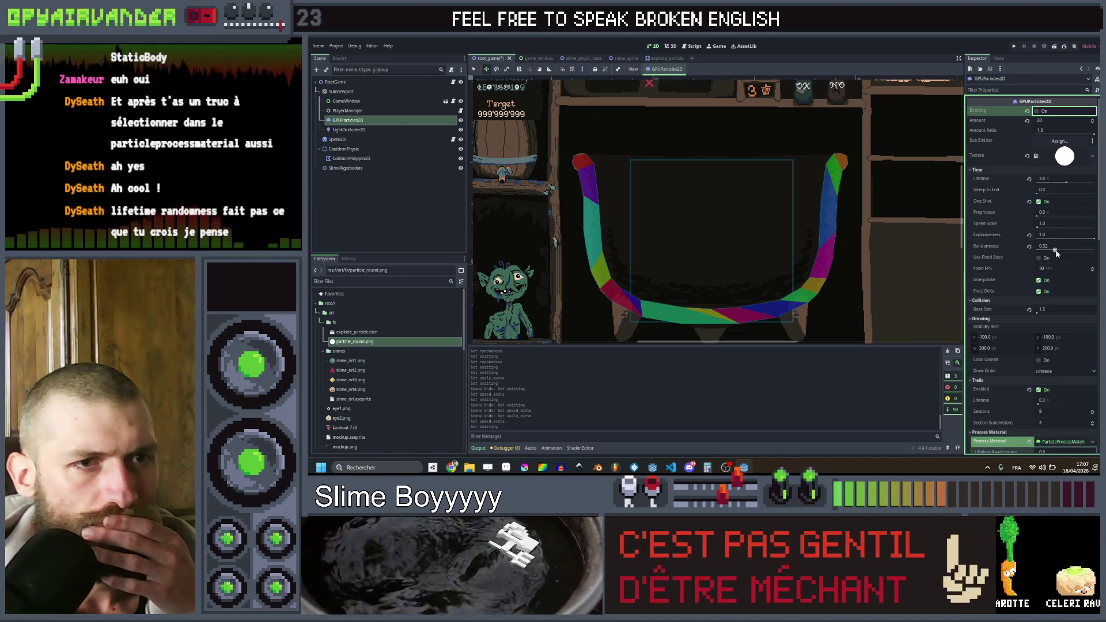
- Raise the particle Randomness to about 0.75 and preview the burst
left_click_drag(1057, 250, 1065, 252)
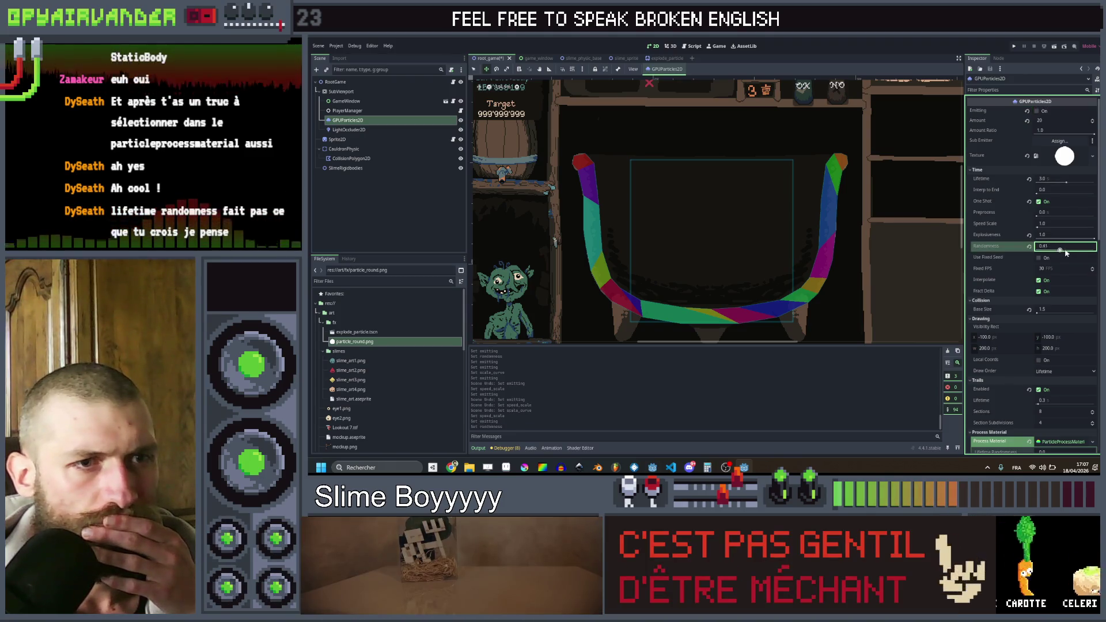
left_click(1038, 112)
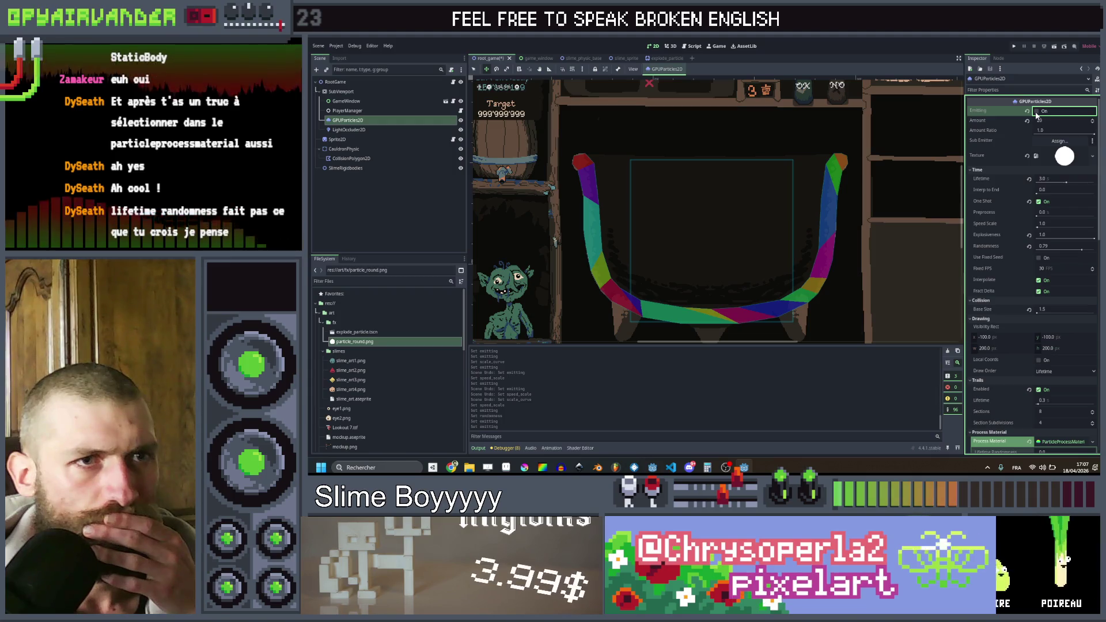
left_click(1037, 112)
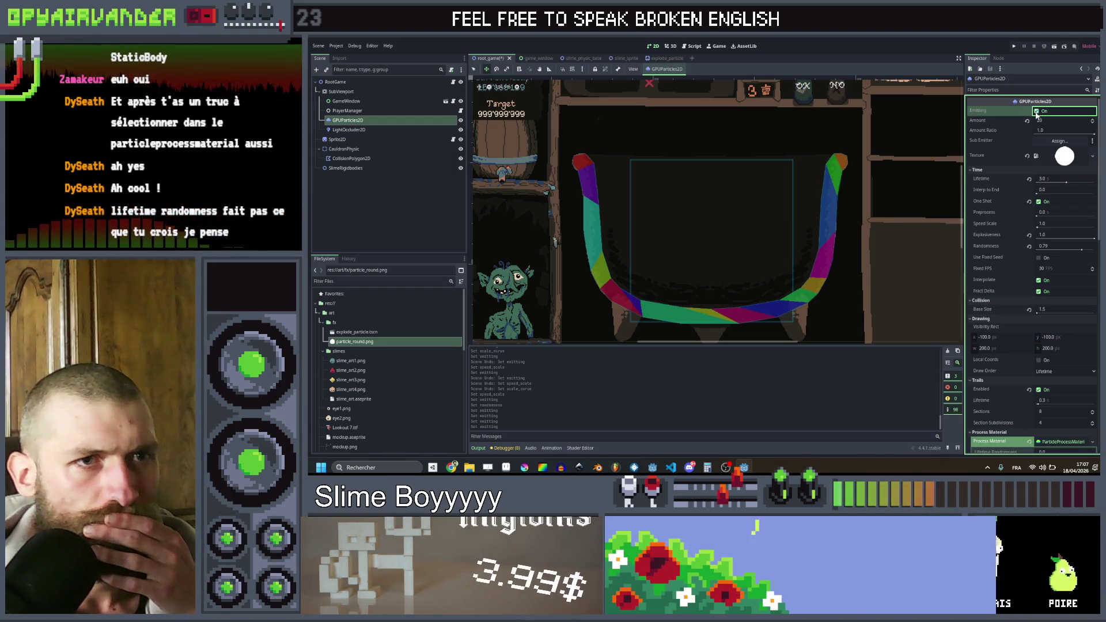
left_click(1037, 112)
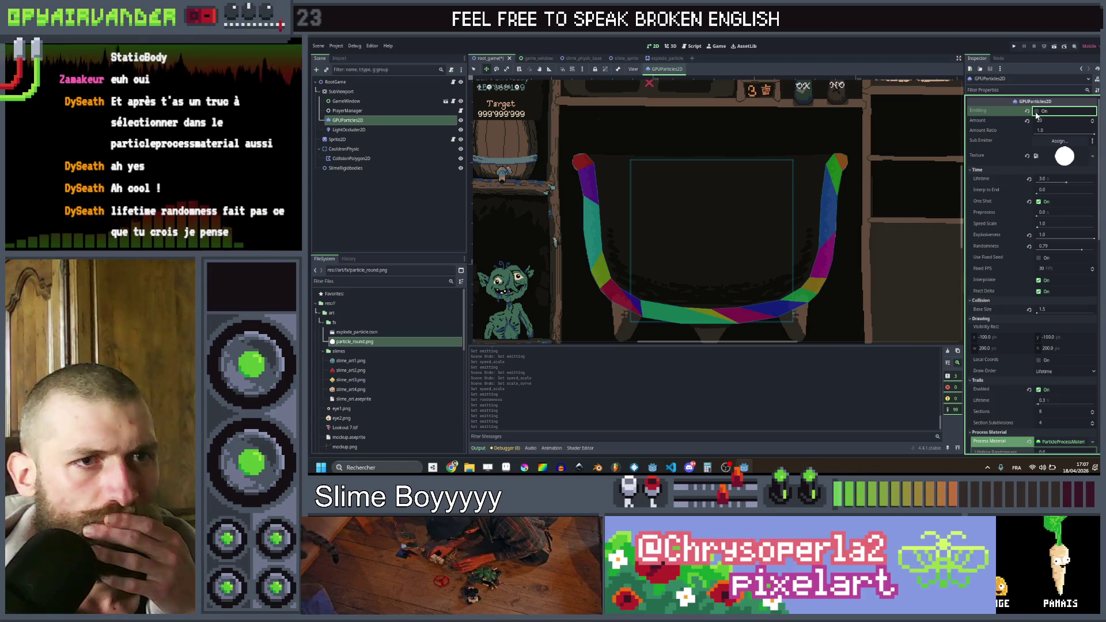
left_click(1036, 112)
left_click(1036, 111)
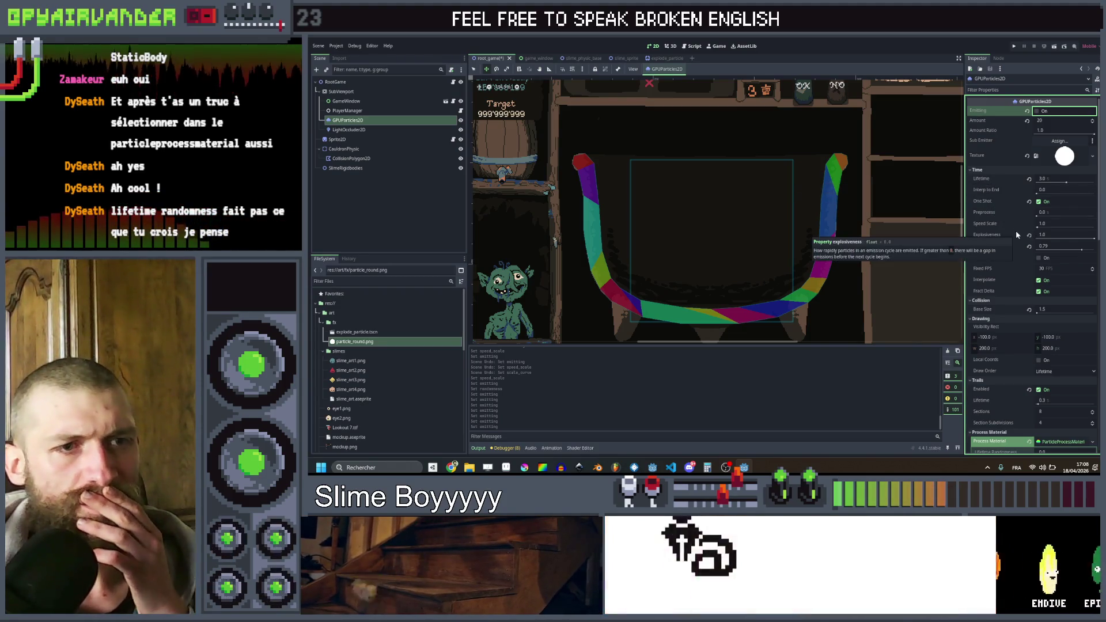
- Inspect the Process Material's Particle Flags, Angle and Velocity sections
scroll(1010, 229, "down", 2)
scroll(998, 288, "down", 10)
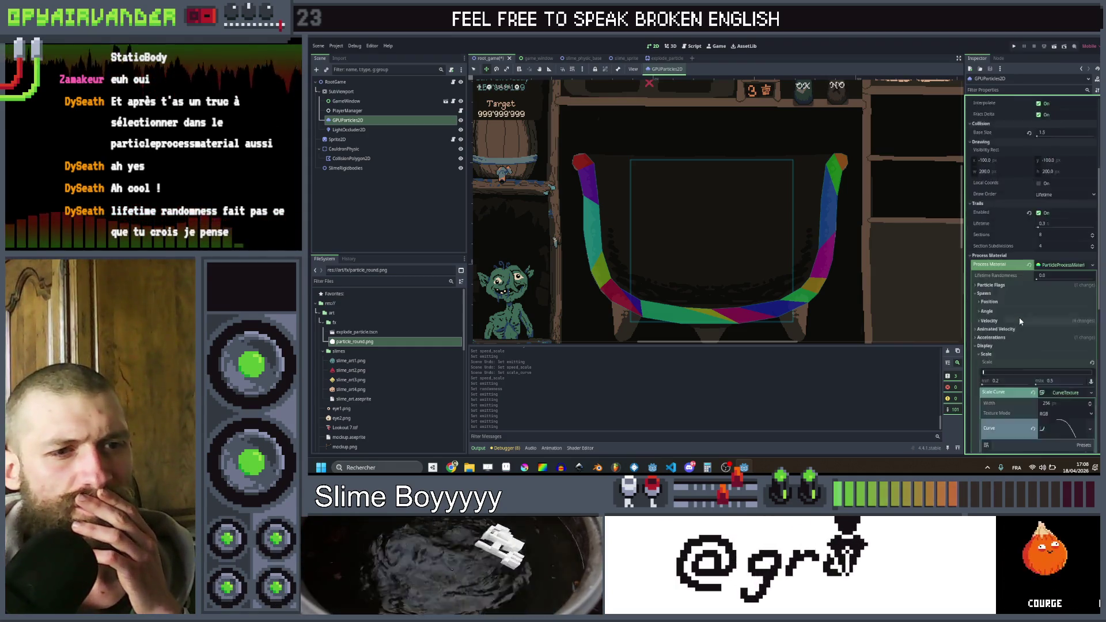
scroll(1014, 317, "down", 8)
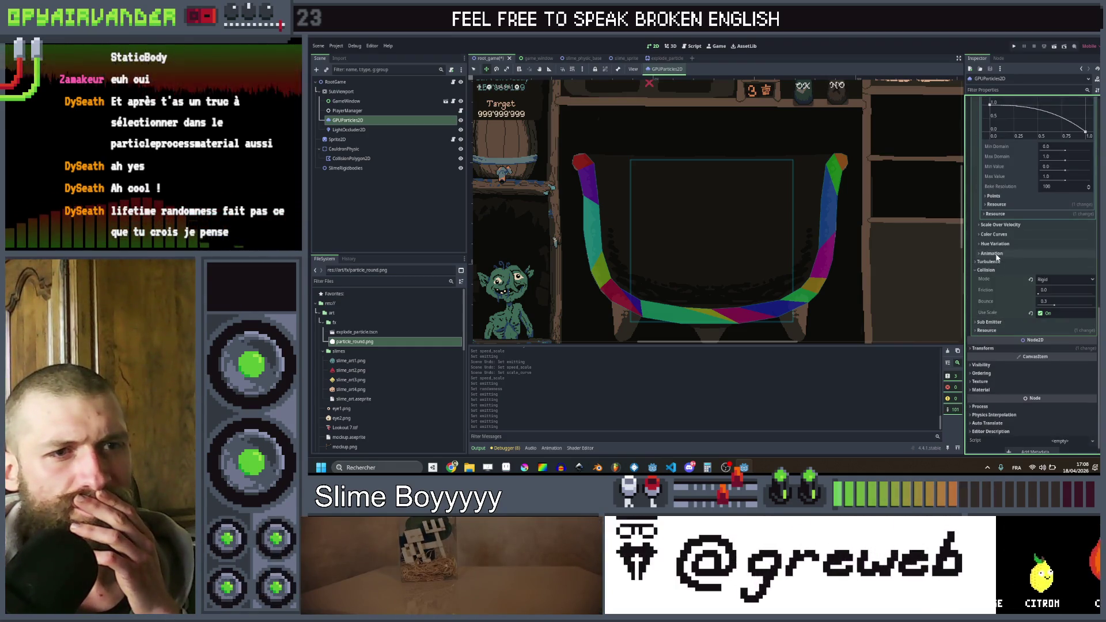
scroll(993, 280, "up", 10)
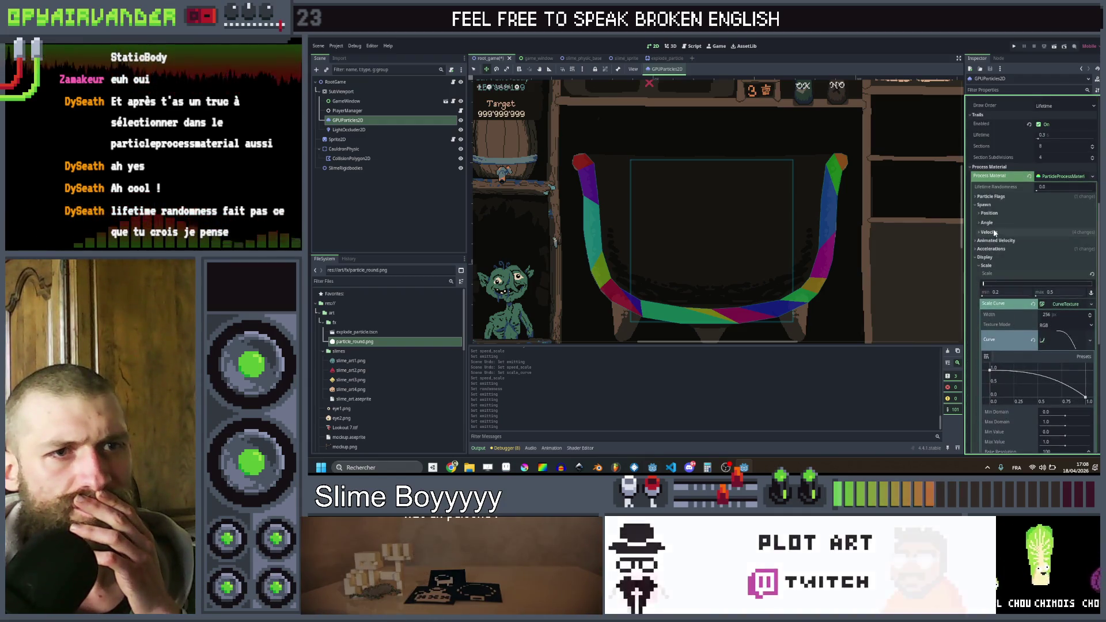
left_click(978, 265)
left_click(975, 196)
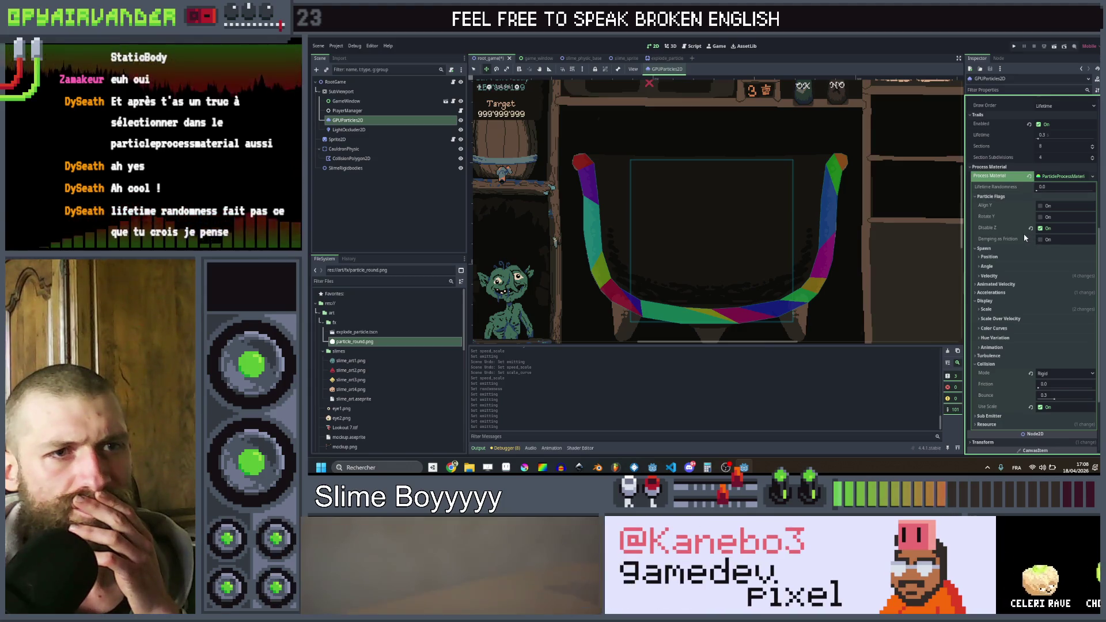
left_click(975, 197)
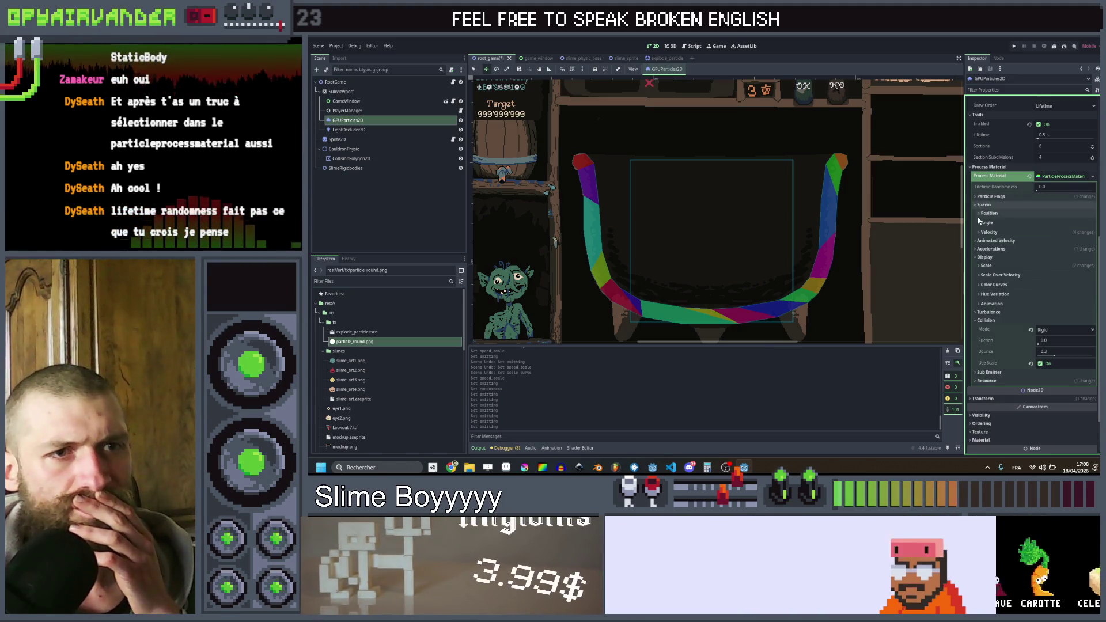
left_click(980, 223)
left_click(979, 223)
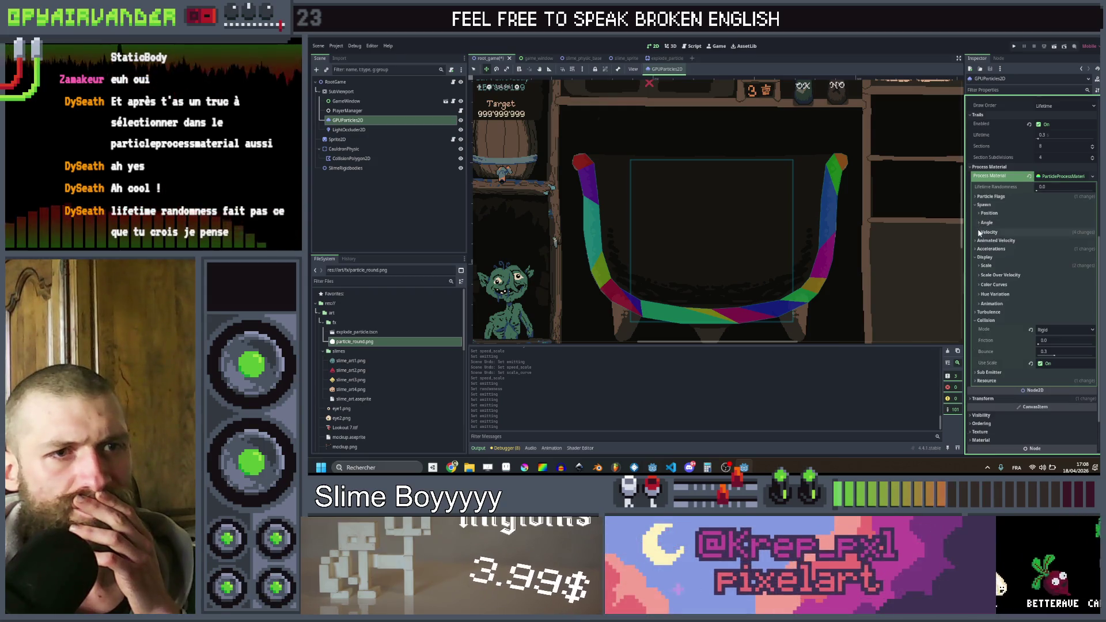
left_click(980, 233)
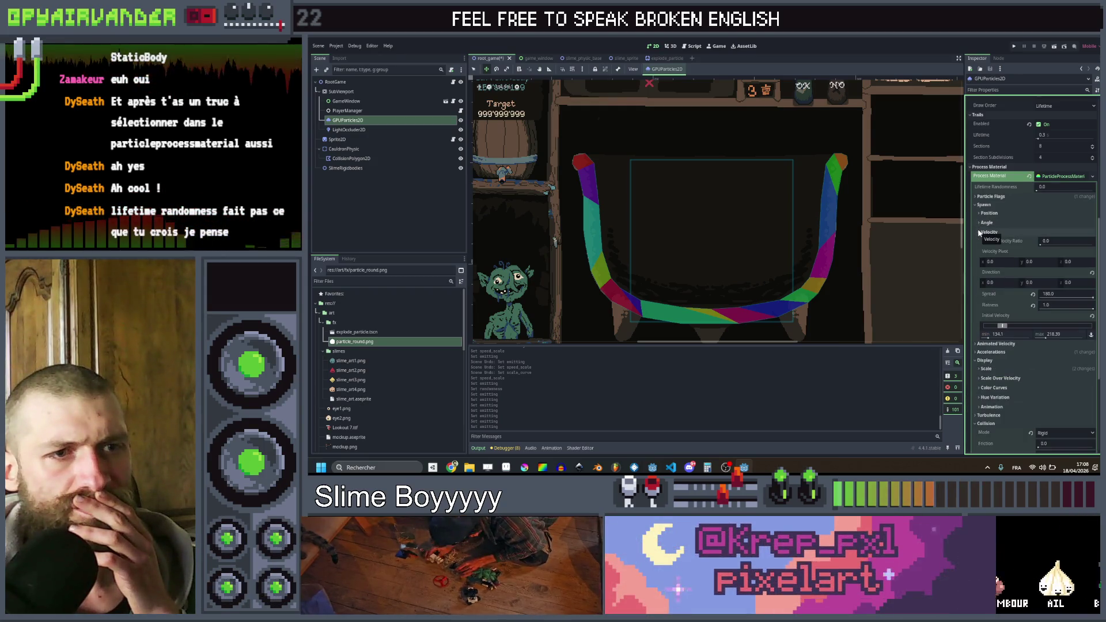
left_click(980, 233)
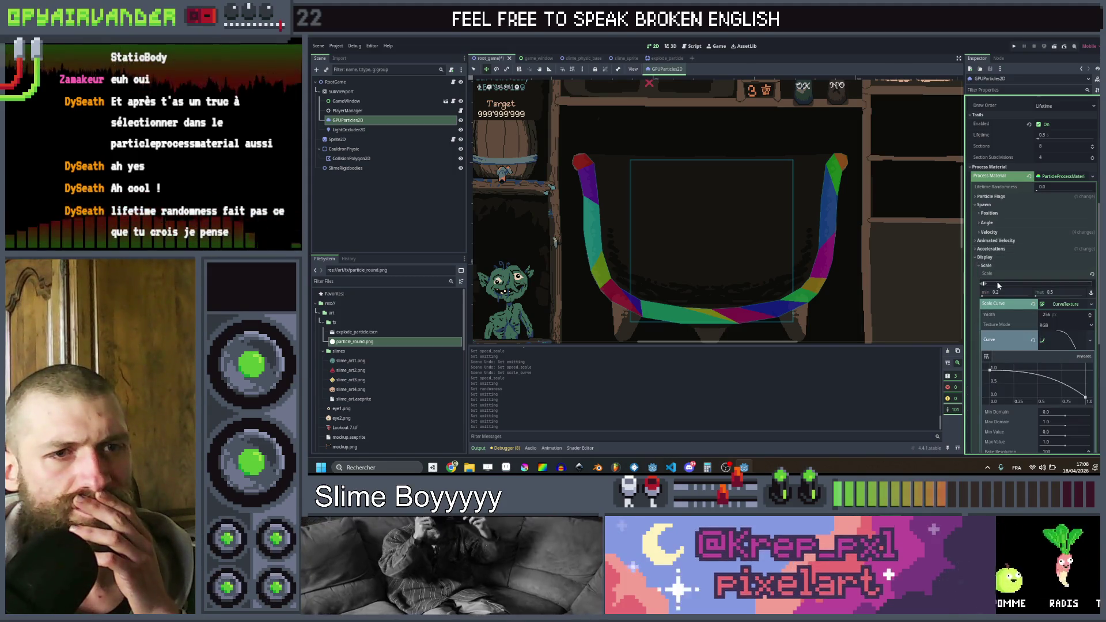
- Adjust the maximum particle Scale, keeping the 0.2–0.5 range, and replay the burst
left_click_drag(985, 286, 1061, 300)
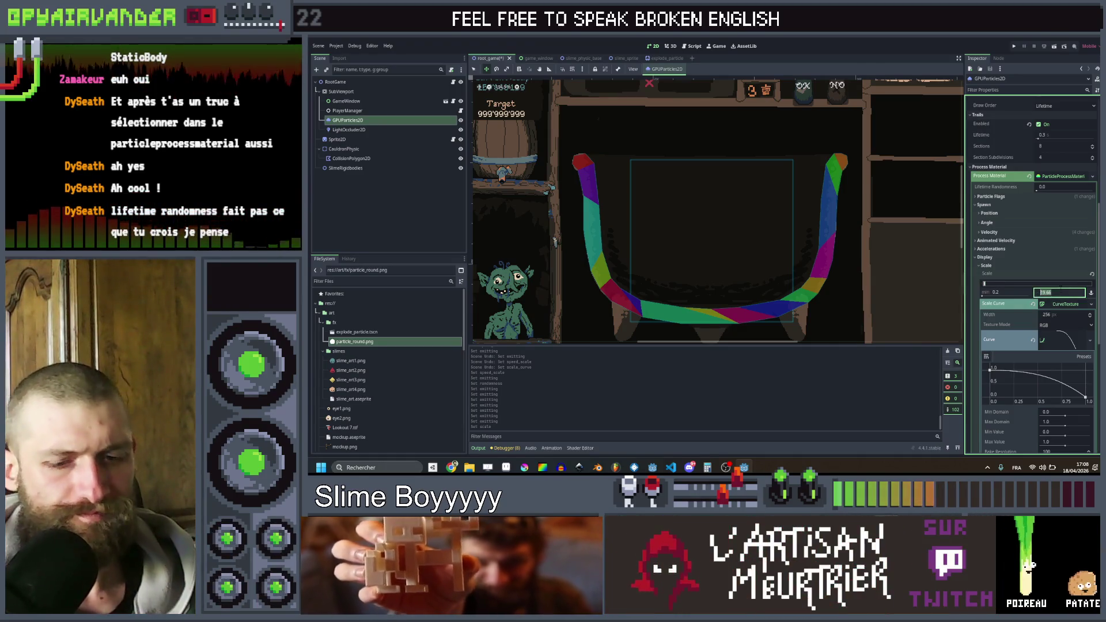
scroll(1064, 290, "down", 3)
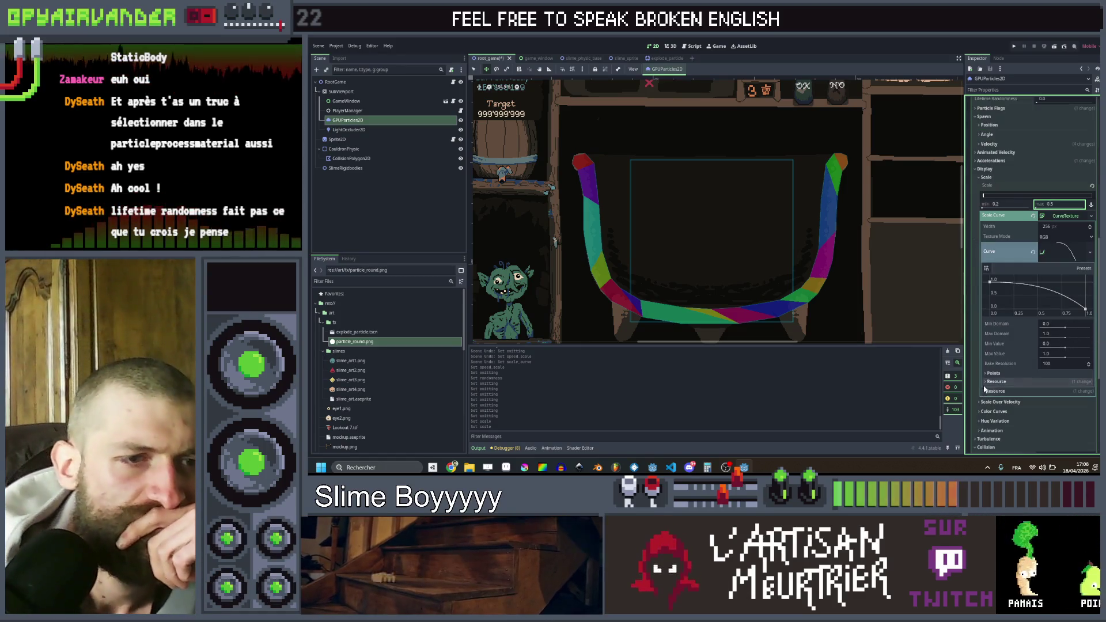
scroll(985, 380, "down", 2)
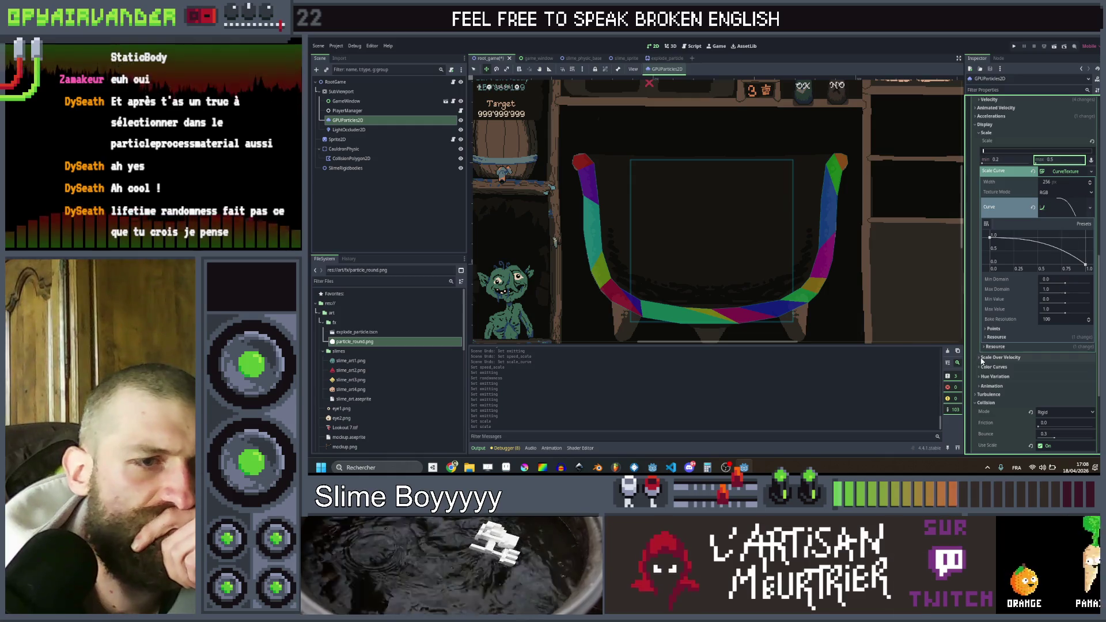
scroll(1015, 189, "up", 20)
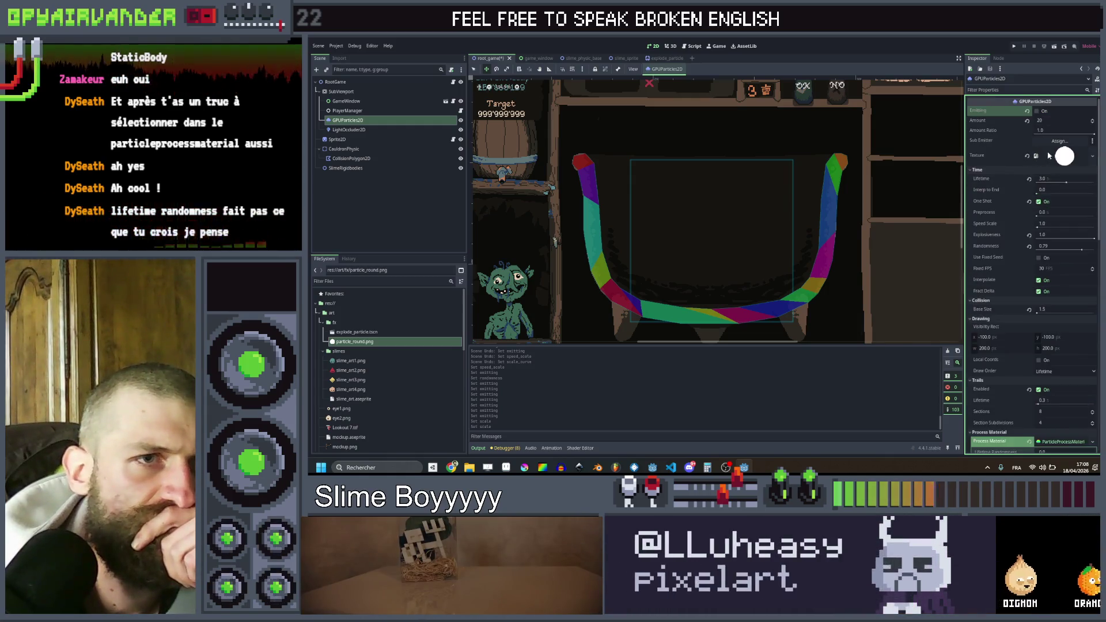
left_click(1036, 111)
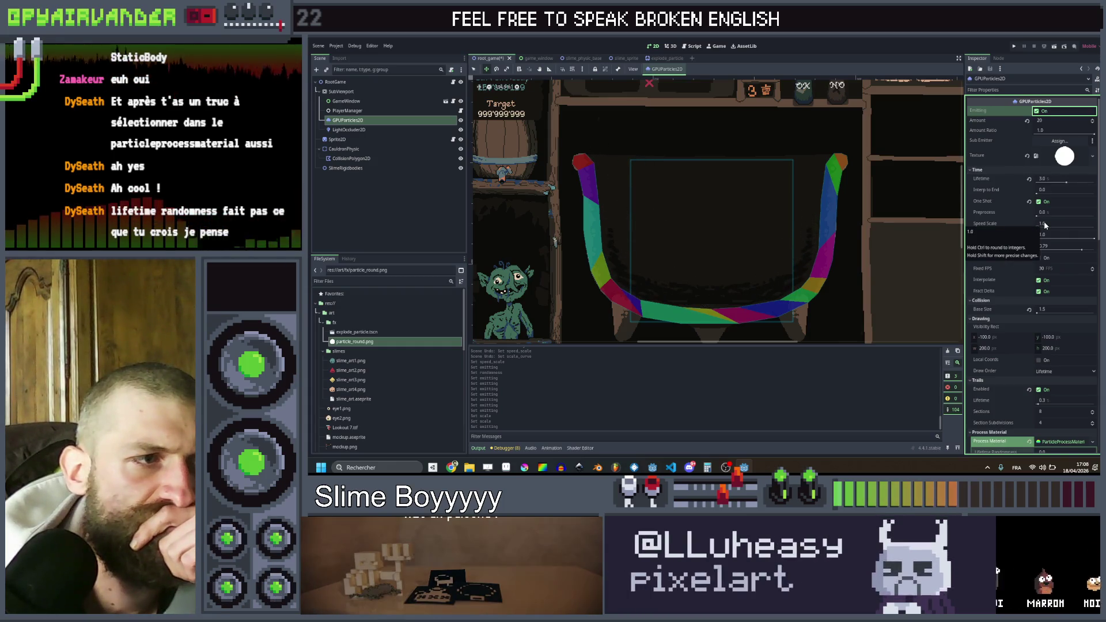
left_click(1051, 181)
- Test a Lifetime of 10, then reset Randomness to its default and retrigger the burst
type("10")
key("Return")
left_click(1038, 111)
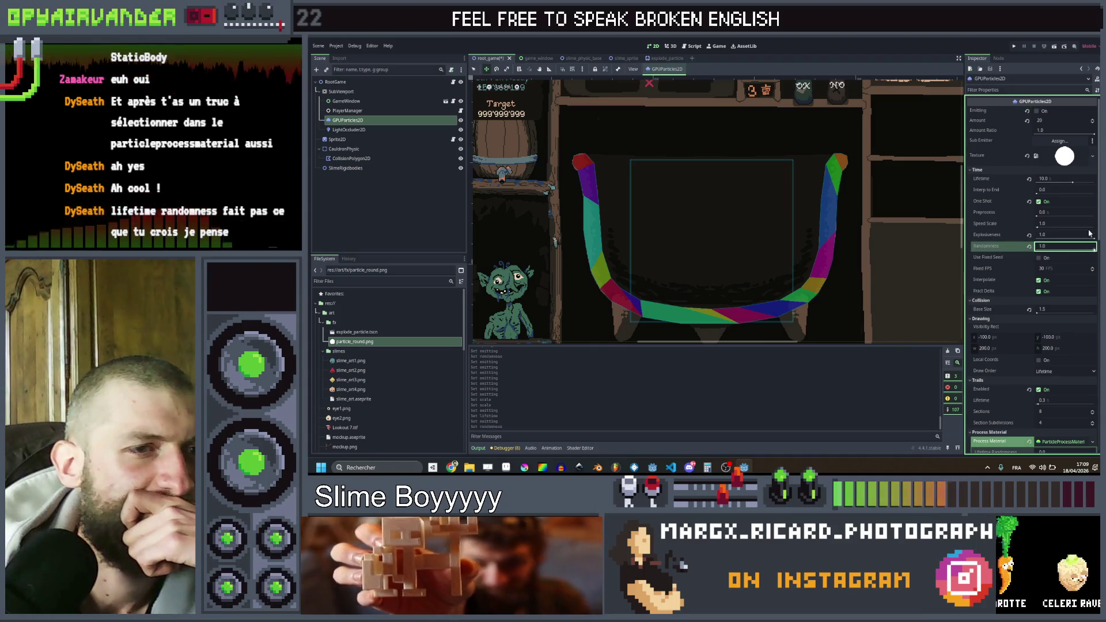
left_click(1037, 111)
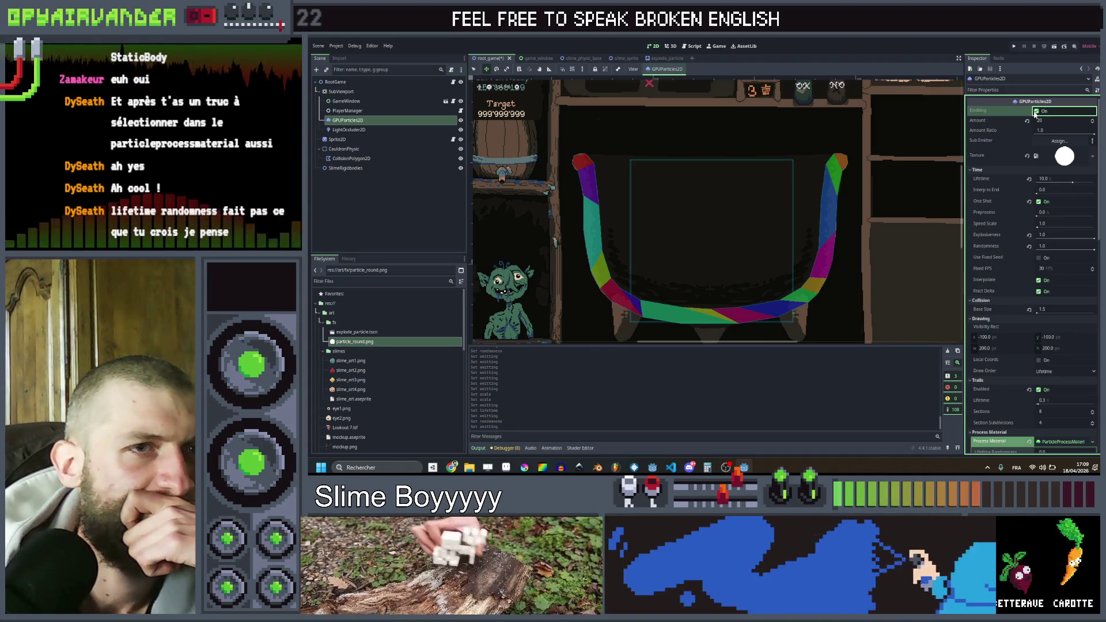
left_click(1037, 112)
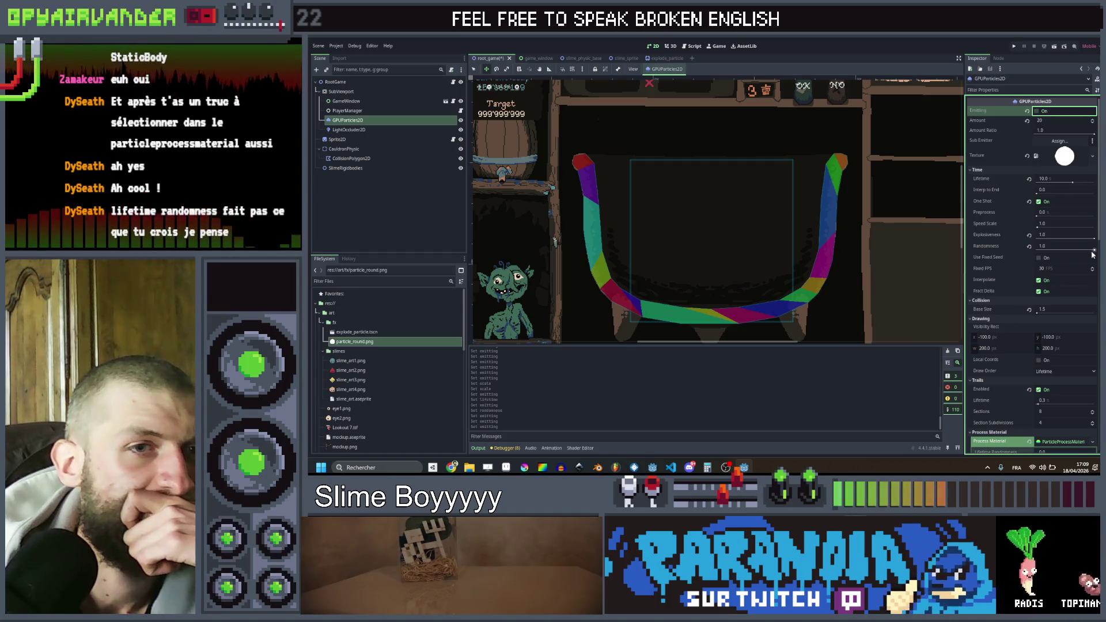
left_click(1030, 247)
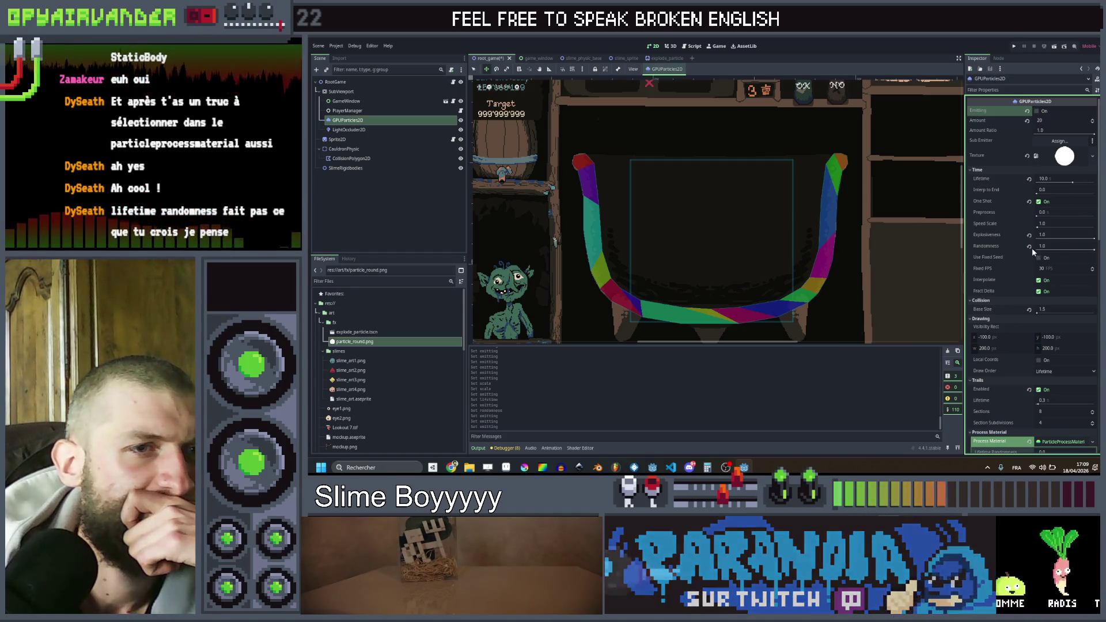
left_click(1038, 112)
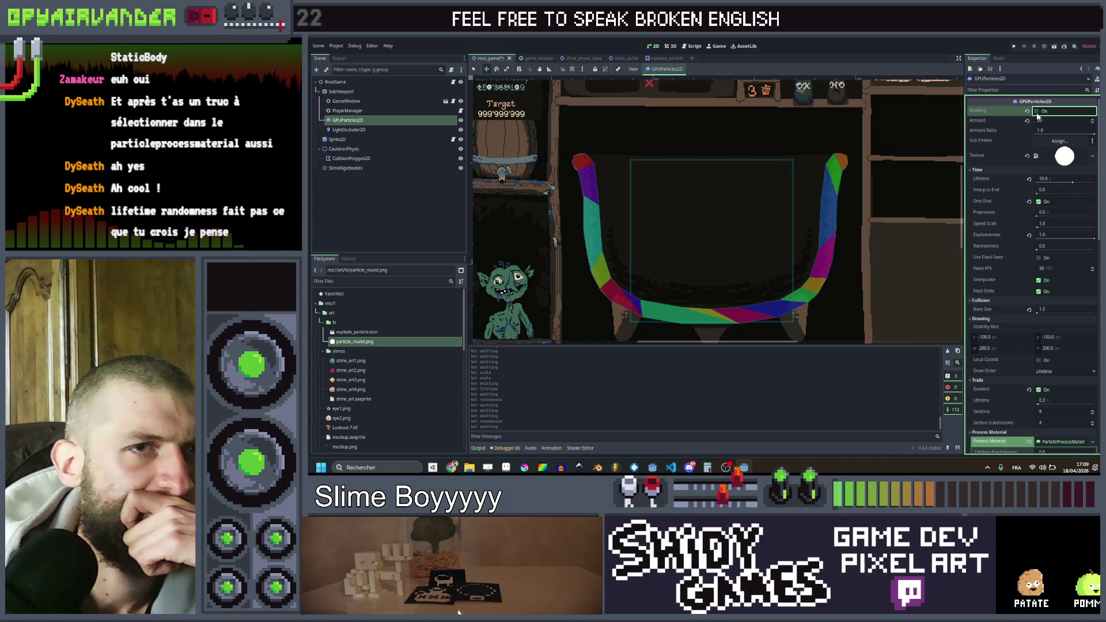
- Restore Lifetime to 3.0 and set Speed Scale to 3, previewing the faster burst
left_click(1044, 182)
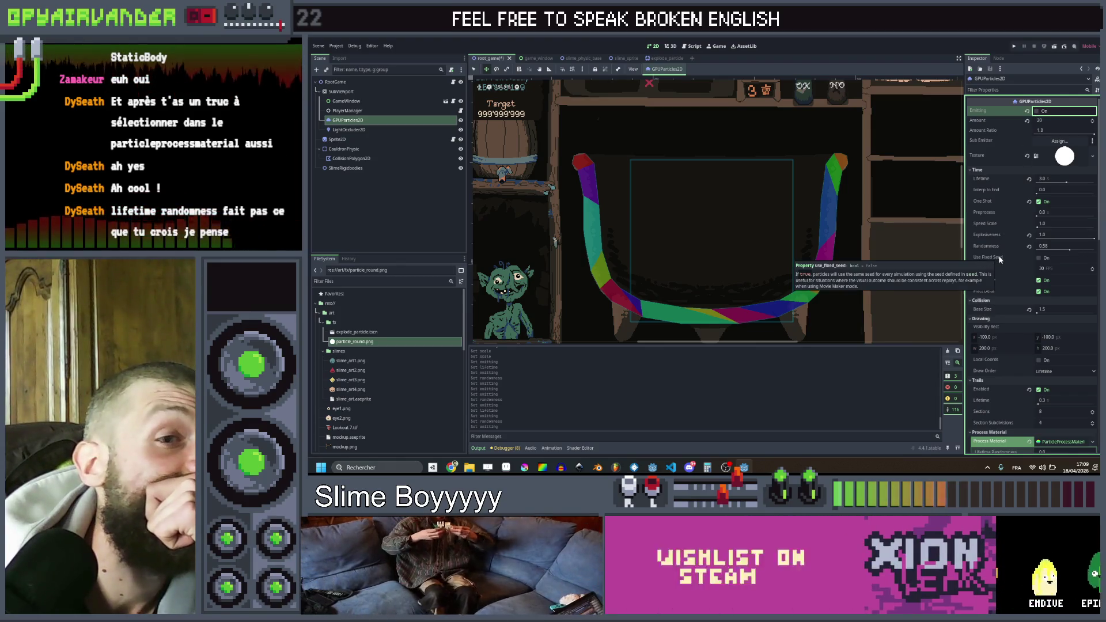
left_click(1041, 227)
type("3")
key("Return")
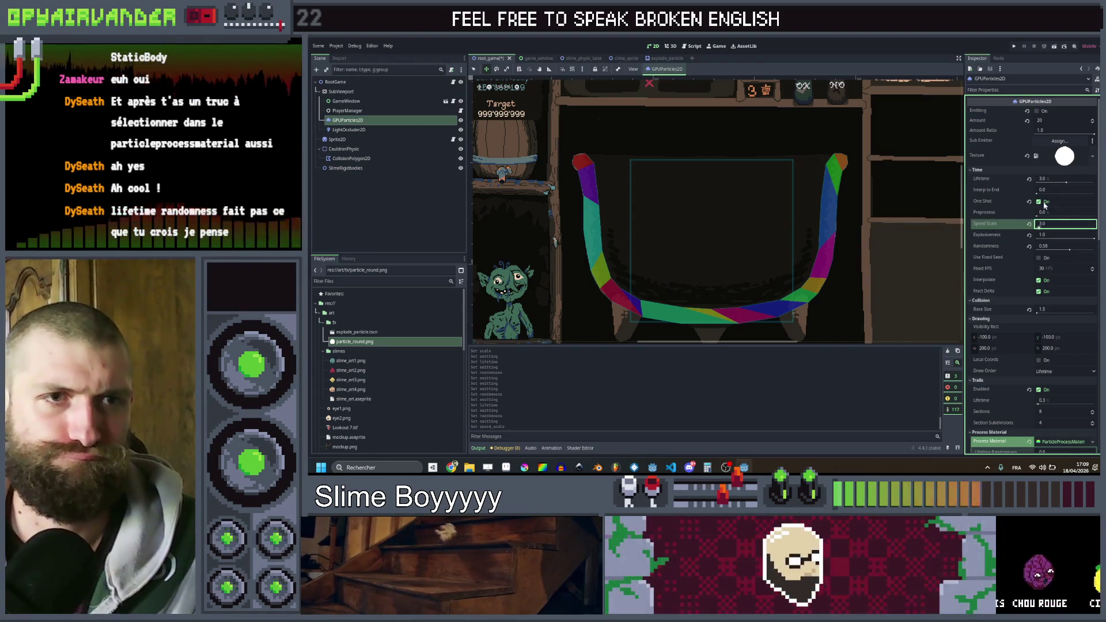
left_click(1037, 111)
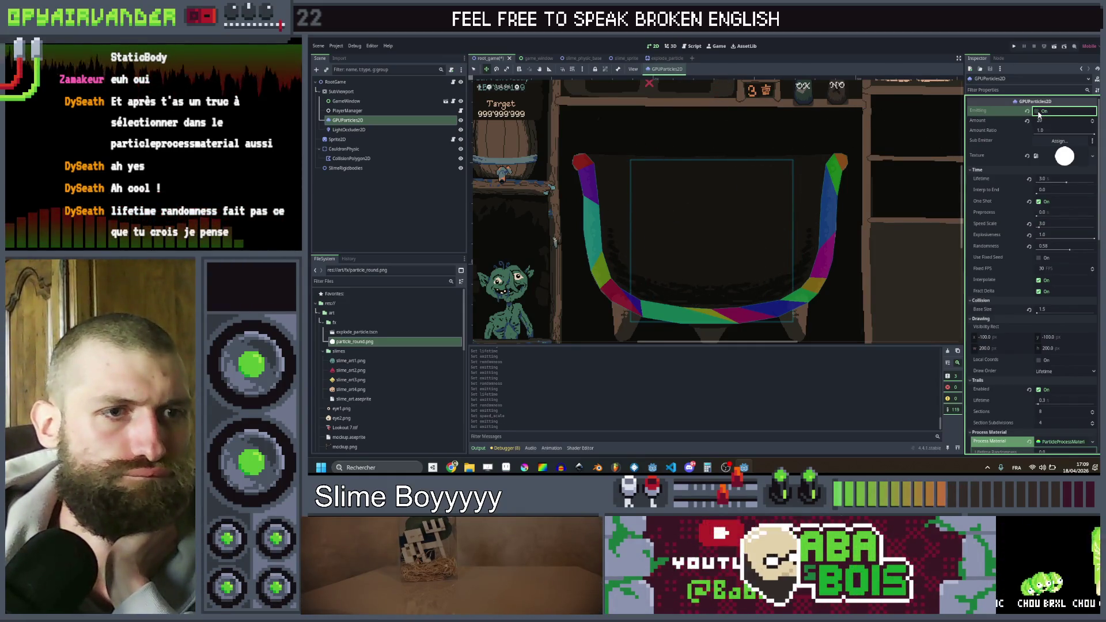
left_click(1037, 111)
scroll(1006, 251, "down", 3)
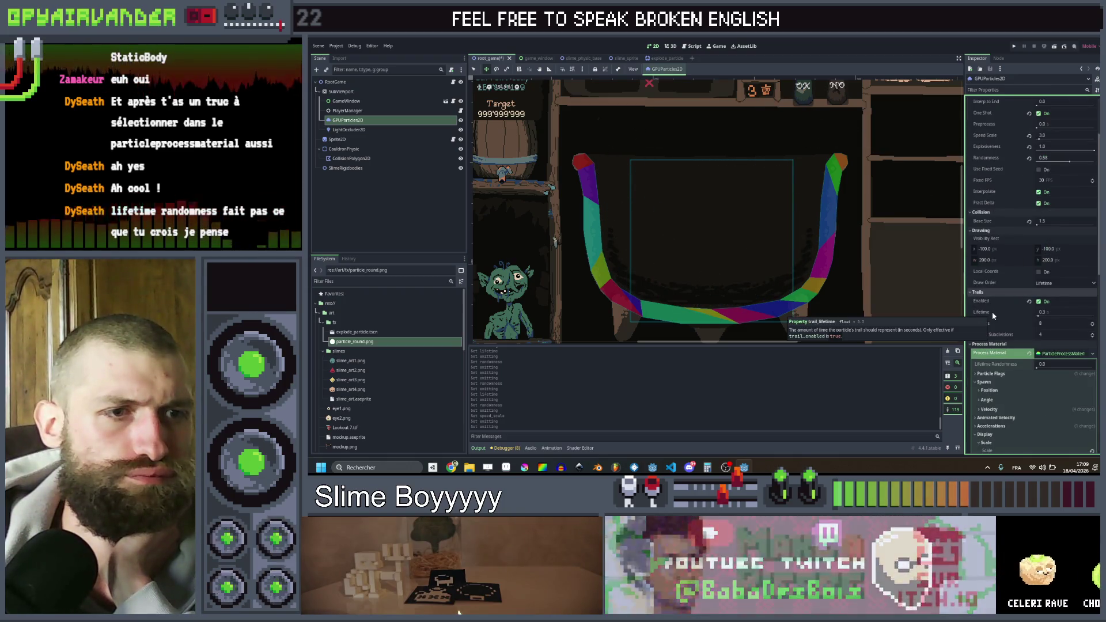
left_click(1052, 312)
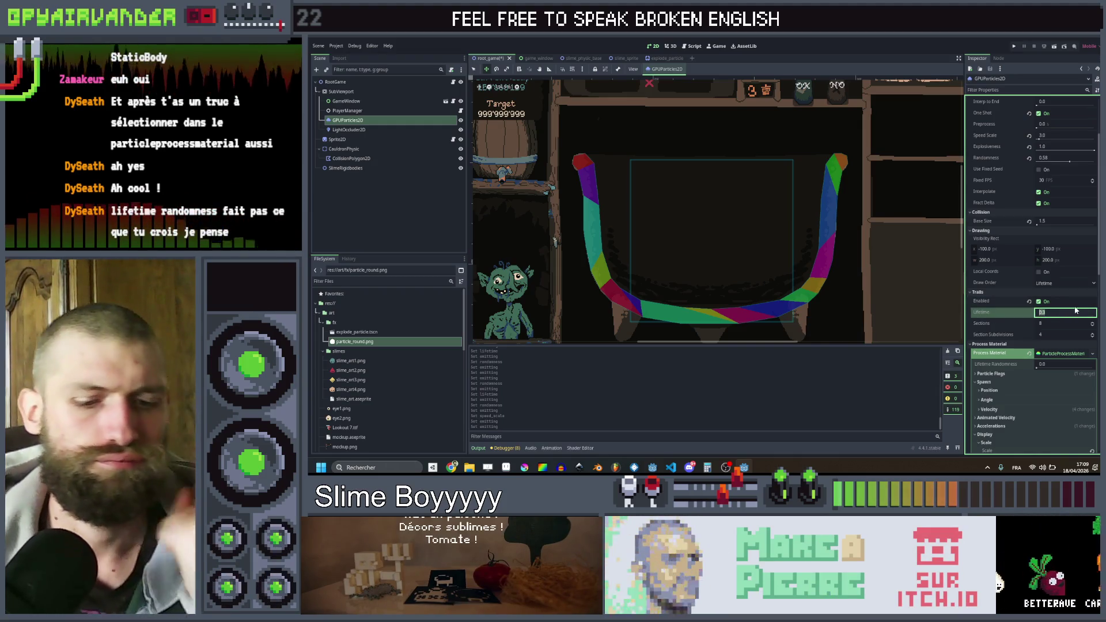
- Set the trail lifetime to 3 and replay the burst several times
type("3")
key("Return")
scroll(1075, 240, "up", 2)
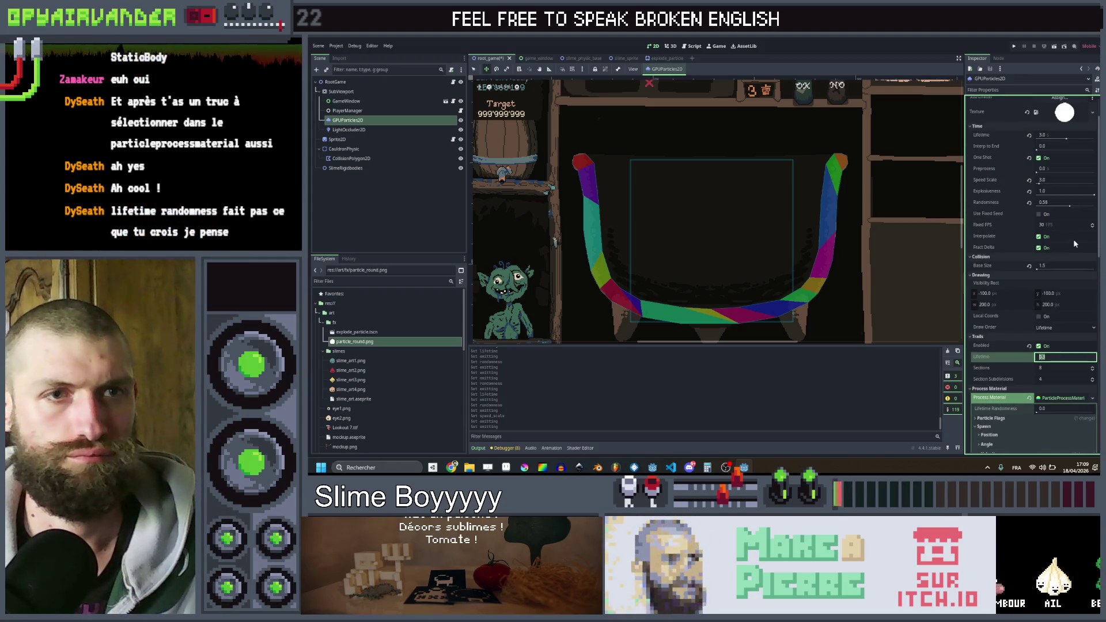
scroll(1074, 241, "up", 2)
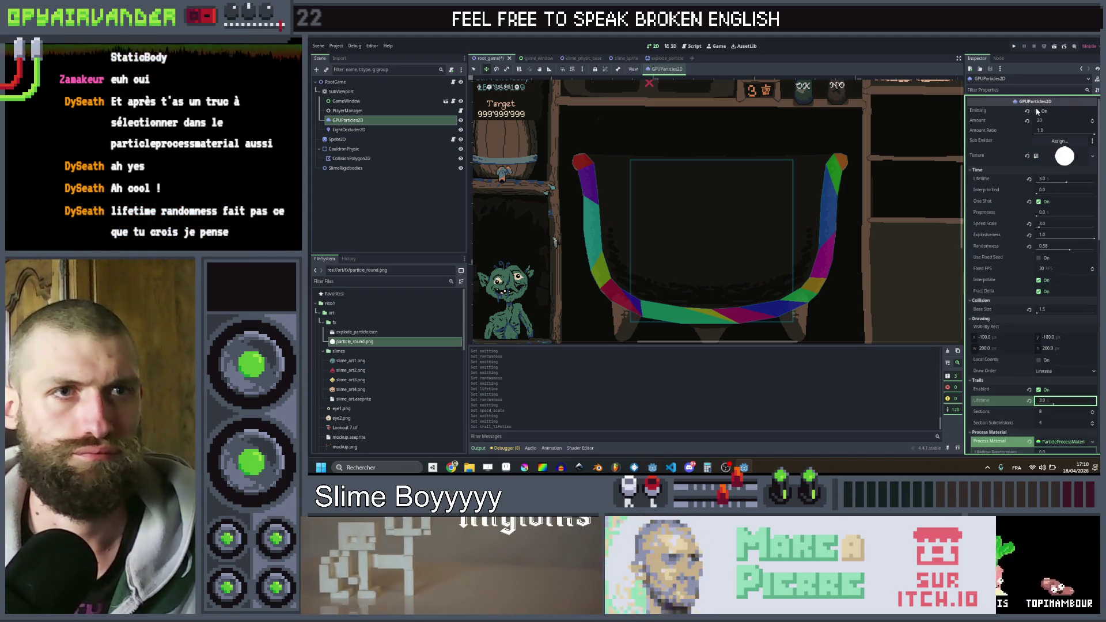
left_click(1036, 112)
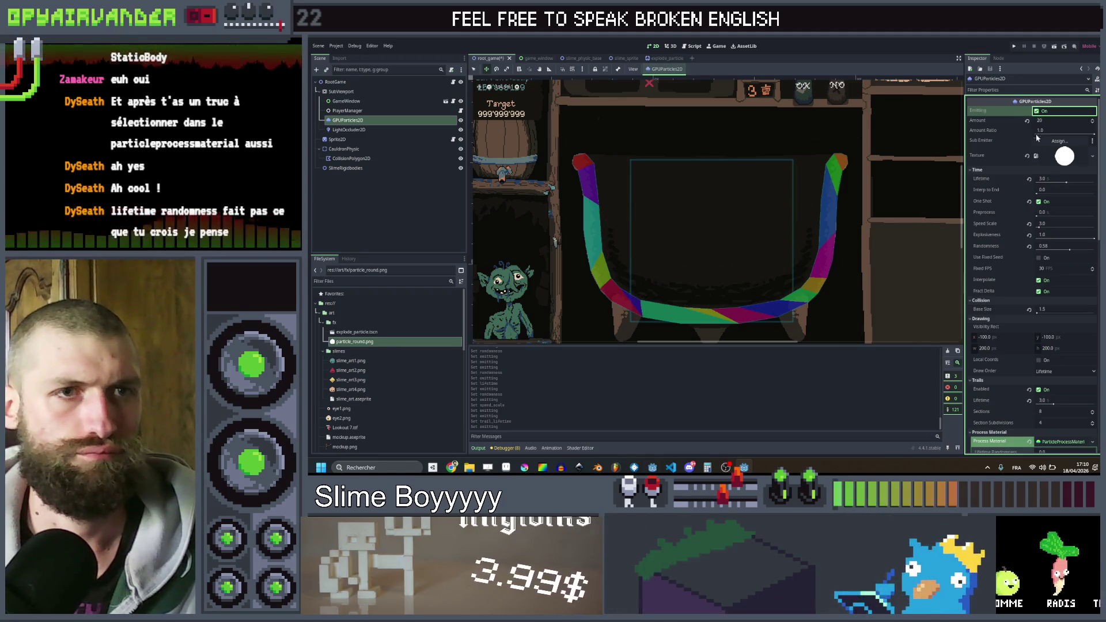
scroll(1053, 367, "down", 2)
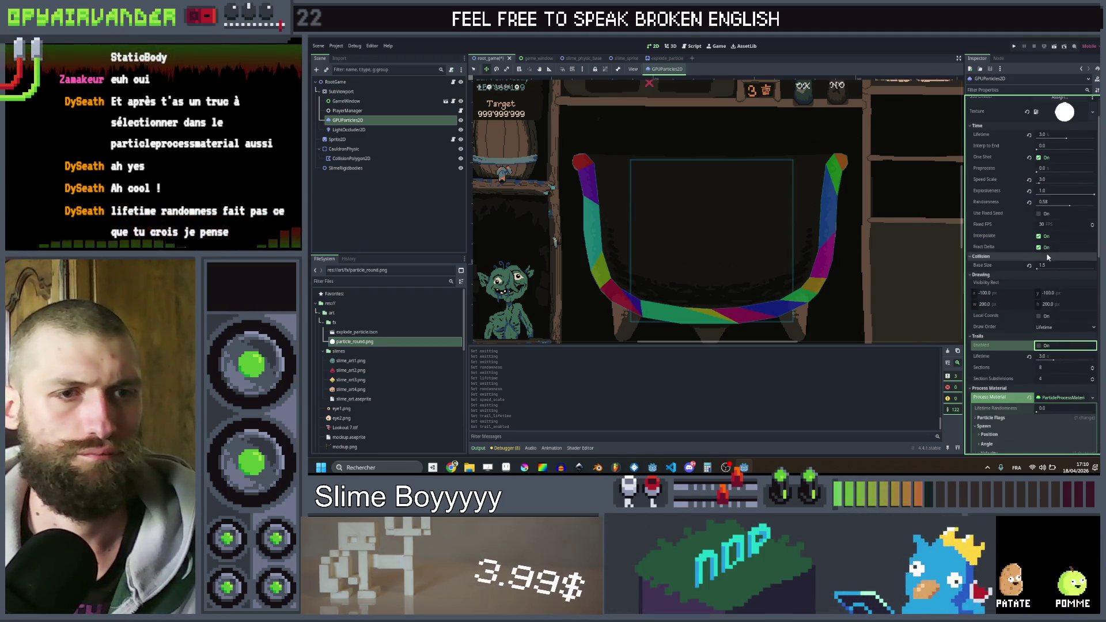
scroll(1048, 177, "up", 2)
left_click(1038, 112)
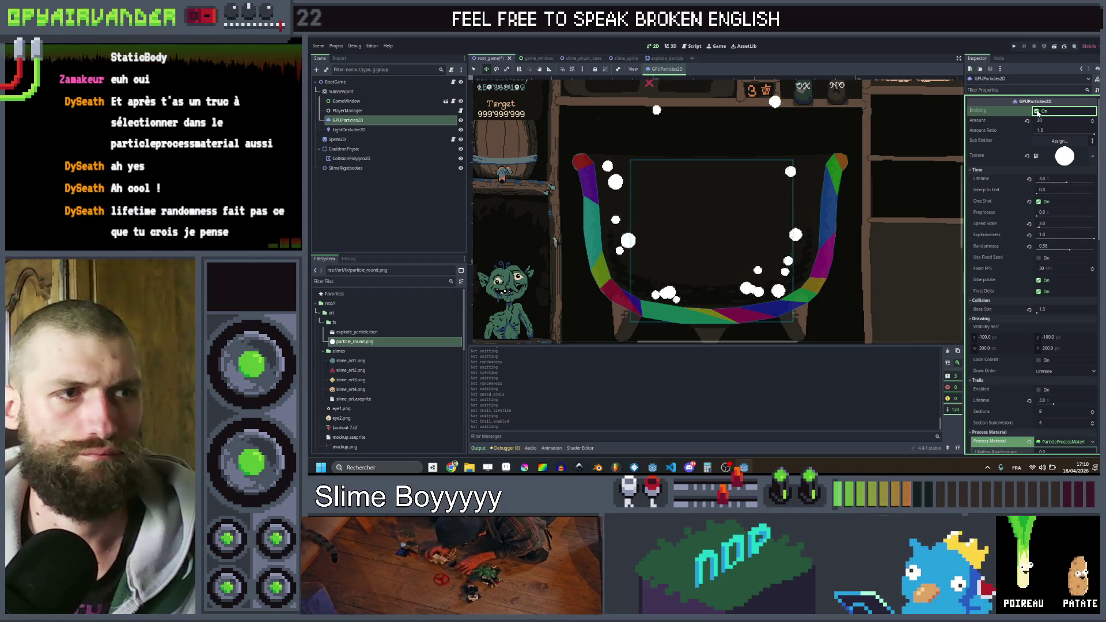
left_click(1038, 112)
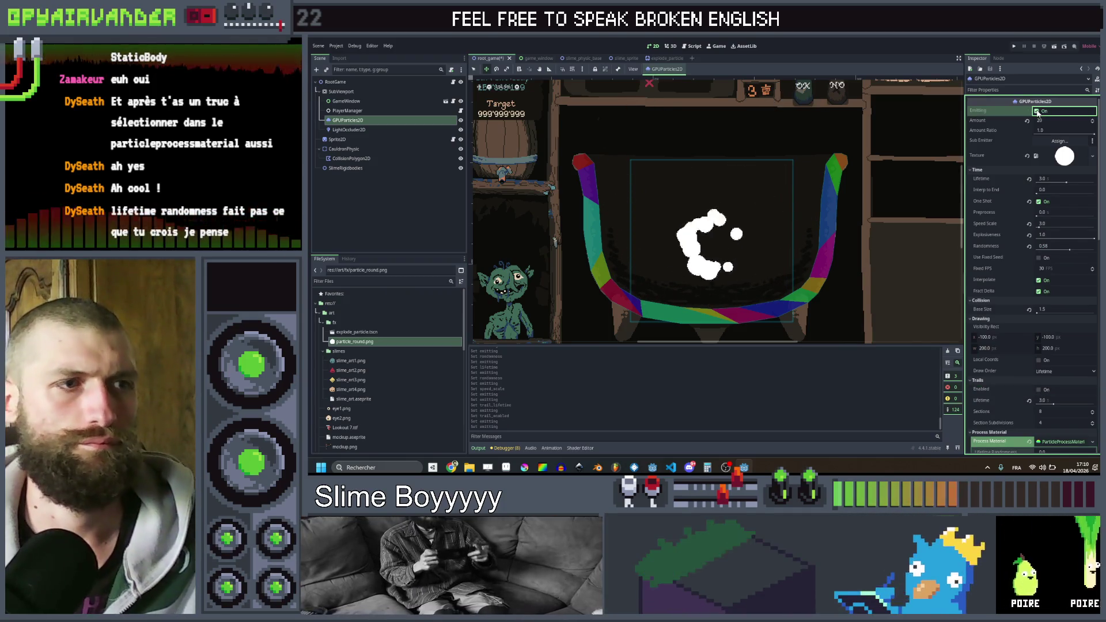
left_click(1038, 111)
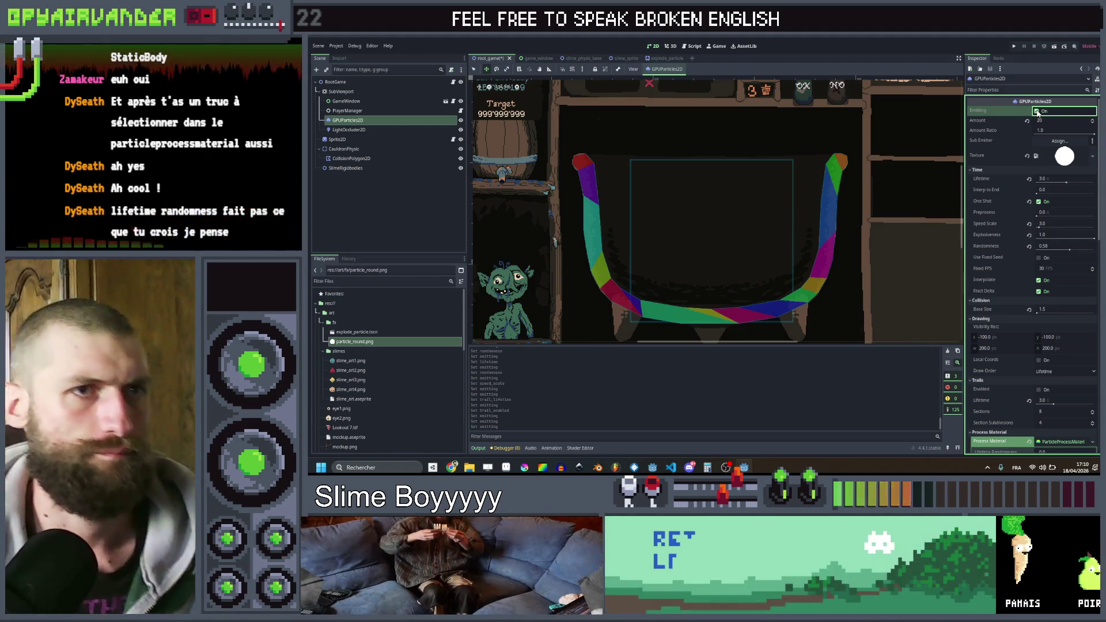
left_click(1036, 111)
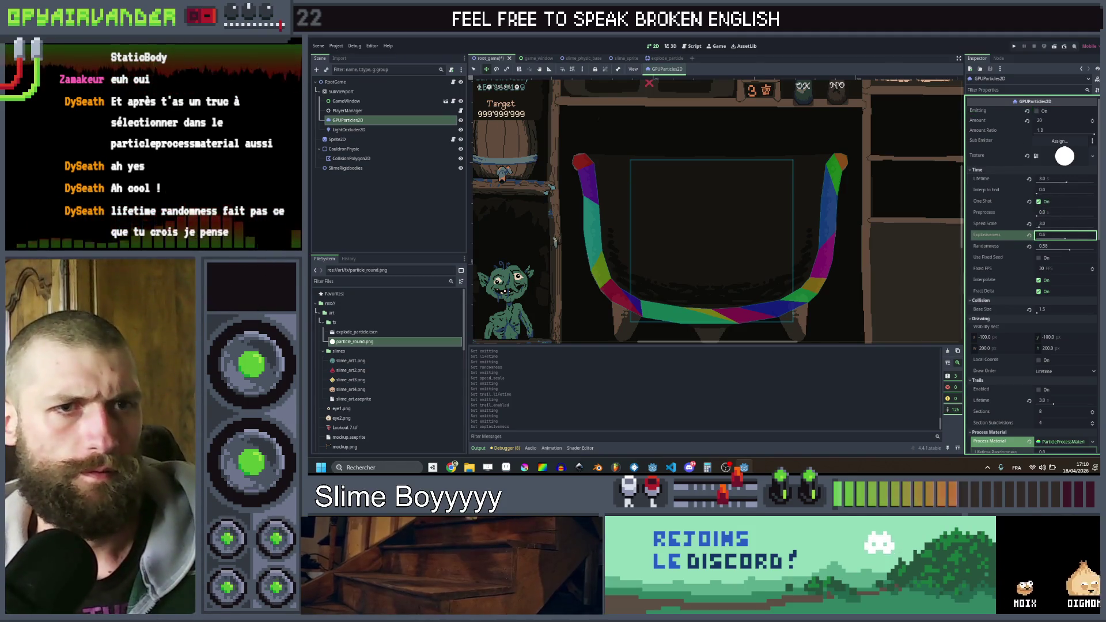
type("0.25")
left_click(1038, 112)
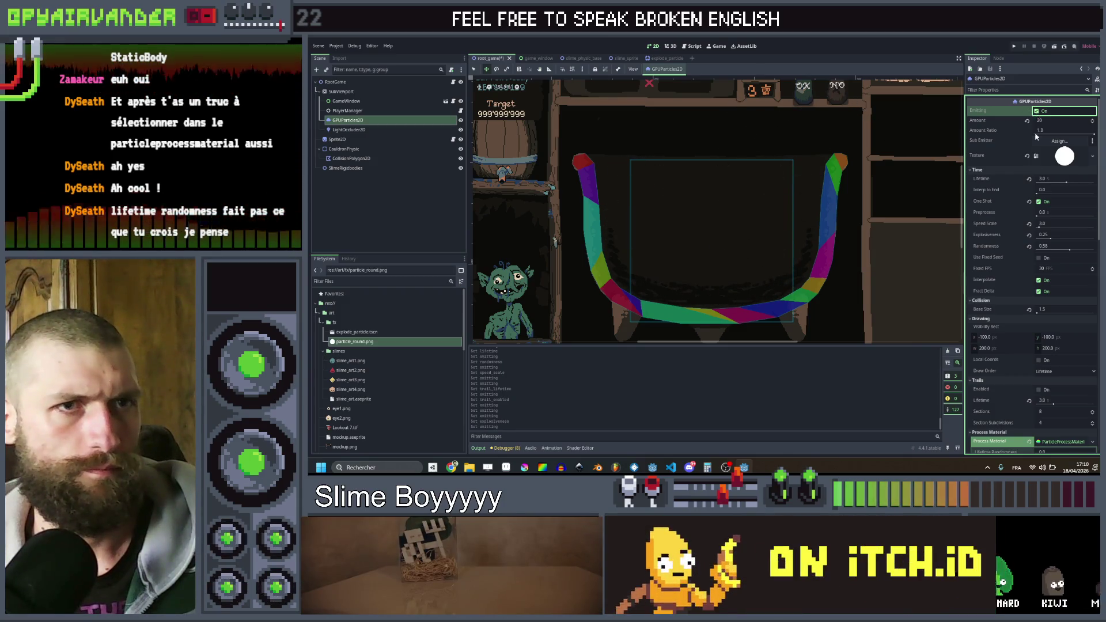
- Set Explosiveness to 0.53, then 1.0, previewing the burst after each change
left_click(1051, 240)
type("0.53")
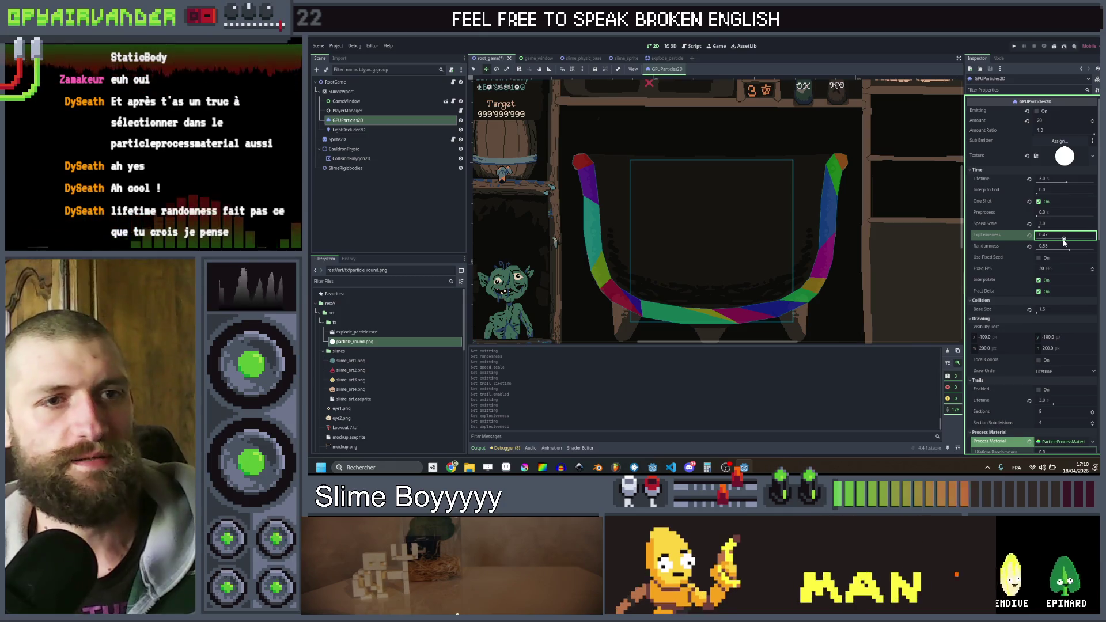
left_click(1038, 111)
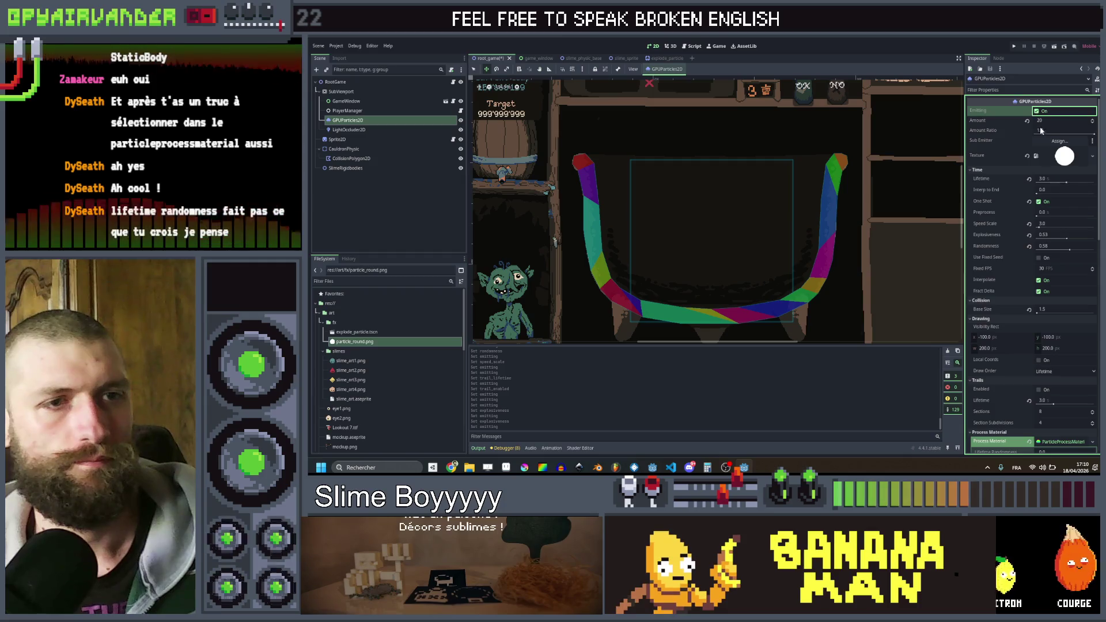
left_click(1058, 234)
type("1.0")
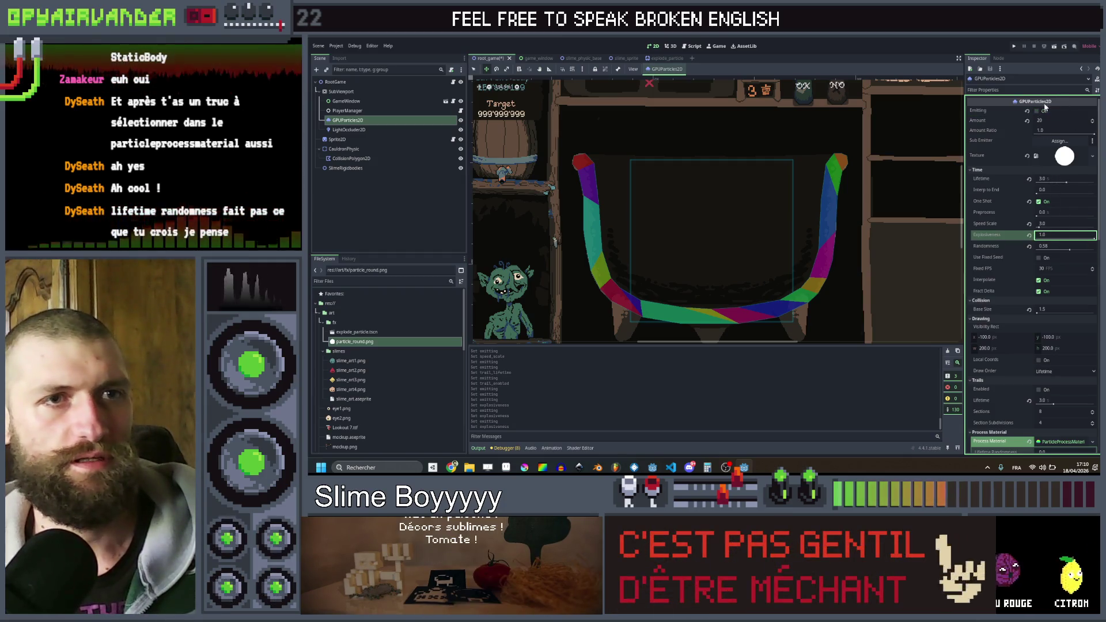
left_click(1038, 111)
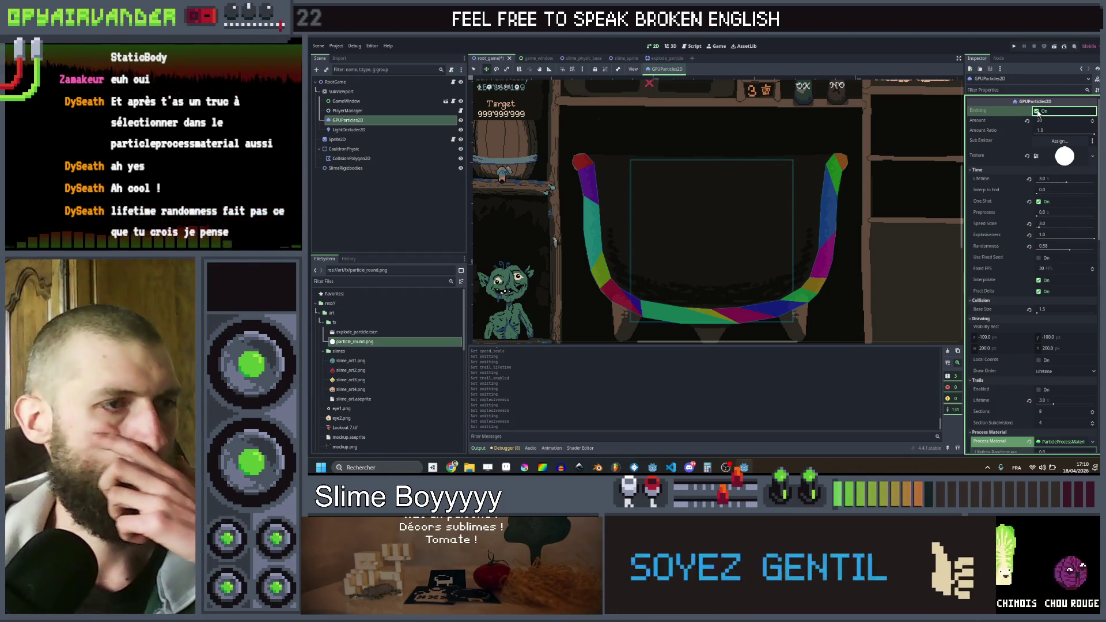
left_click(1038, 111)
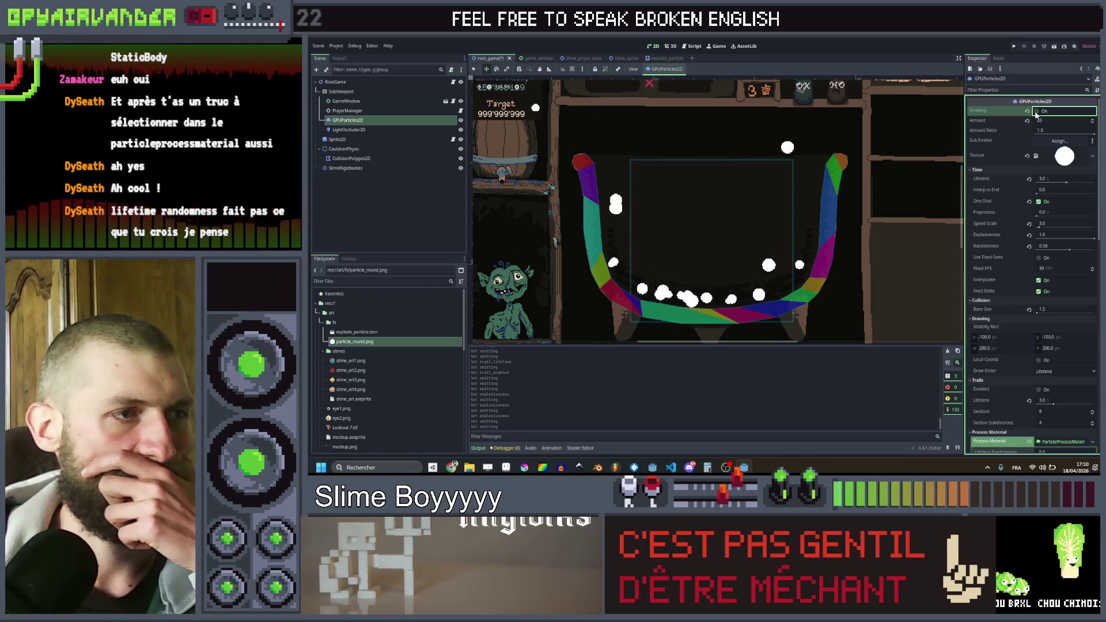
left_click(1037, 112)
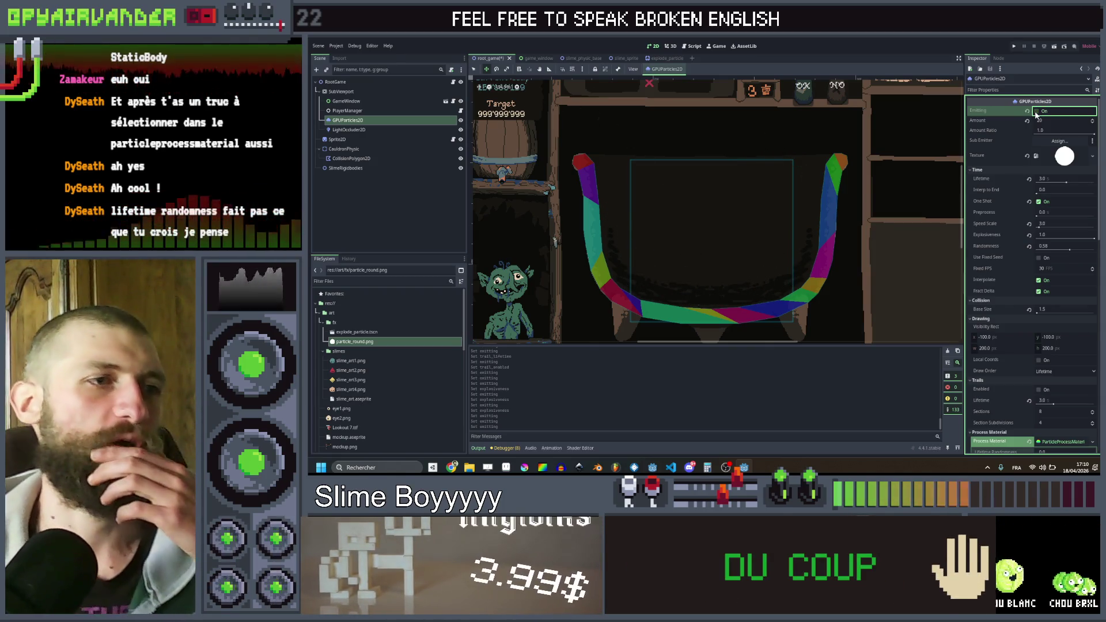
left_click(1037, 111)
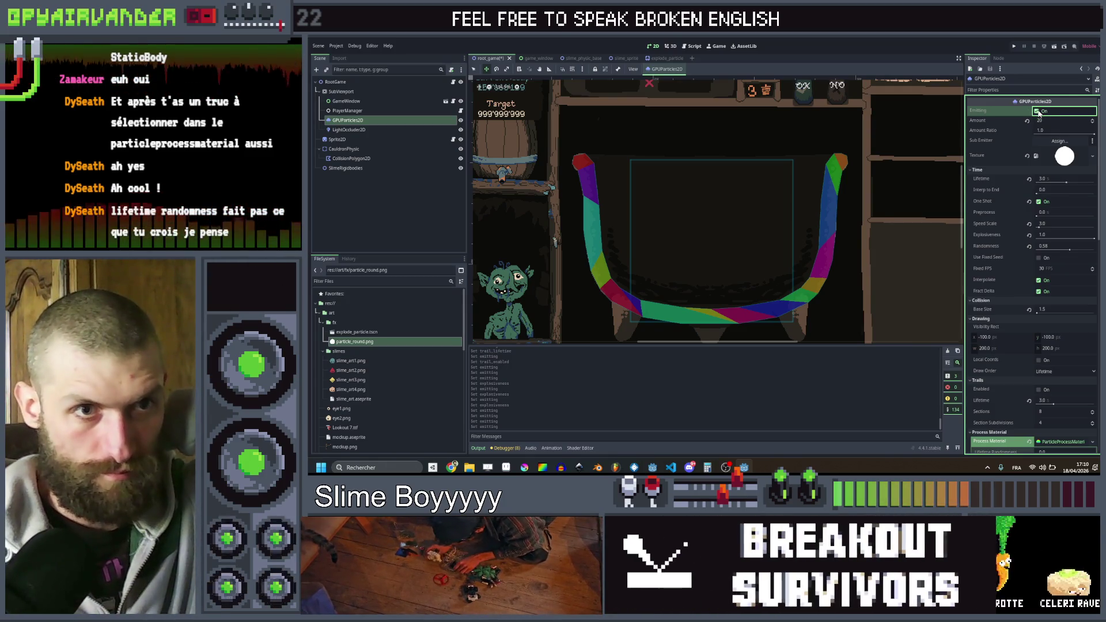
left_click(1038, 112)
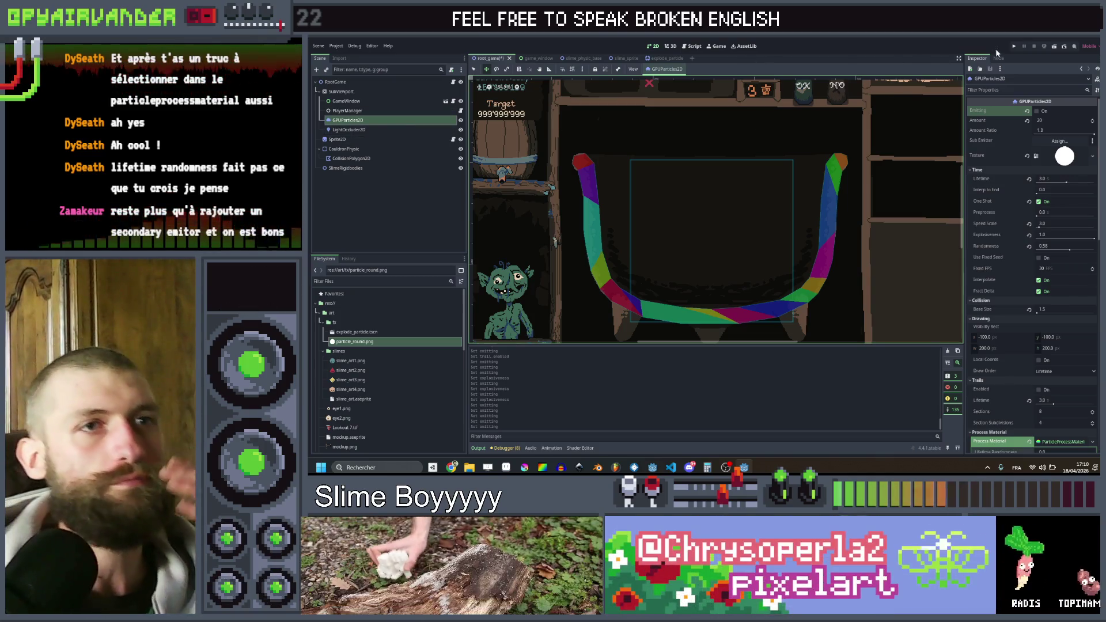
left_click(1038, 111)
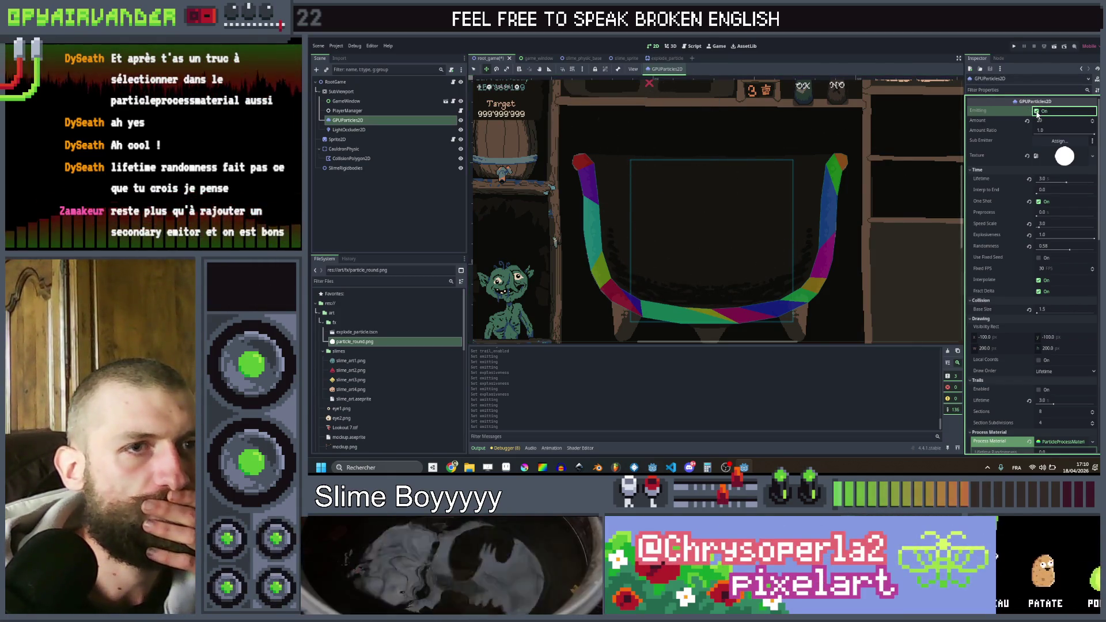
left_click(1038, 111)
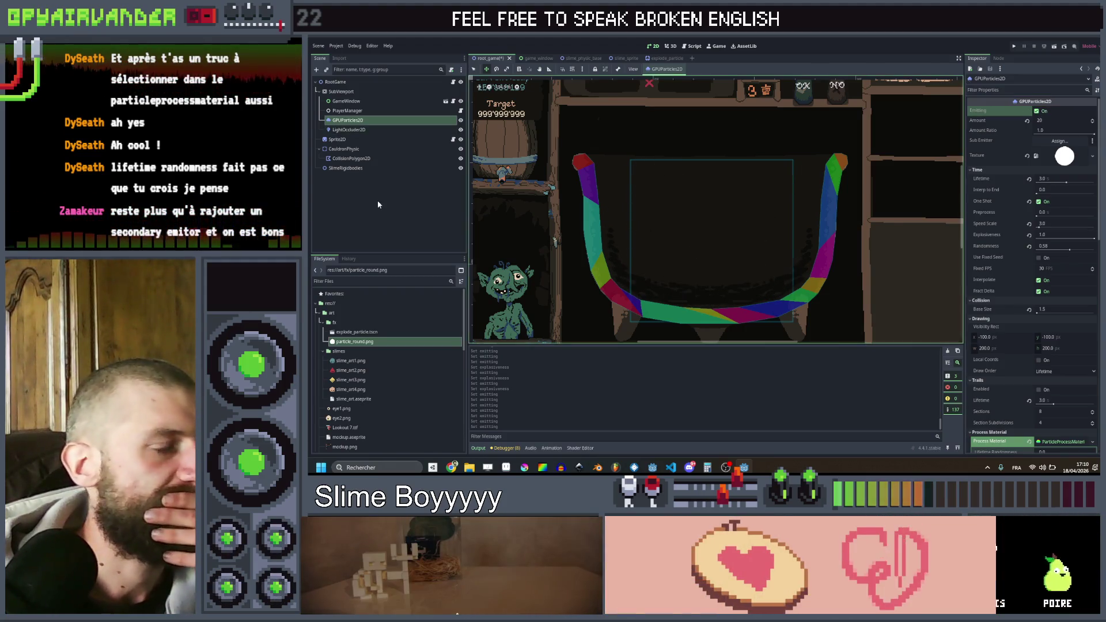
- Set the GPUParticles2D Amount to 50 and replay the denser burst to preview it
left_click(410, 121)
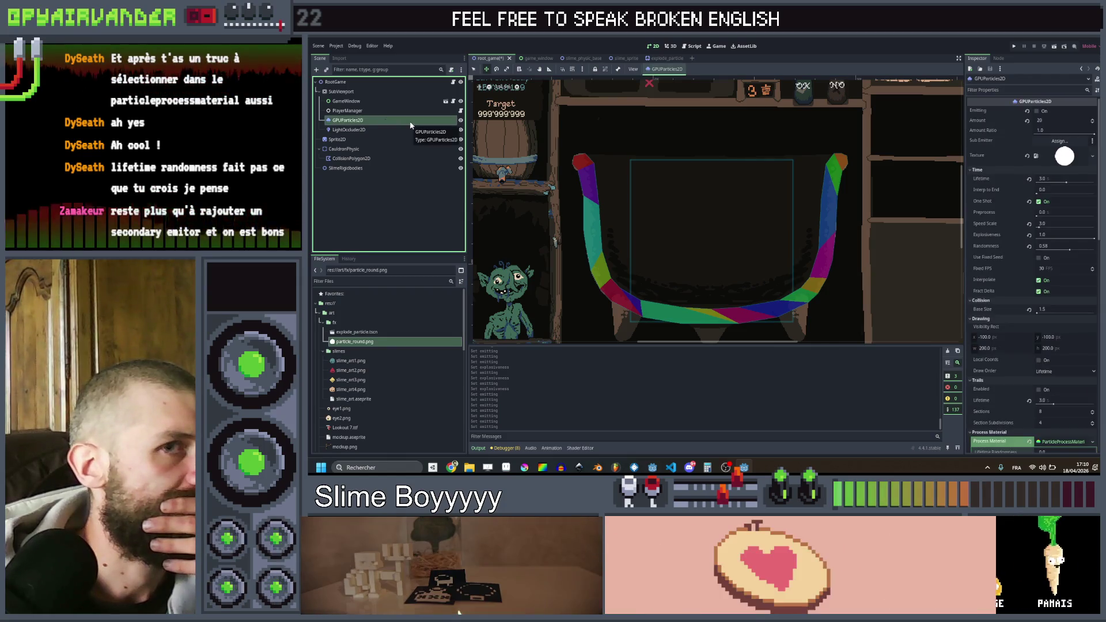
left_click(1043, 121)
type("5")
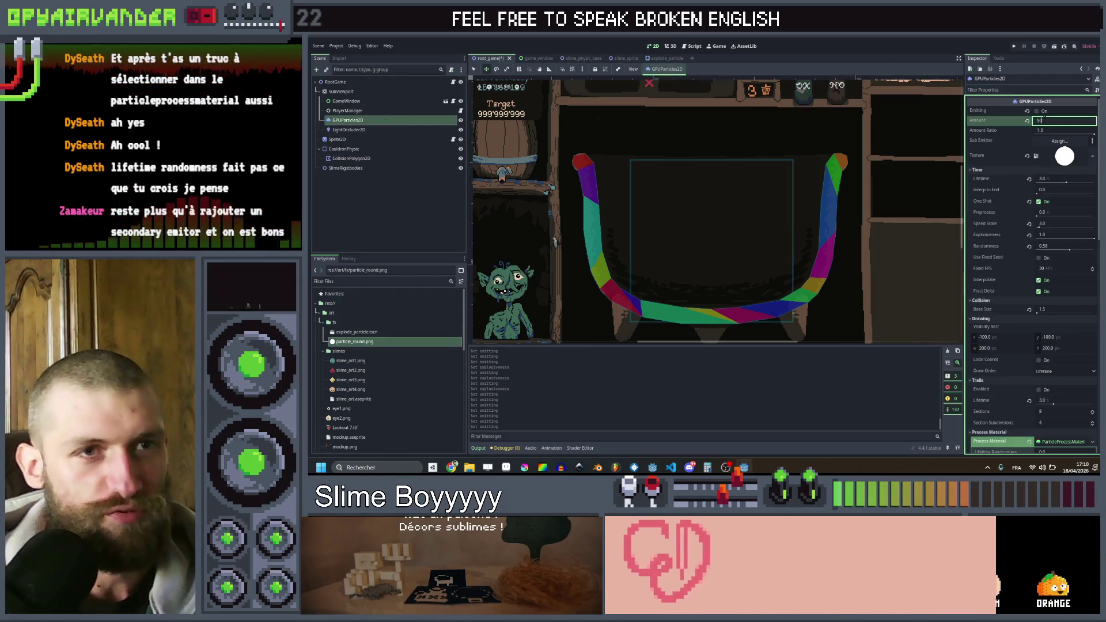
key("Return")
left_click(1038, 112)
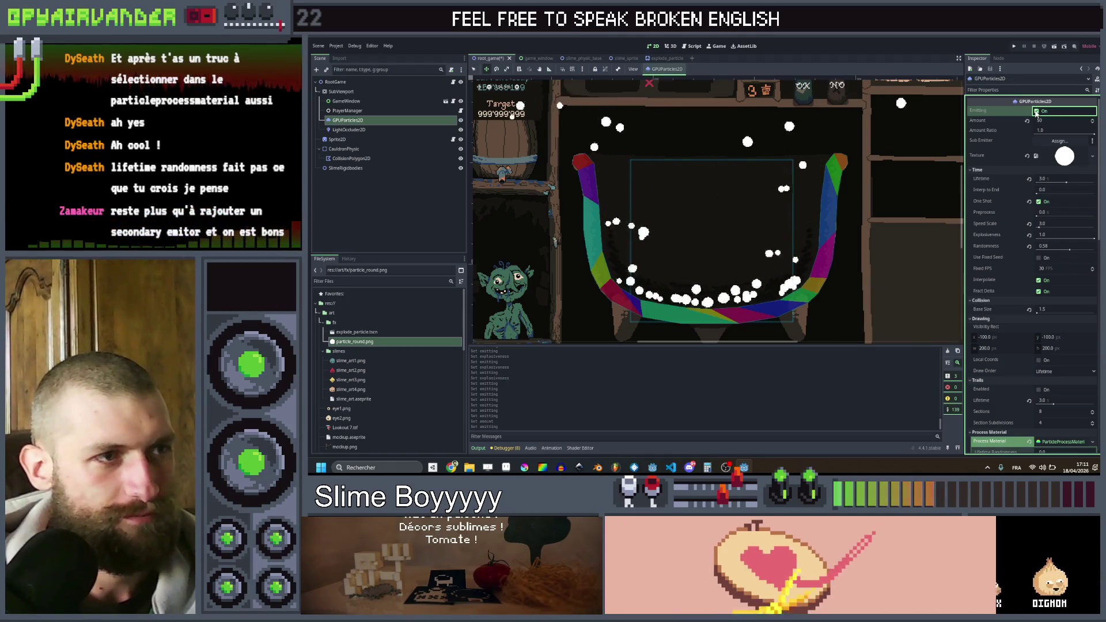
left_click(1037, 112)
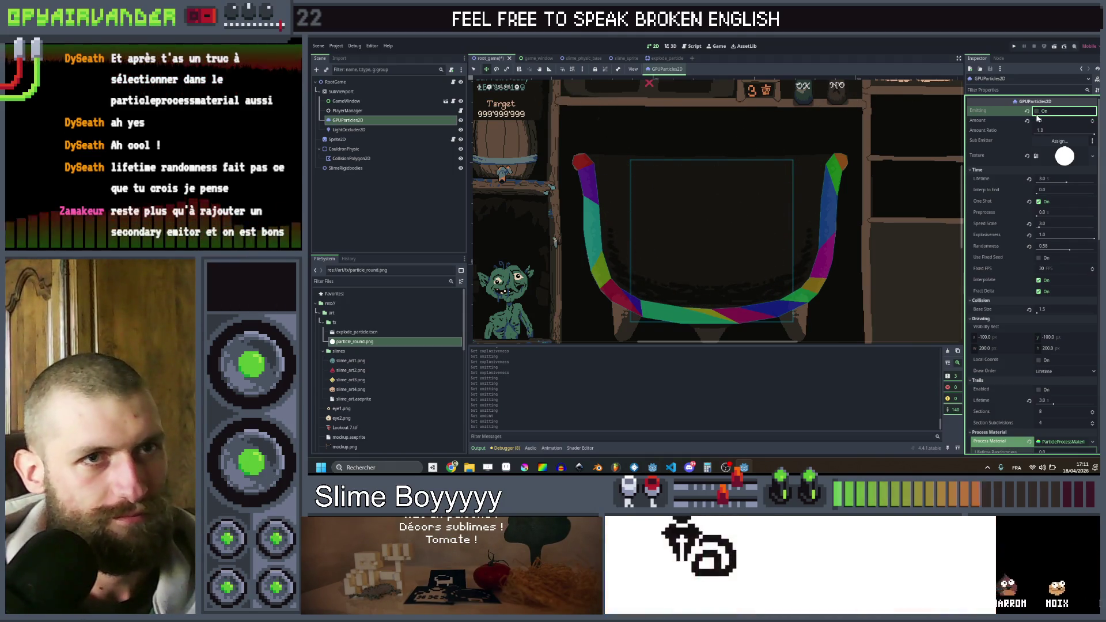
left_click(1037, 111)
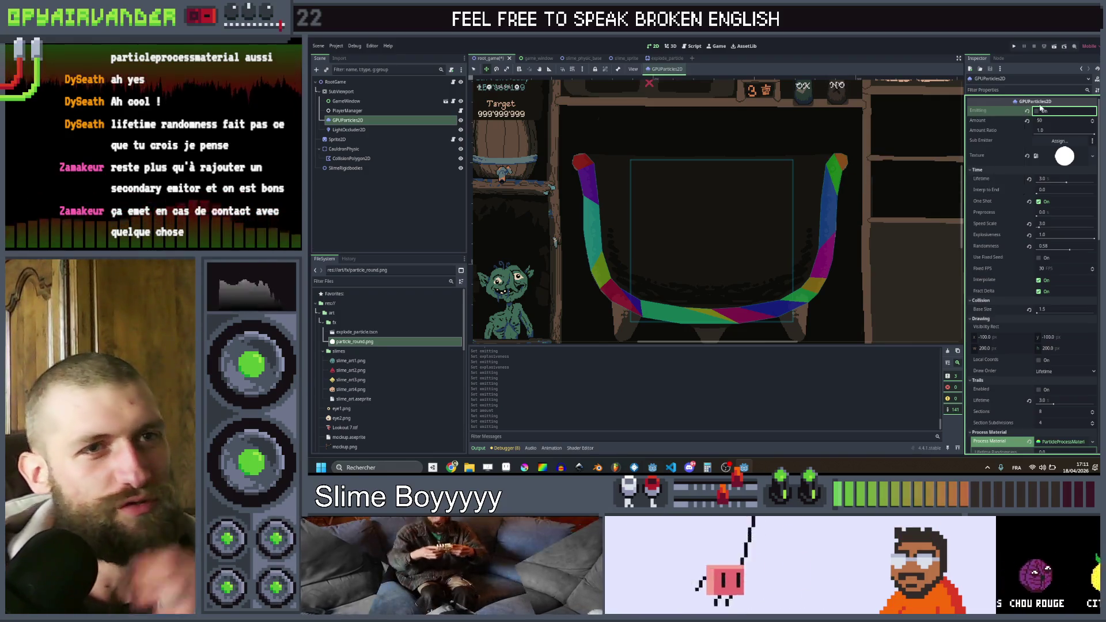
left_click(1038, 112)
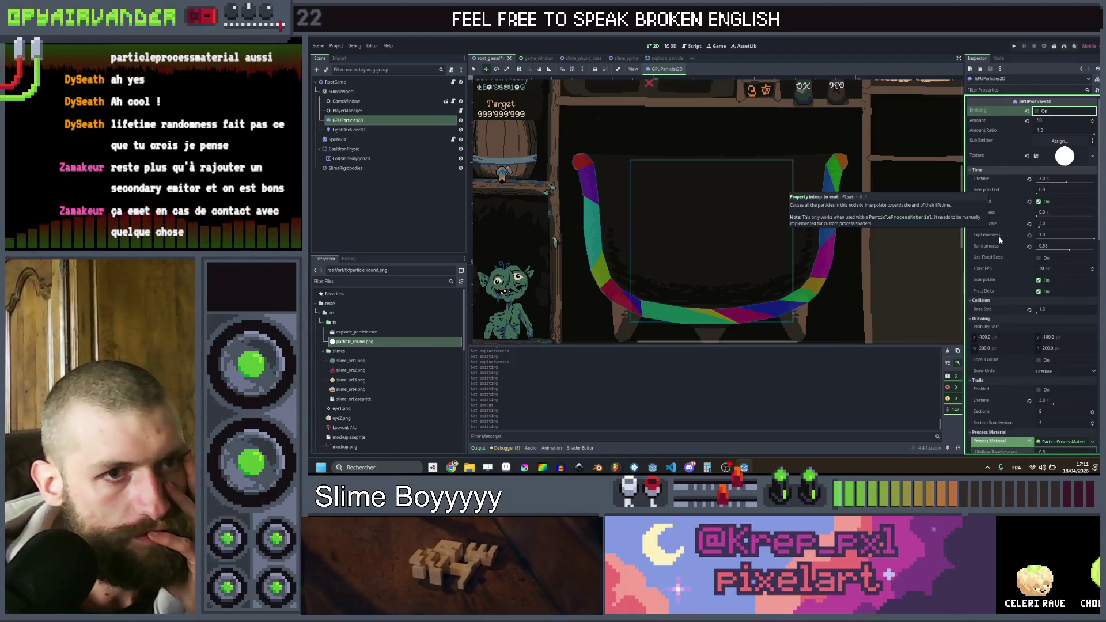
scroll(998, 239, "down", 5)
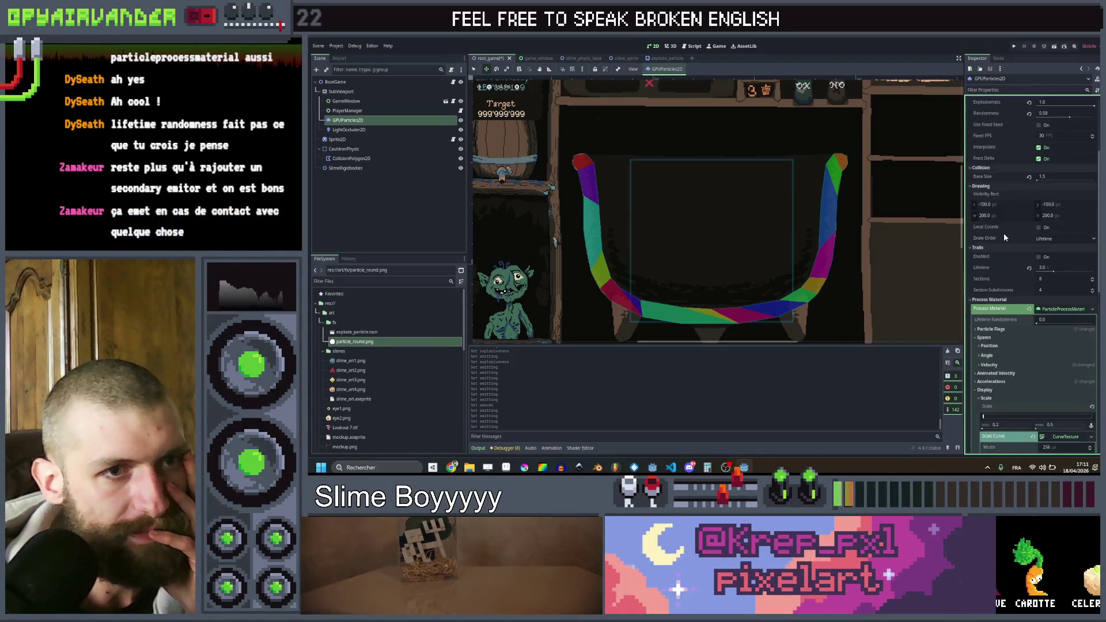
scroll(1004, 233, "down", 3)
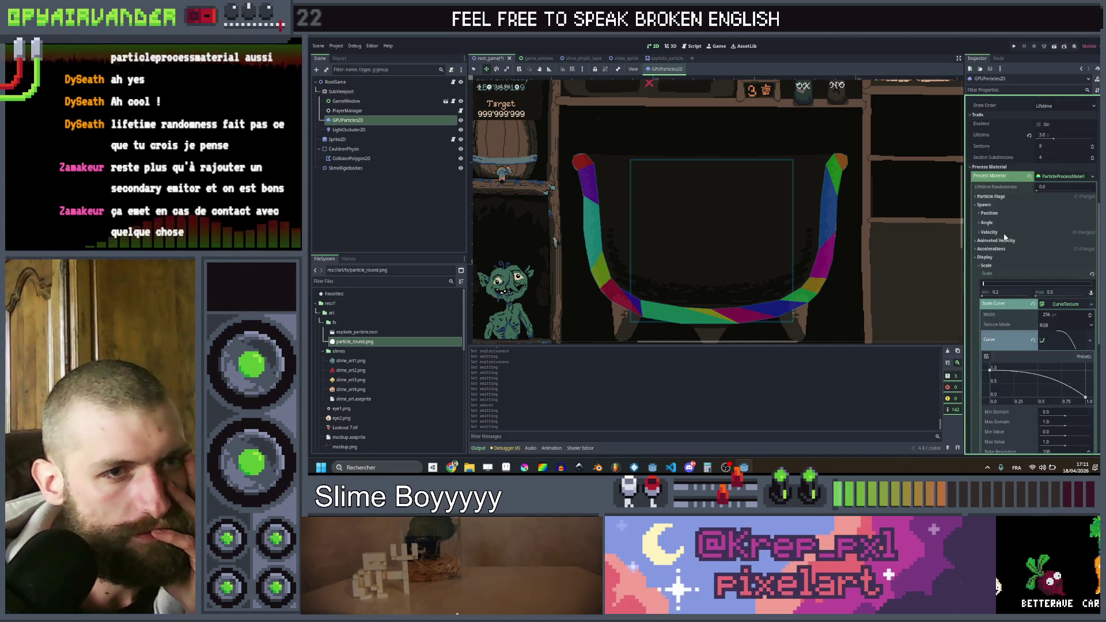
left_click(977, 241)
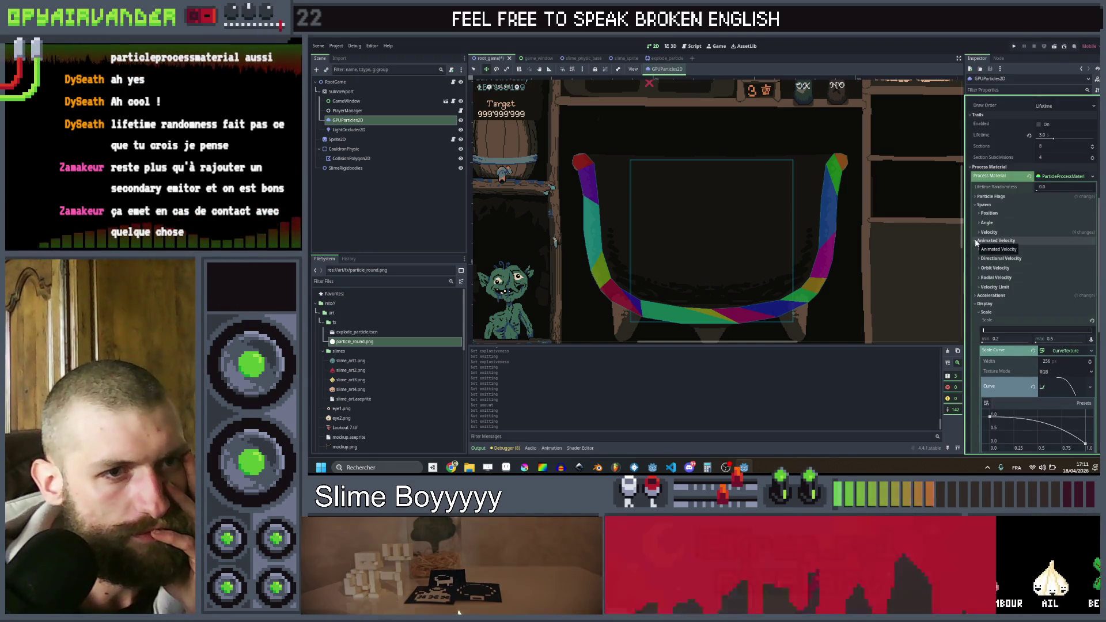
left_click(977, 240)
left_click(977, 249)
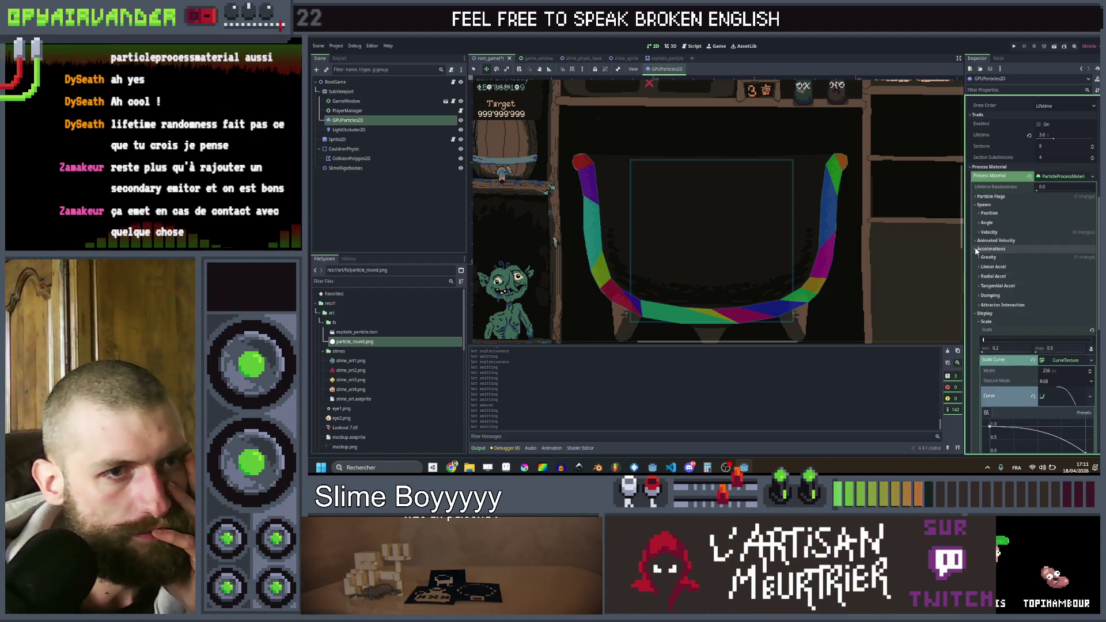
left_click(980, 295)
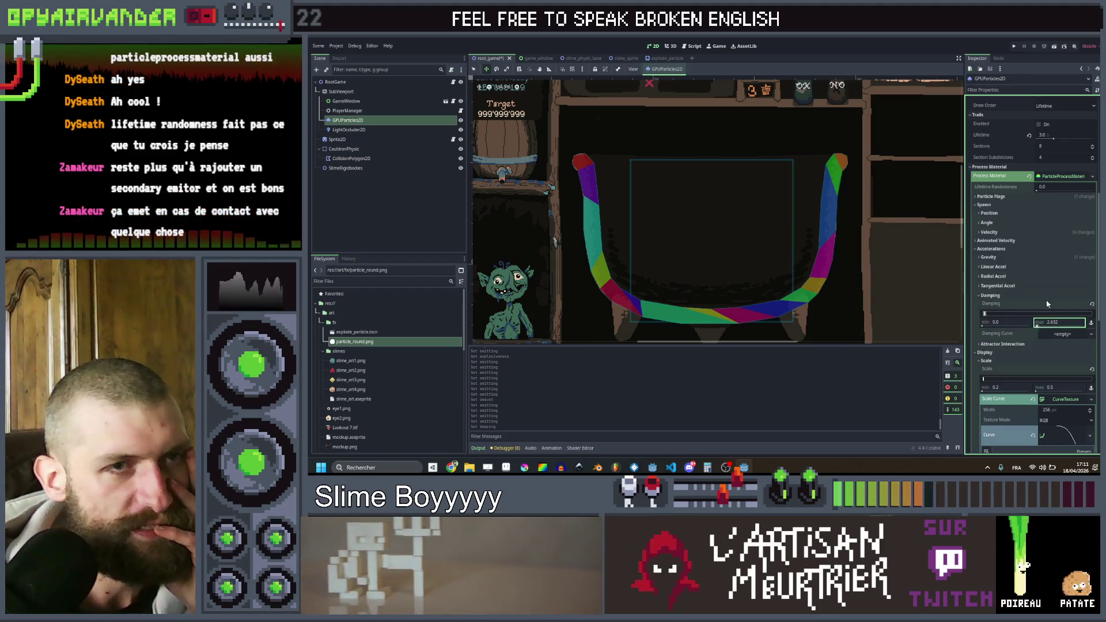
scroll(1041, 230, "up", 8)
left_click(1037, 111)
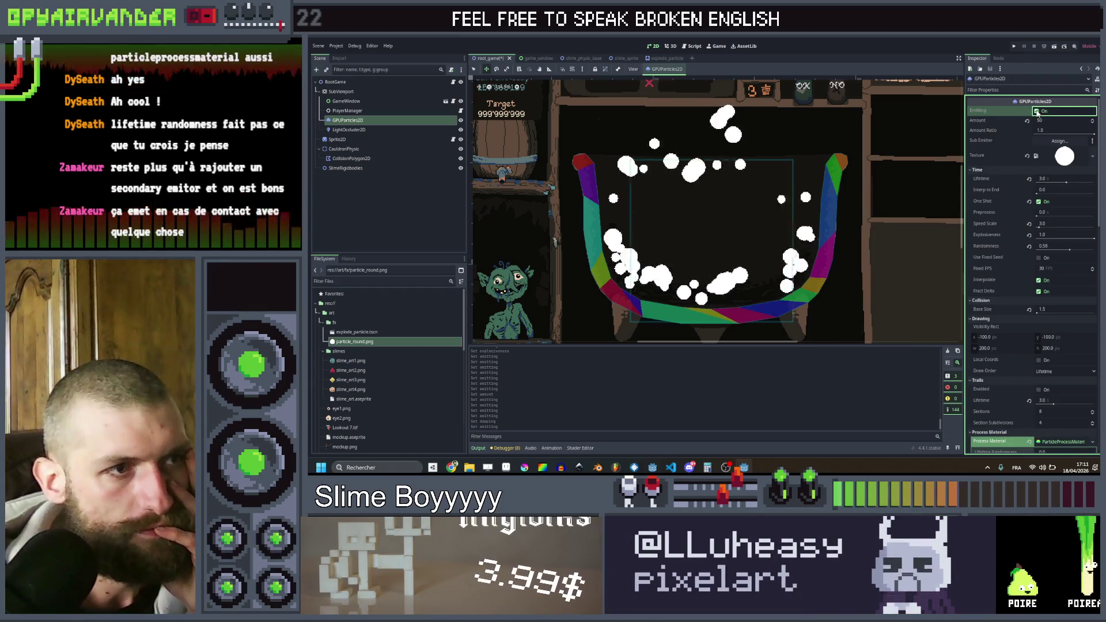
scroll(1015, 333, "down", 5)
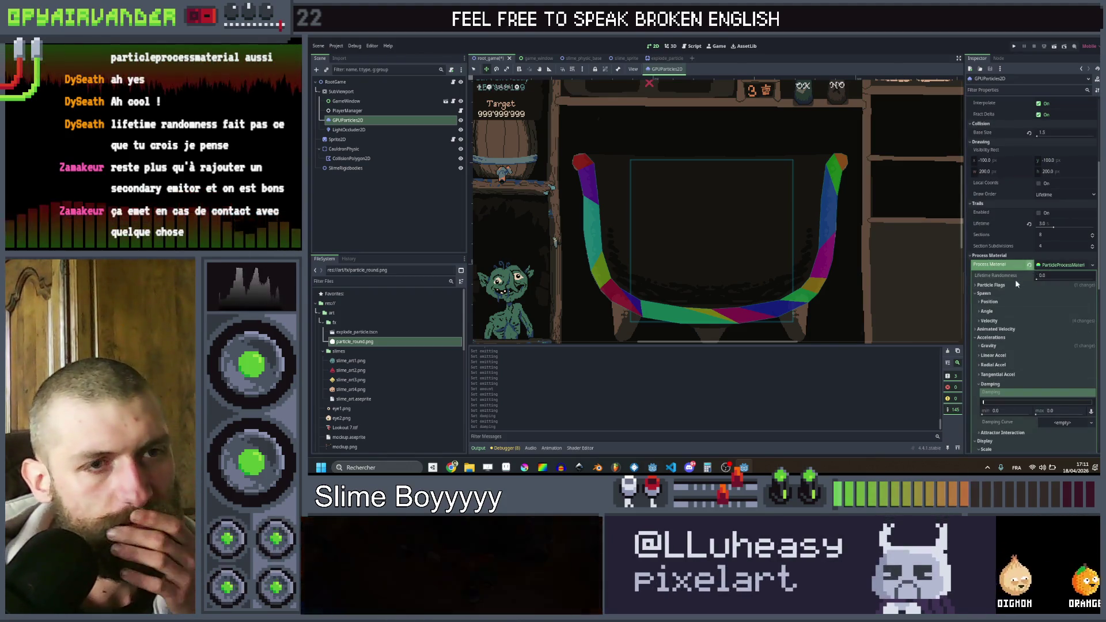
left_click(981, 302)
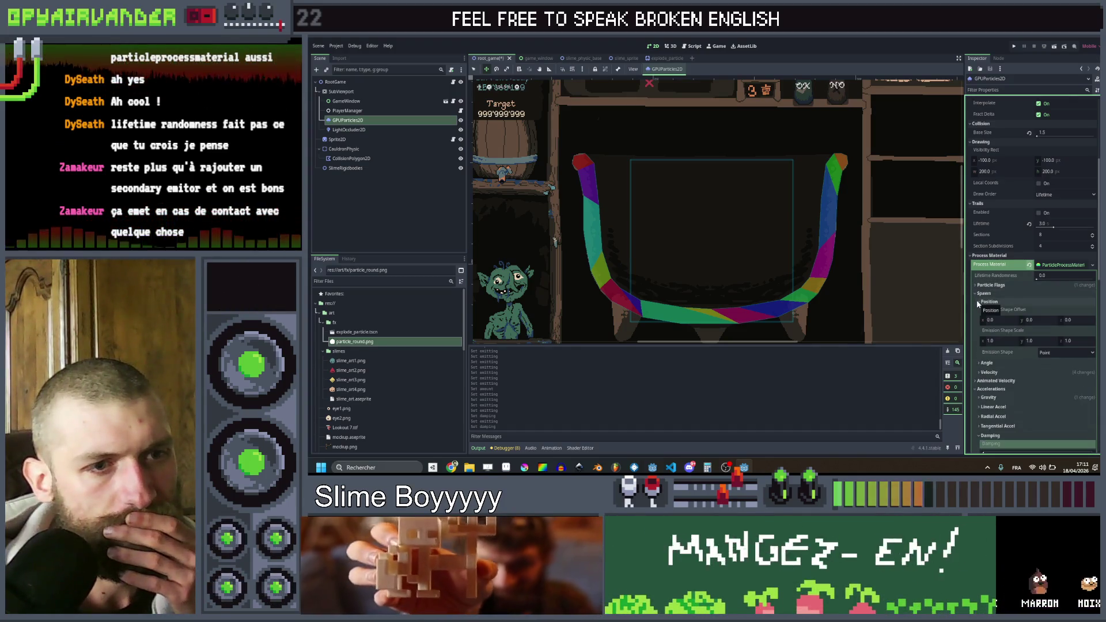
left_click(986, 302)
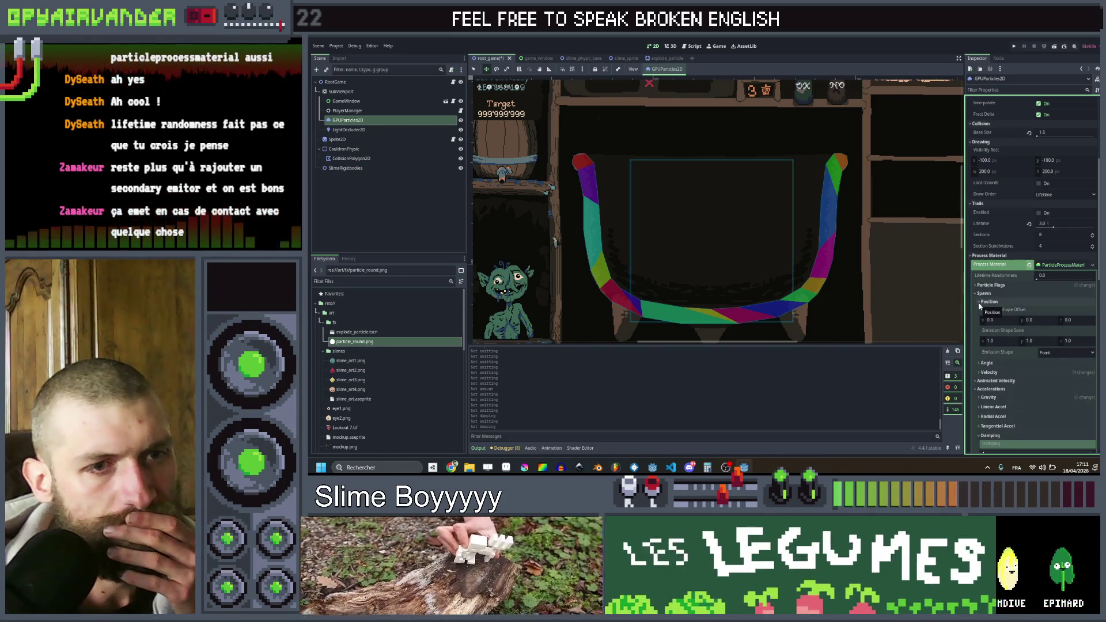
left_click(981, 303)
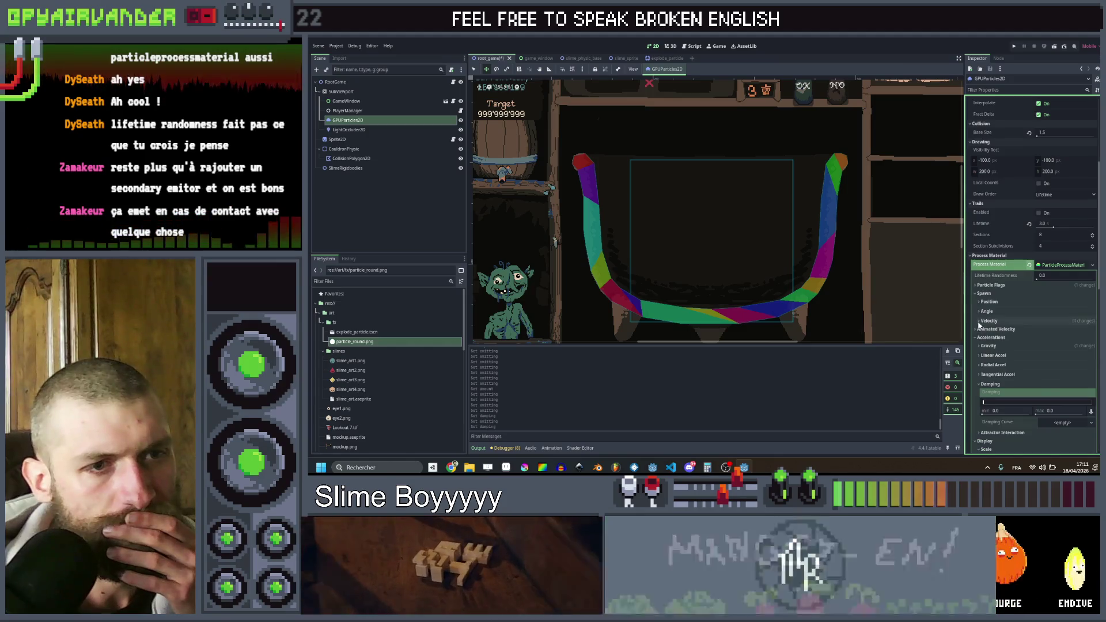
left_click(978, 321)
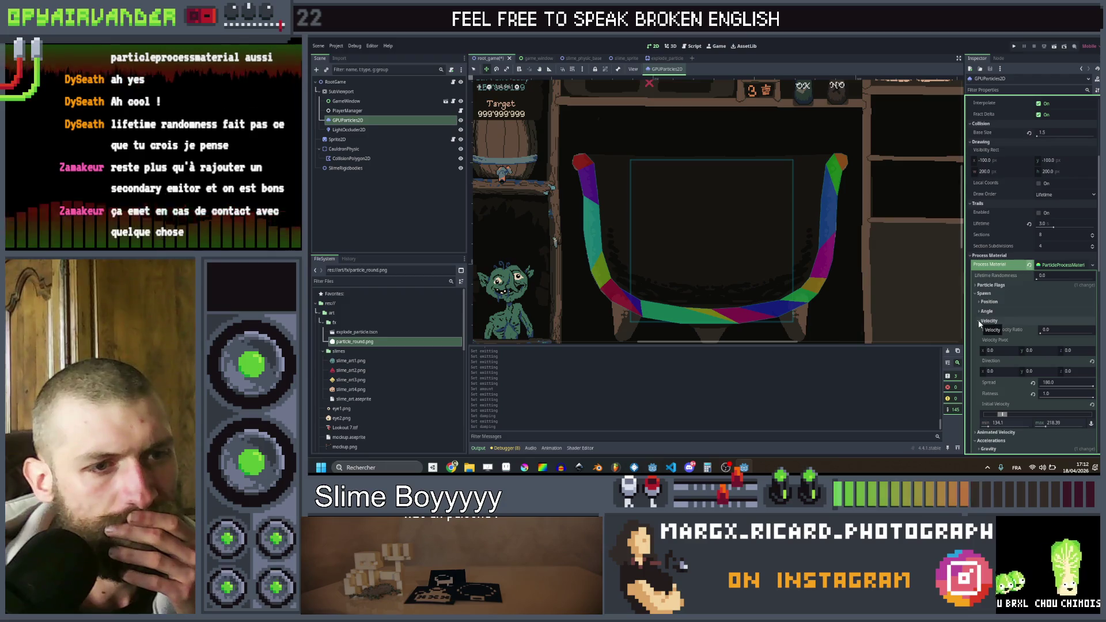
scroll(1001, 271, "up", 4)
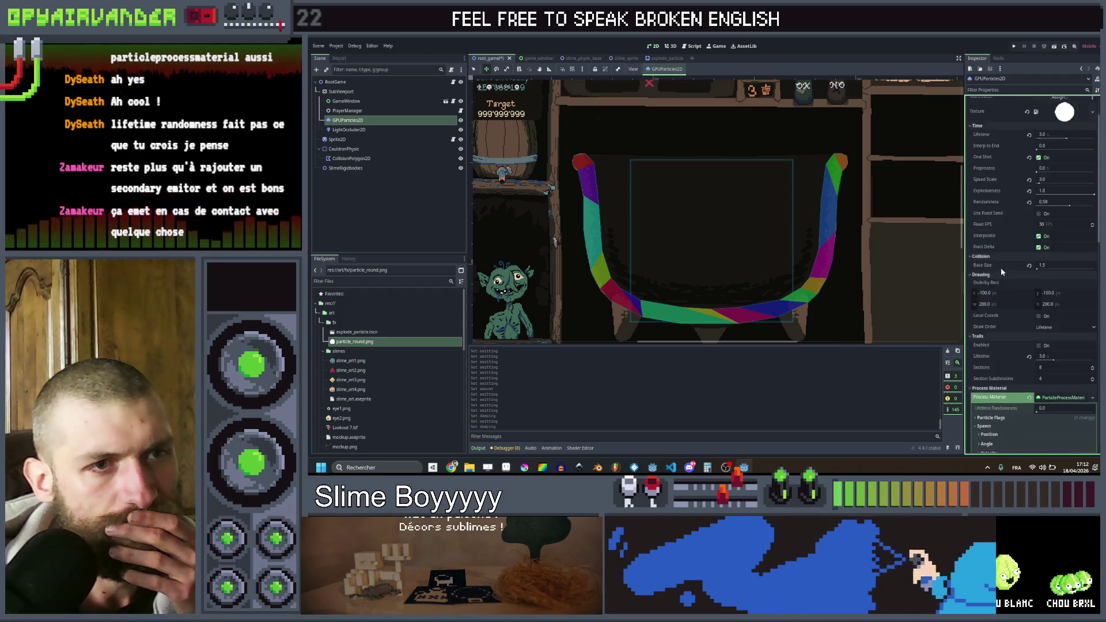
- Set explosiveness to 1.0 and test lifetime randomness values, settling at 0.48
scroll(1001, 271, "up", 1)
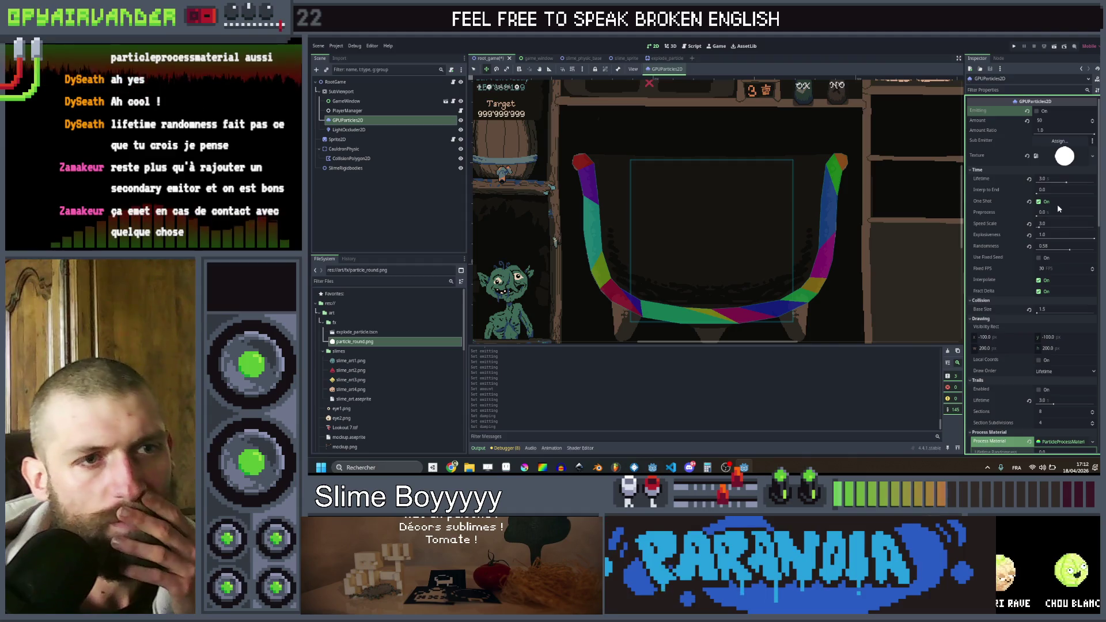
left_click_drag(1086, 240, 1038, 242)
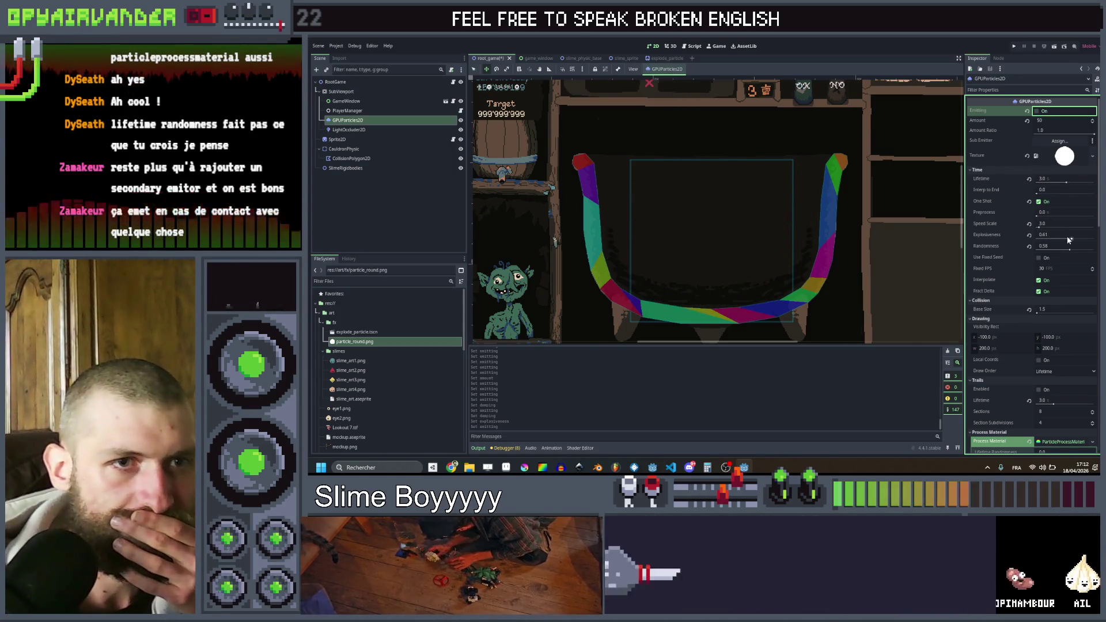
left_click_drag(1048, 236, 1073, 241)
key("Return")
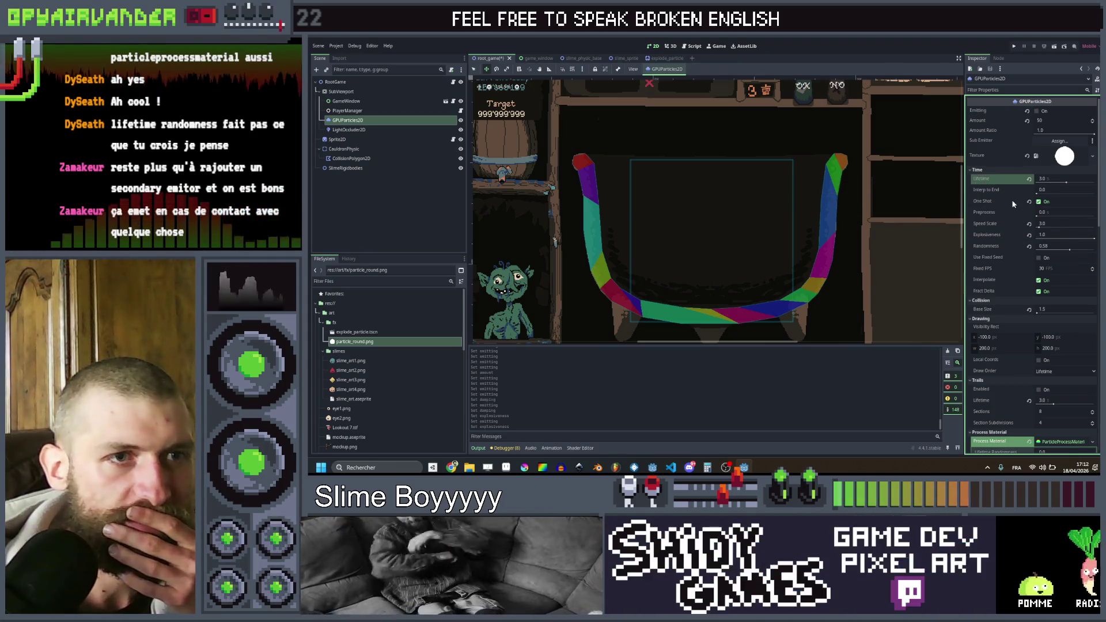
mouse_move(993, 247)
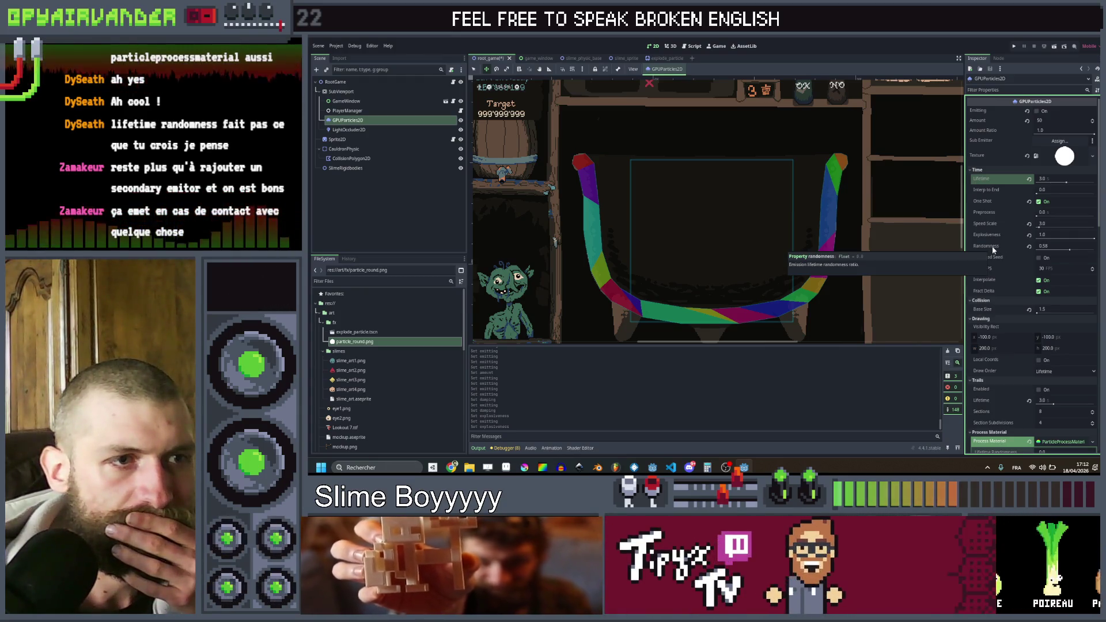
left_click_drag(1070, 249, 1038, 250)
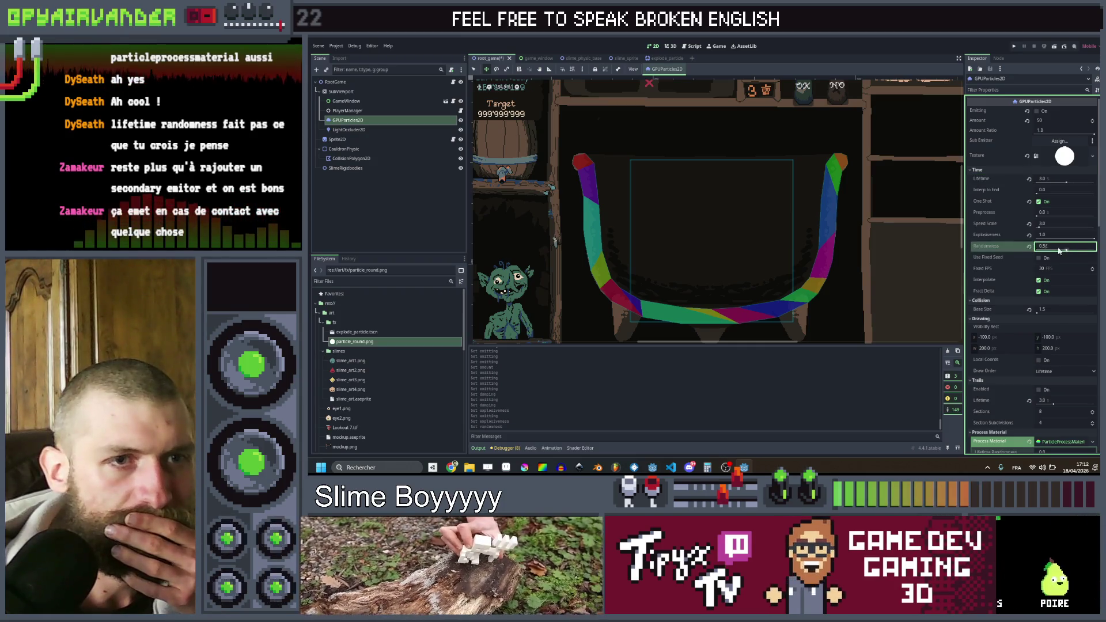
left_click(1037, 111)
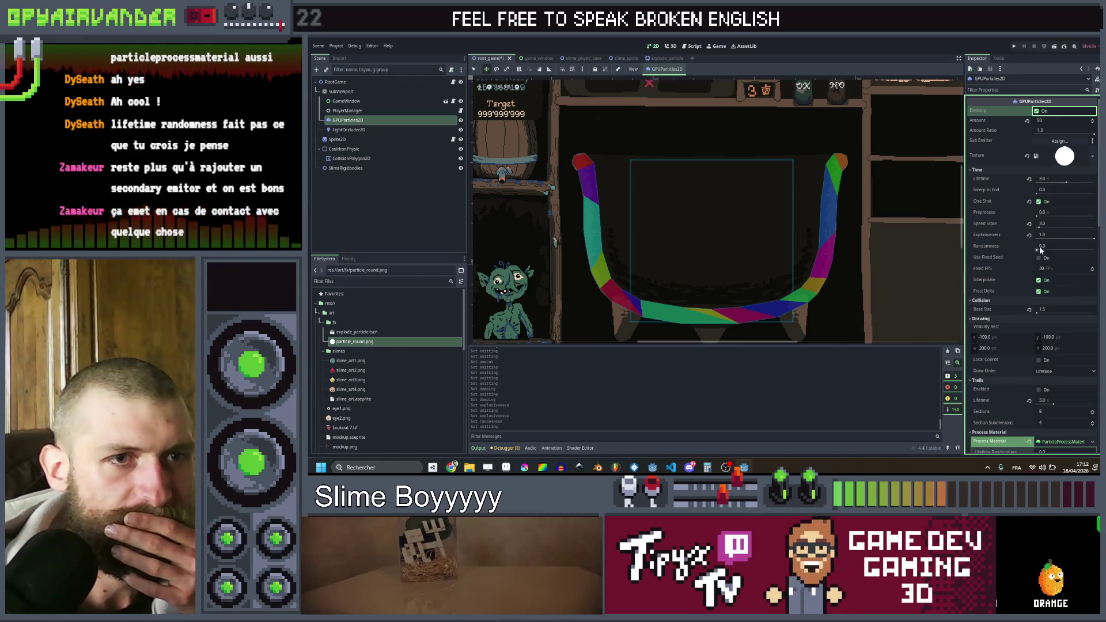
left_click_drag(1041, 250, 1095, 250)
left_click(1038, 112)
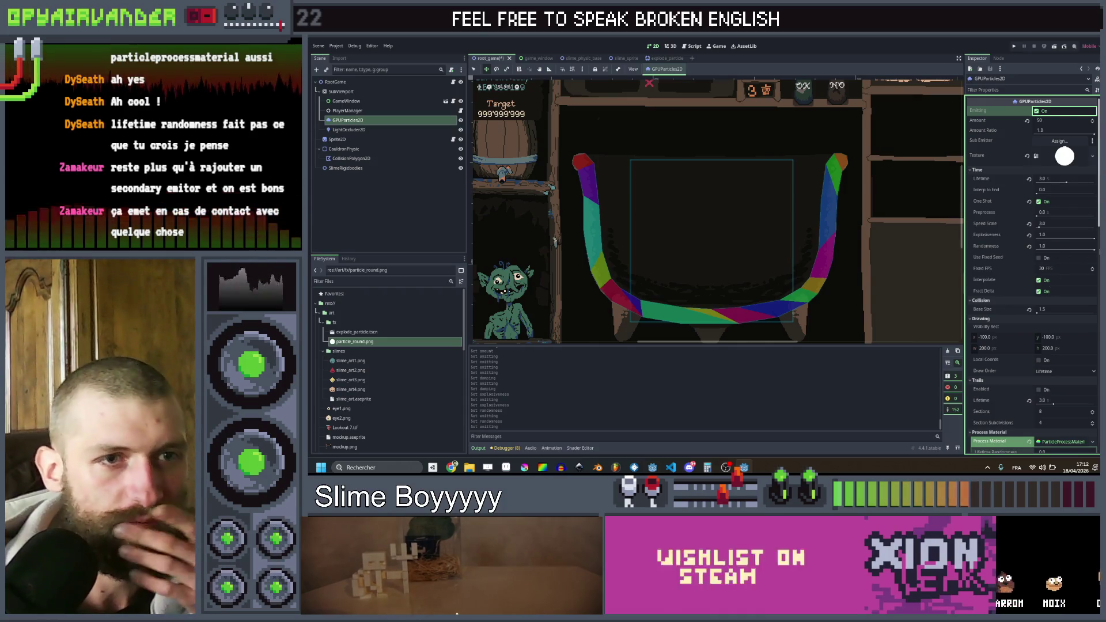
left_click_drag(1095, 250, 1068, 250)
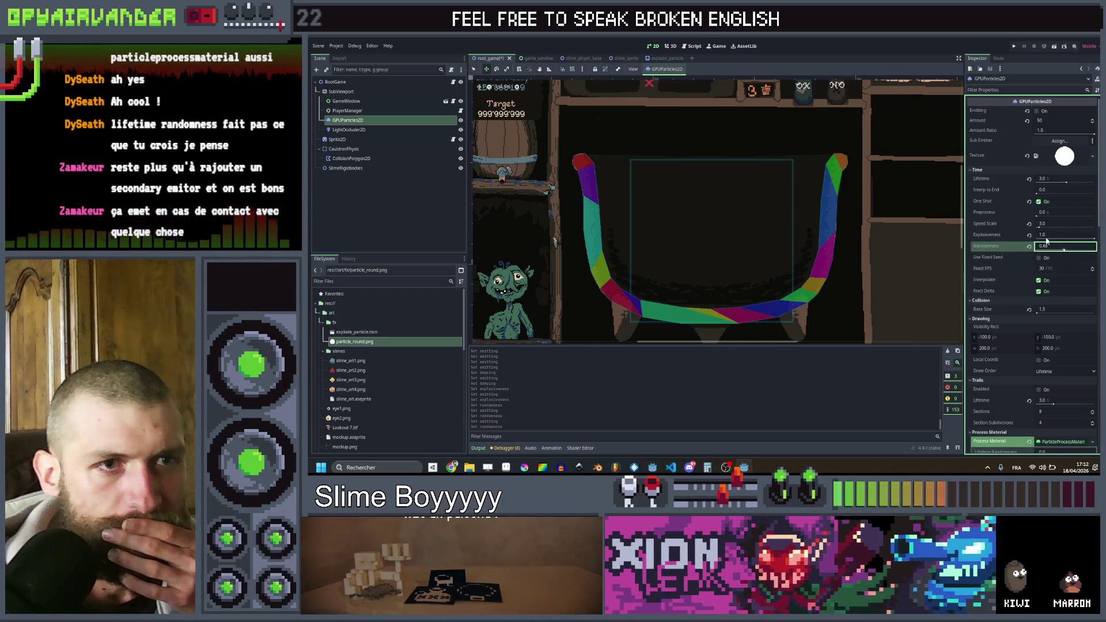
left_click(1038, 112)
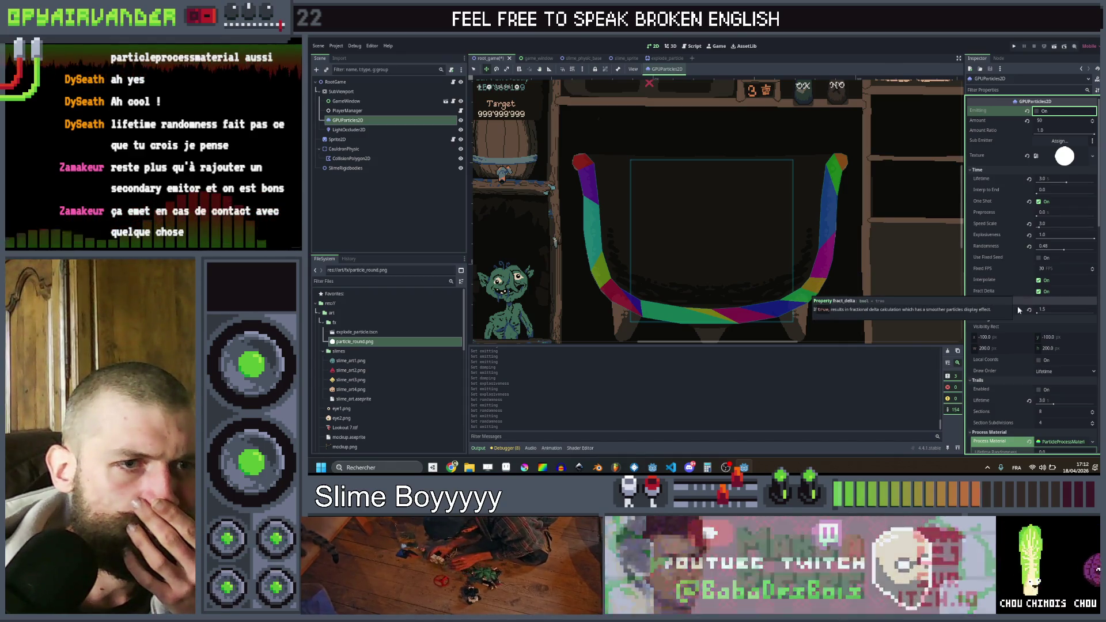
- Set the particle Speed Scale to 1.0 and fire test bursts into the cauldron
scroll(1016, 316, "down", 2)
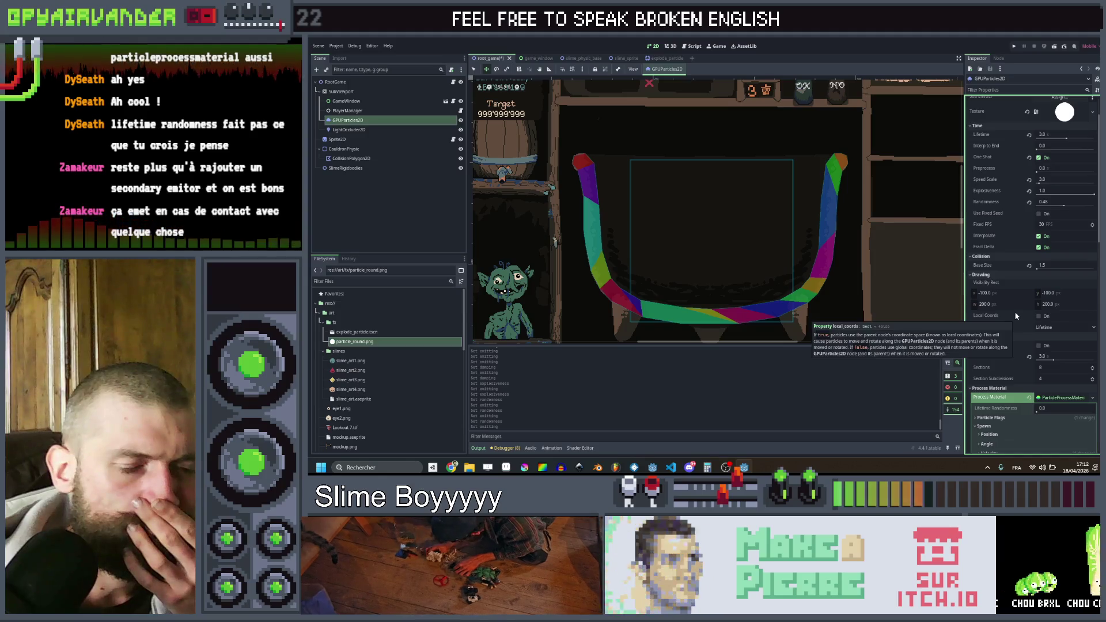
scroll(1016, 316, "down", 2)
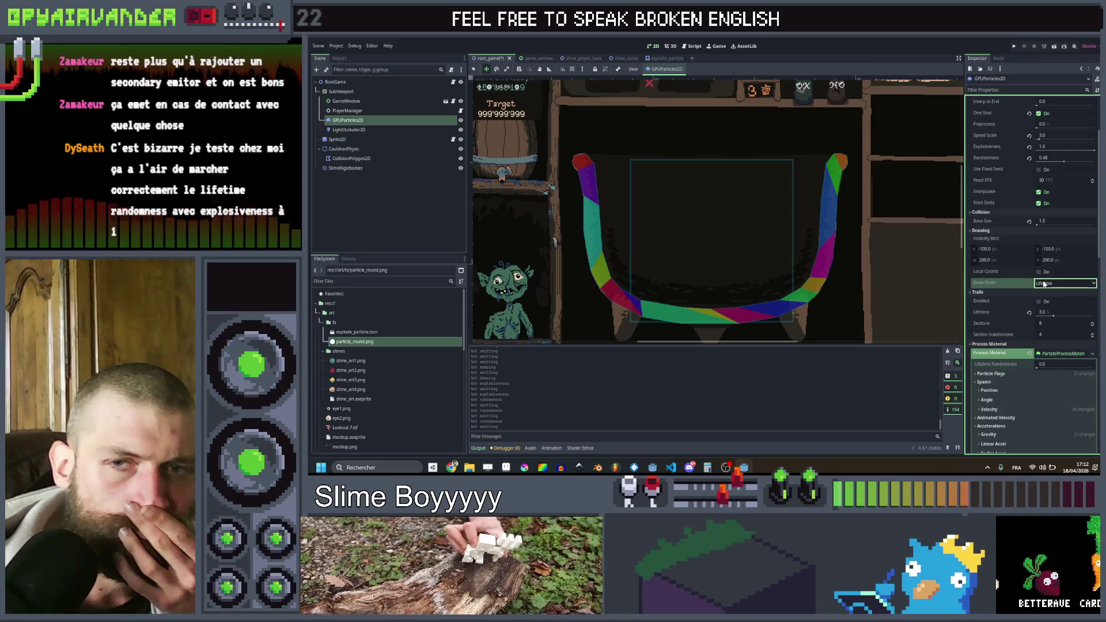
scroll(1037, 248, "up", 3)
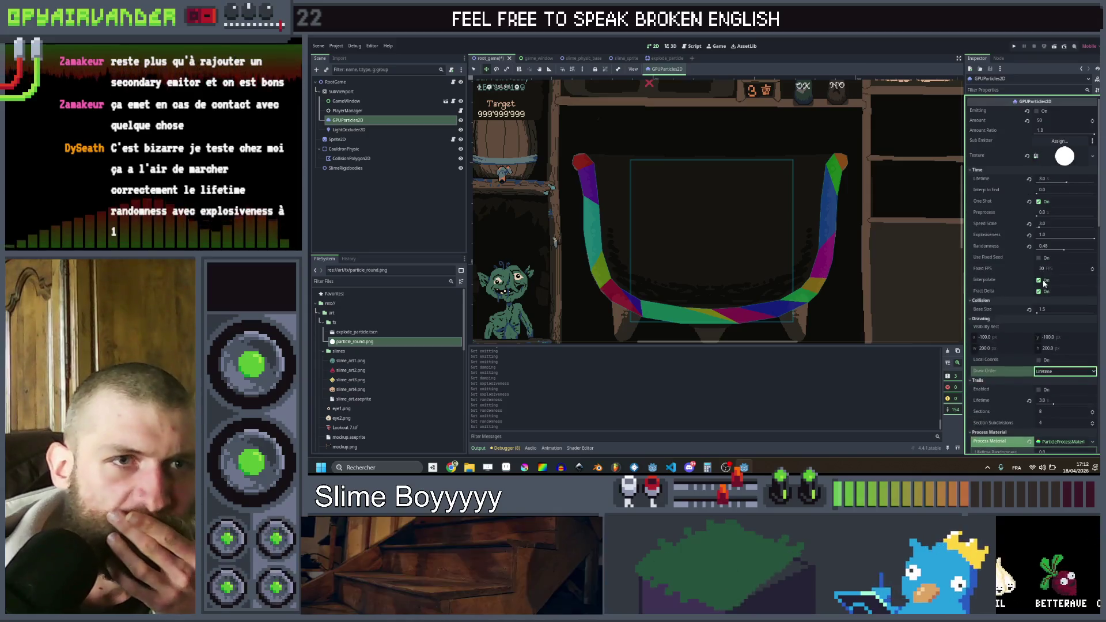
left_click(1038, 113)
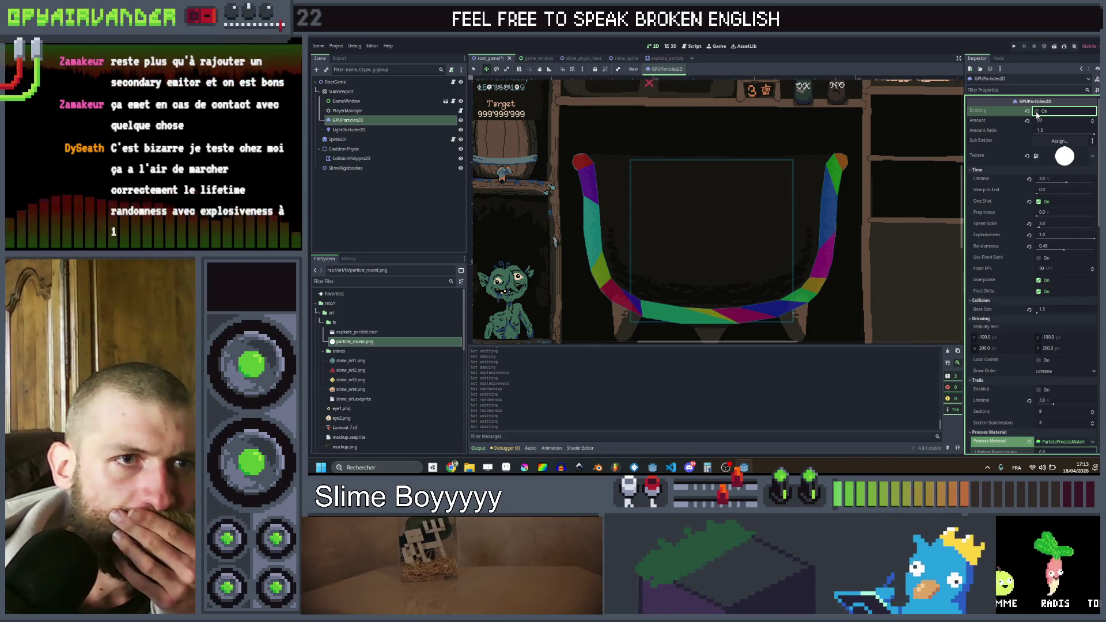
left_click(1037, 113)
left_click(1054, 224)
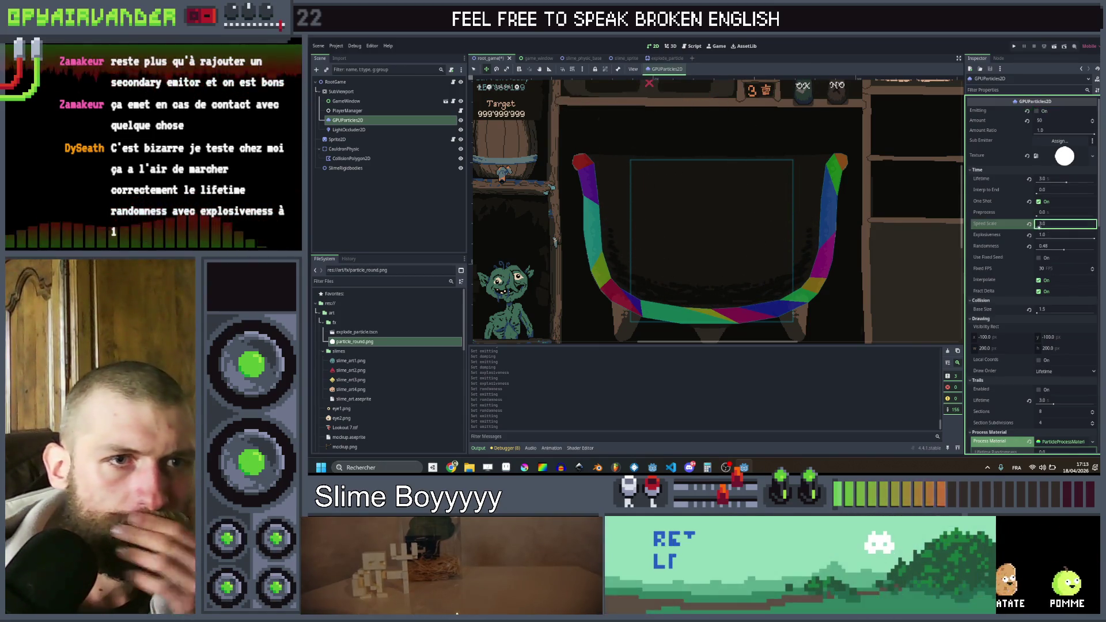
left_click(1037, 111)
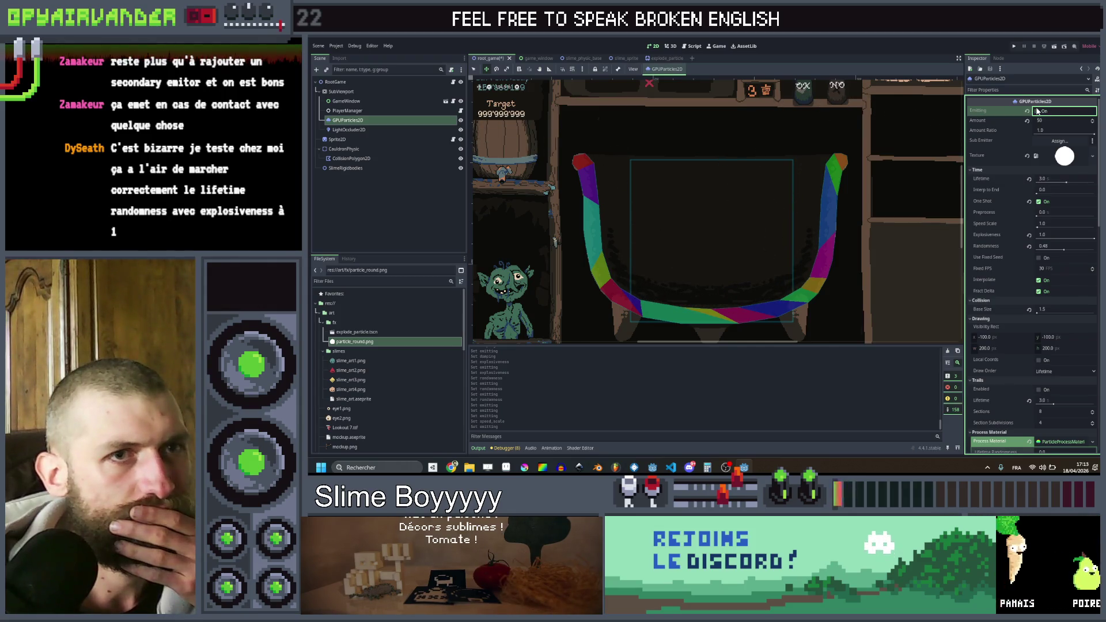
- Raise lifetime randomness to 0.78 and replay the particle bursts to compare
scroll(1030, 213, "down", 15)
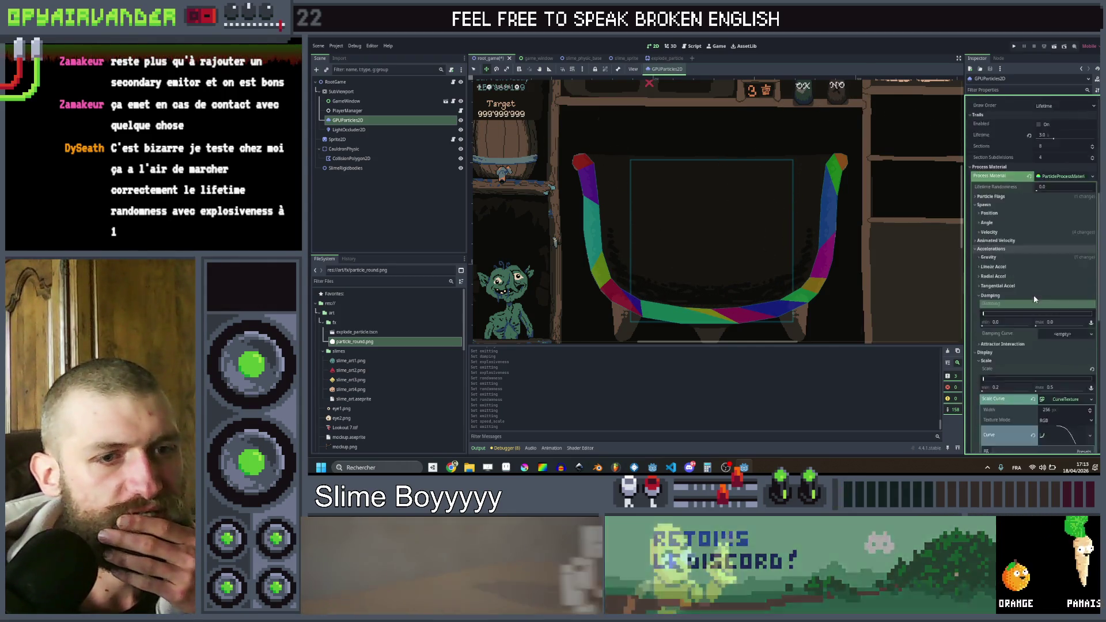
scroll(1050, 191, "up", 15)
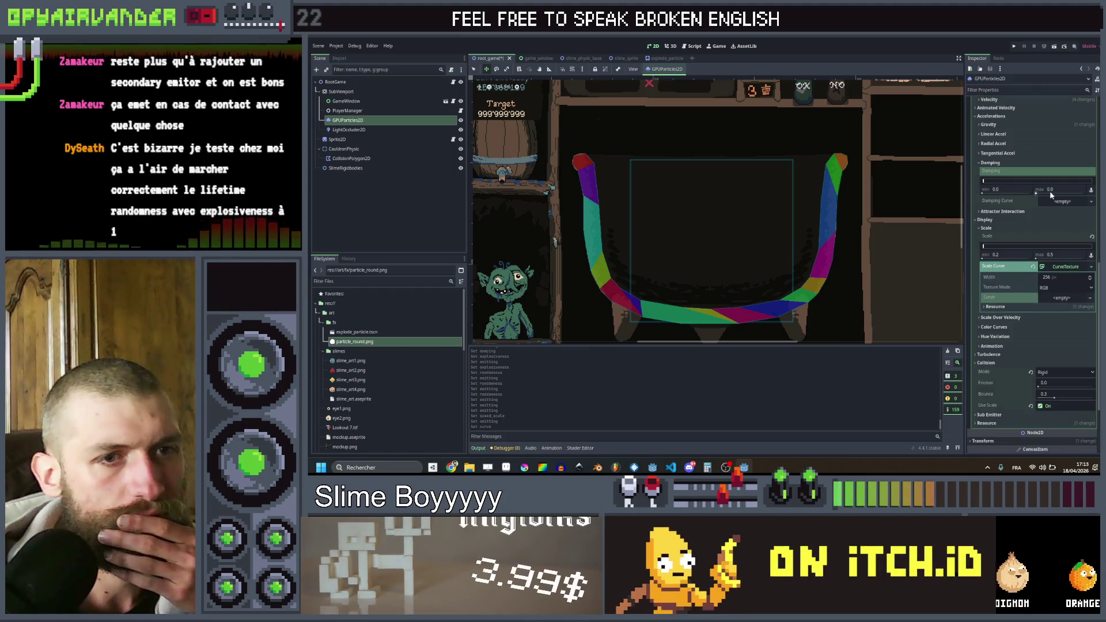
left_click(1037, 112)
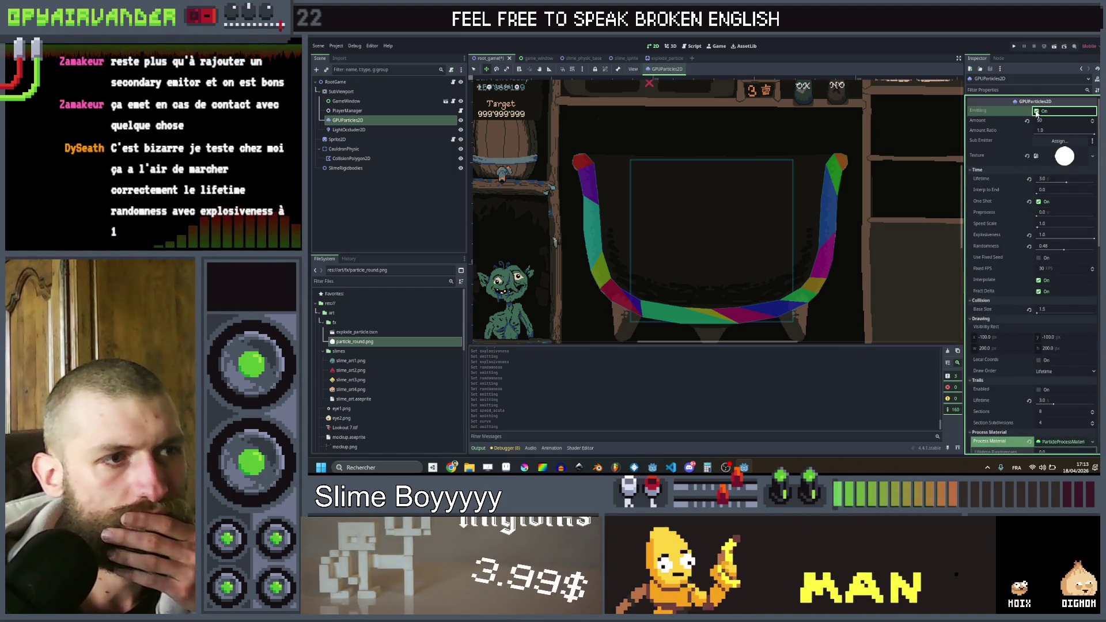
left_click(1037, 112)
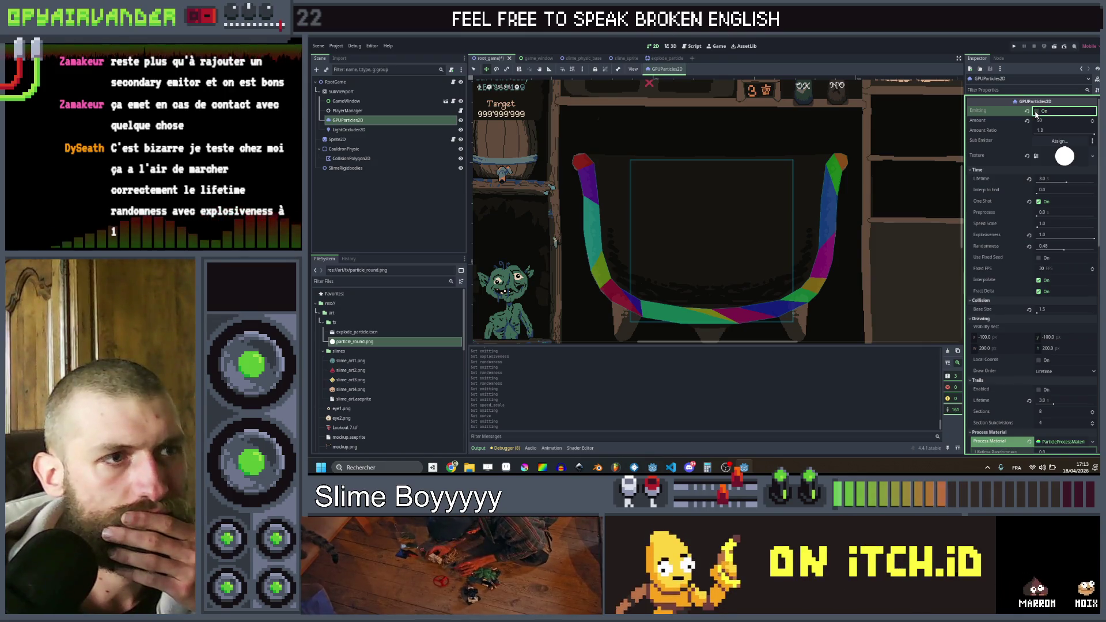
left_click(1037, 113)
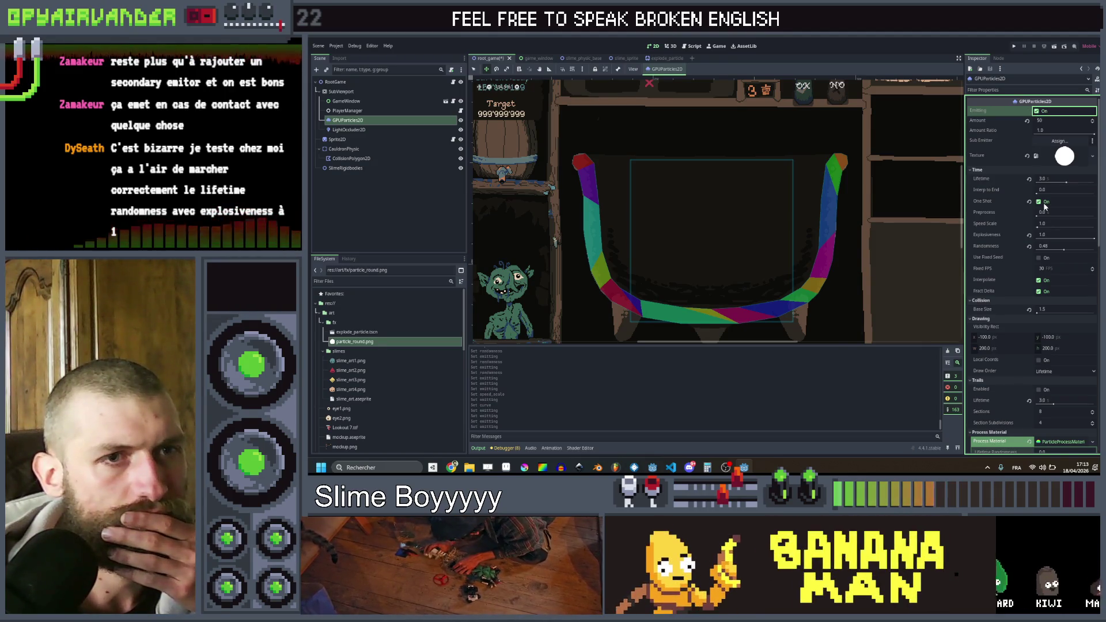
scroll(1025, 247, "down", 5)
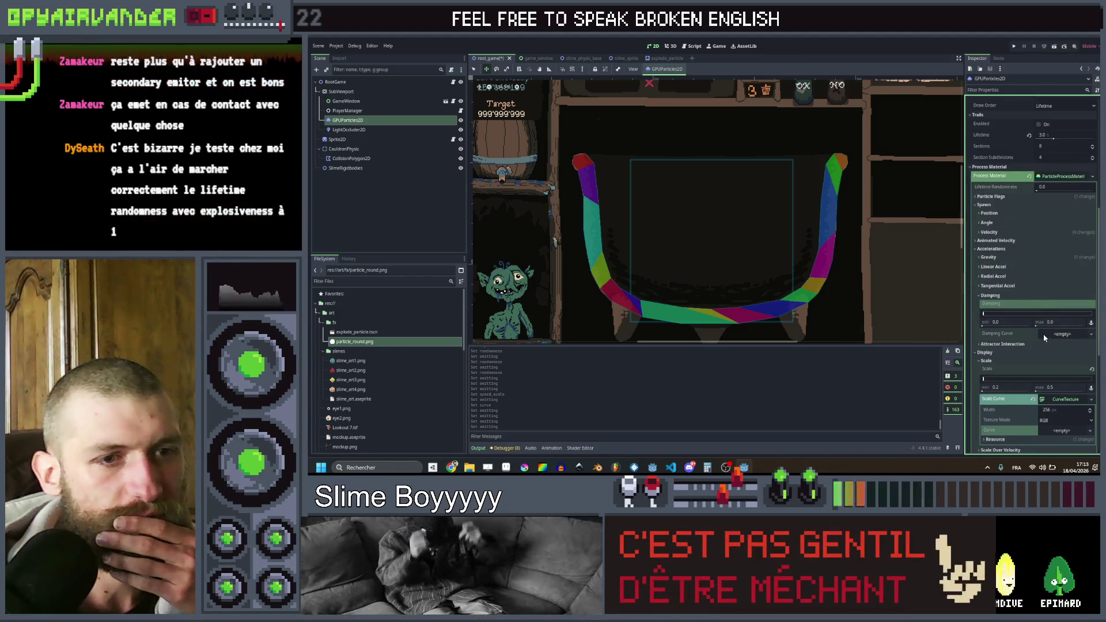
scroll(1038, 365, "down", 2)
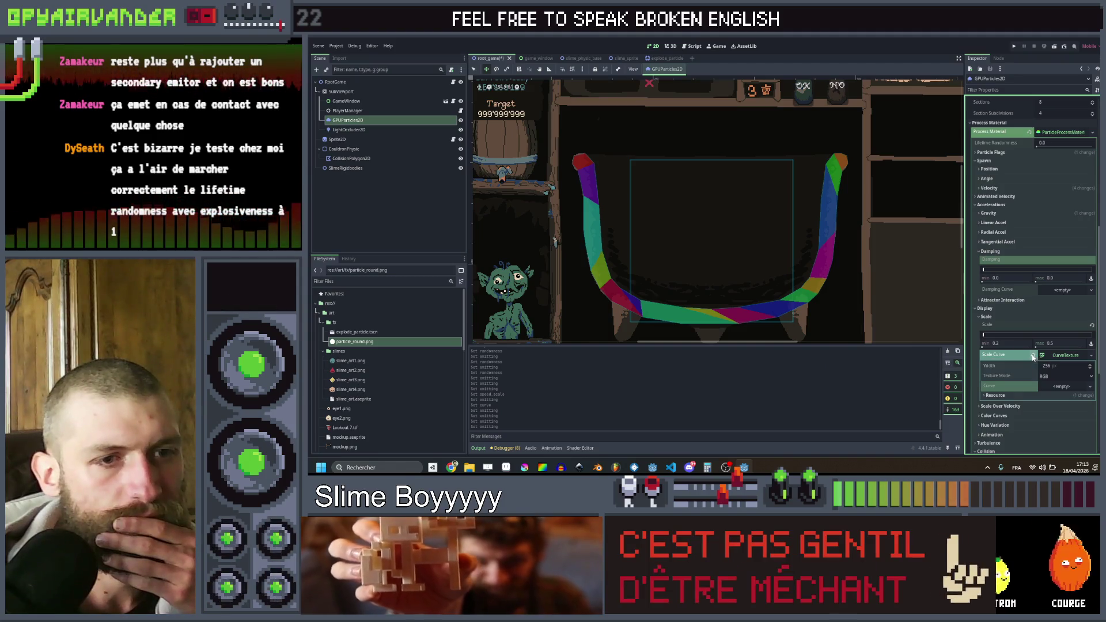
scroll(1033, 357, "up", 8)
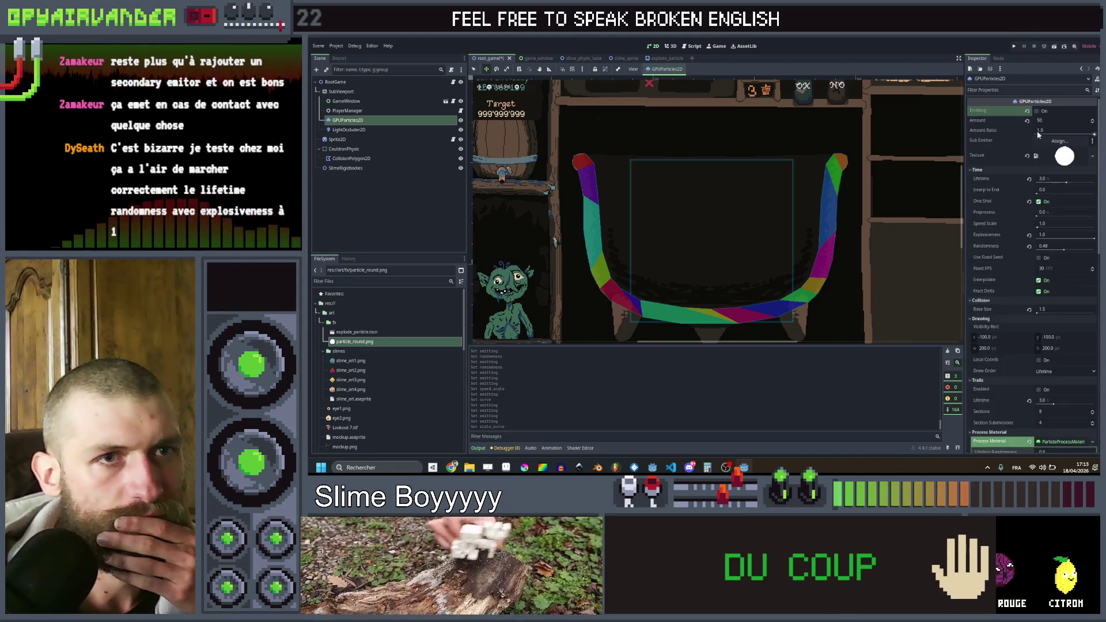
left_click(1037, 111)
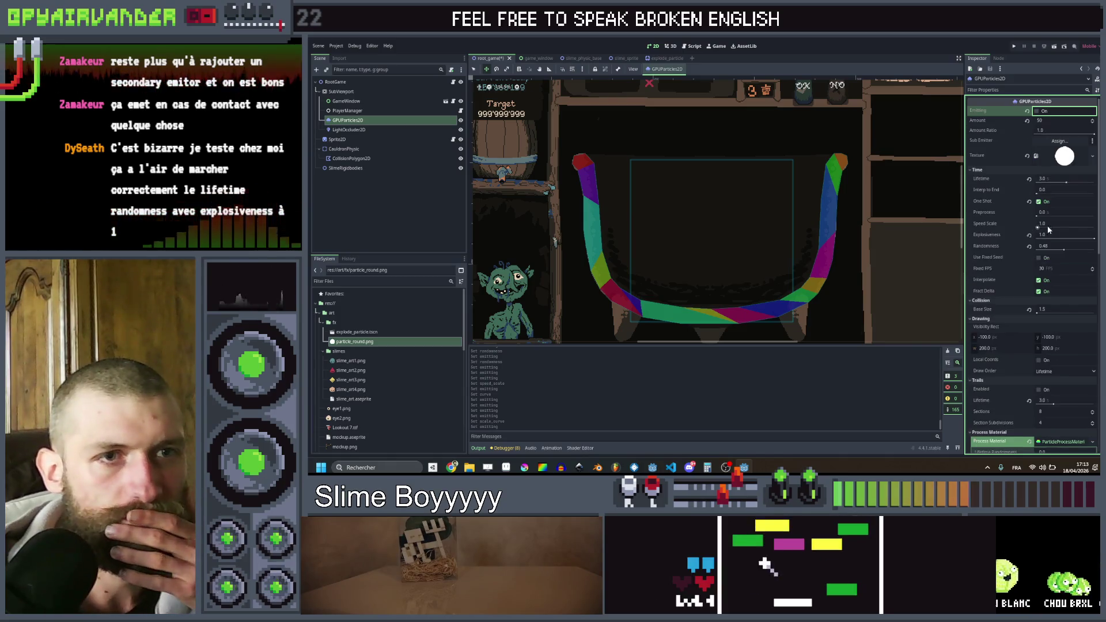
left_click_drag(1065, 252, 1083, 251)
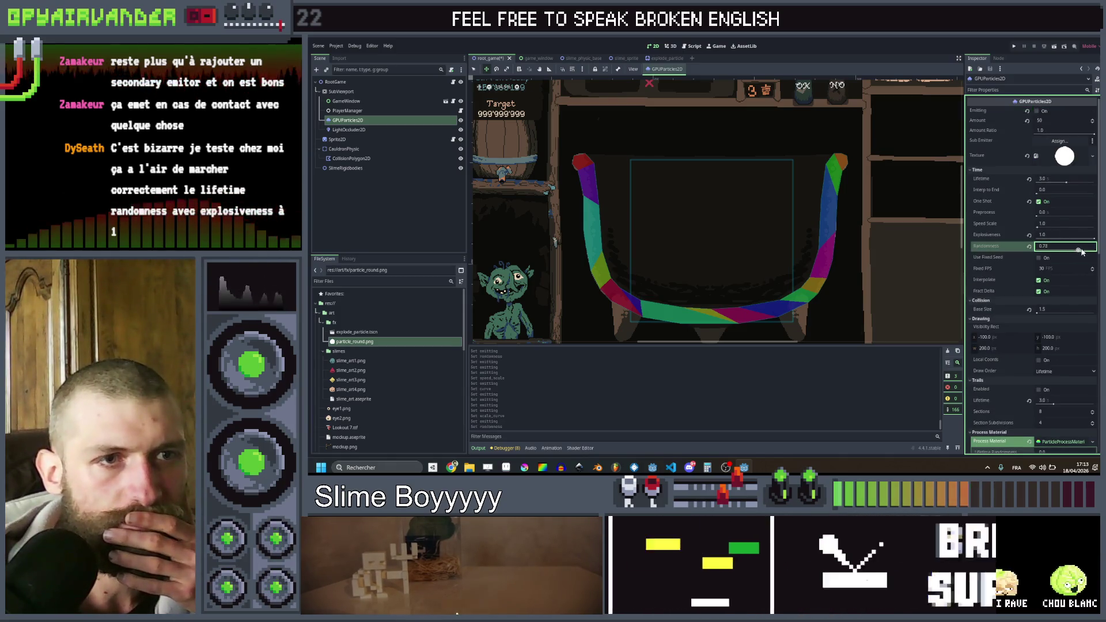
left_click(1038, 111)
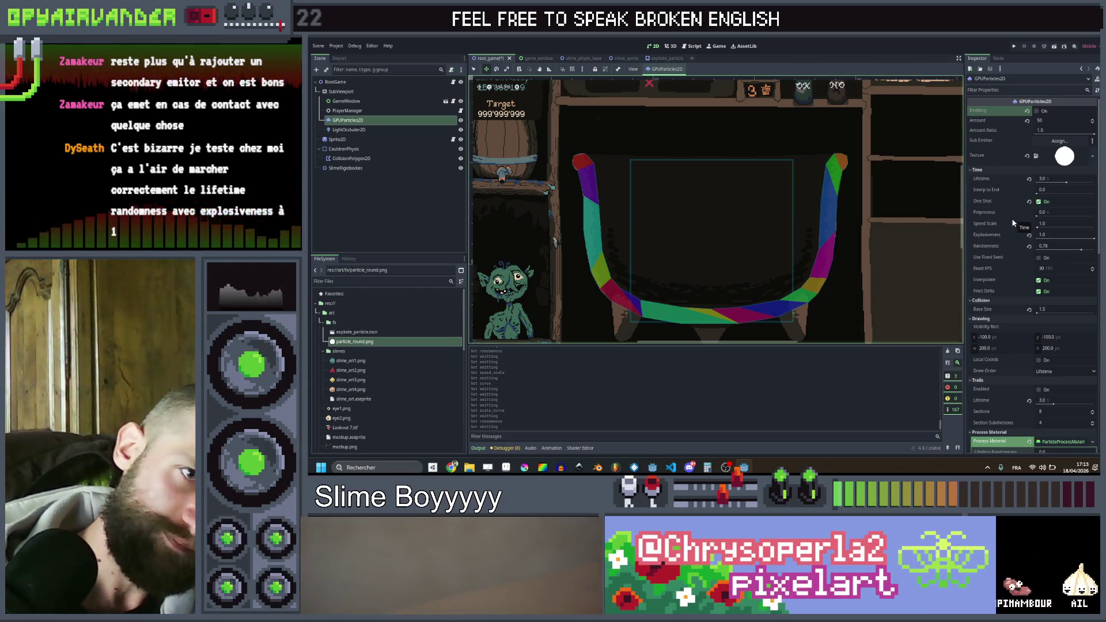
- Add a Scale Curve and lower its end point so particles shrink over their lifetime
scroll(1014, 222, "down", 5)
scroll(1020, 242, "down", 5)
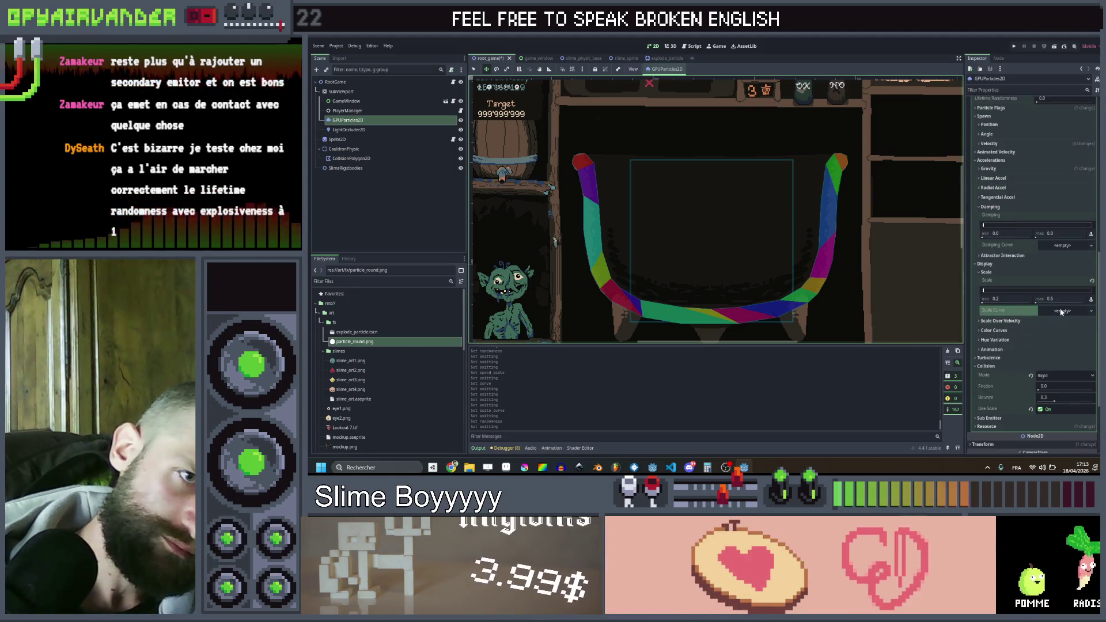
left_click(1062, 312)
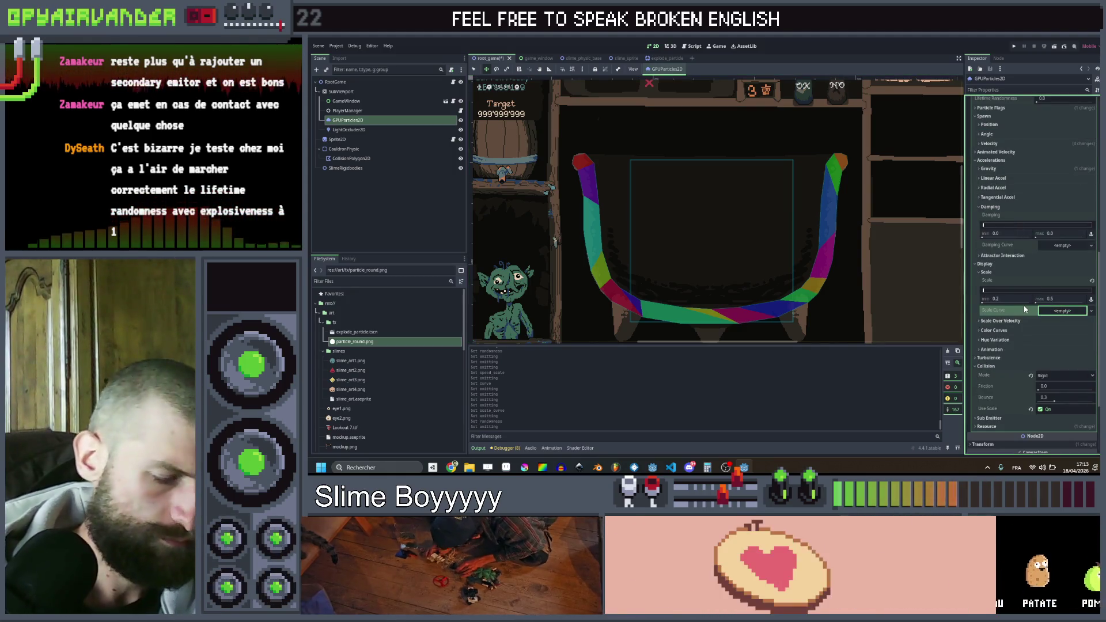
key("ctrl+z")
key("ctrl+z")
key("ctrl+z")
scroll(1036, 264, "up", 10)
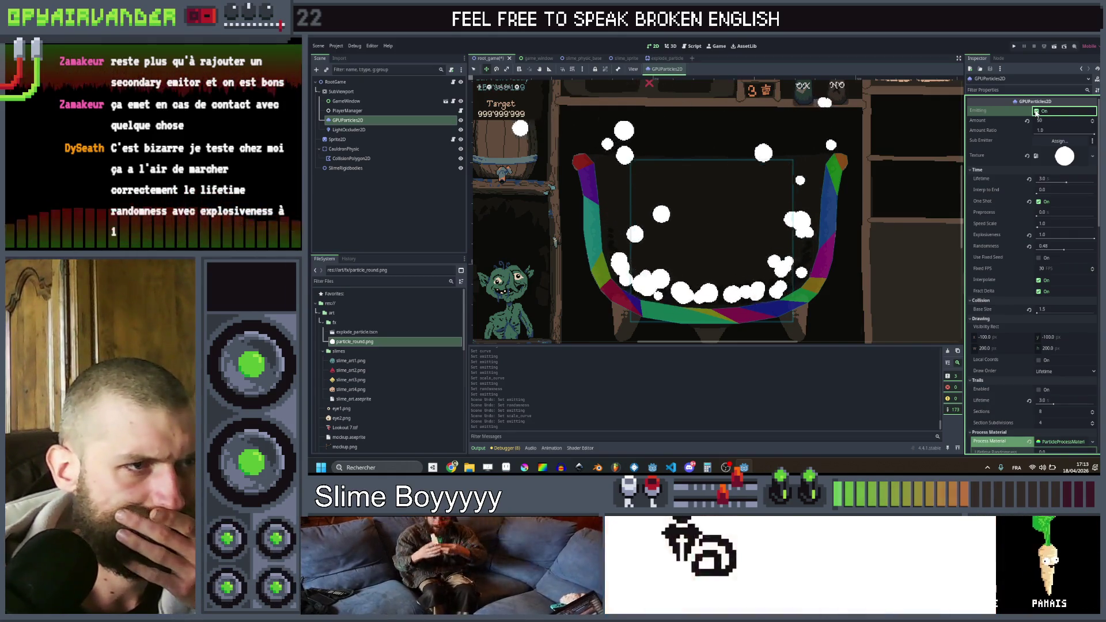
scroll(1010, 211, "down", 5)
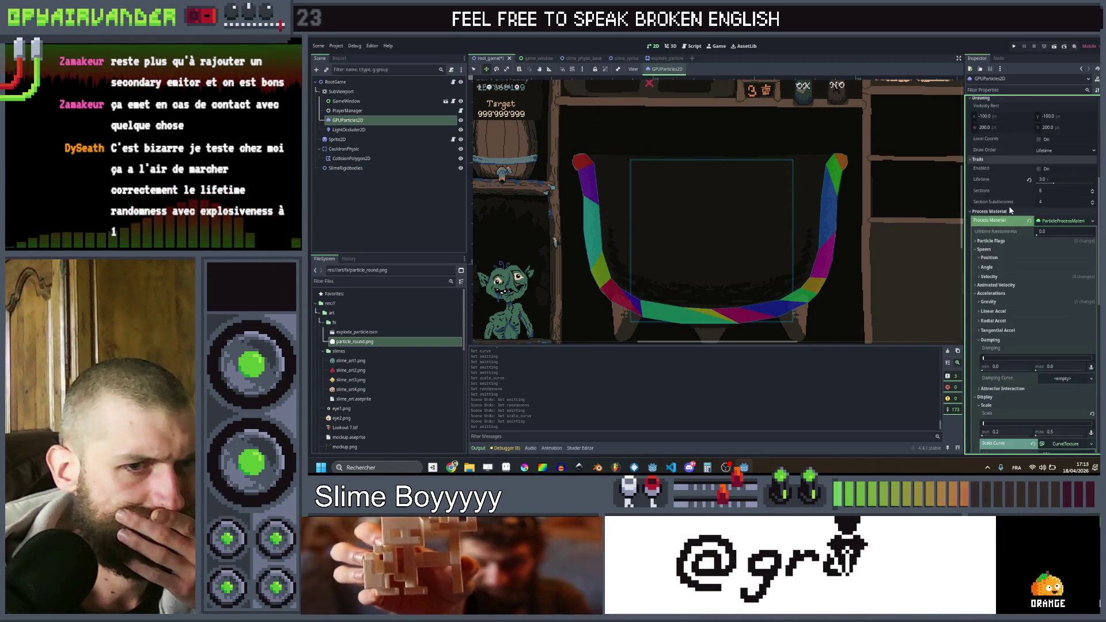
scroll(1010, 211, "down", 5)
left_click_drag(1081, 335, 1093, 350)
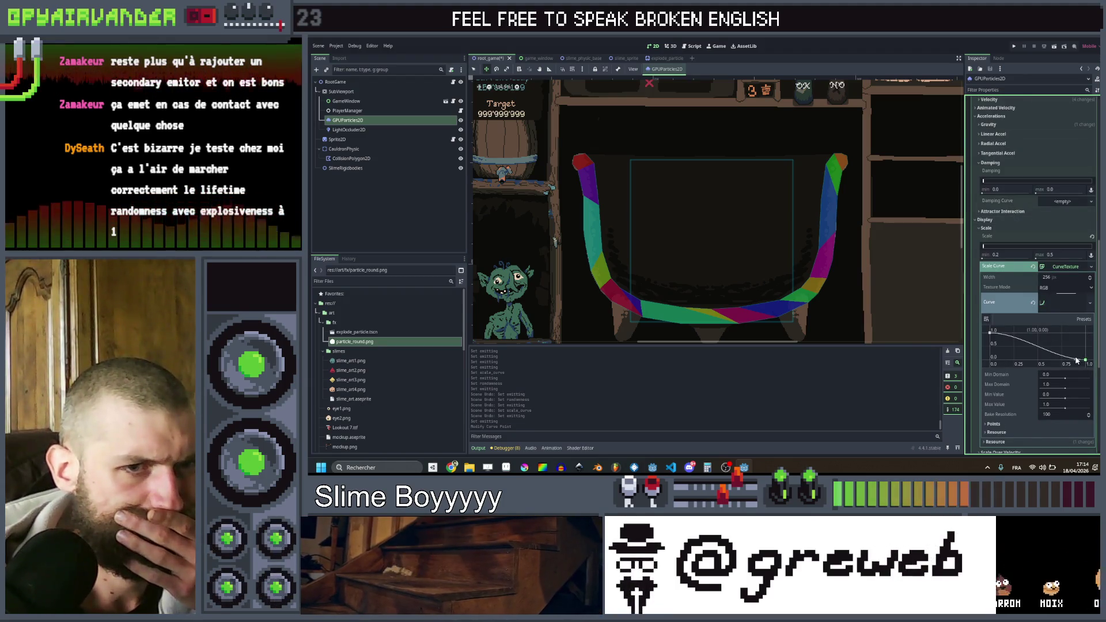
left_click_drag(1076, 354, 1075, 352)
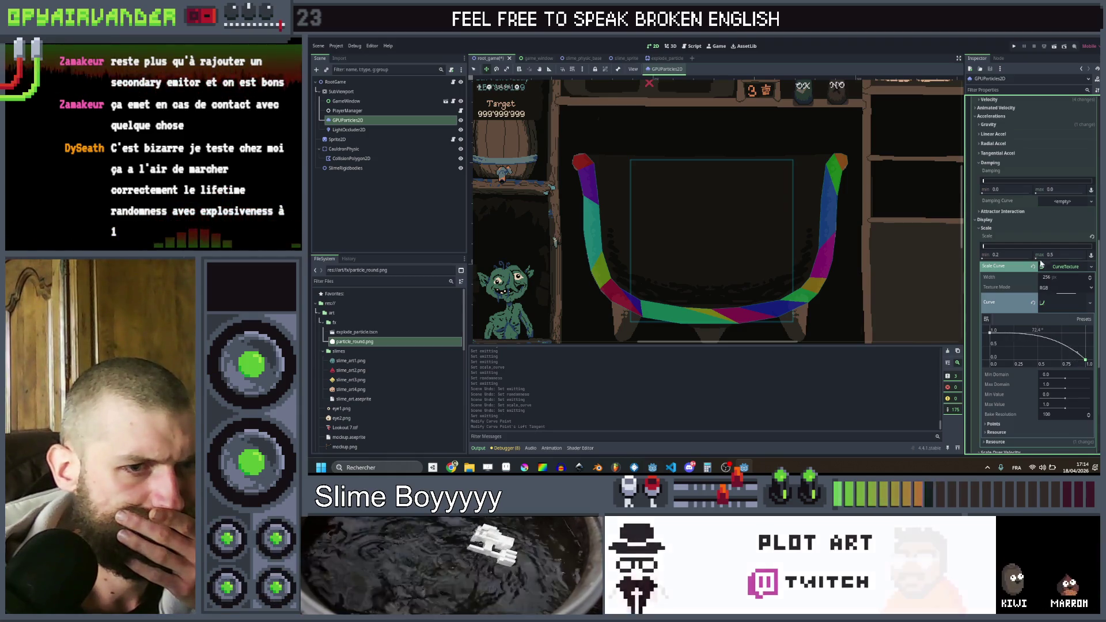
scroll(1055, 259, "up", 10)
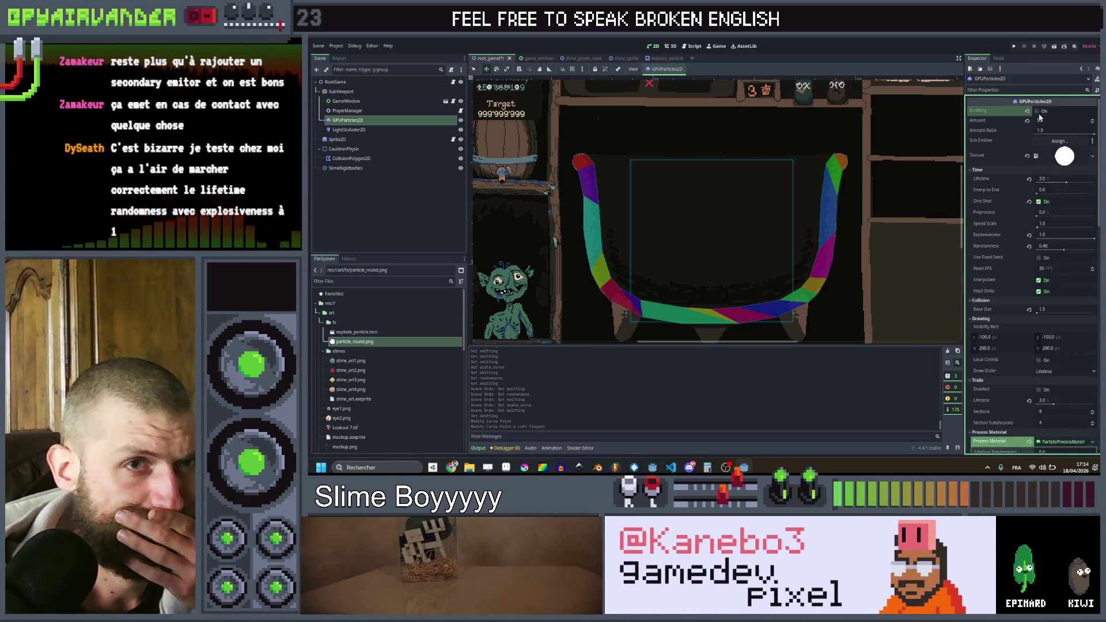
left_click(1023, 115)
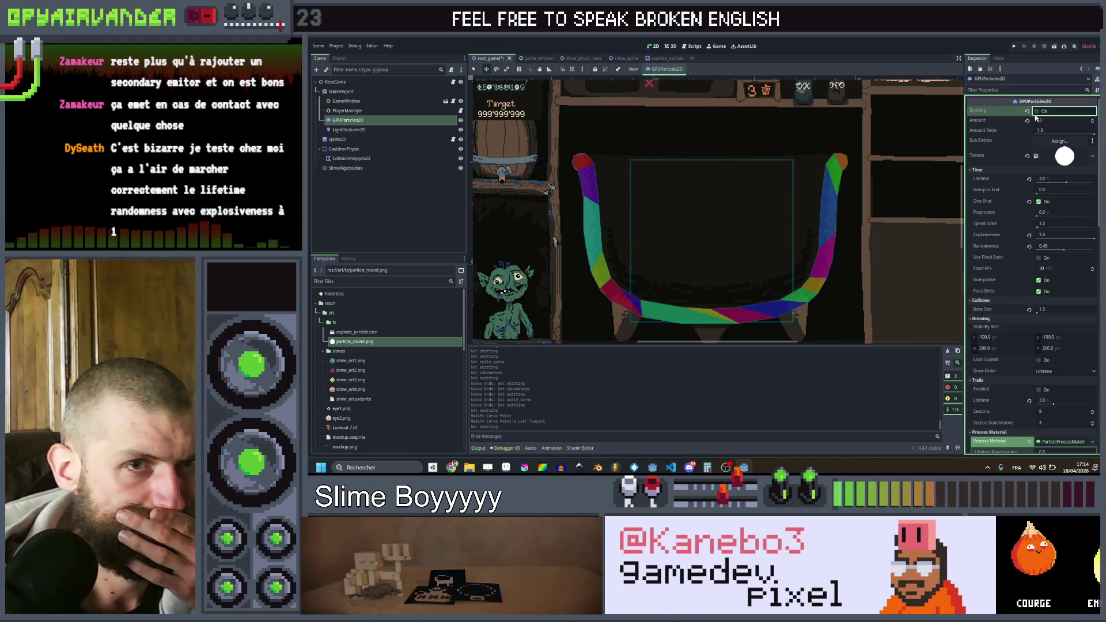
- Set the particle Speed Scale to 4 and replay the faster burst several times
left_click(1043, 223)
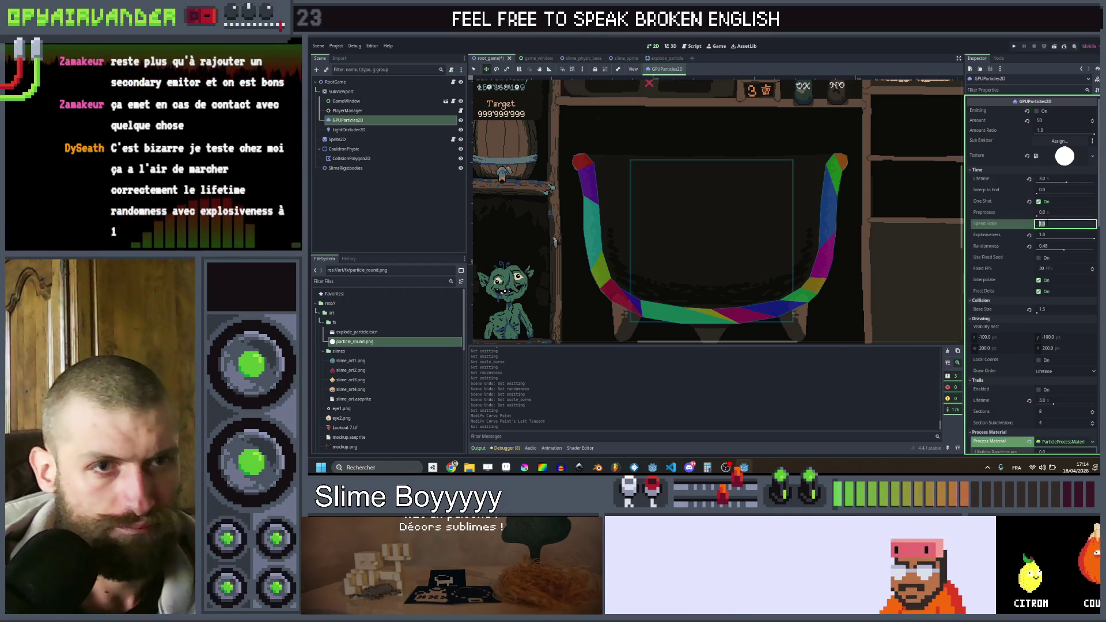
type("4")
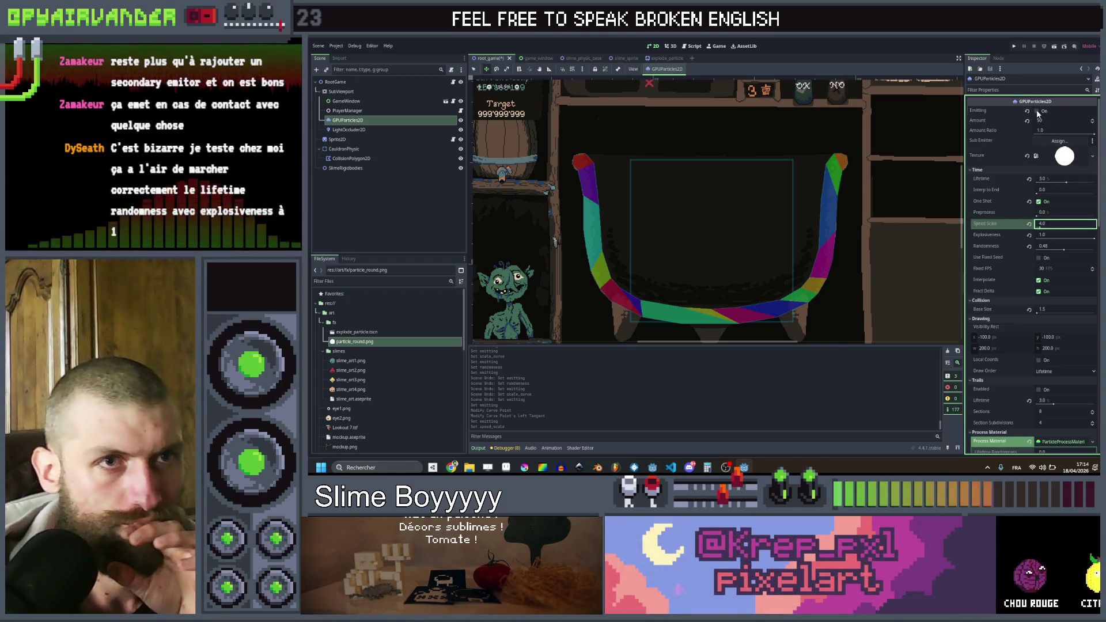
left_click(1038, 111)
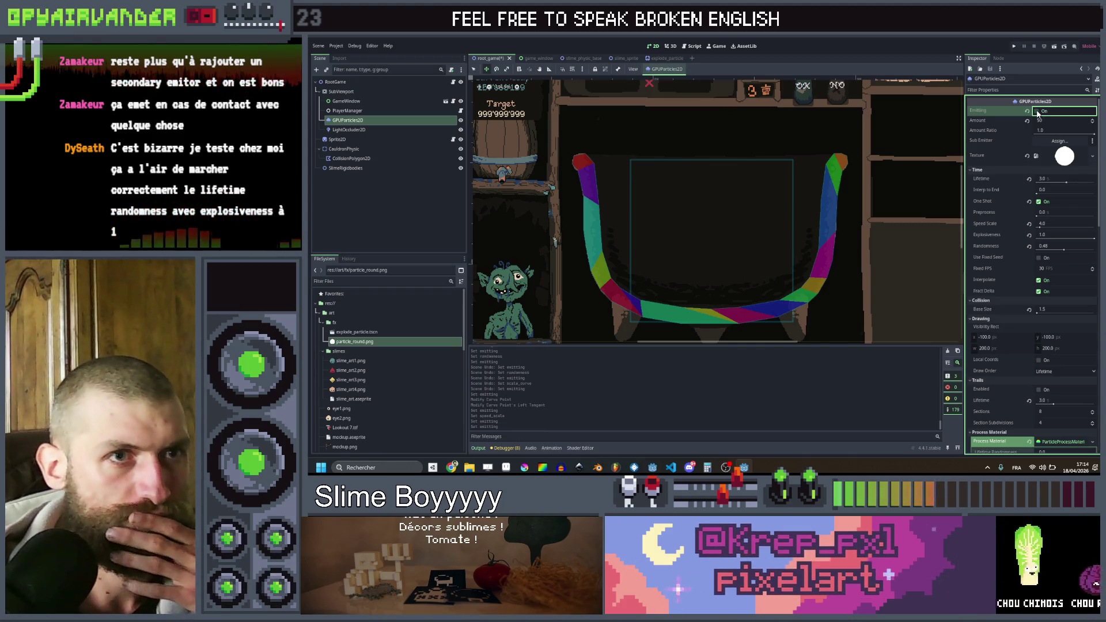
left_click(1037, 112)
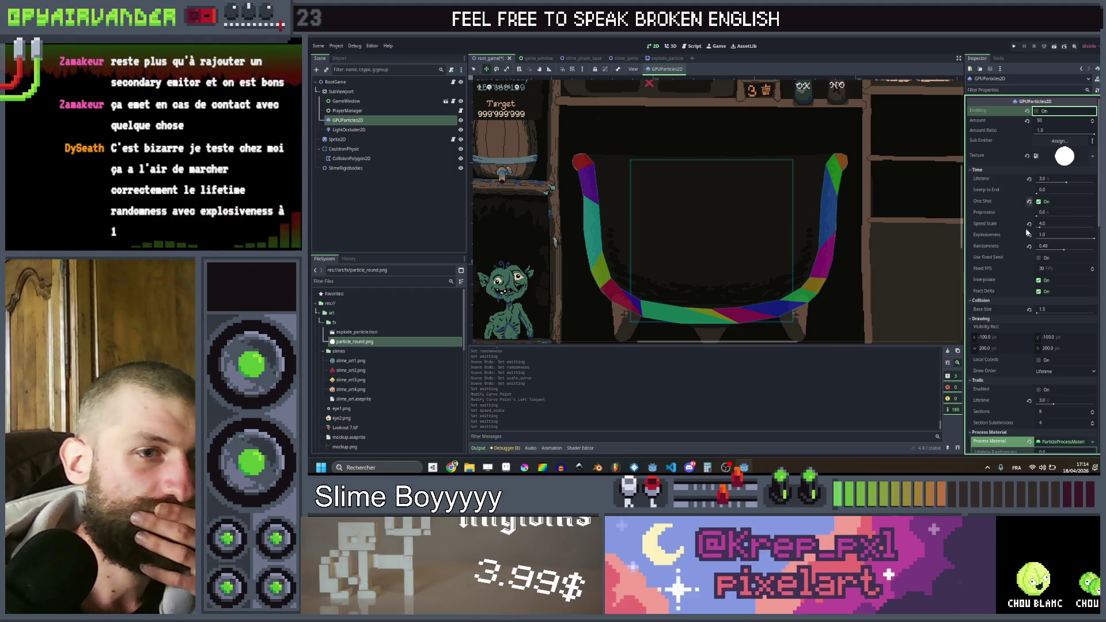
scroll(1020, 248, "down", 5)
scroll(1020, 261, "down", 3)
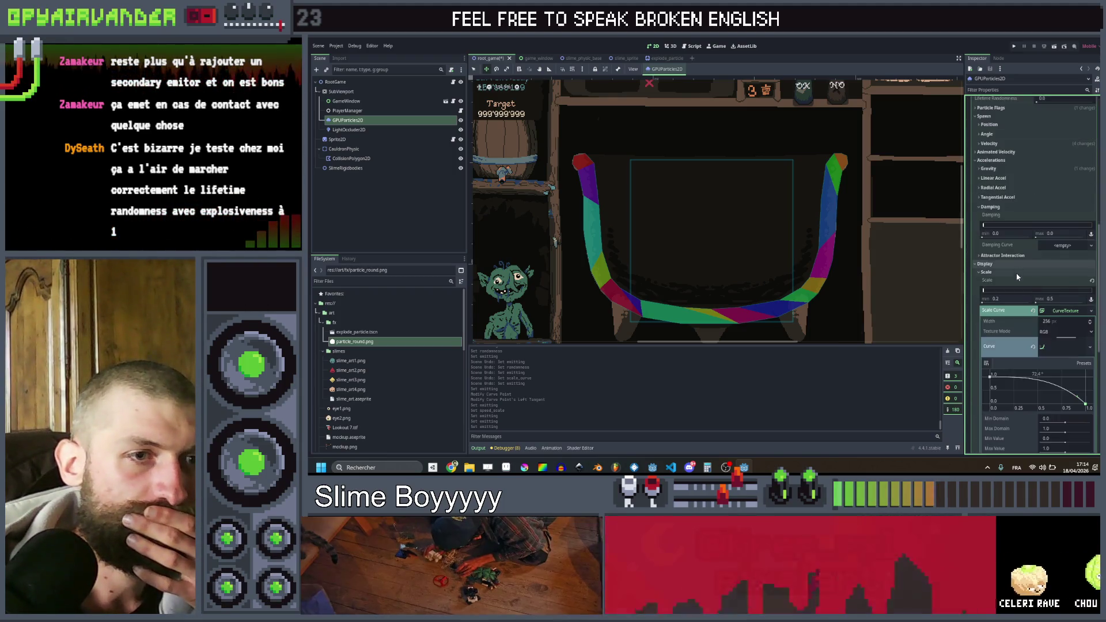
scroll(1021, 243, "up", 3)
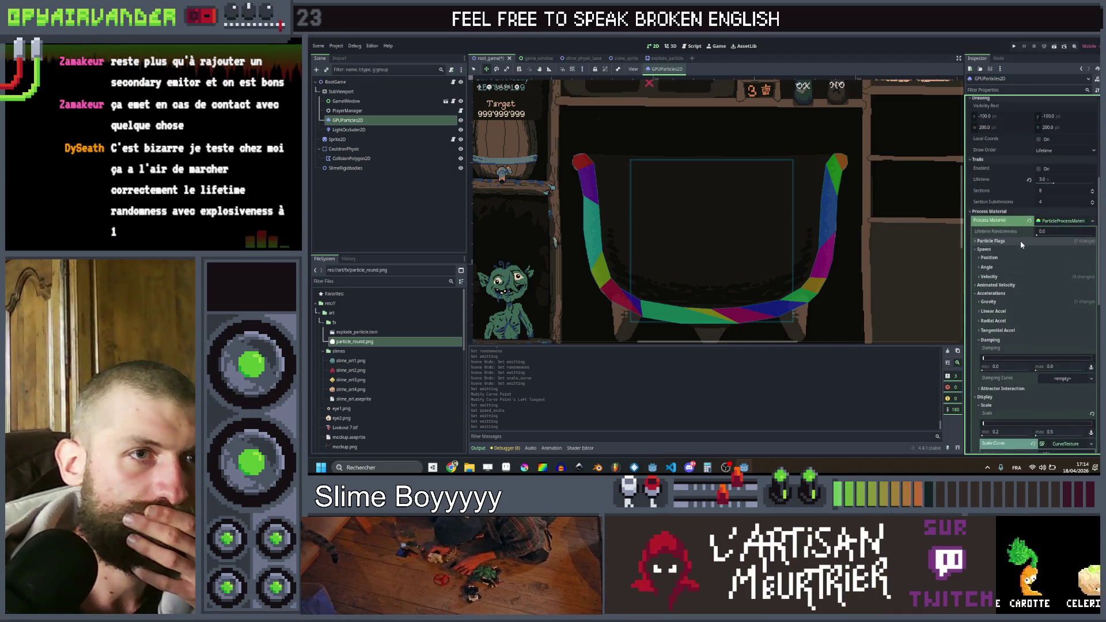
scroll(1019, 240, "up", 5)
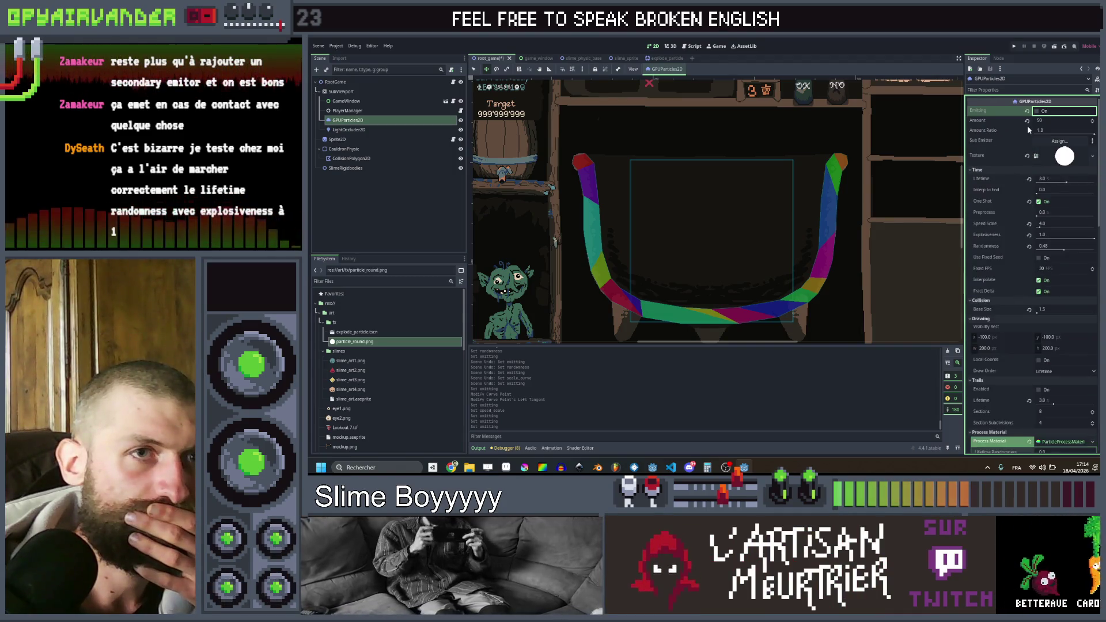
left_click(1038, 111)
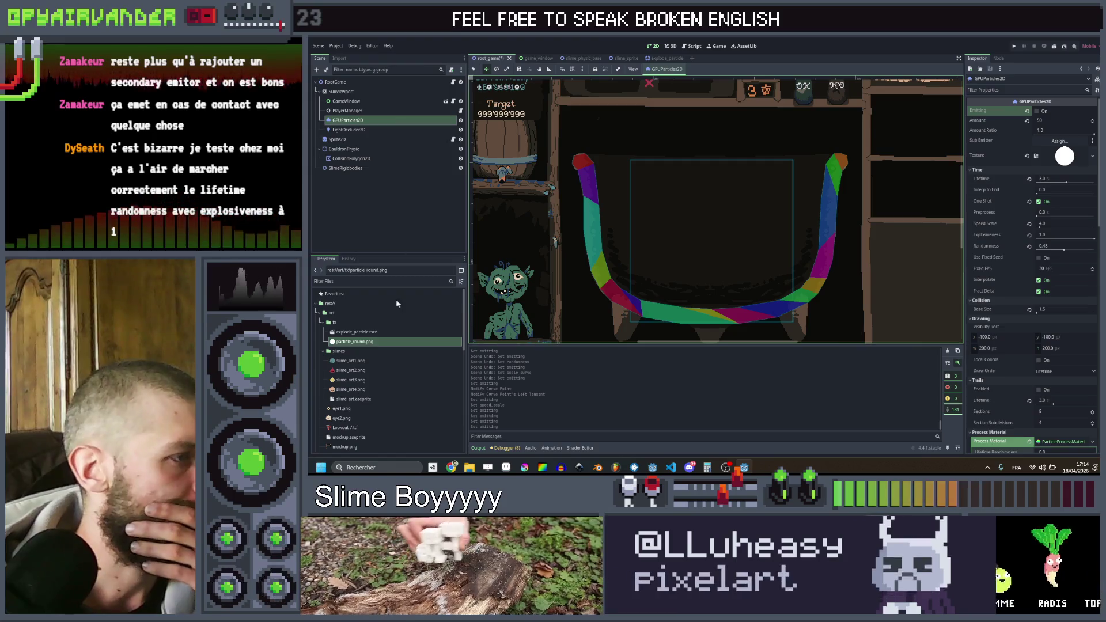
- Remove the ExplodeParticle node from the slime_sprite scene
left_click(376, 332)
key("Delete")
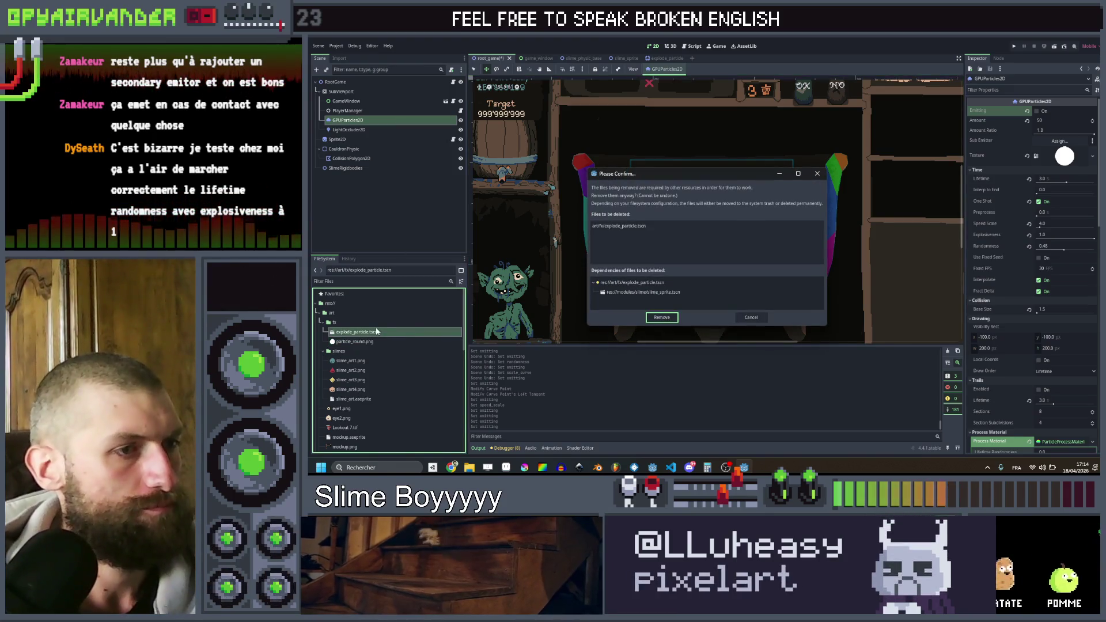
left_click(751, 318)
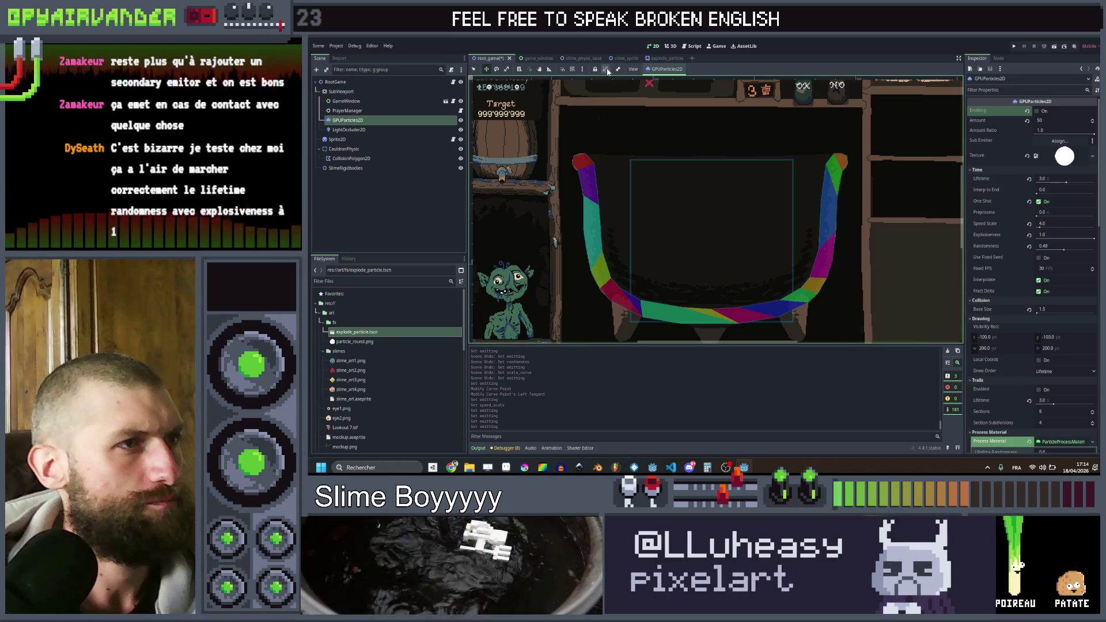
left_click(619, 58)
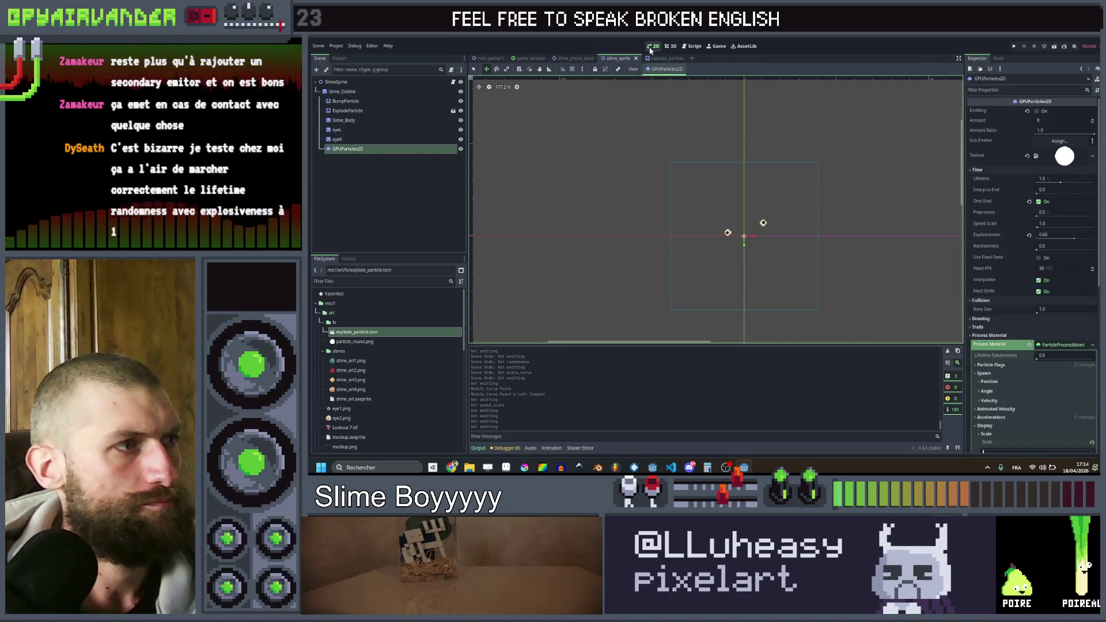
left_click(374, 111)
key("Delete")
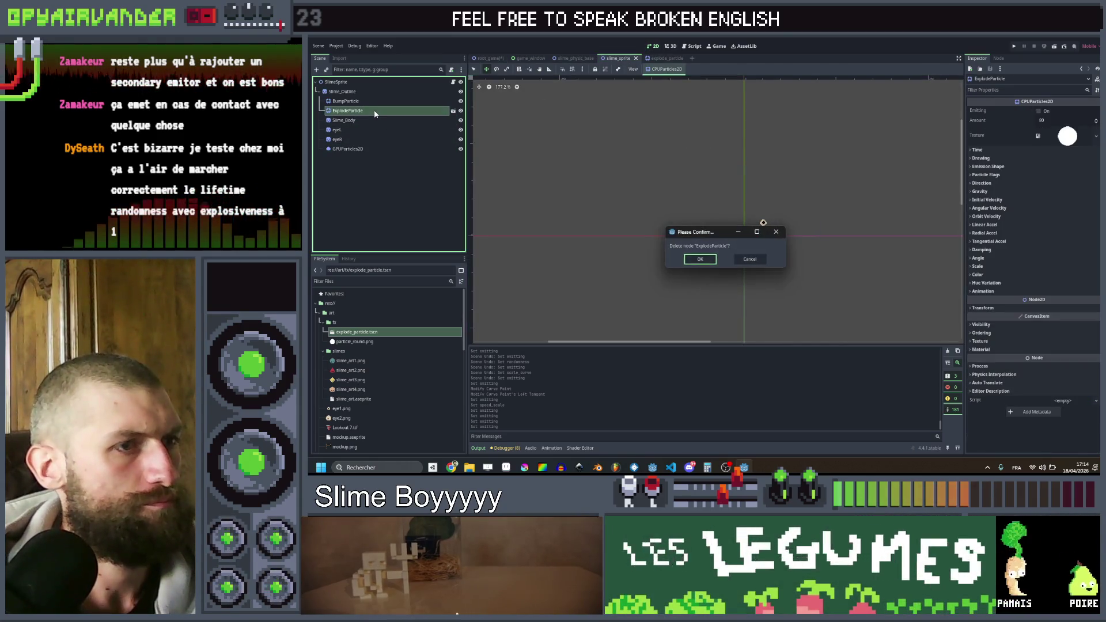
key("Return")
left_click(346, 101)
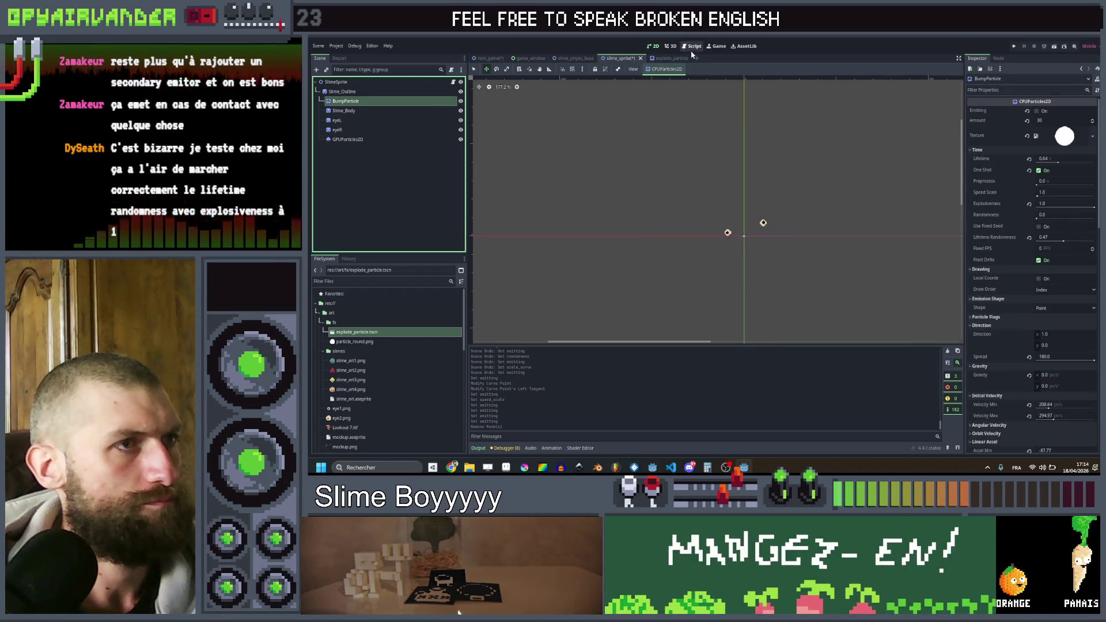
- Delete explode_particle.tscn from the FileSystem dock
left_click(659, 58)
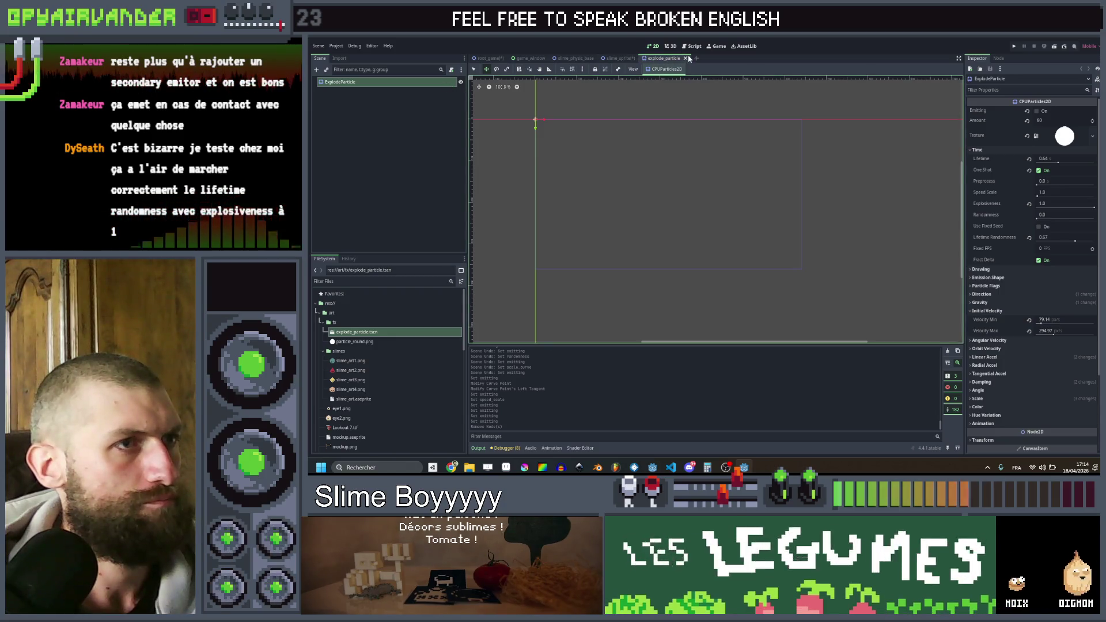
left_click(686, 58)
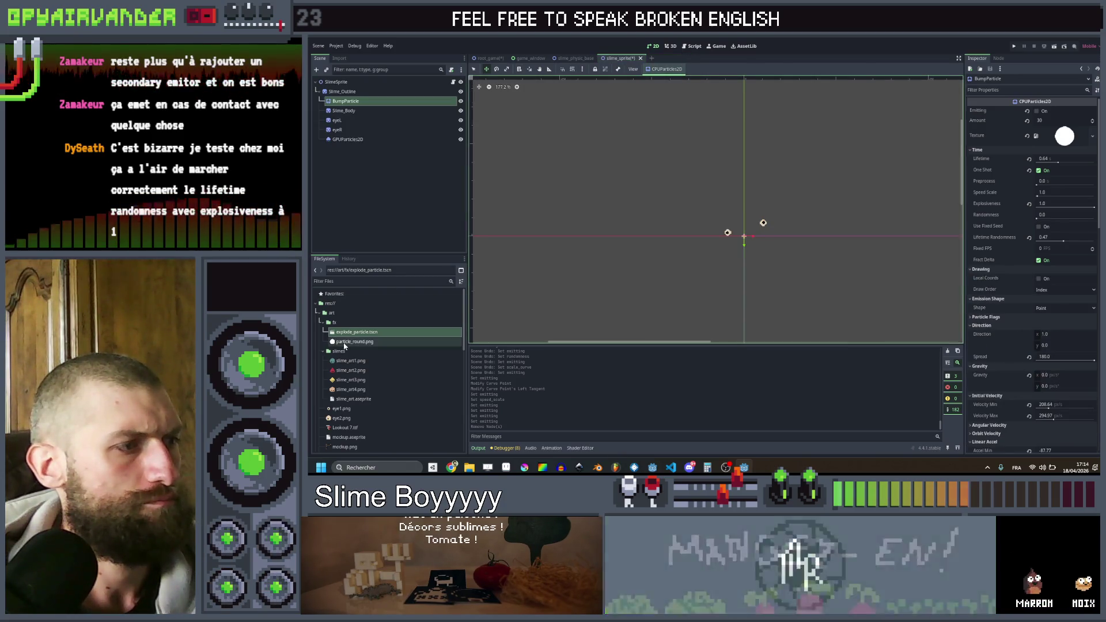
left_click(374, 333)
key("Delete")
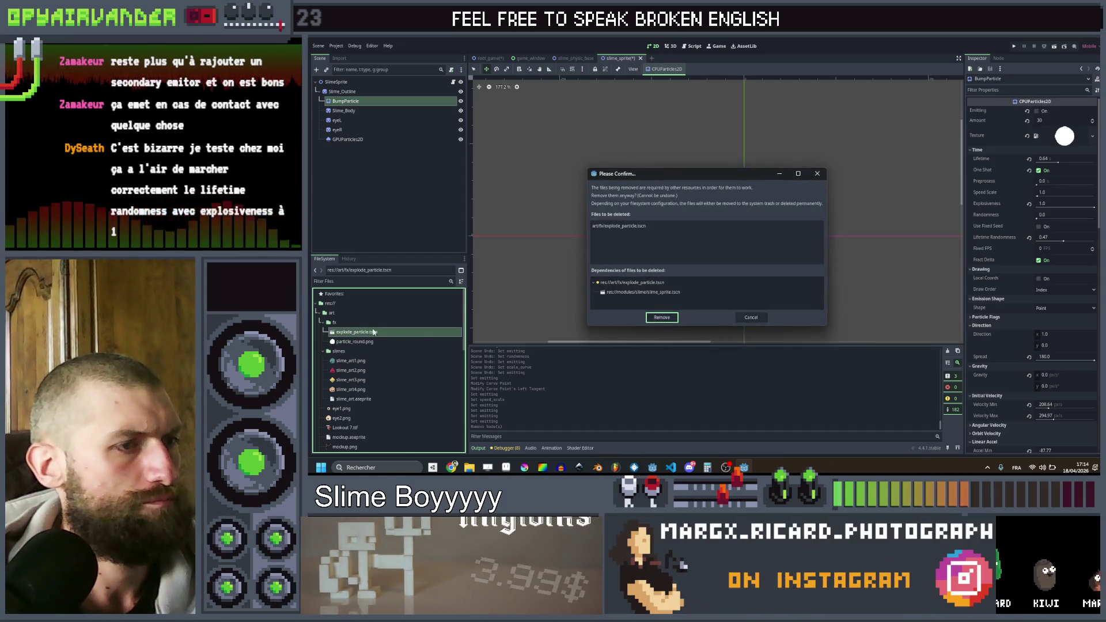
left_click(749, 317)
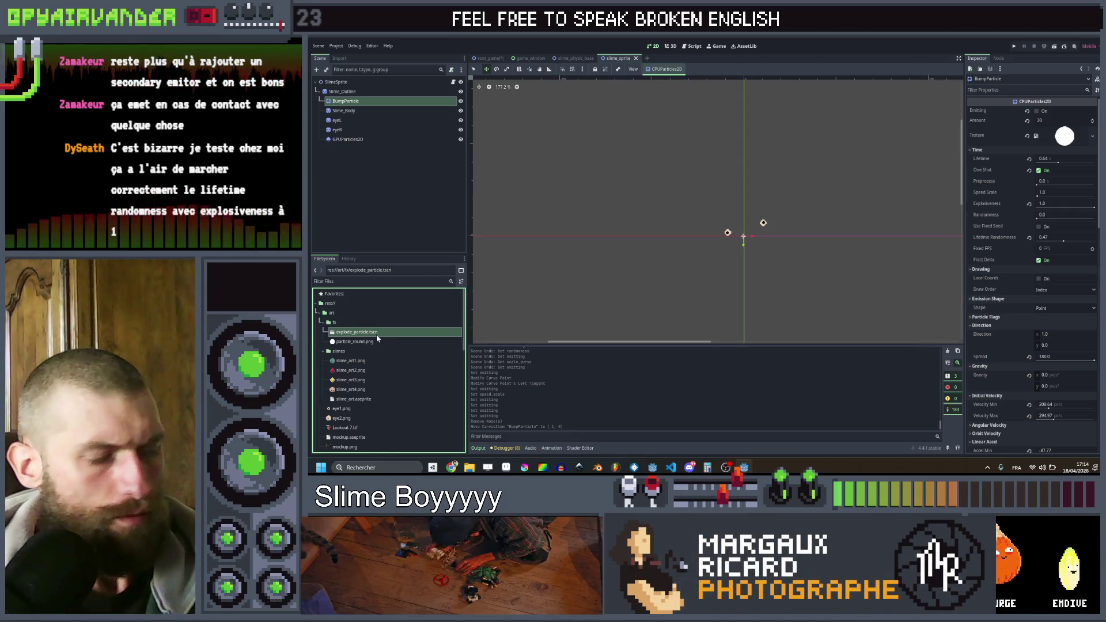
key("Delete")
key("Escape")
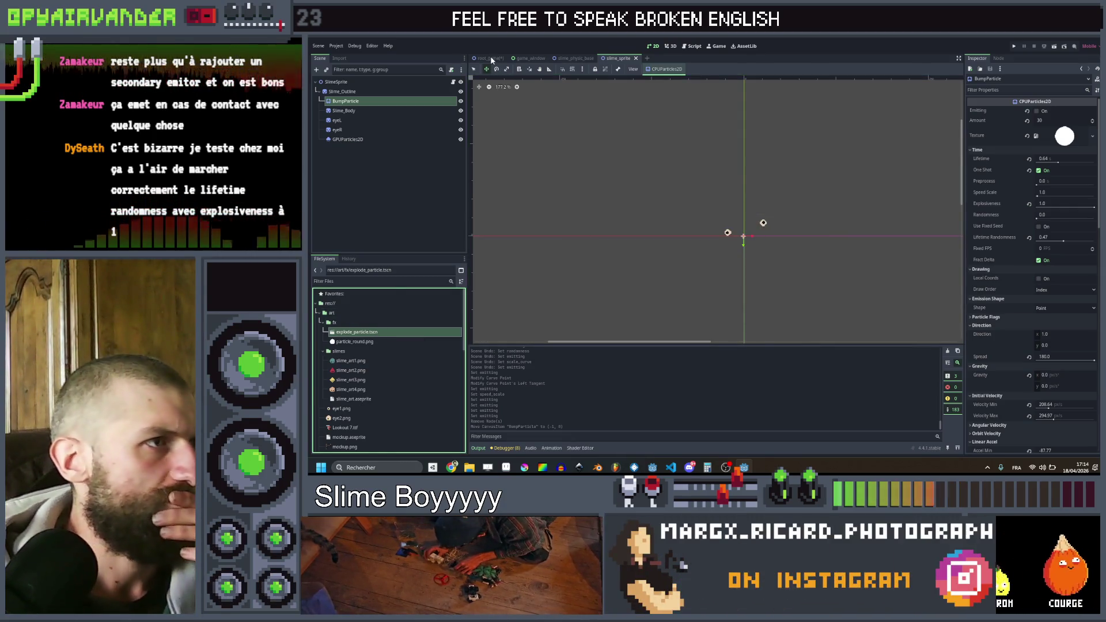
left_click(490, 58)
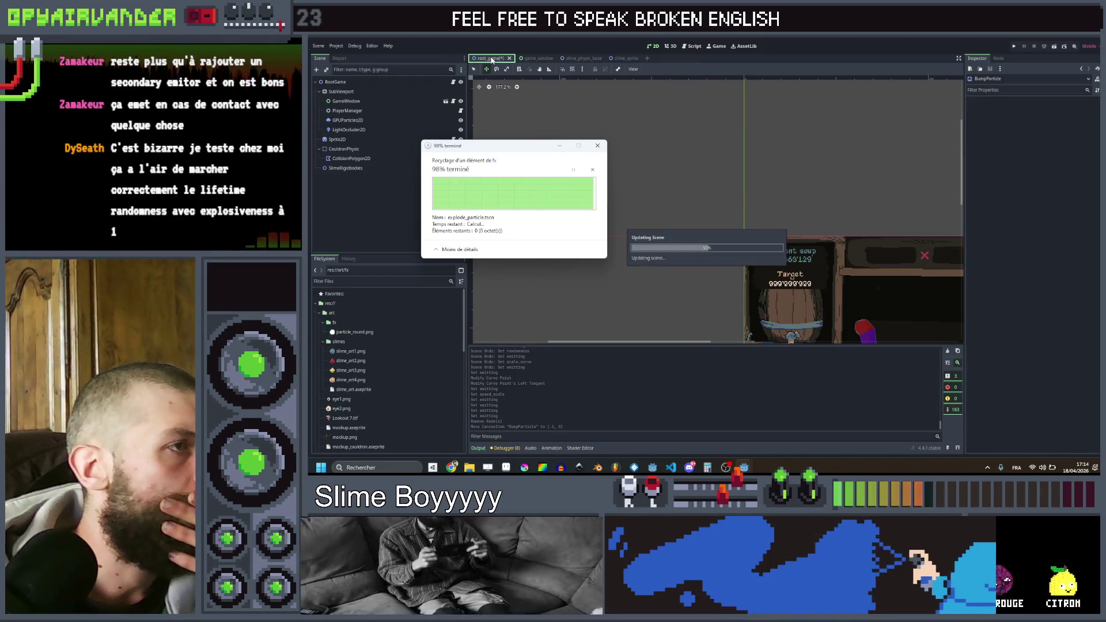
- Rename the GPUParticles2D node to ExplodeParticle and save it as explode_particle.tscn in fx
left_click(372, 122)
left_click(372, 122)
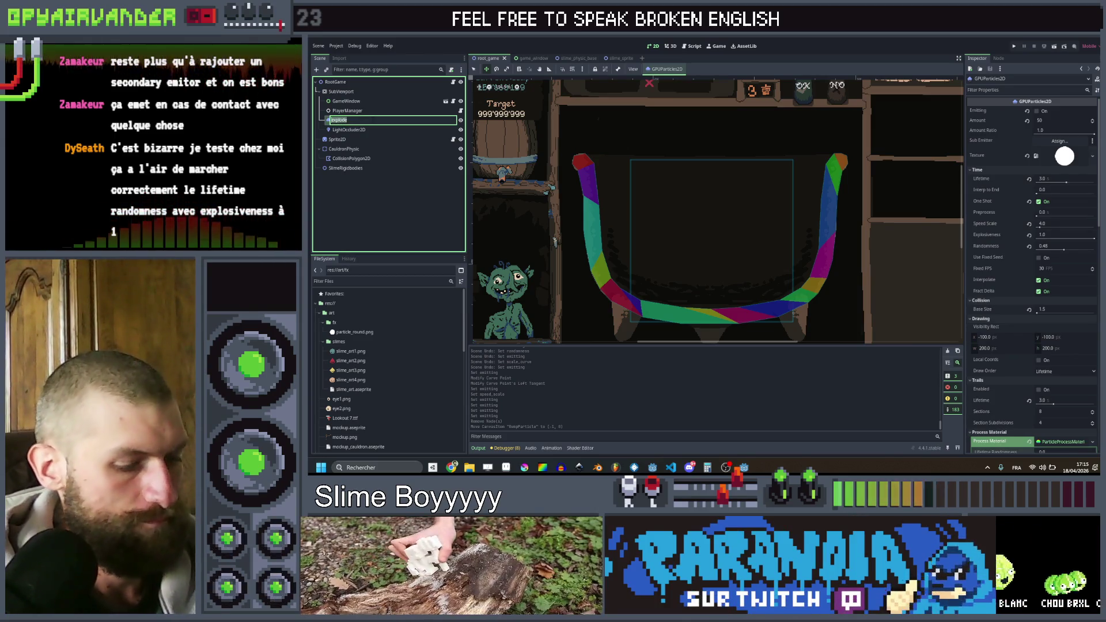
type("plodePartc")
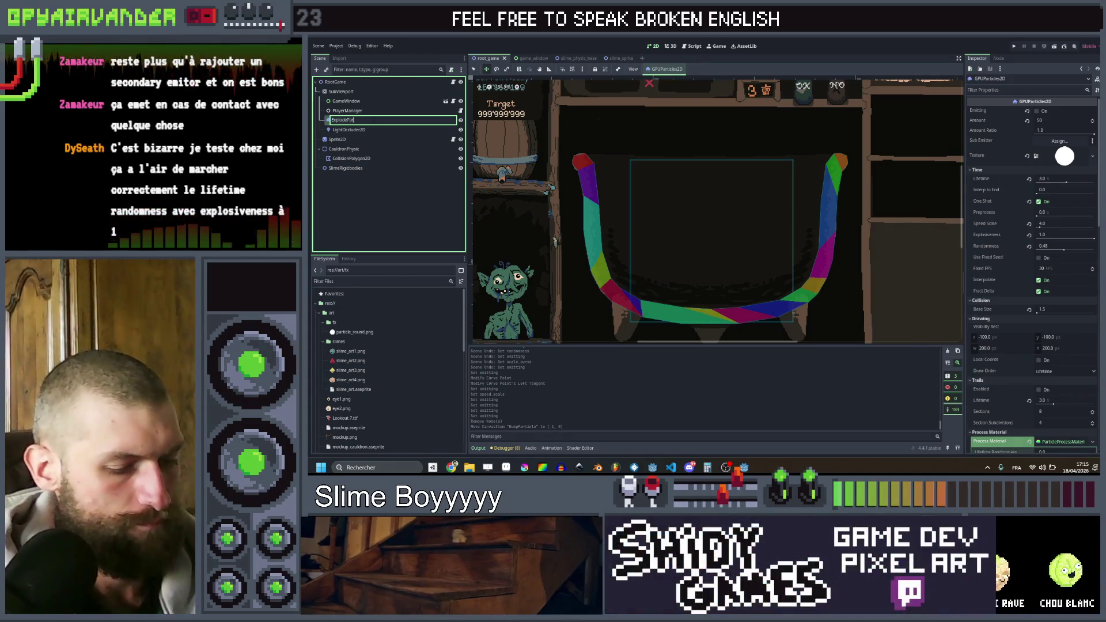
key("BackSpace")
type("le")
key("Return")
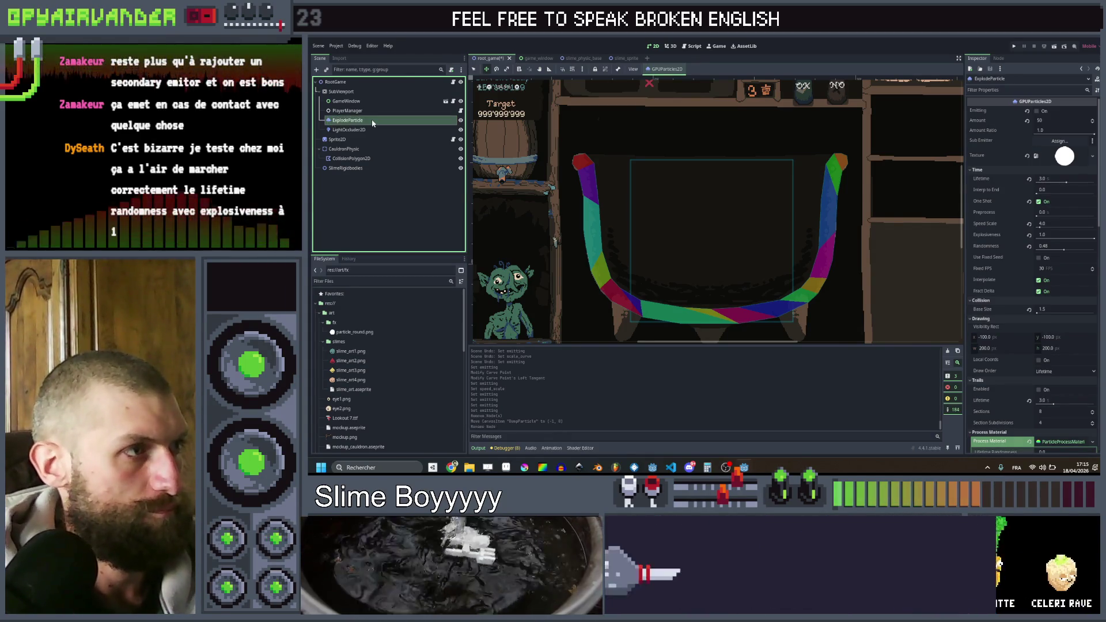
left_click_drag(373, 123, 365, 329)
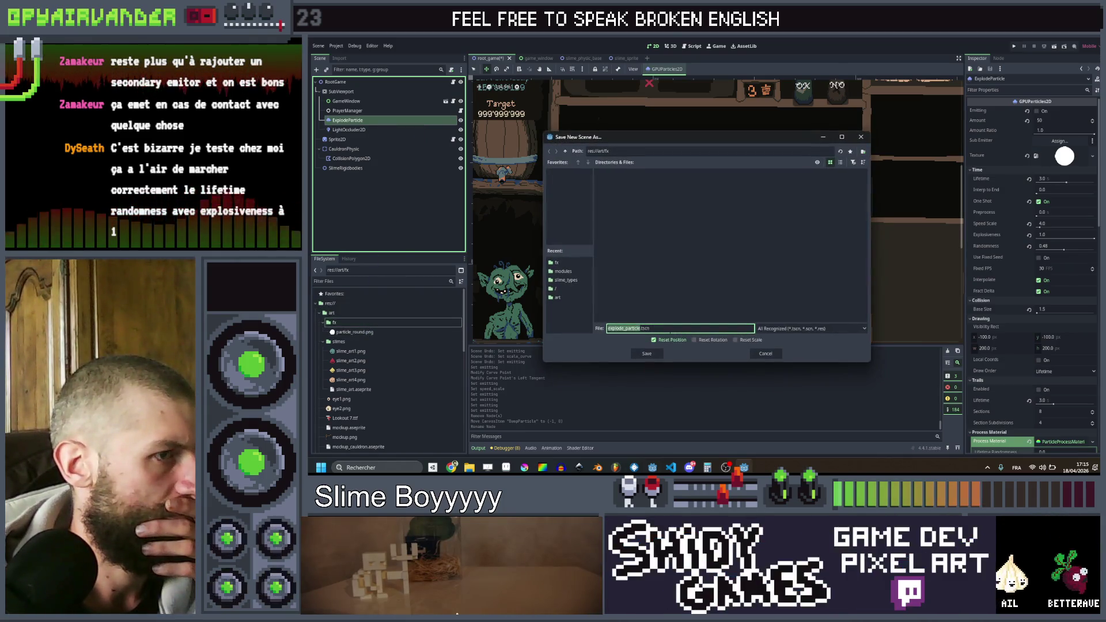
left_click(650, 354)
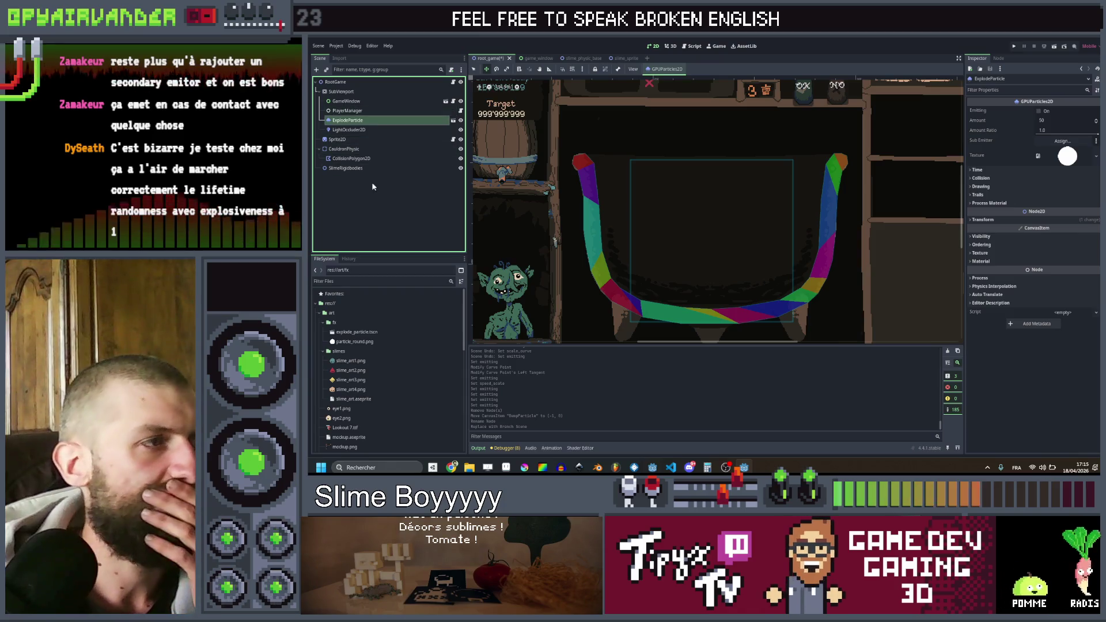
- Check the root_game.gd script, then select ExplodeParticle in root_game for deletion
left_click(671, 46)
key("ctrl+F3")
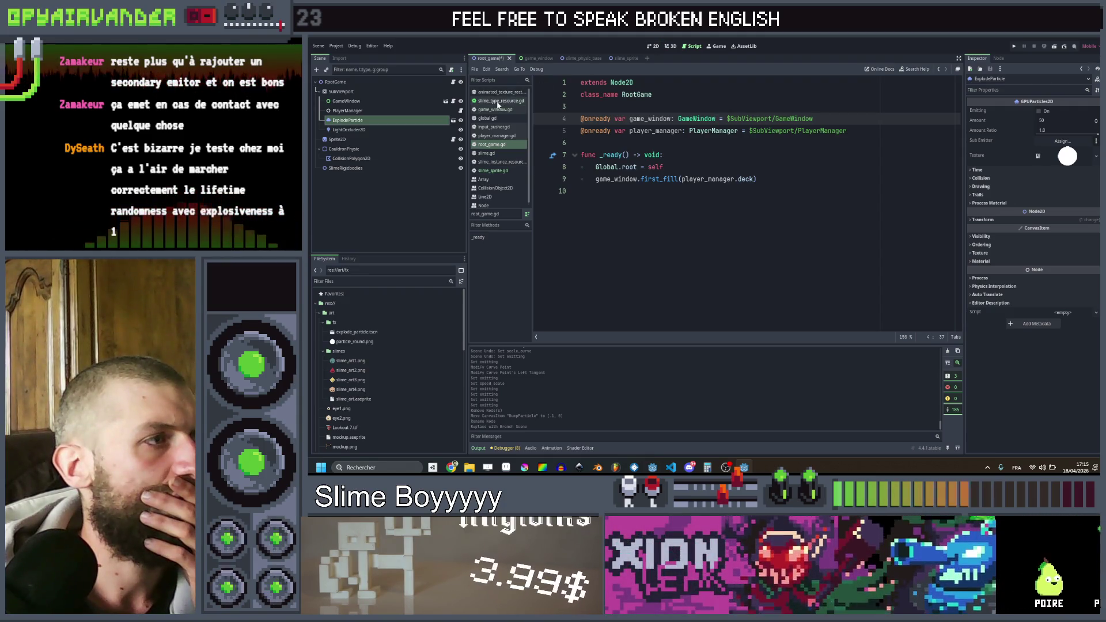
left_click(649, 47)
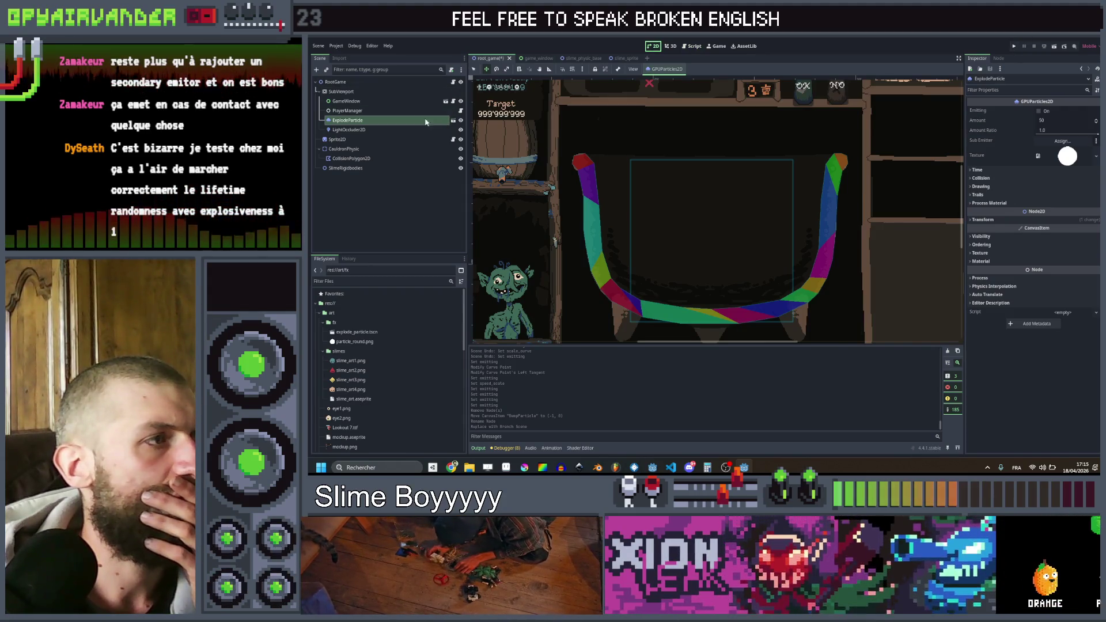
left_click(407, 120)
key("Delete")
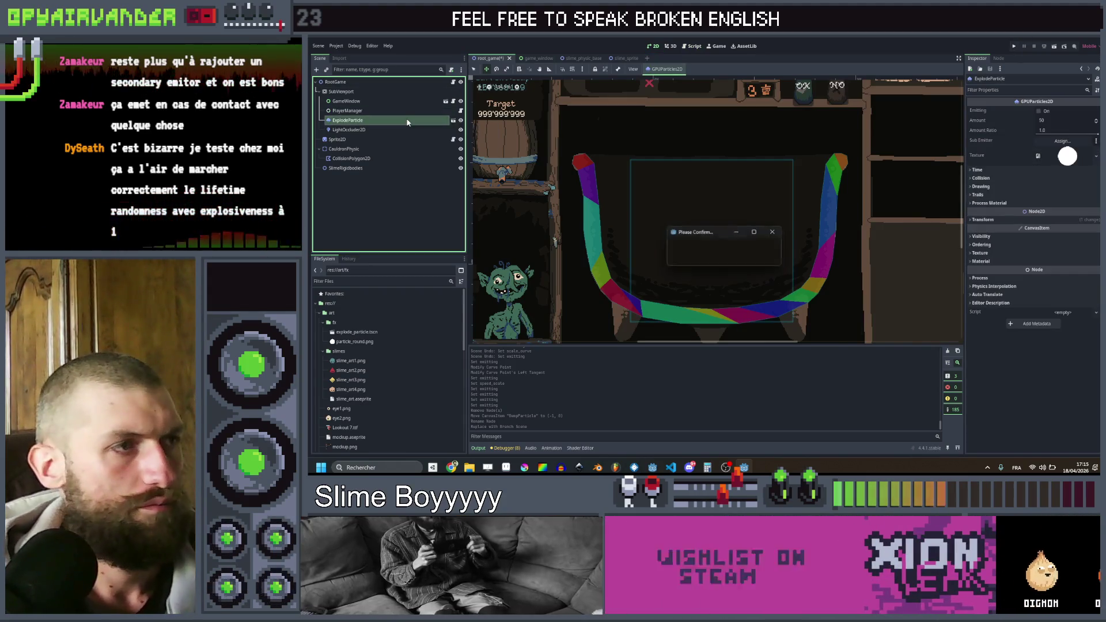
- Confirm removing ExplodeParticle from root_game, then test-run the game, accepting the soup twice
key("Return")
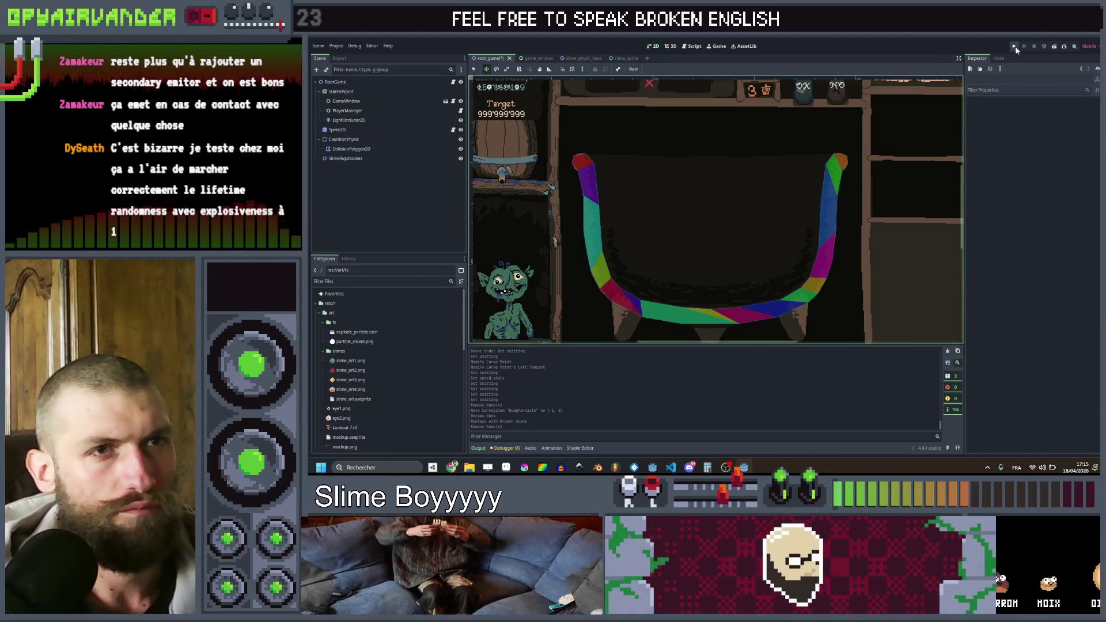
left_click(1015, 47)
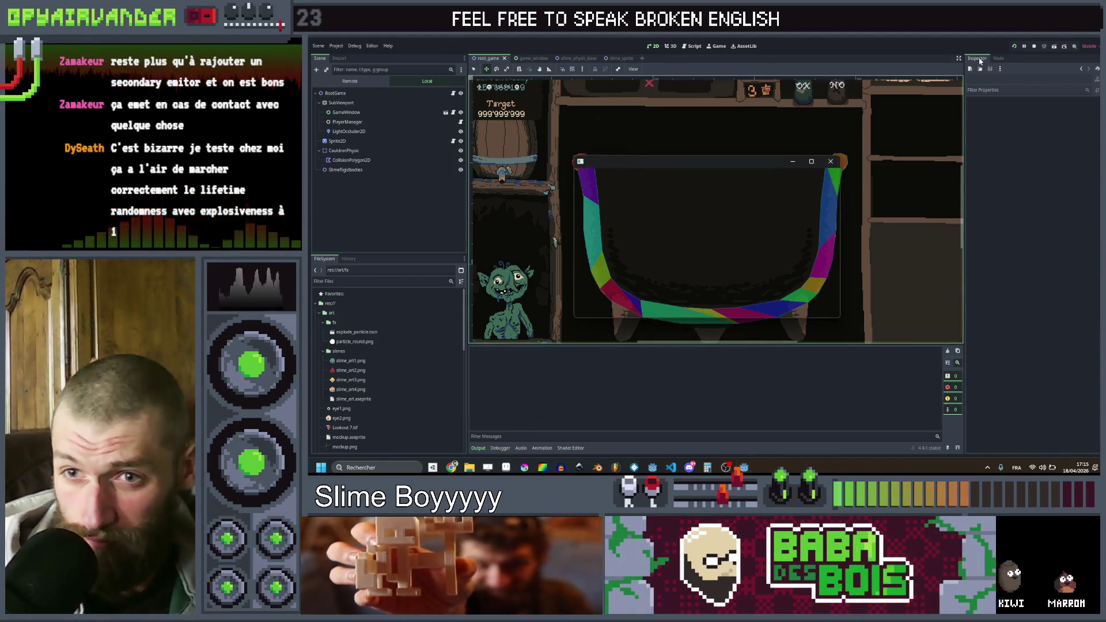
left_click(813, 161)
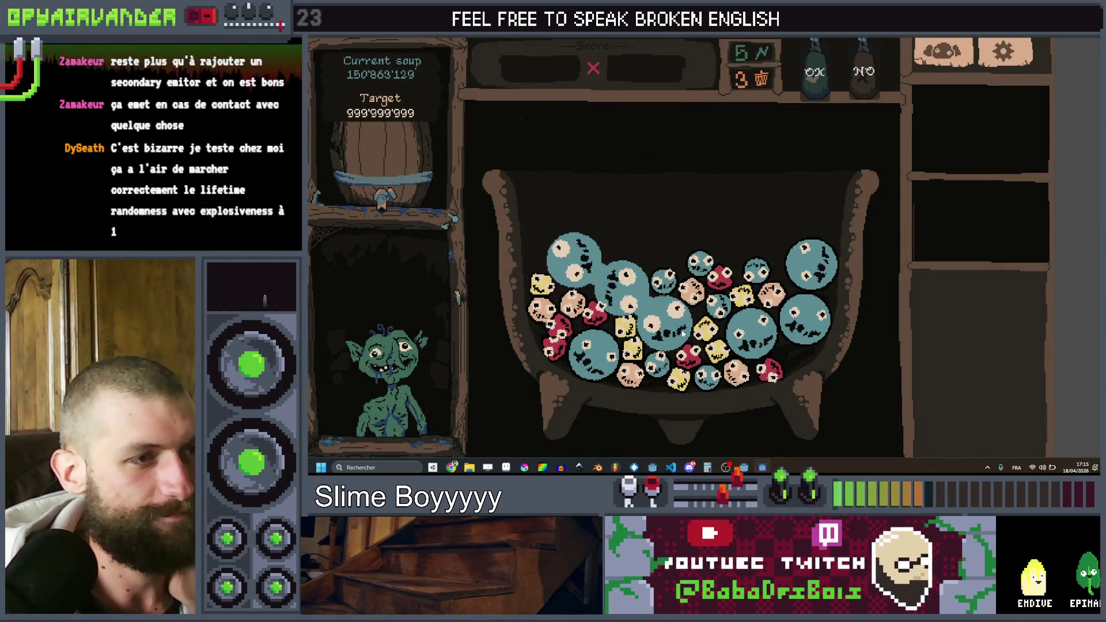
left_click(818, 85)
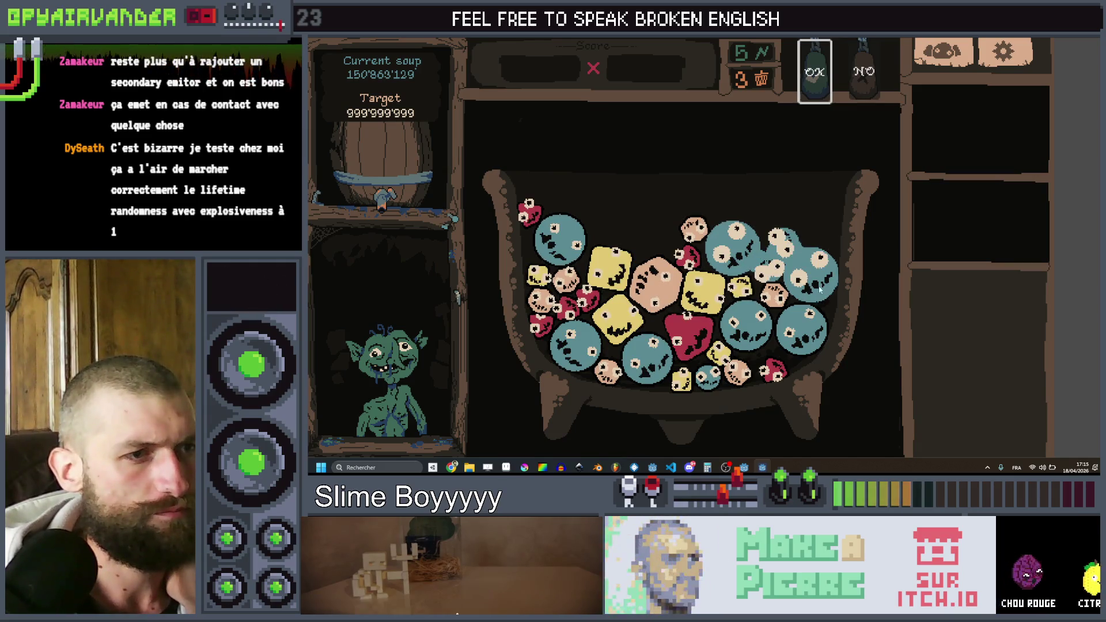
left_click(821, 81)
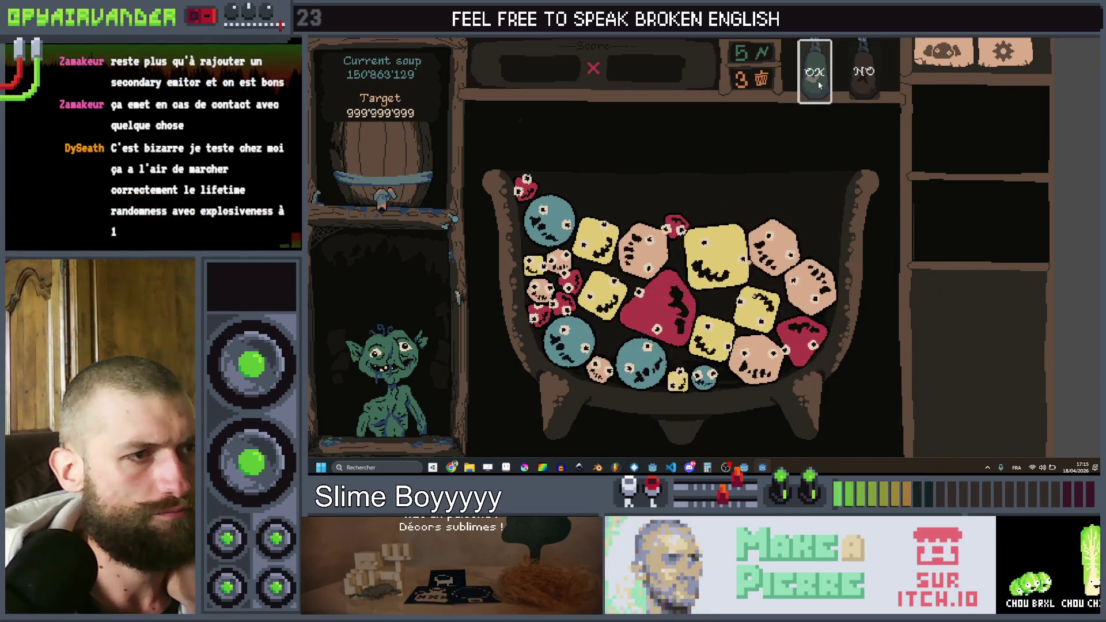
key("alt+F4")
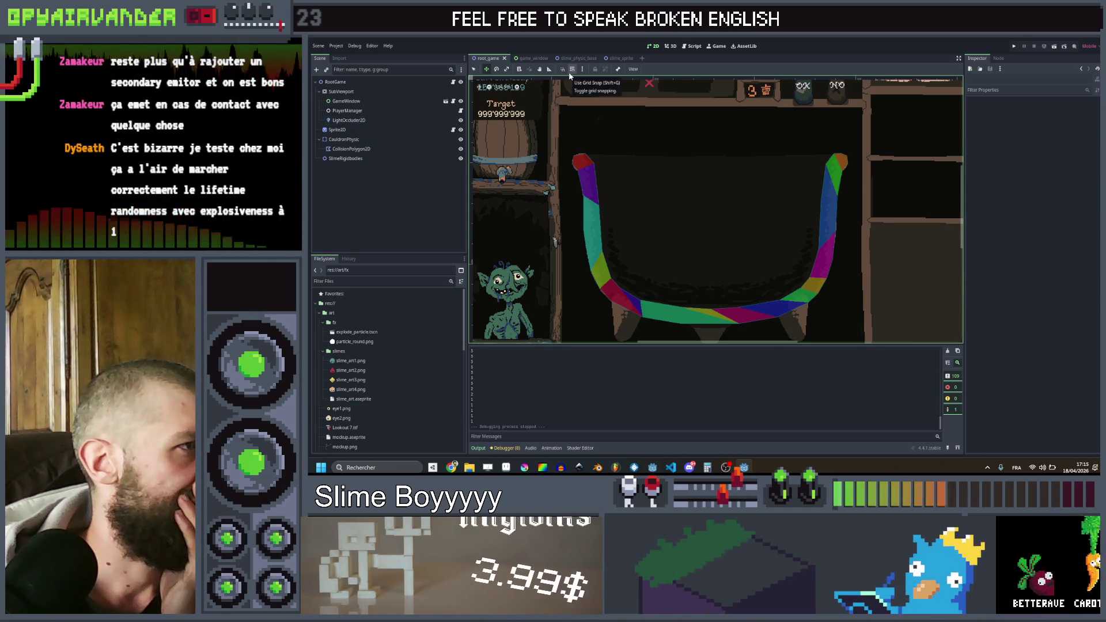
- Open slime.gd at explode() and replace get_parent() on line 75 with Global.root.game_window.get_parent()
left_click(613, 59)
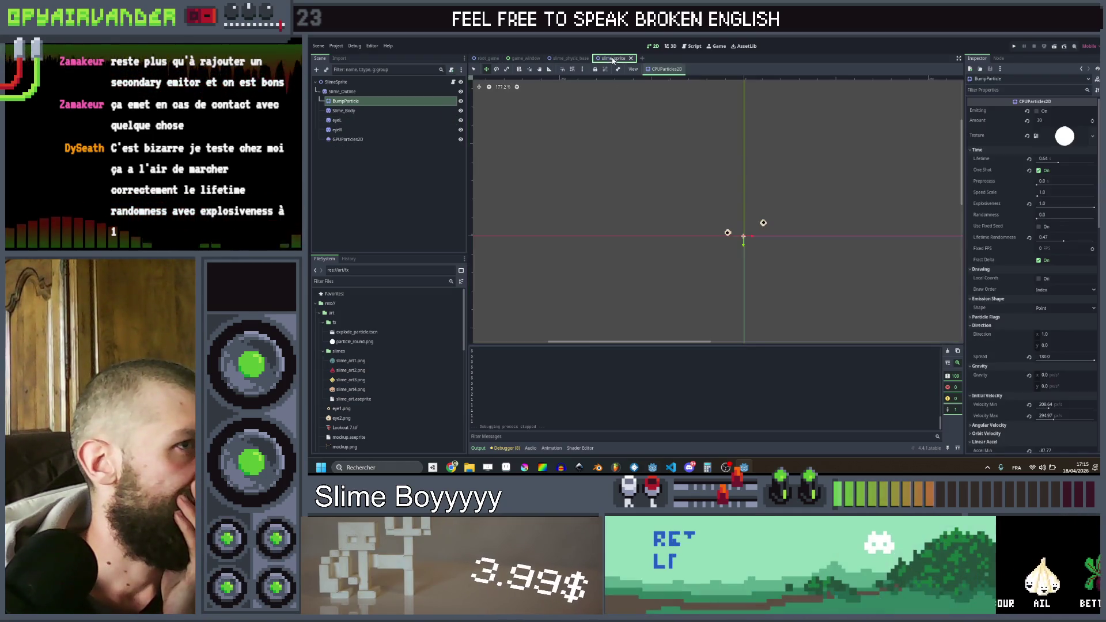
left_click(691, 47)
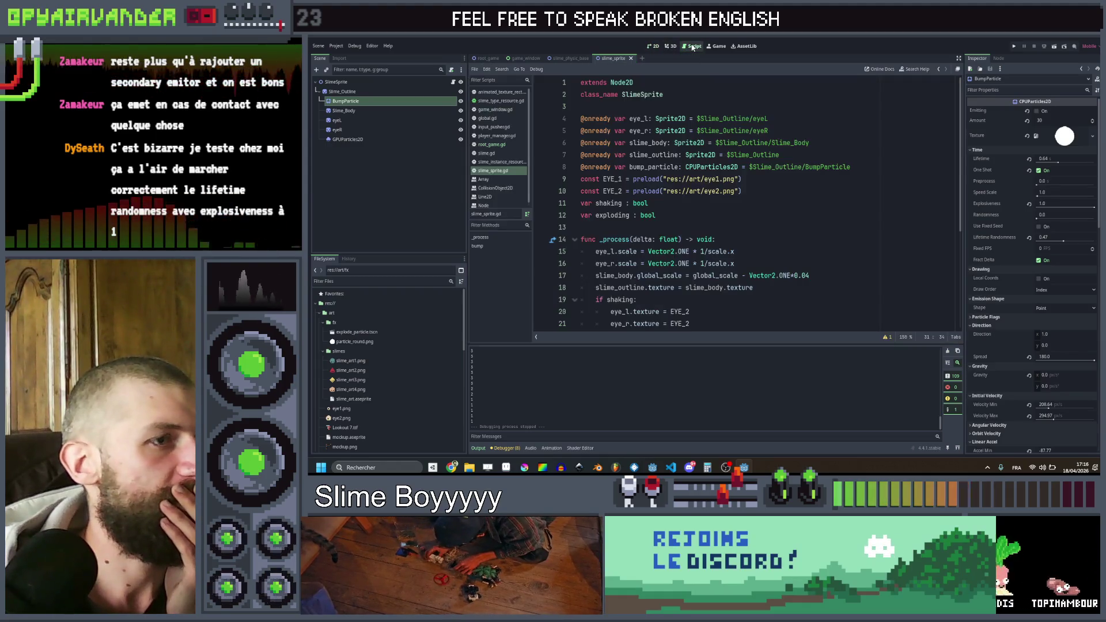
left_click(583, 59)
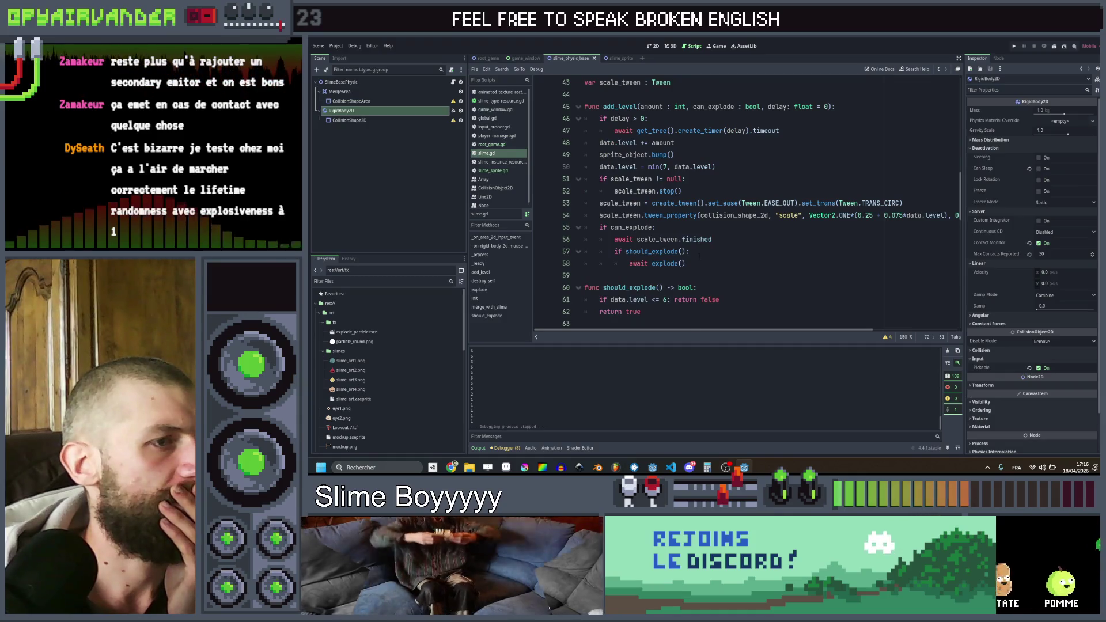
scroll(700, 257, "up", 1)
scroll(700, 257, "down", 9)
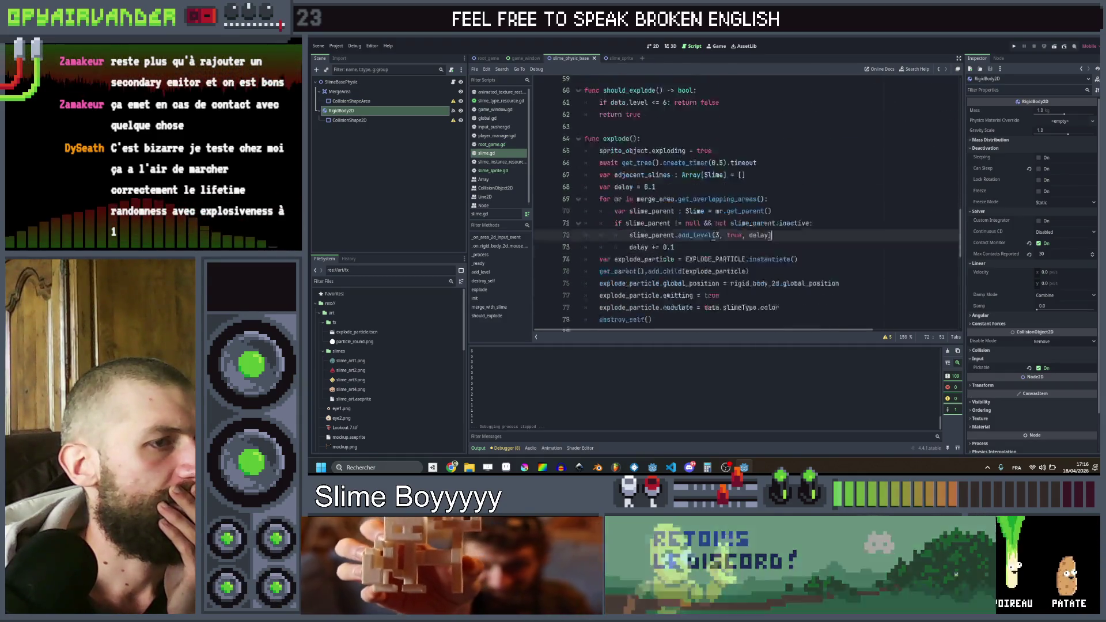
left_click(730, 178)
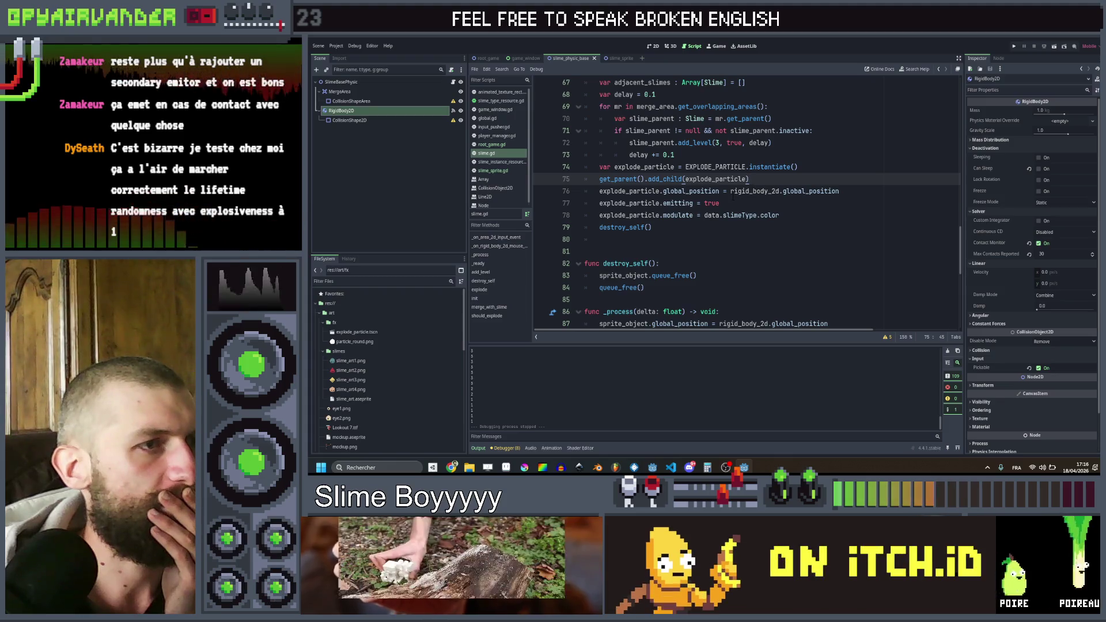
key("Down")
left_click_drag(645, 180, 601, 179)
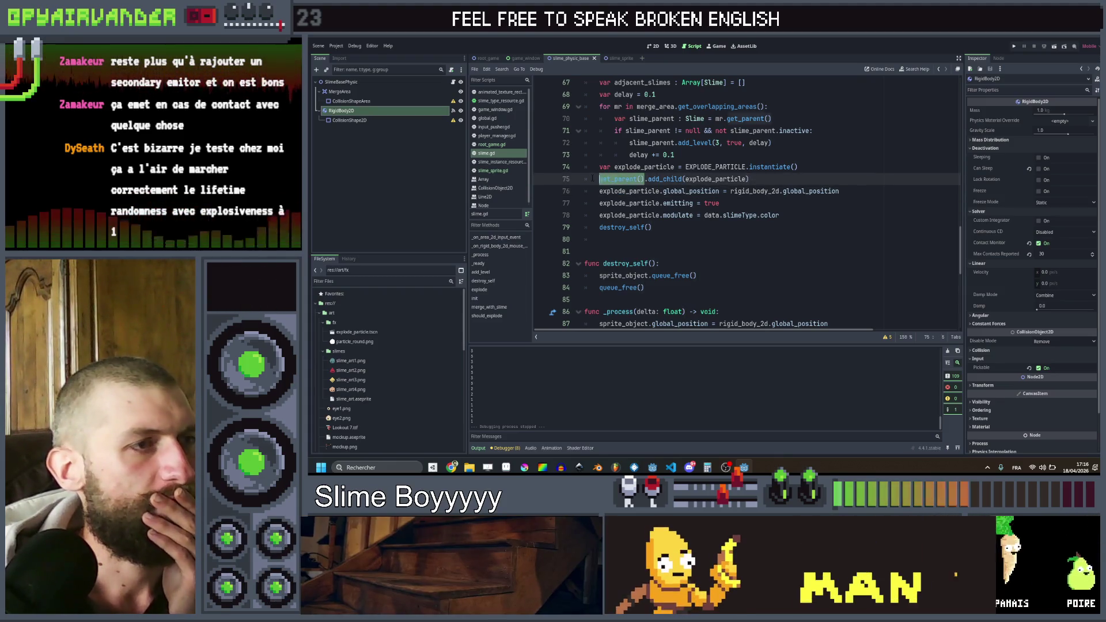
type("G")
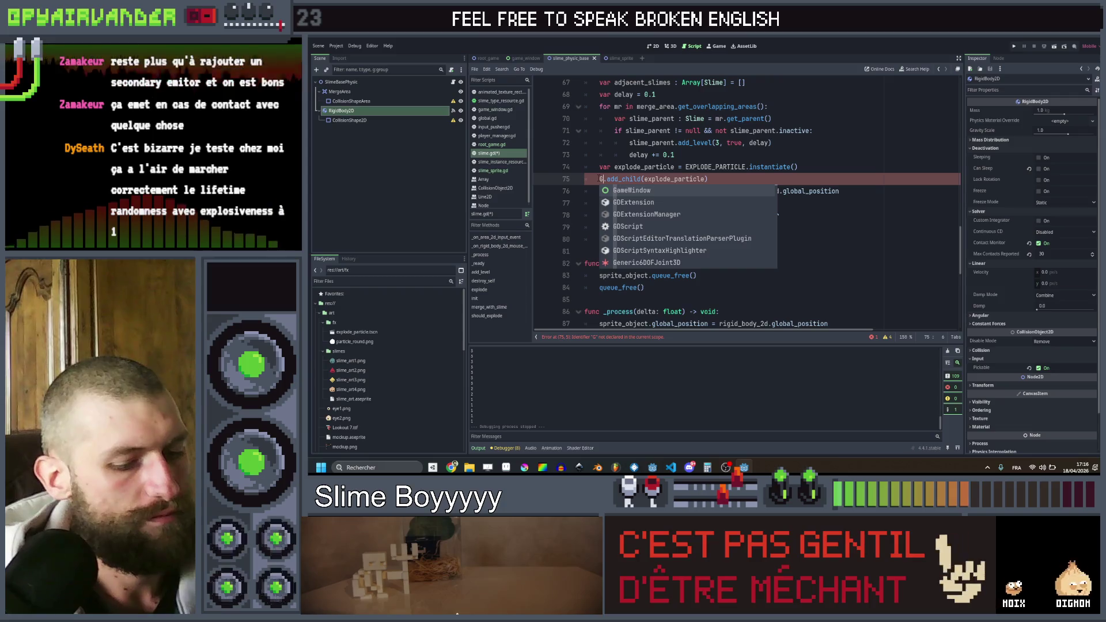
type("lobal.root")
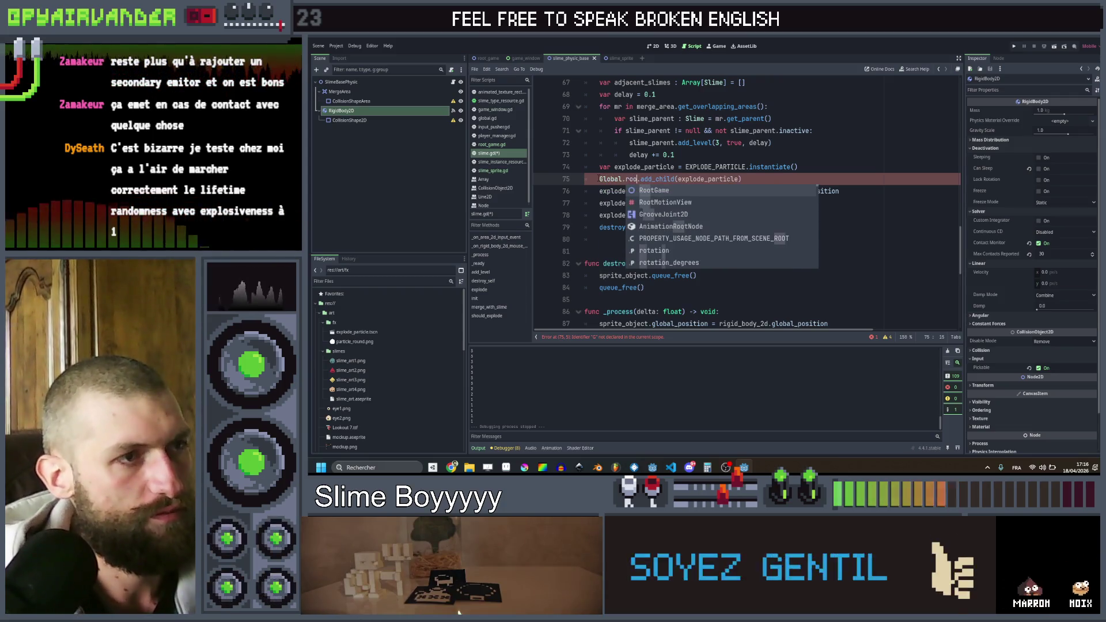
type(".")
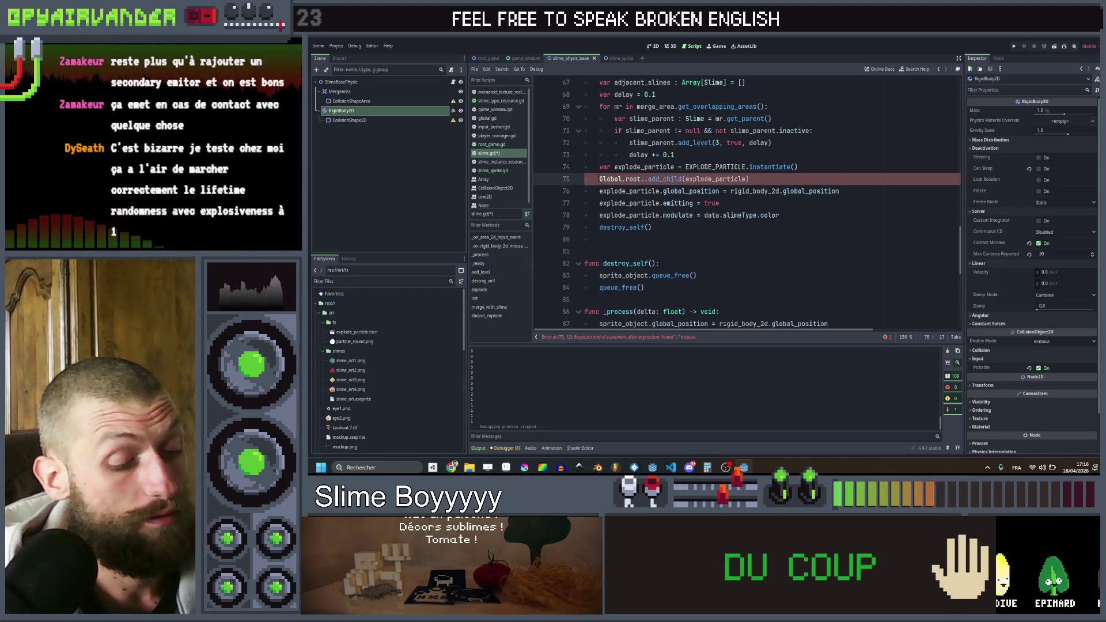
type("game_window.g")
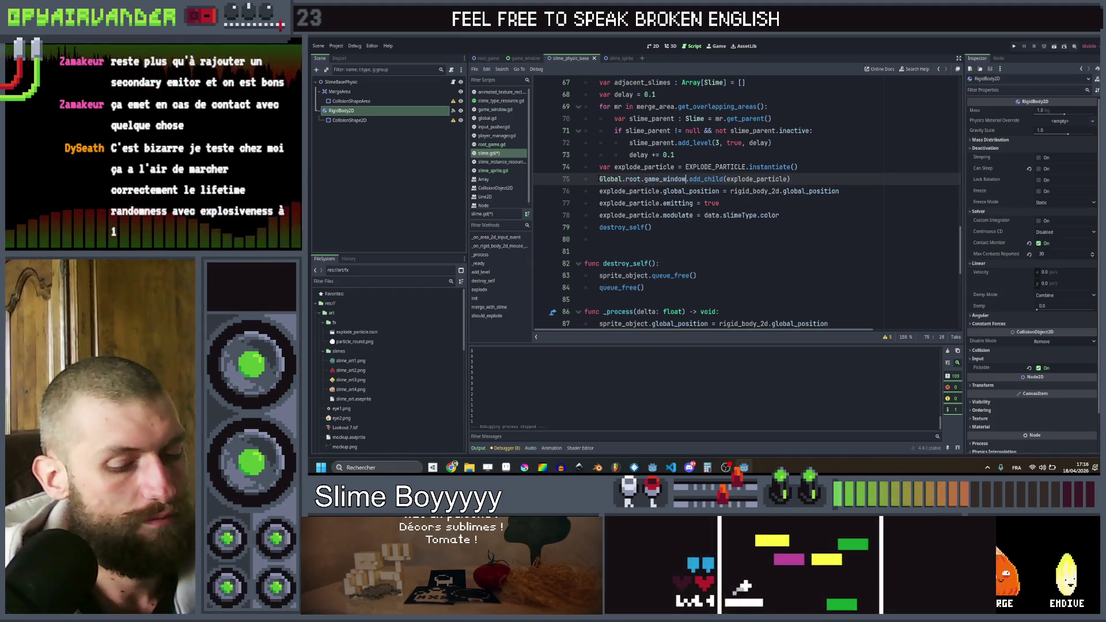
type("et_pa")
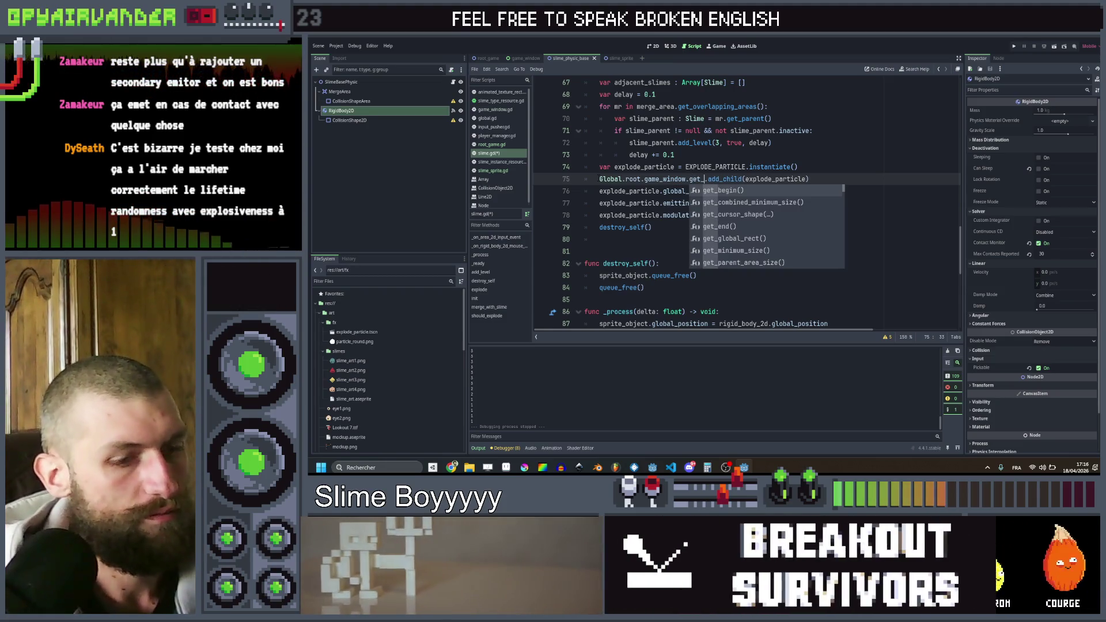
type("ren")
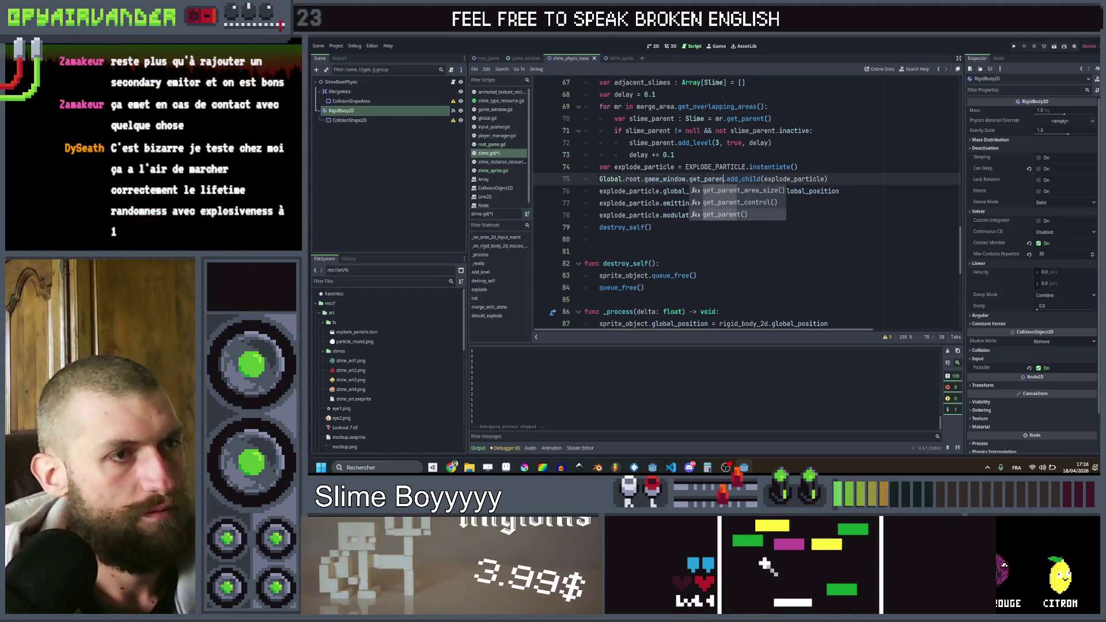
- Finish the get_parent() completion, save slime.gd, and launch a maximized test run
key("Down")
key("Return")
key("ctrl+s")
left_click(1013, 47)
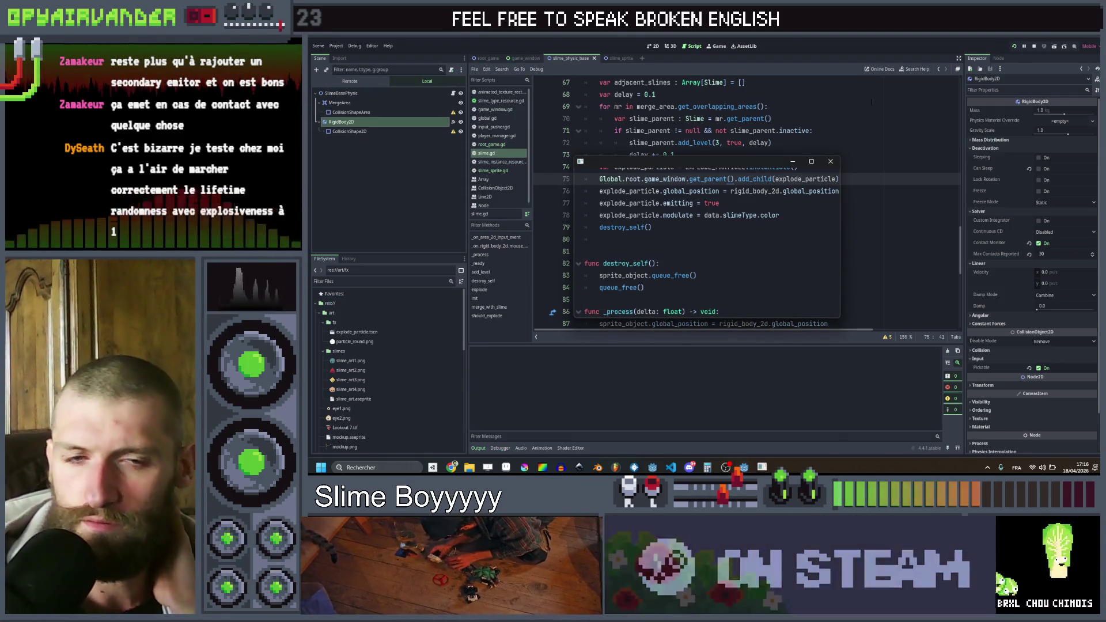
left_click(814, 162)
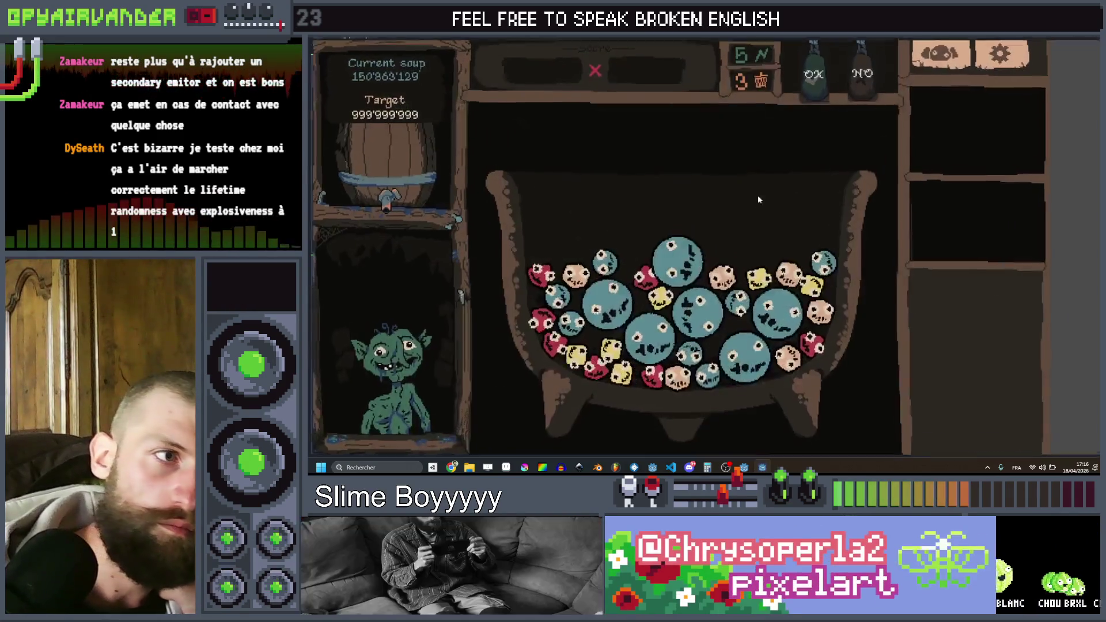
- Accept the soup twice to watch slimes burst into particles, then close the game
left_click(812, 81)
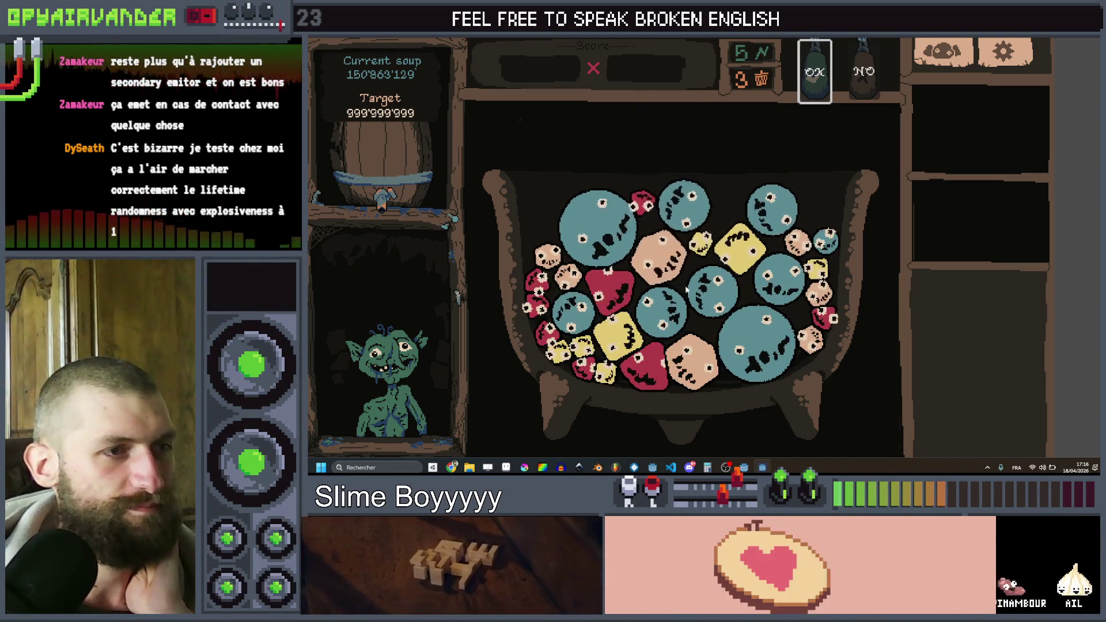
left_click(811, 87)
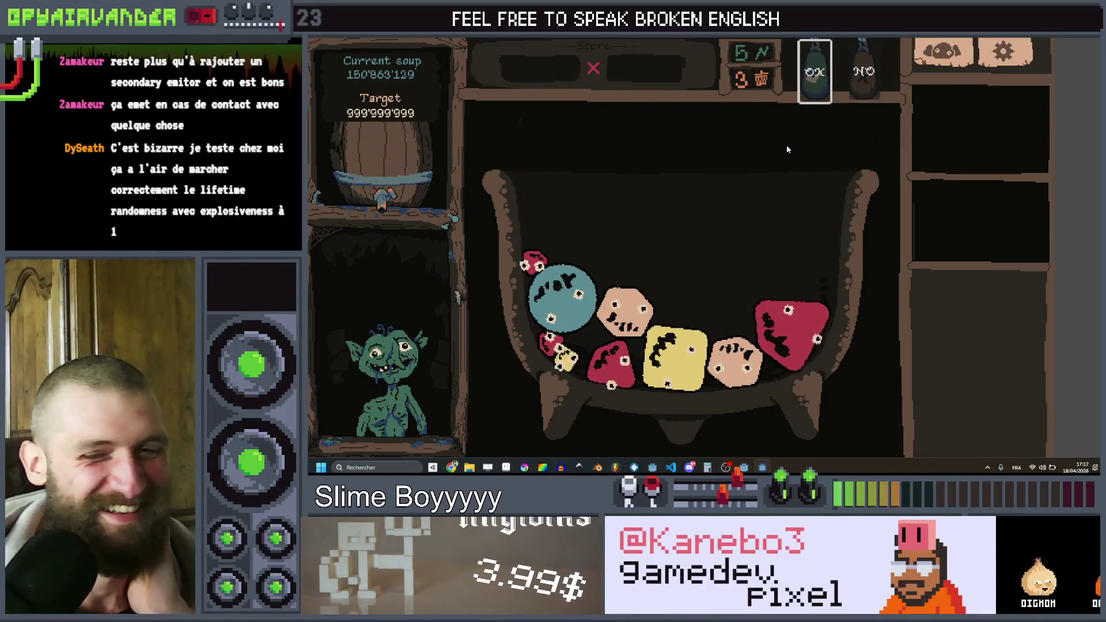
left_click(1090, 40)
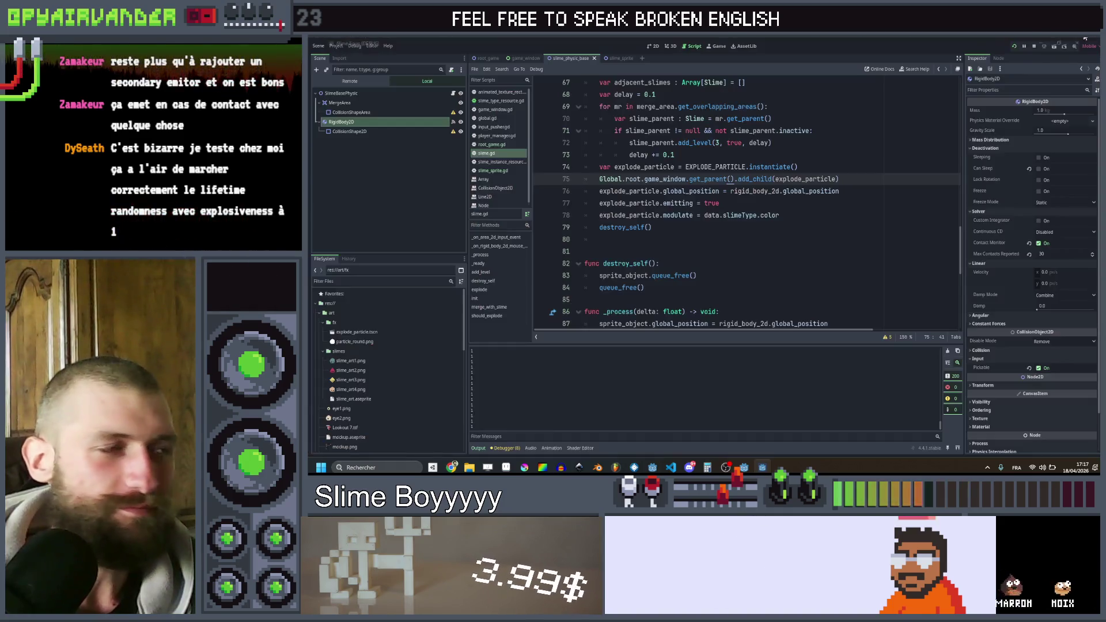
left_click(489, 58)
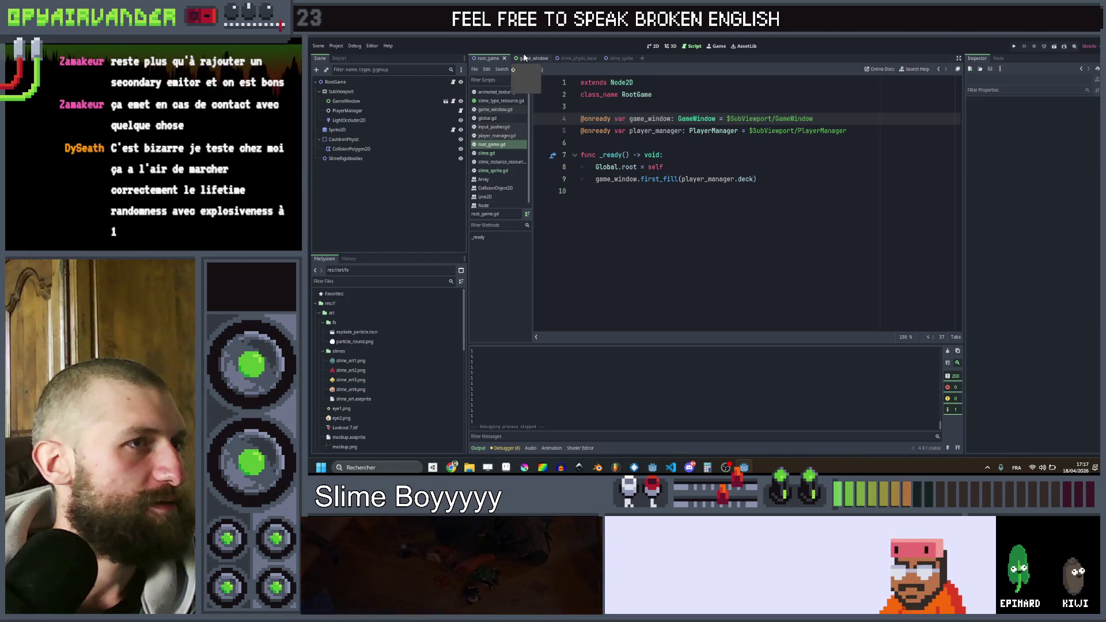
left_click_drag(348, 120, 634, 144)
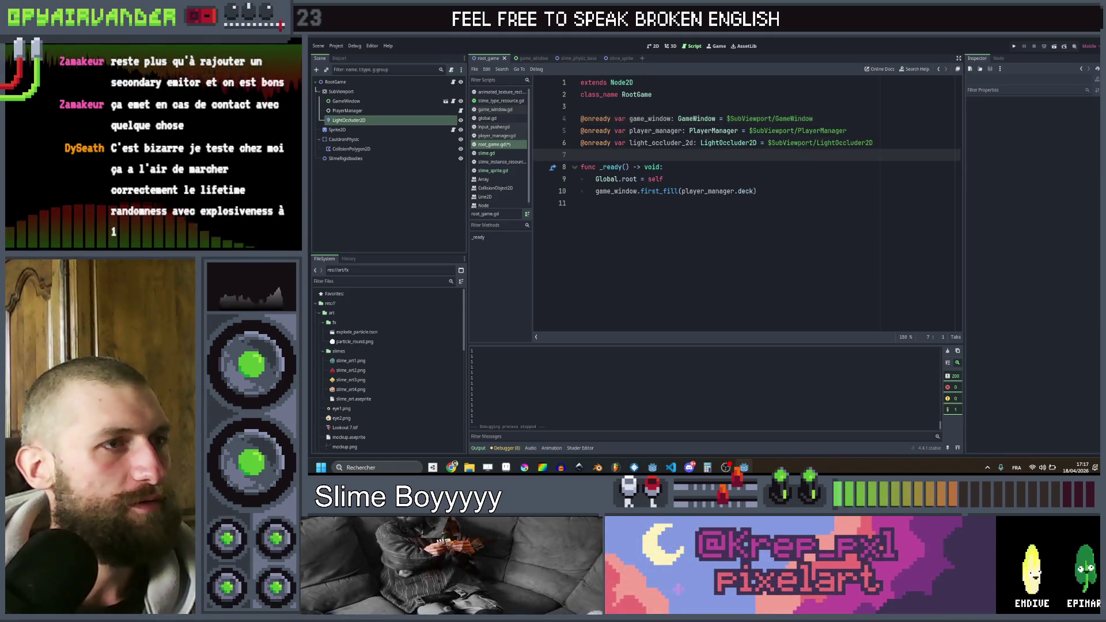
left_click(620, 58)
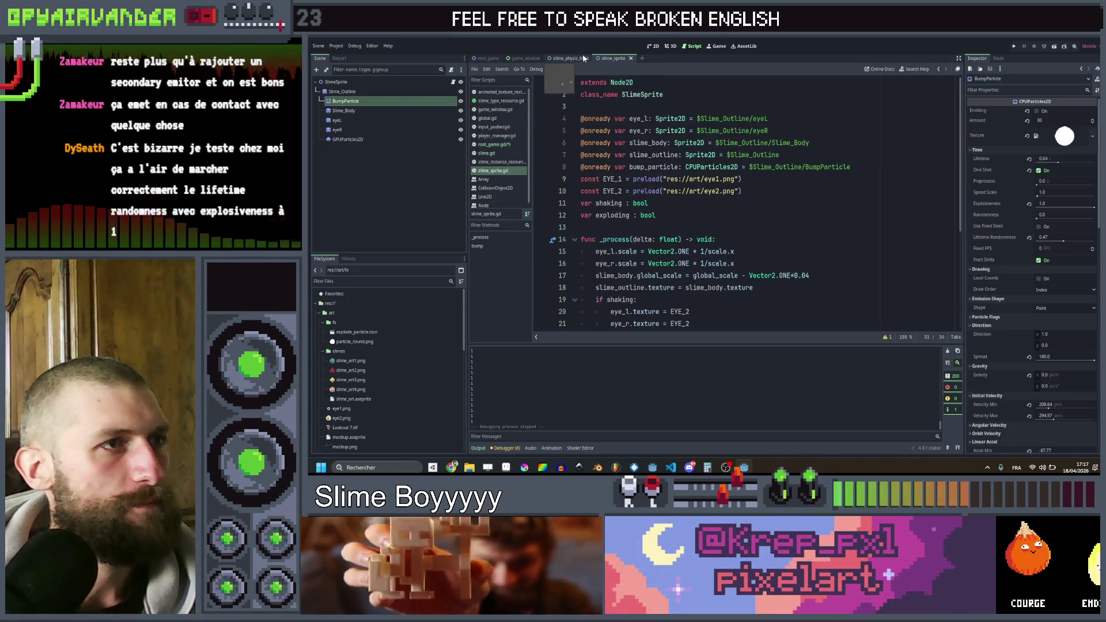
left_click(574, 58)
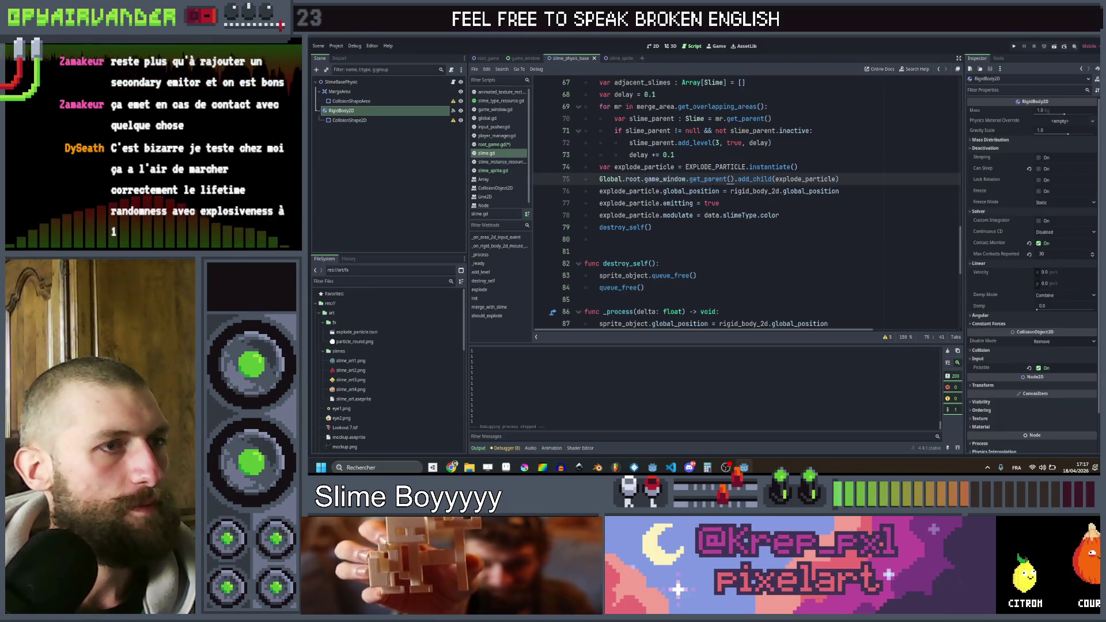
- Start retyping the particle parent expression on line 75 of slime_physic_base, then return to root_game
left_click_drag(663, 179, 644, 180)
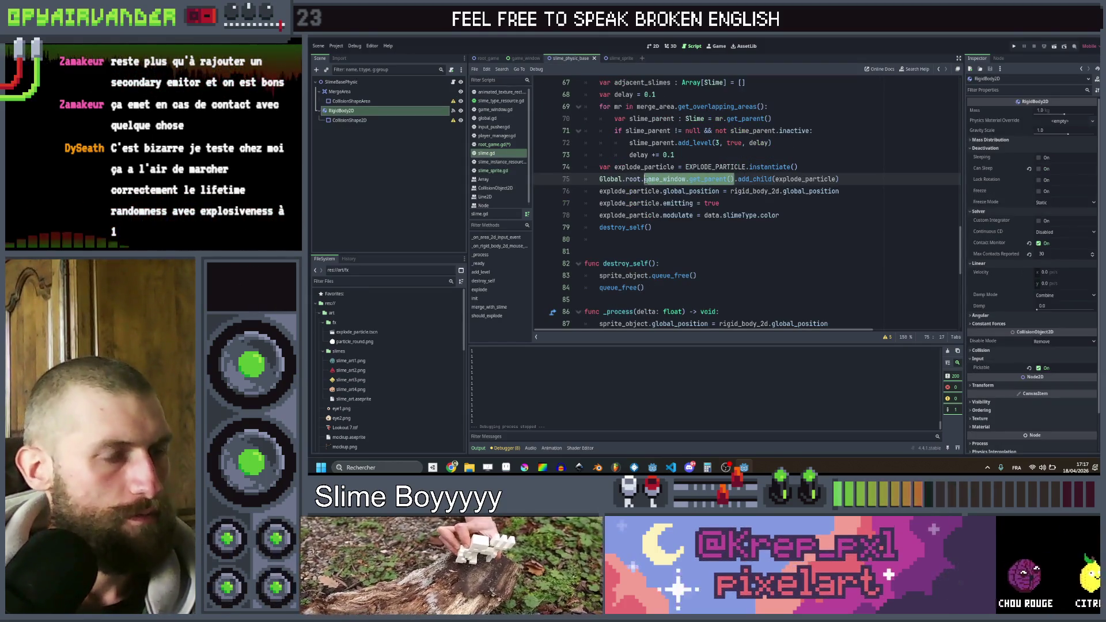
type("ligh")
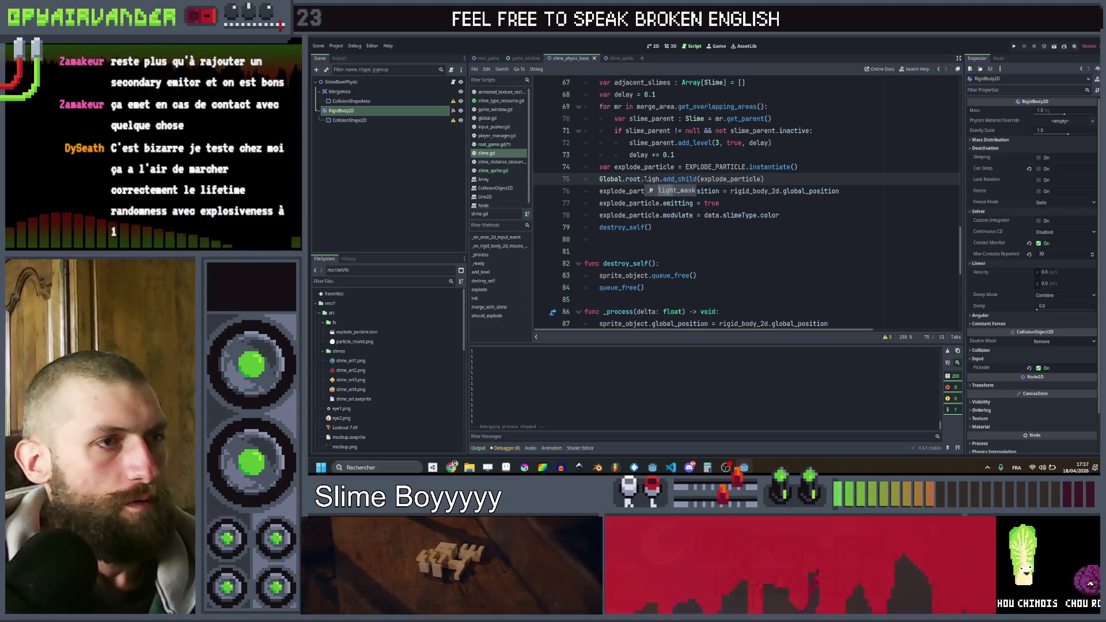
key("BackSpace")
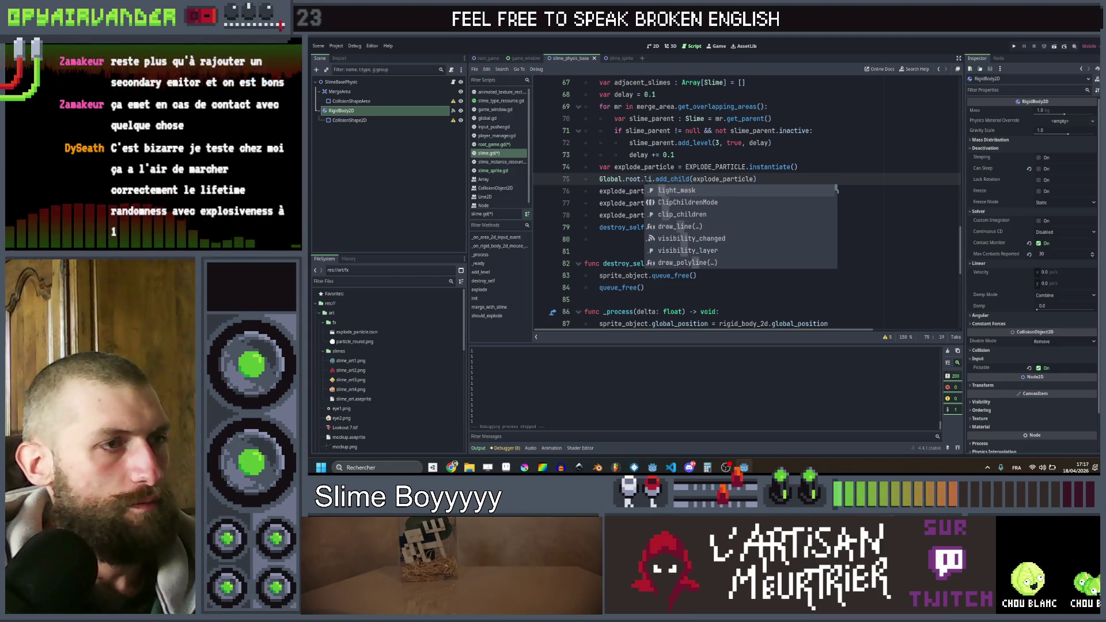
key("Escape")
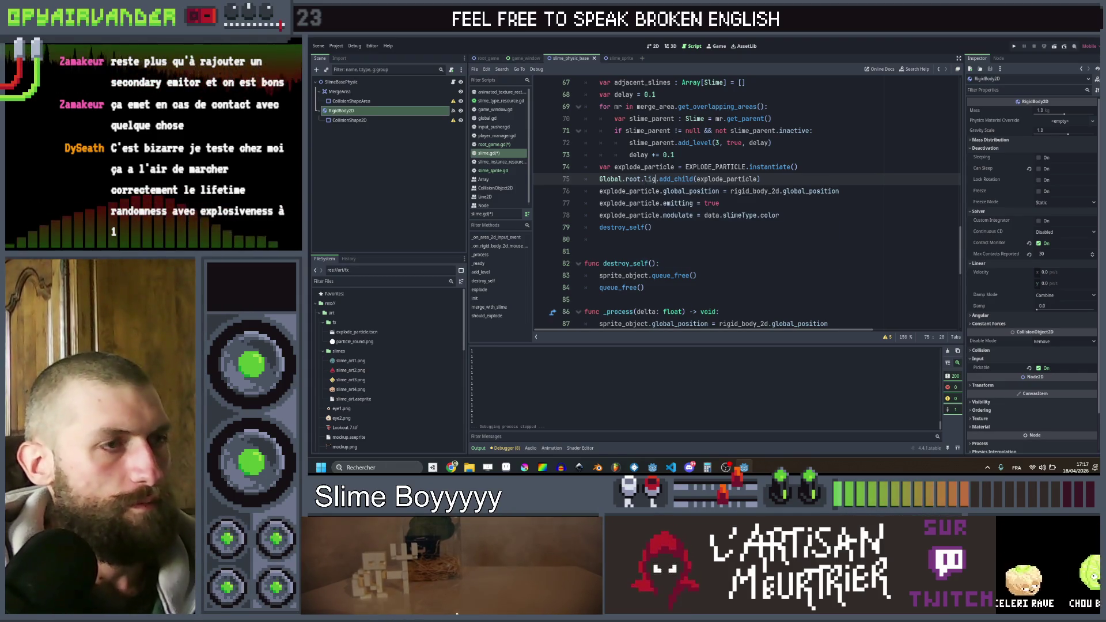
type("h")
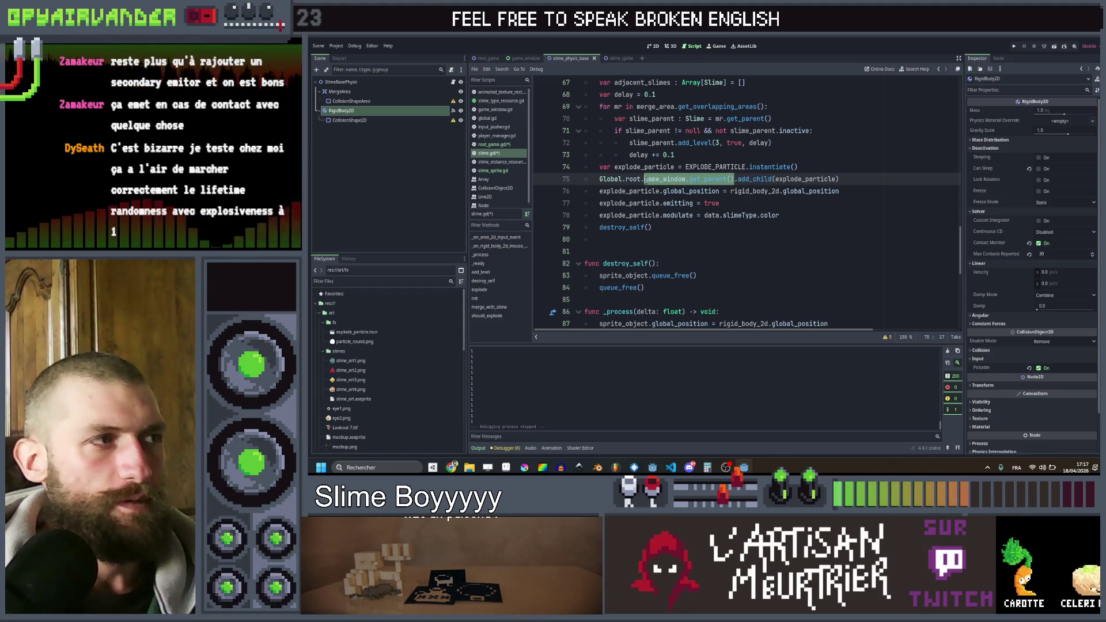
left_click(527, 58)
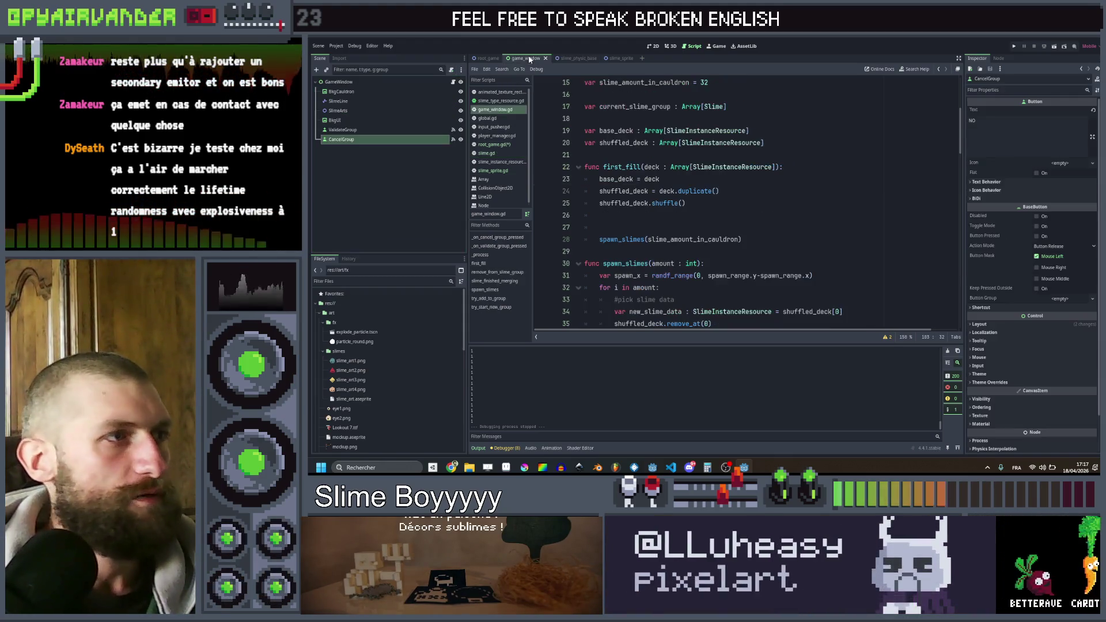
left_click(487, 58)
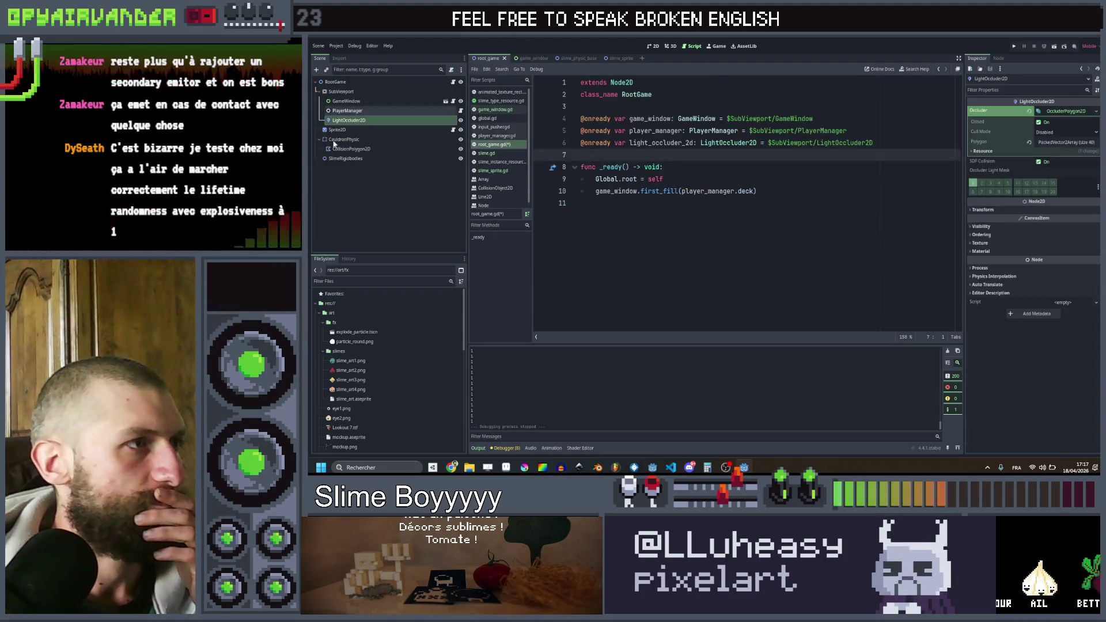
- Paste the LightOccluder2D from root_game into the GameWindow scene, outside BkgUI
left_click(362, 110)
left_click(367, 120)
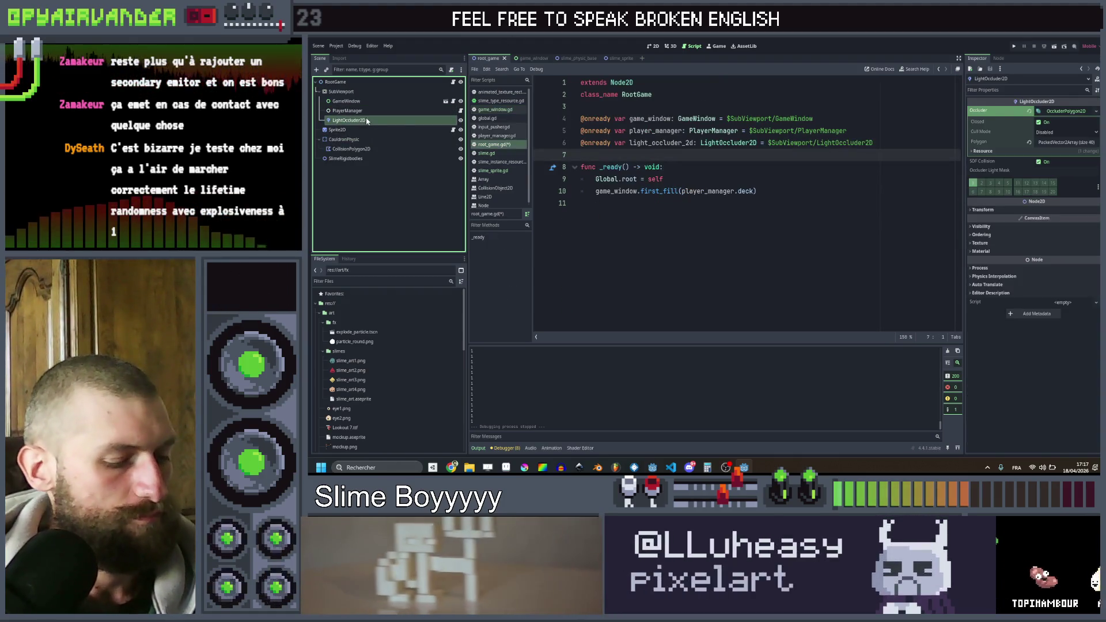
left_click(534, 59)
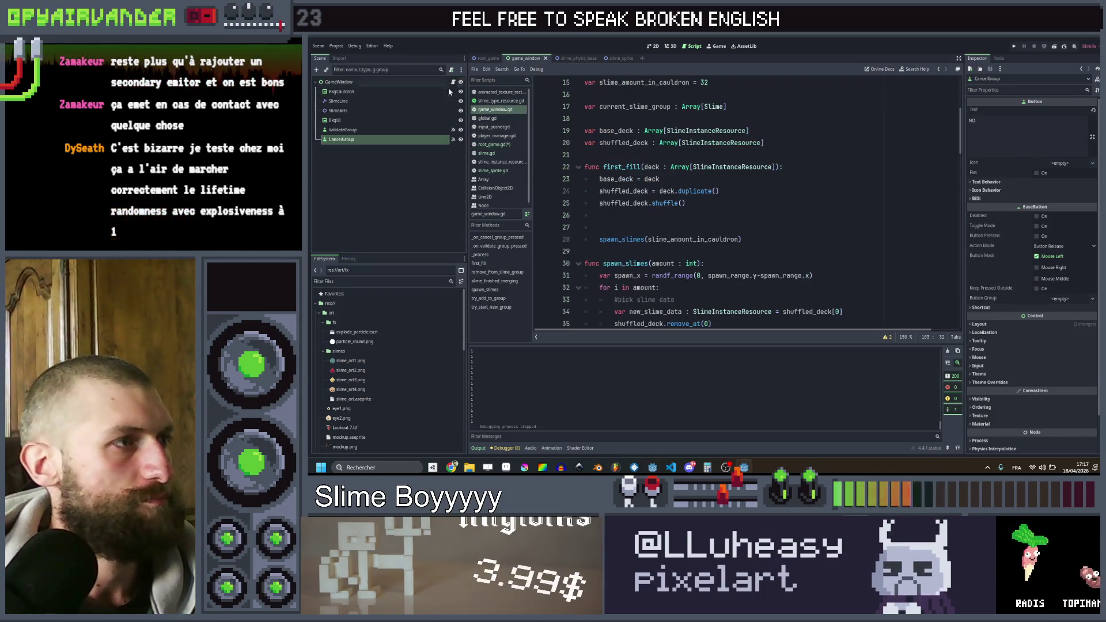
left_click(348, 110)
left_click(344, 119)
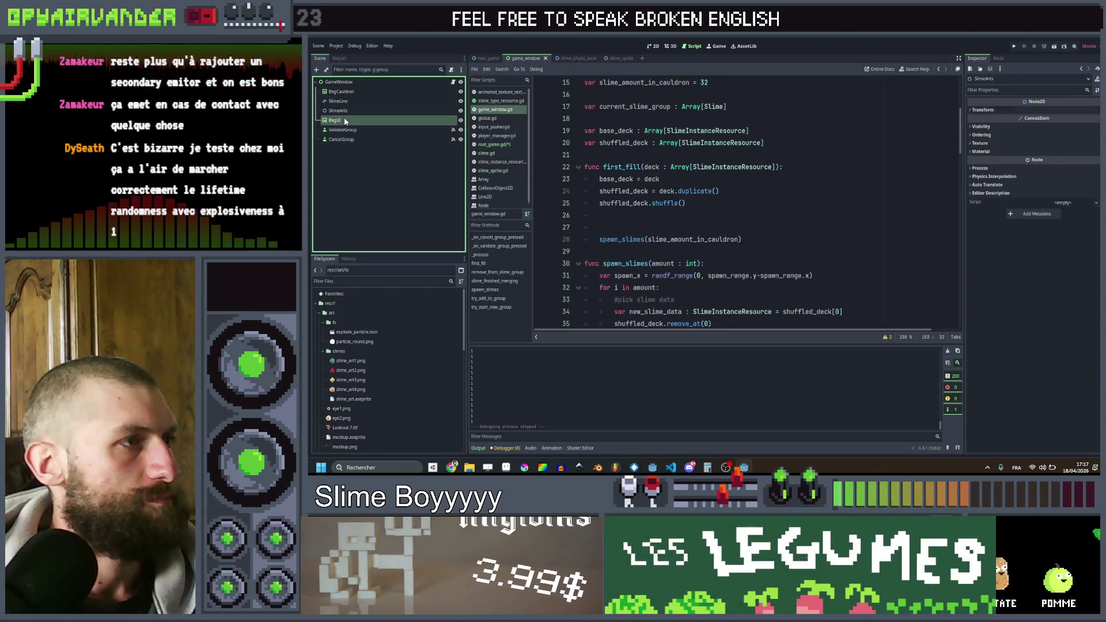
key("ctrl+v")
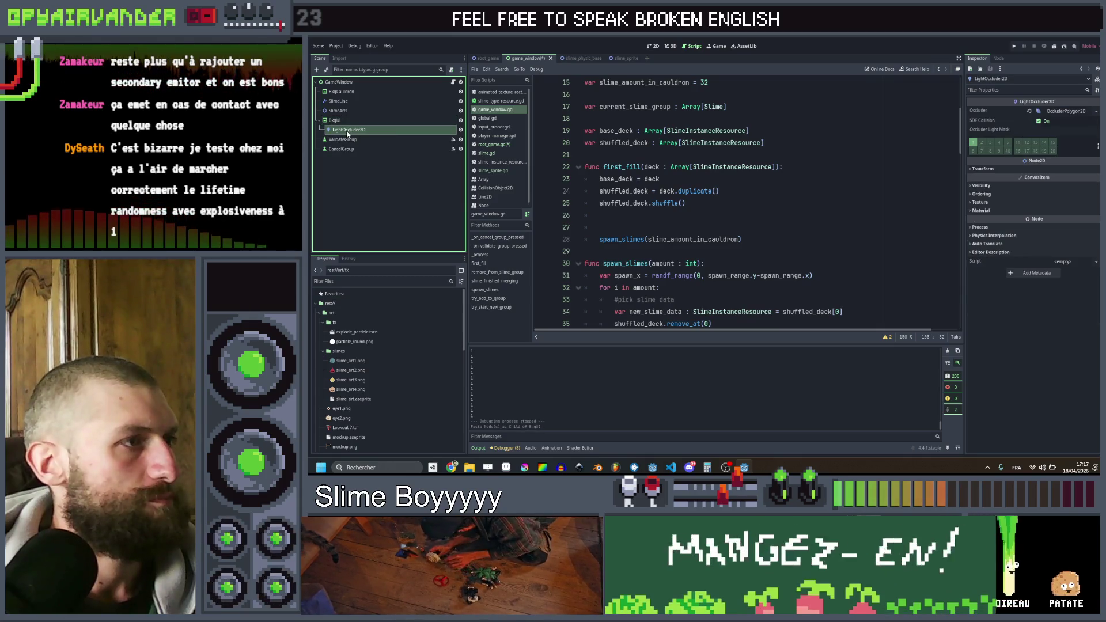
left_click_drag(343, 116, 342, 115)
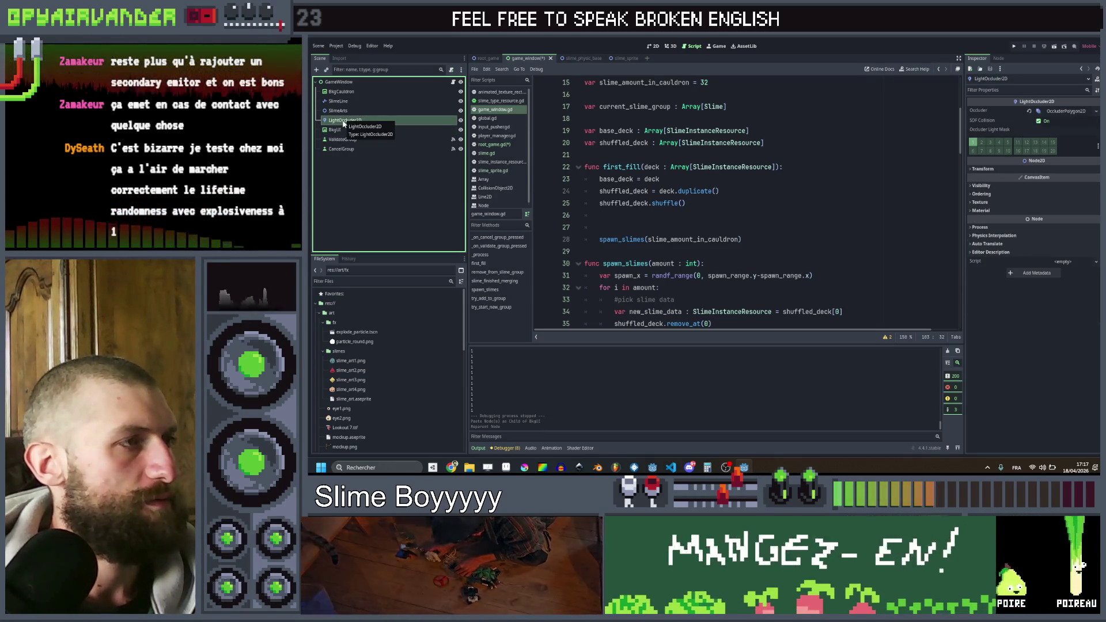
- Add a Node2D named Particles after SlimeArts and move LightOccluder2D beneath it
right_click(350, 82)
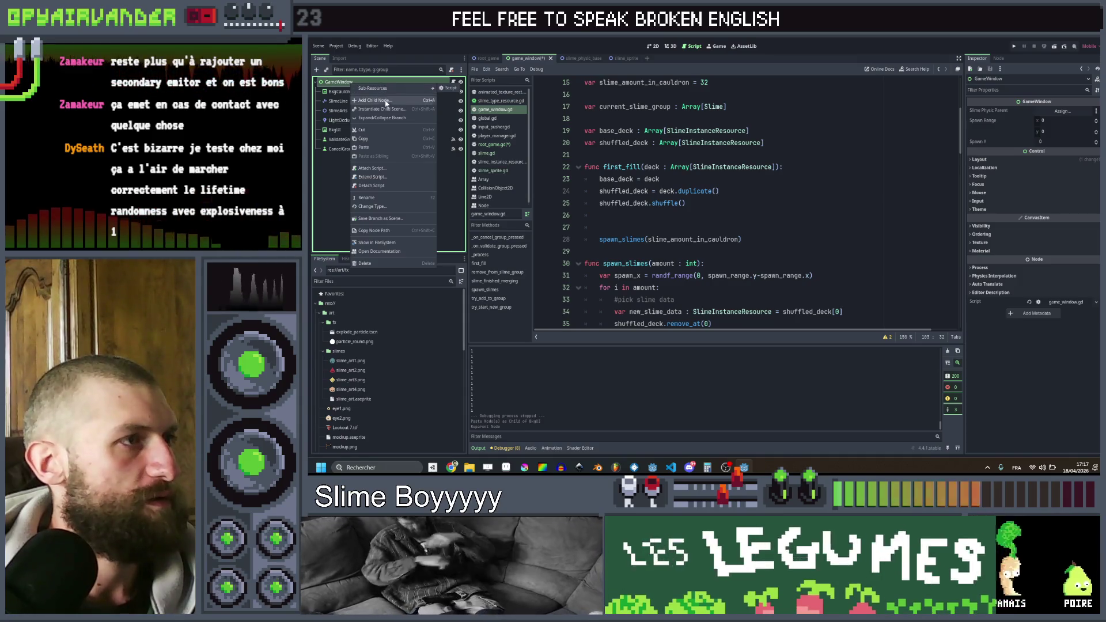
left_click(388, 91)
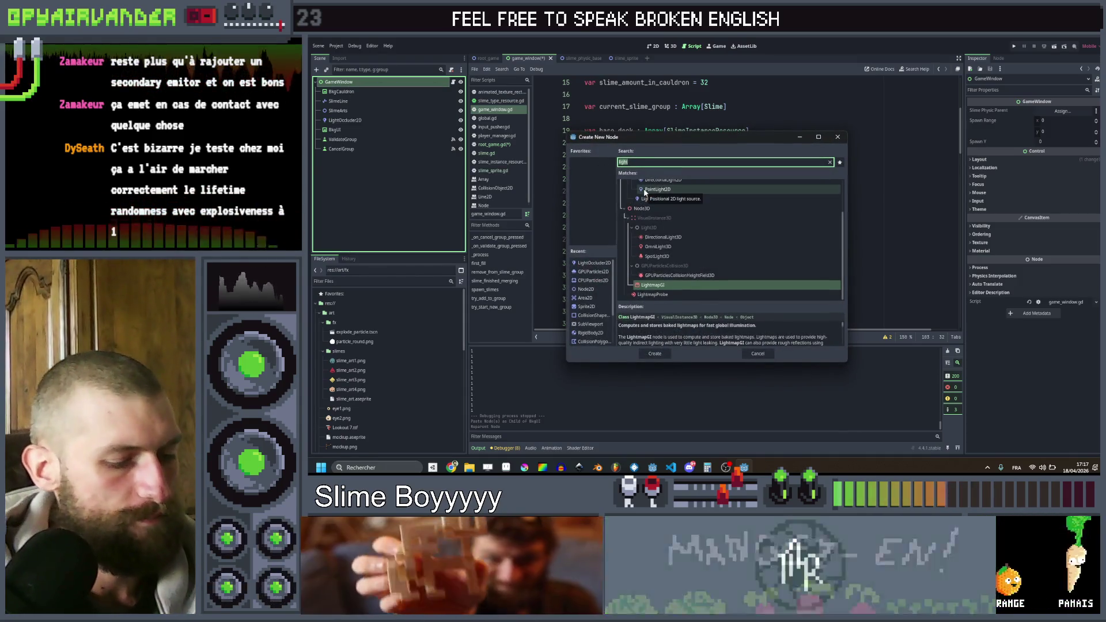
type("node")
key("Return")
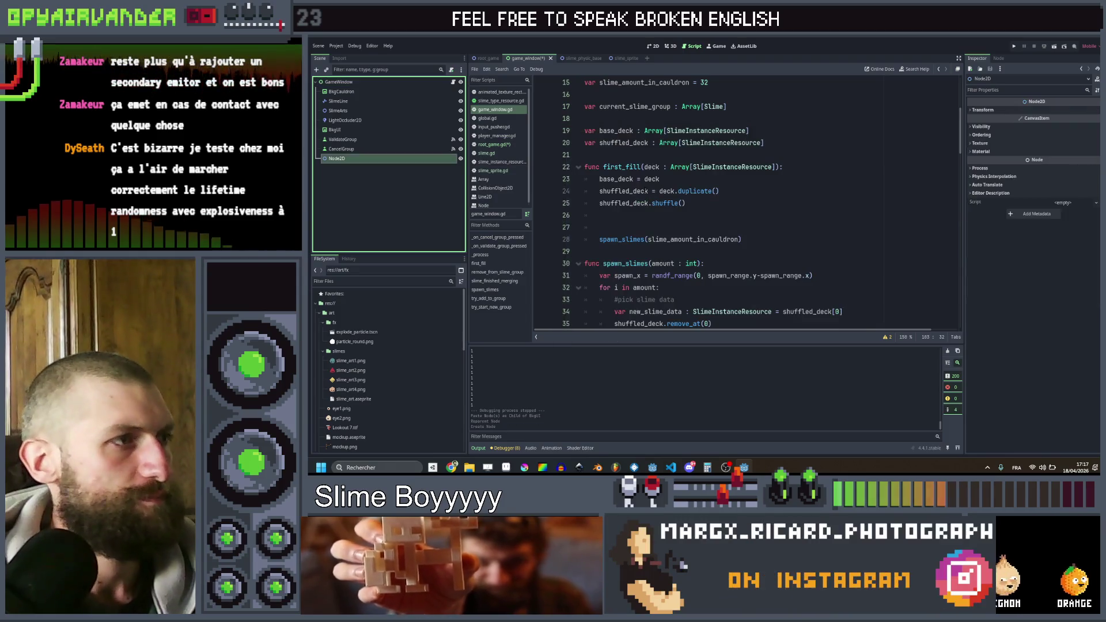
mouse_move(355, 161)
left_mouse_down()
mouse_move(348, 87)
mouse_move(347, 115)
left_mouse_up()
left_click(347, 120)
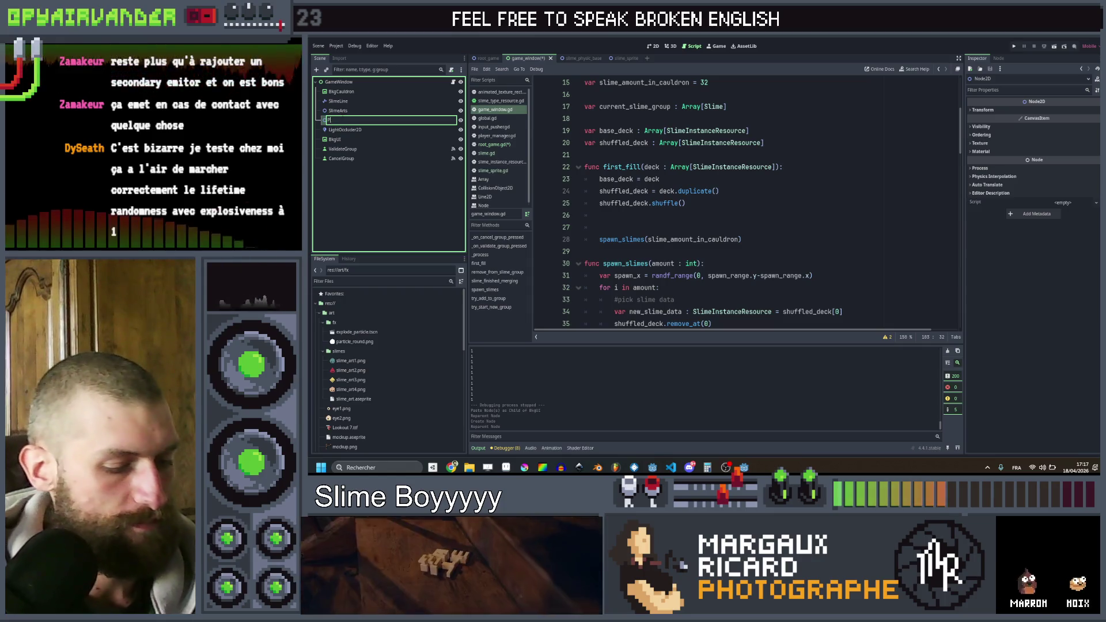
type("articles")
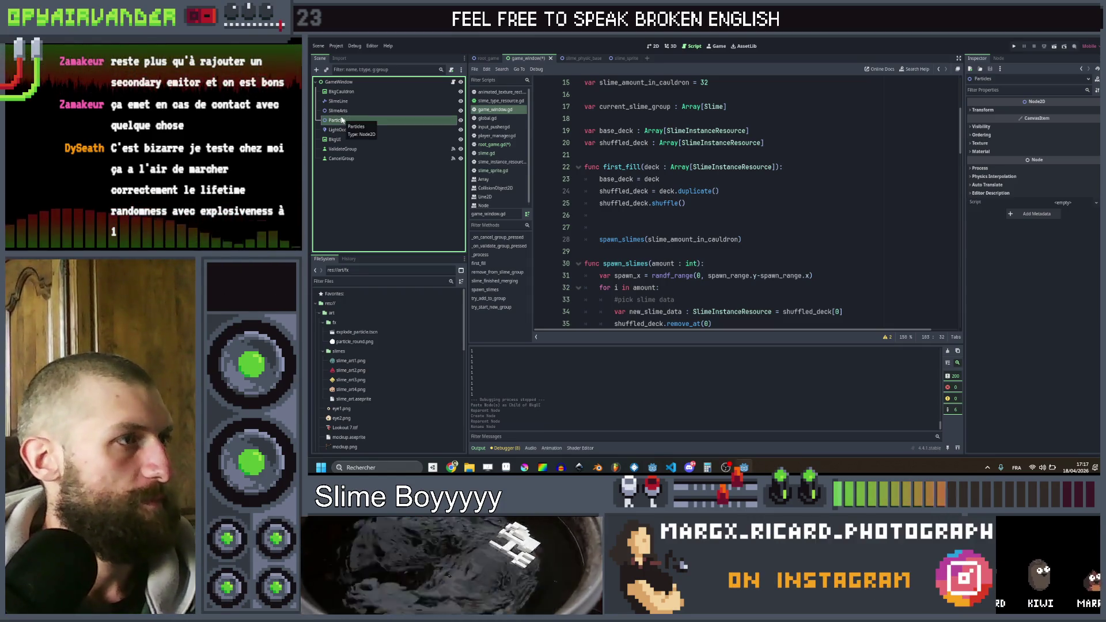
left_click_drag(344, 130, 348, 122)
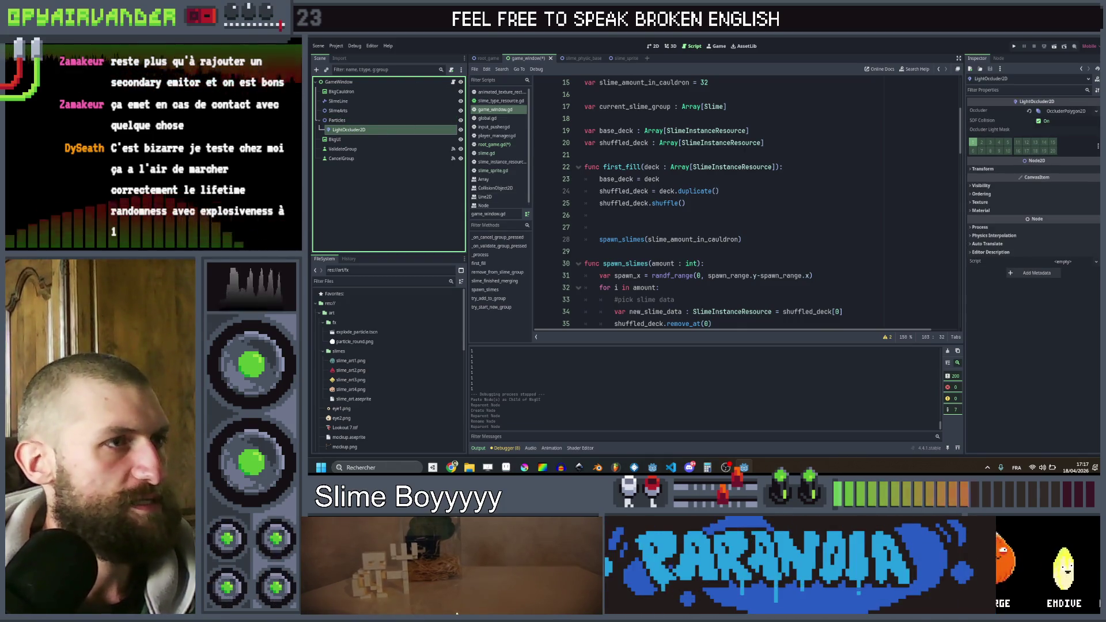
left_click(368, 83)
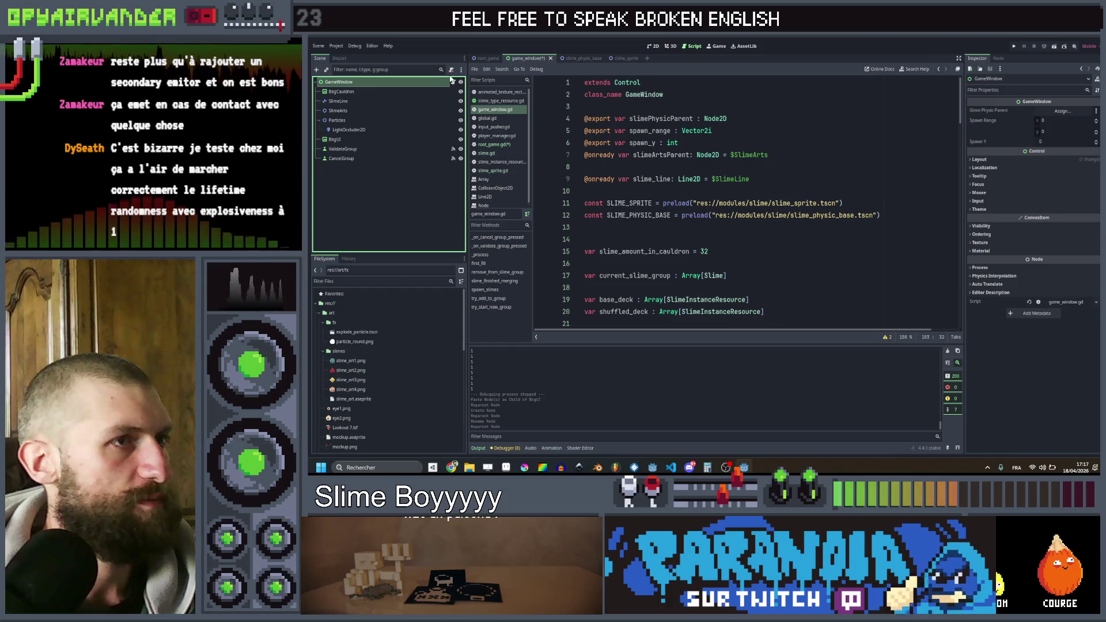
- Reference $Particles in game_window.gd, make line 75 add explosion particles to game_window.particles, and run
mouse_move(334, 121)
left_mouse_down()
mouse_move(519, 173)
mouse_move(634, 173)
left_mouse_up()
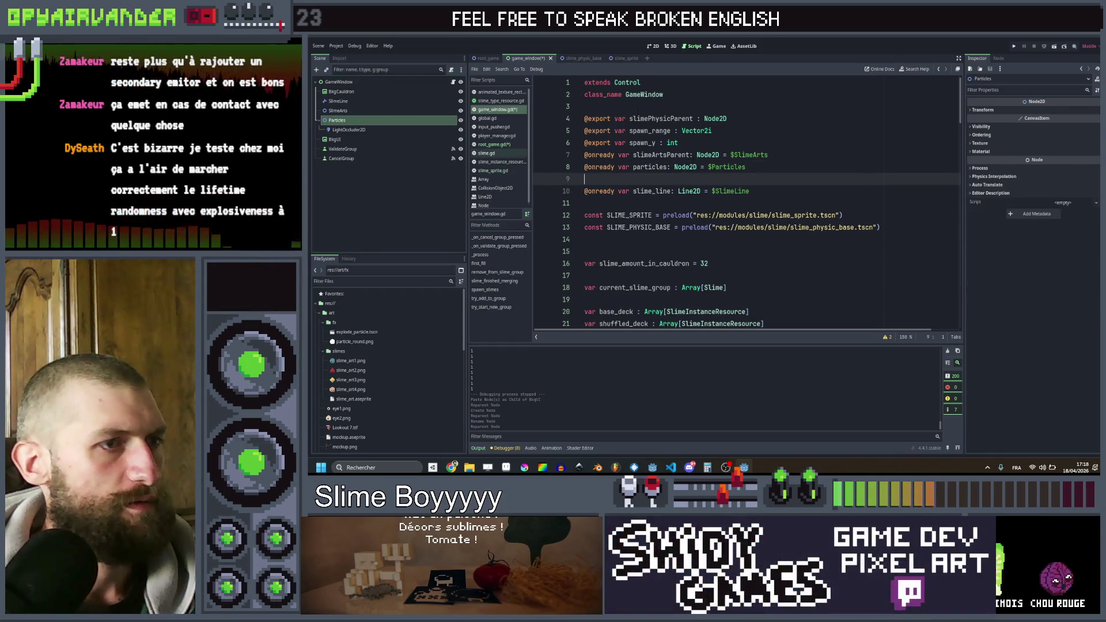
key("ctrl+s")
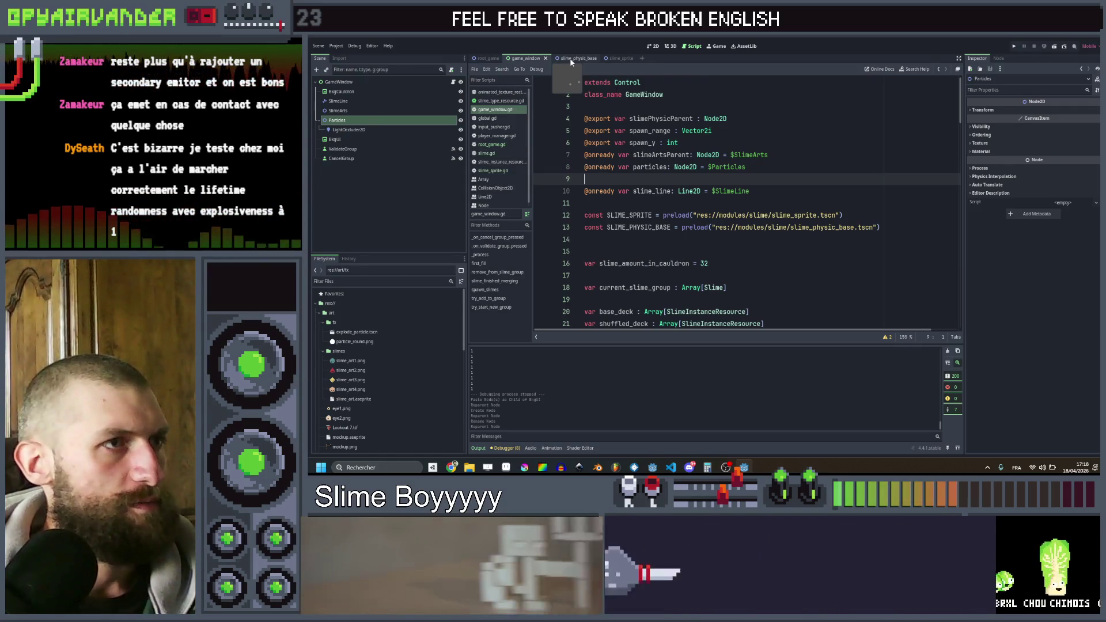
left_click(572, 60)
left_click(731, 179)
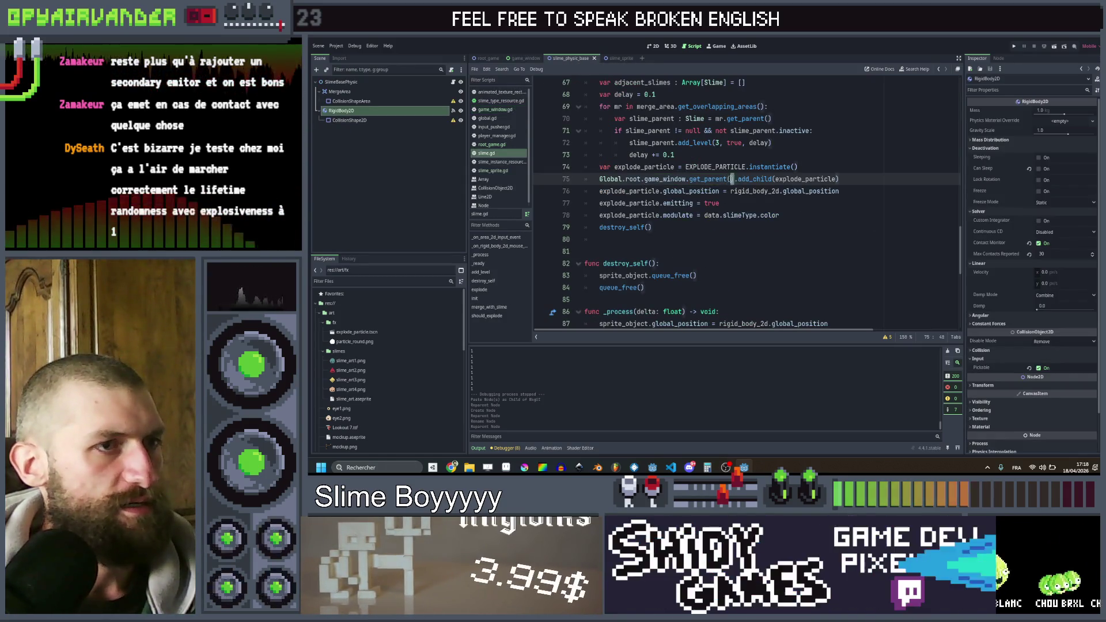
left_click_drag(693, 179, 690, 180)
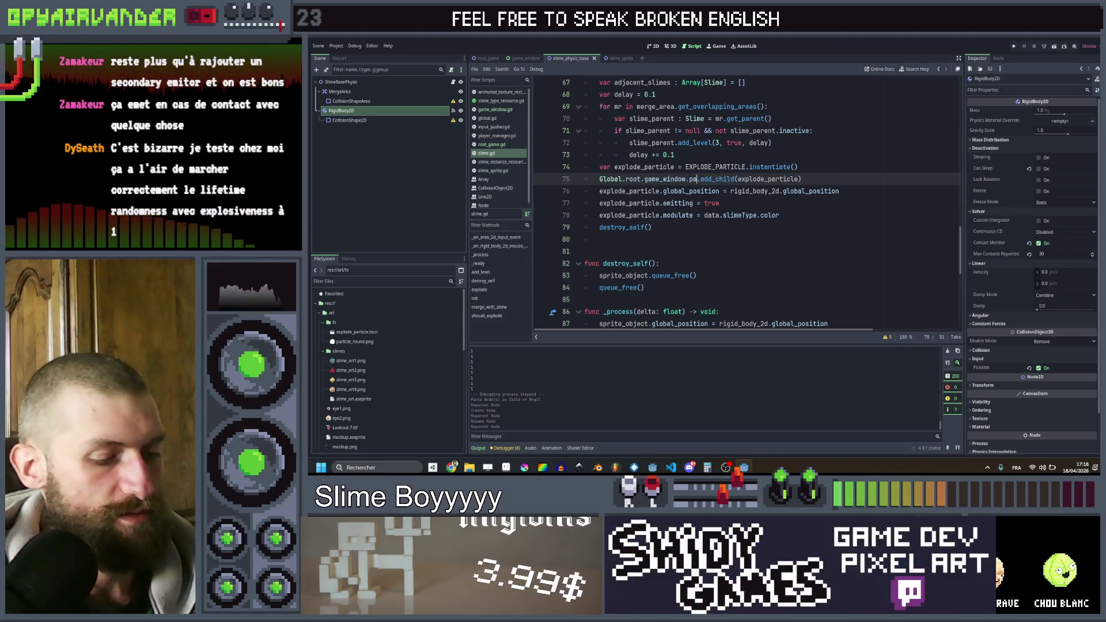
type("rticles")
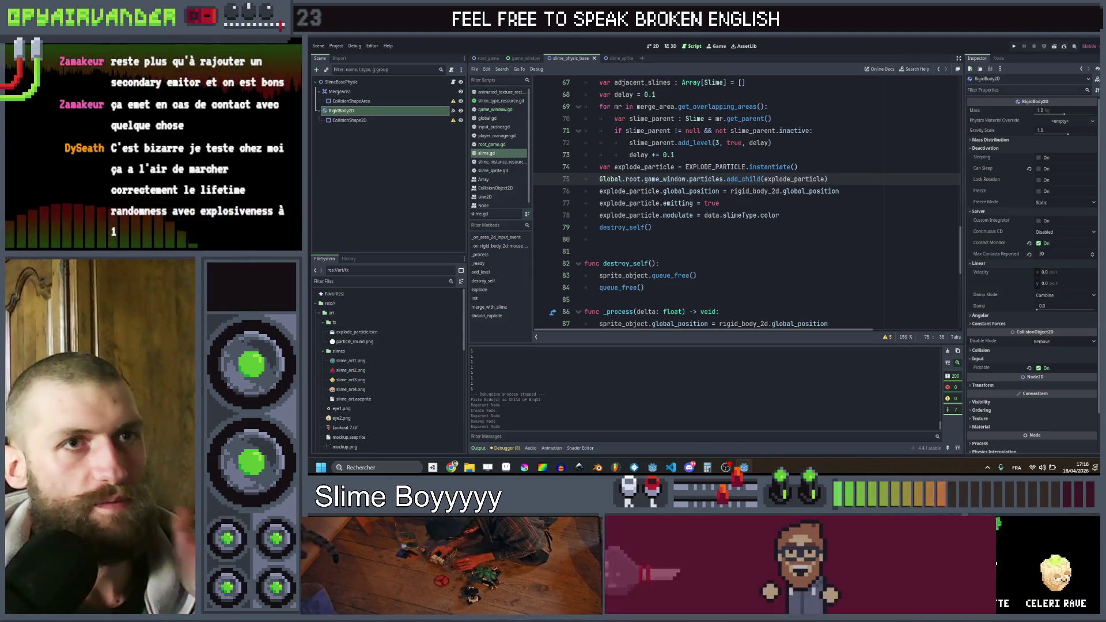
left_click(1015, 46)
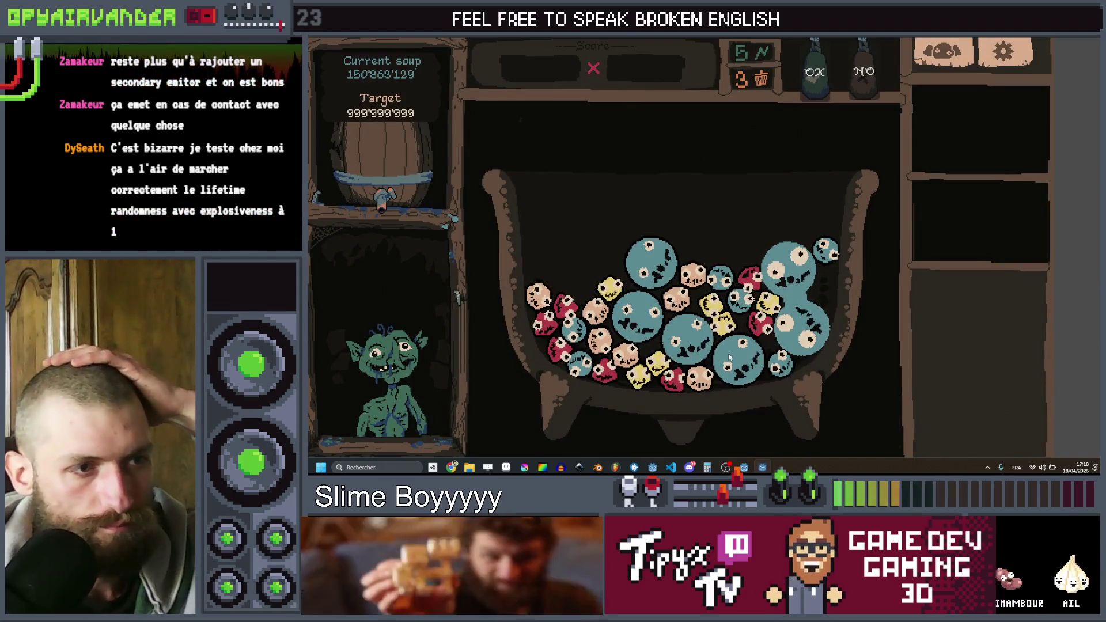
- Confirm two slime groups in the running game to test the explosions, then stop it
left_click(819, 85)
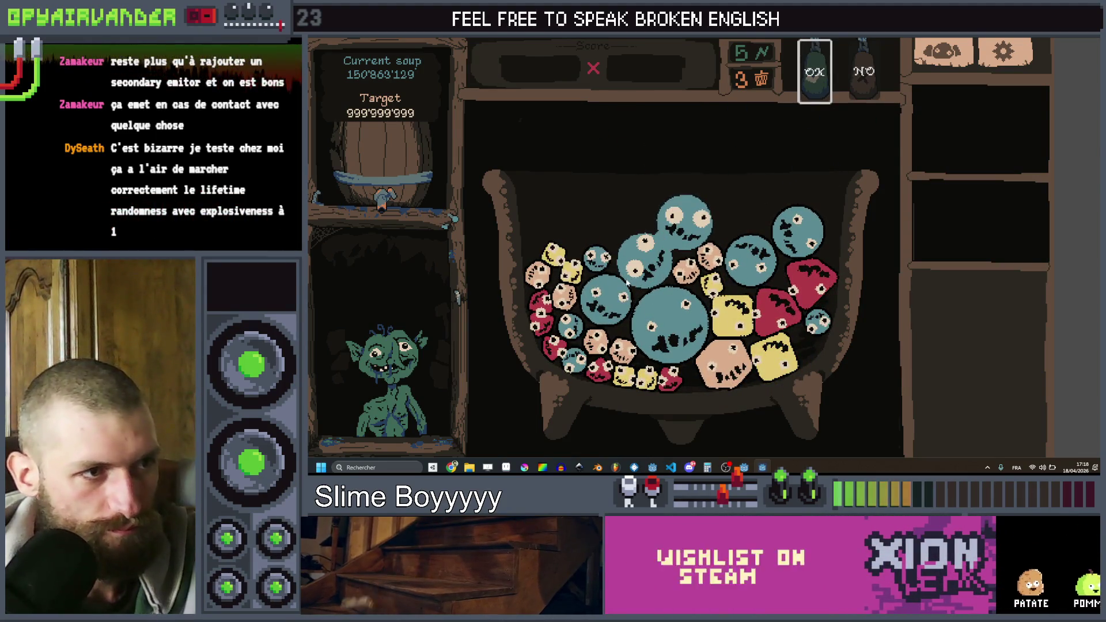
left_click(817, 91)
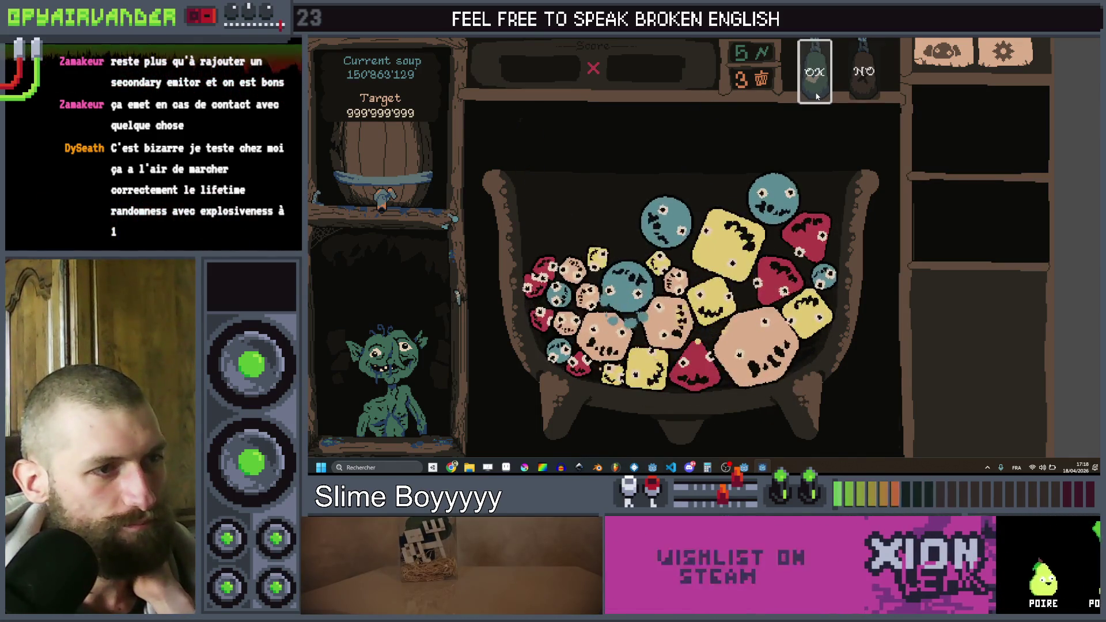
key("F8")
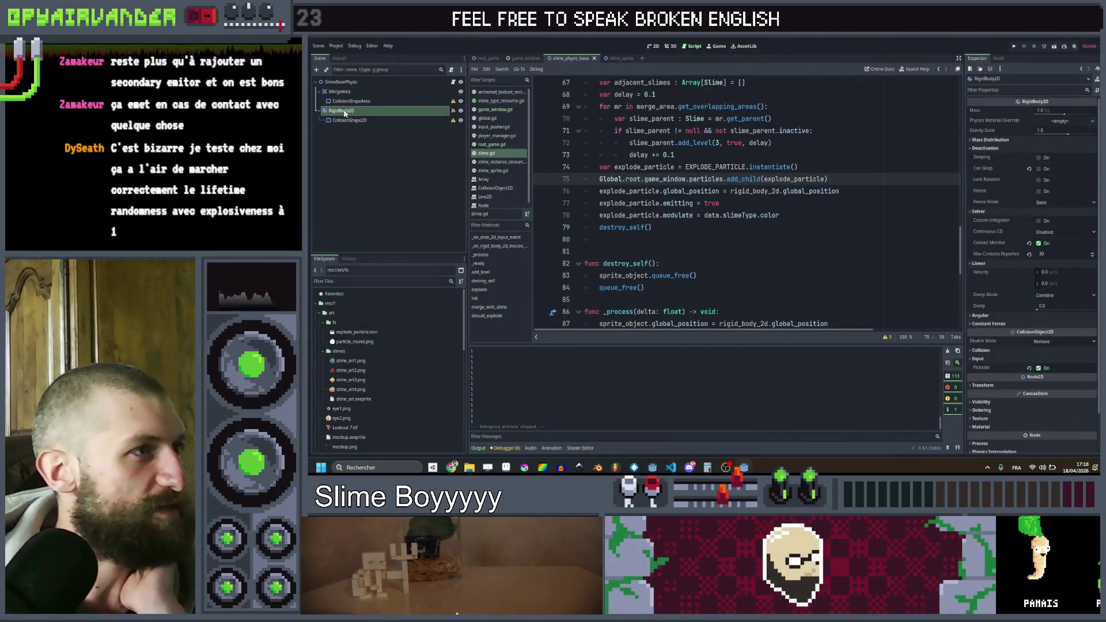
- Move the Particles node above SlimeArts in the GameWindow scene, then end the test run
left_click(524, 59)
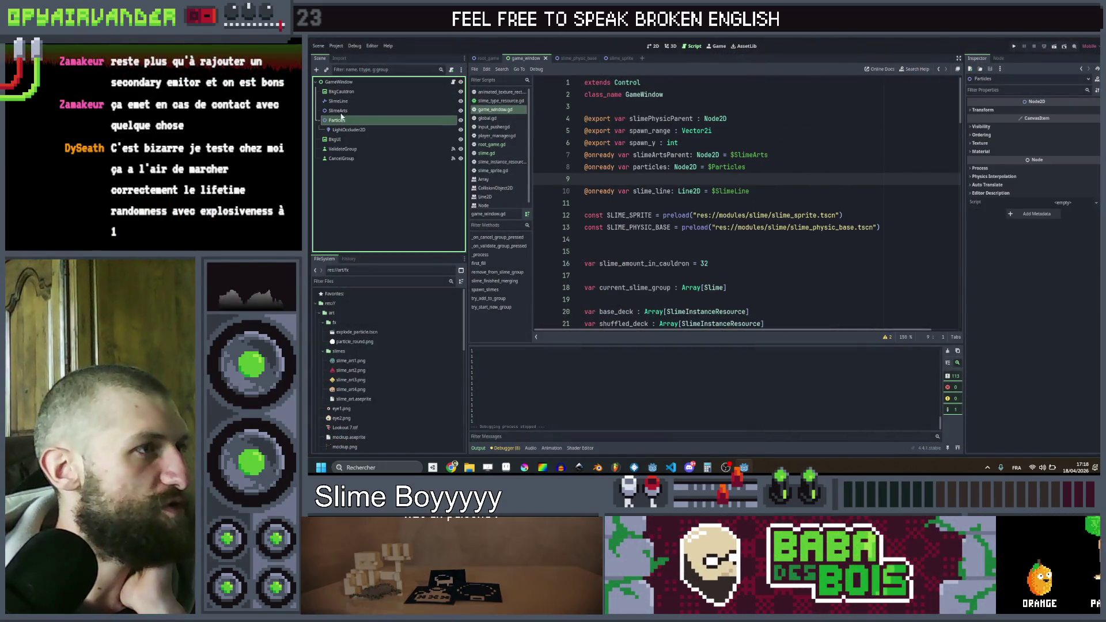
left_click_drag(345, 109, 346, 108)
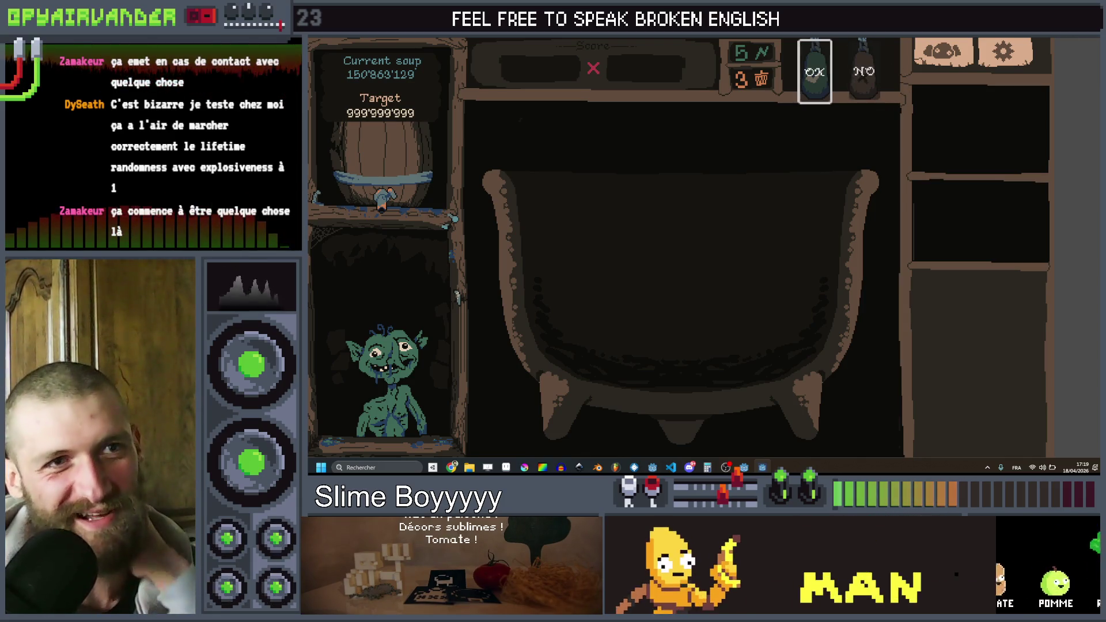
key("Escape")
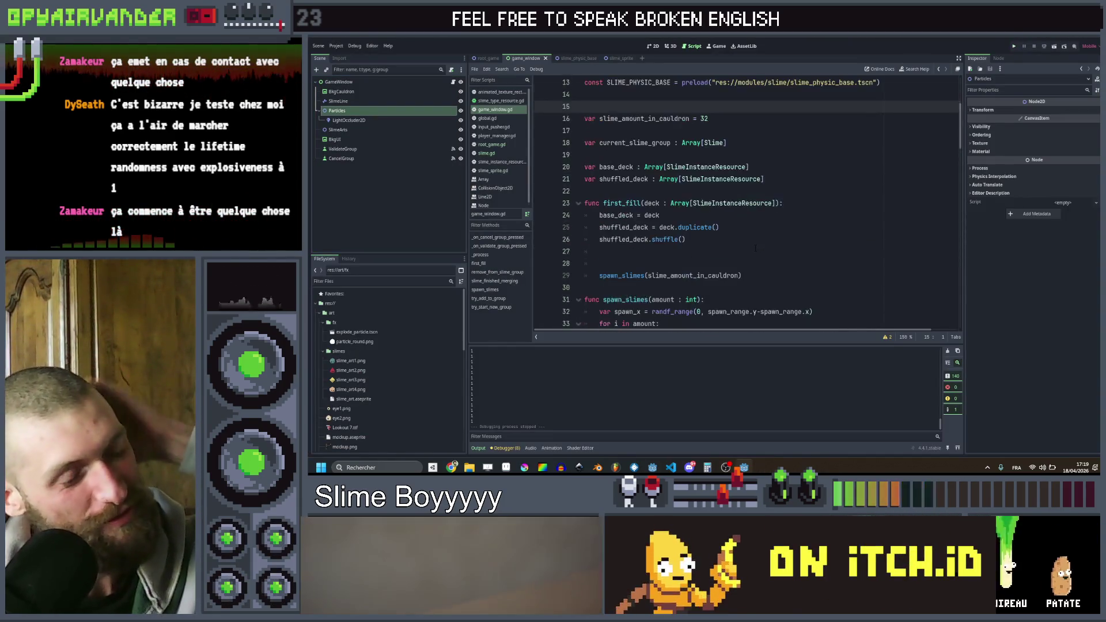
- Select the spawn_slimes call on line 29 of game_window.gd for reference
scroll(755, 248, "down", 3)
scroll(752, 242, "up", 2)
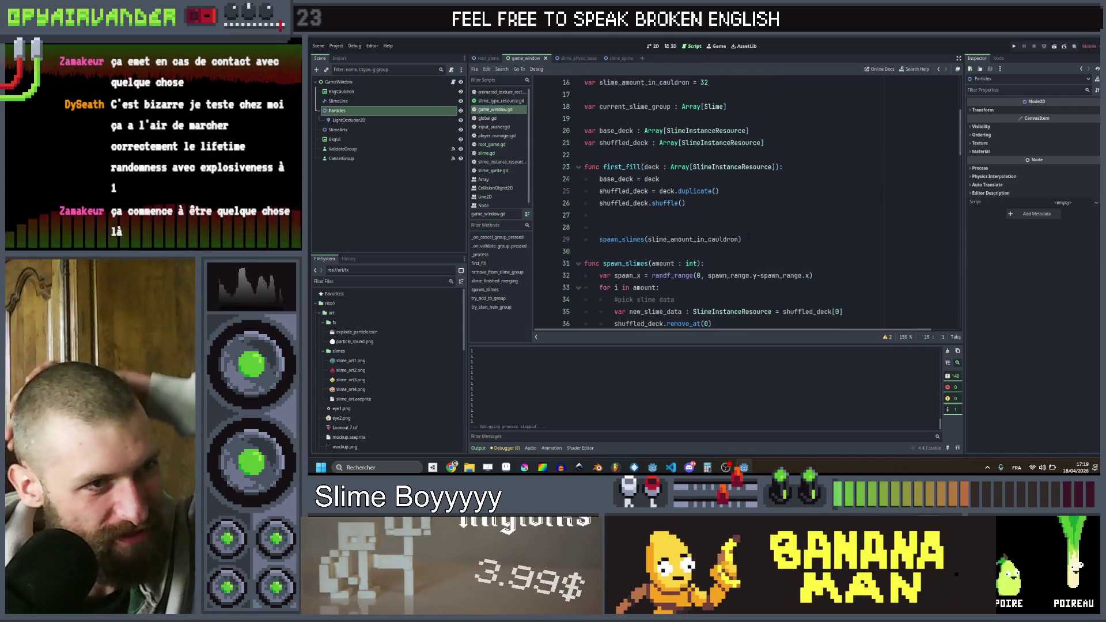
left_click_drag(745, 239, 601, 240)
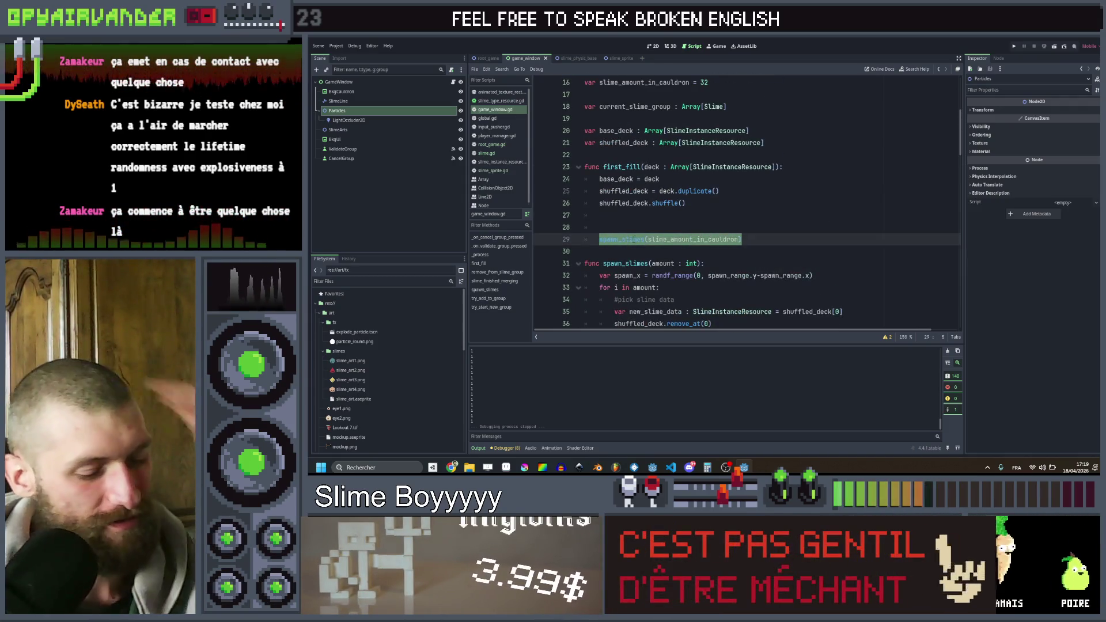
scroll(634, 239, "down", 10)
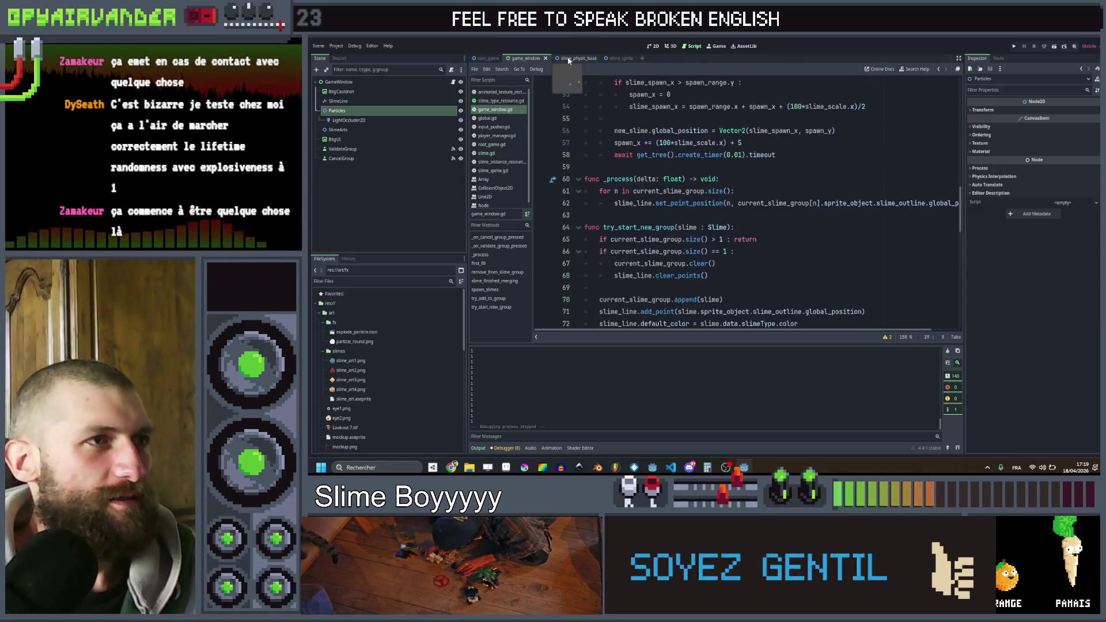
- Find the await explode() call in add_level within the slime physics script
left_click(569, 59)
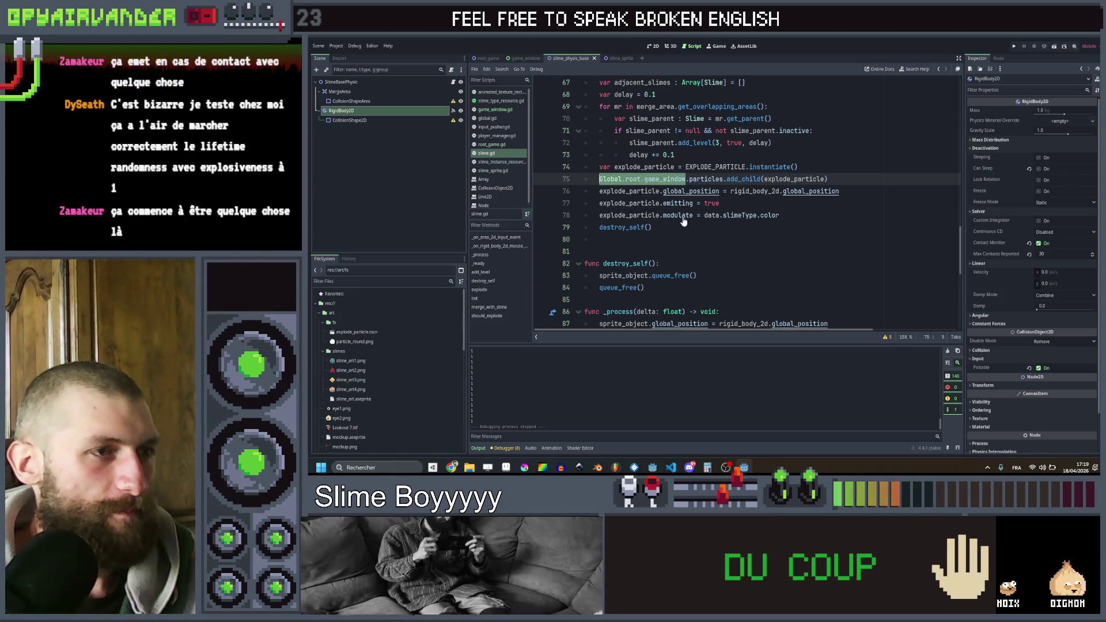
scroll(684, 222, "down", 3)
scroll(625, 287, "down", 6)
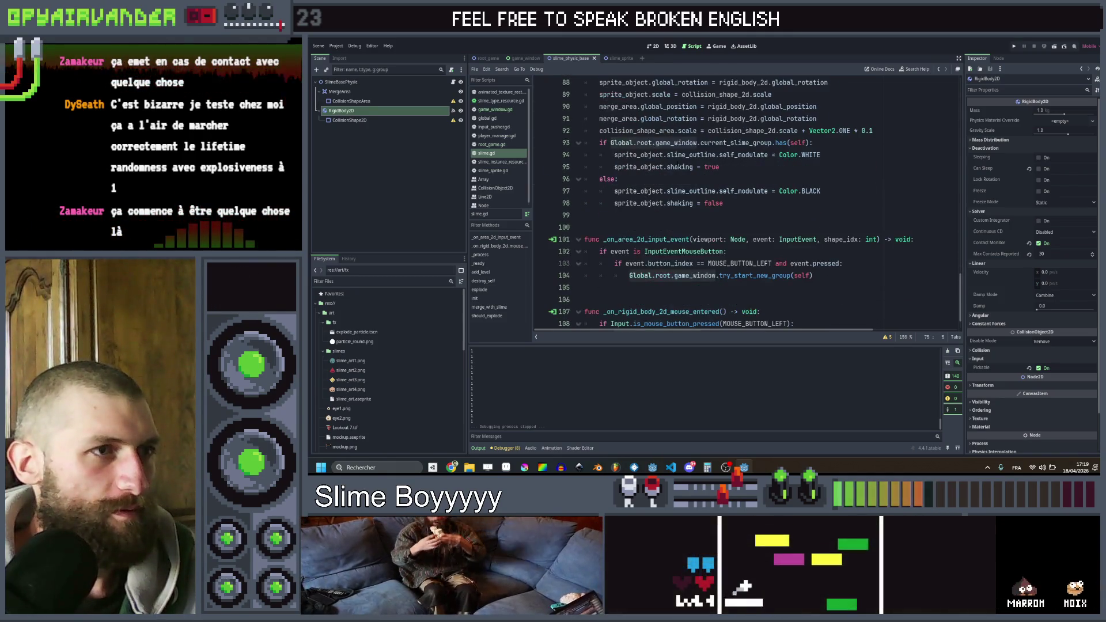
scroll(625, 287, "up", 5)
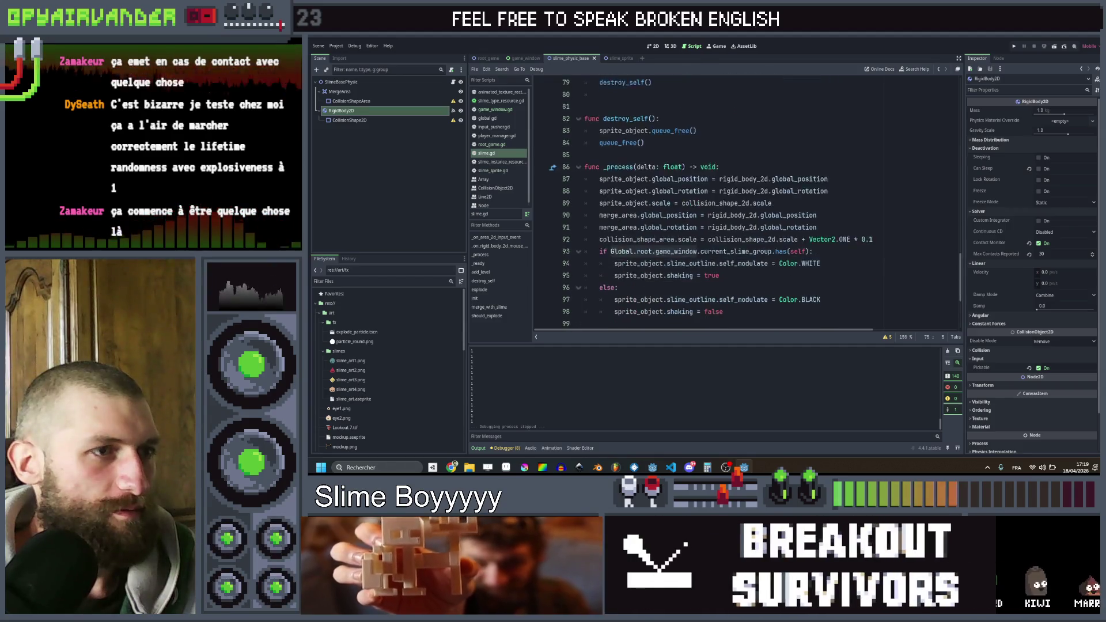
scroll(685, 170, "up", 8)
scroll(685, 171, "up", 2)
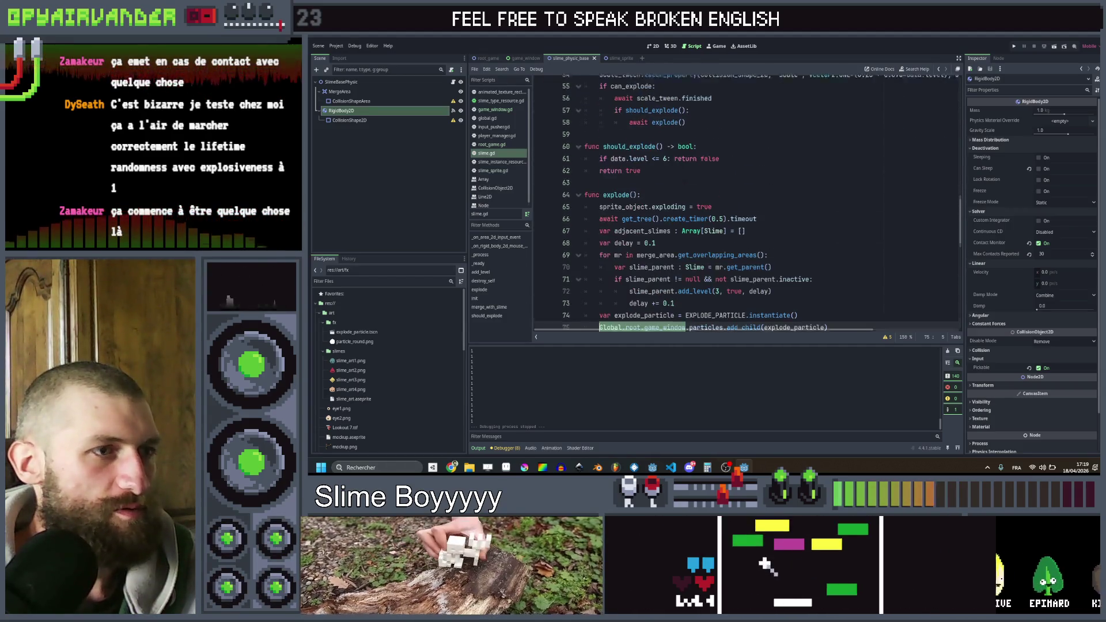
scroll(684, 171, "down", 4)
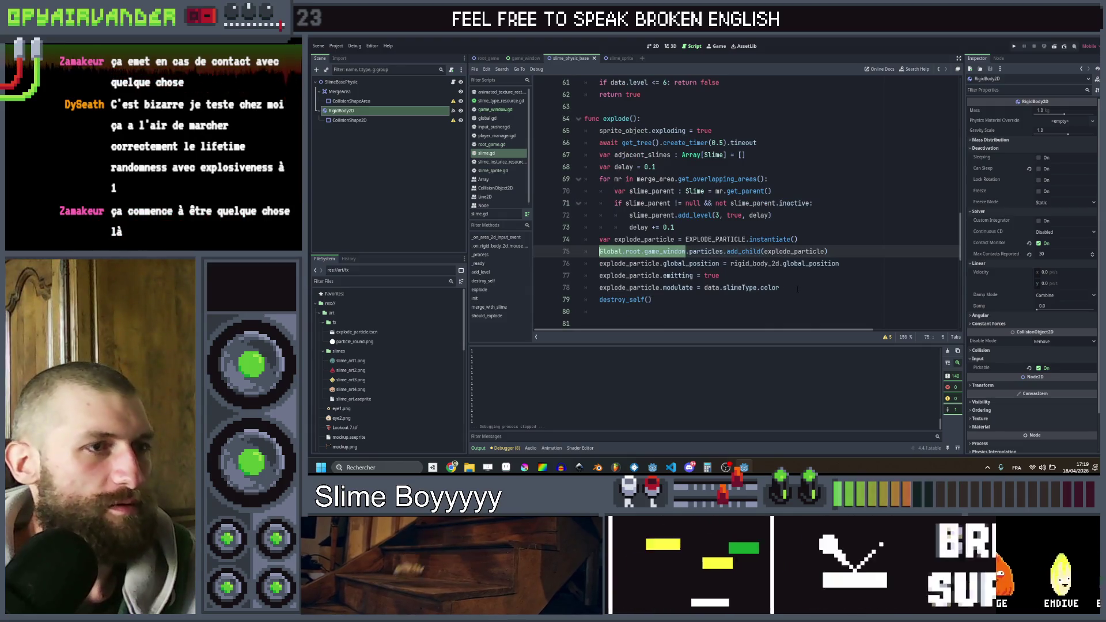
left_click(798, 288)
scroll(798, 288, "up", 6)
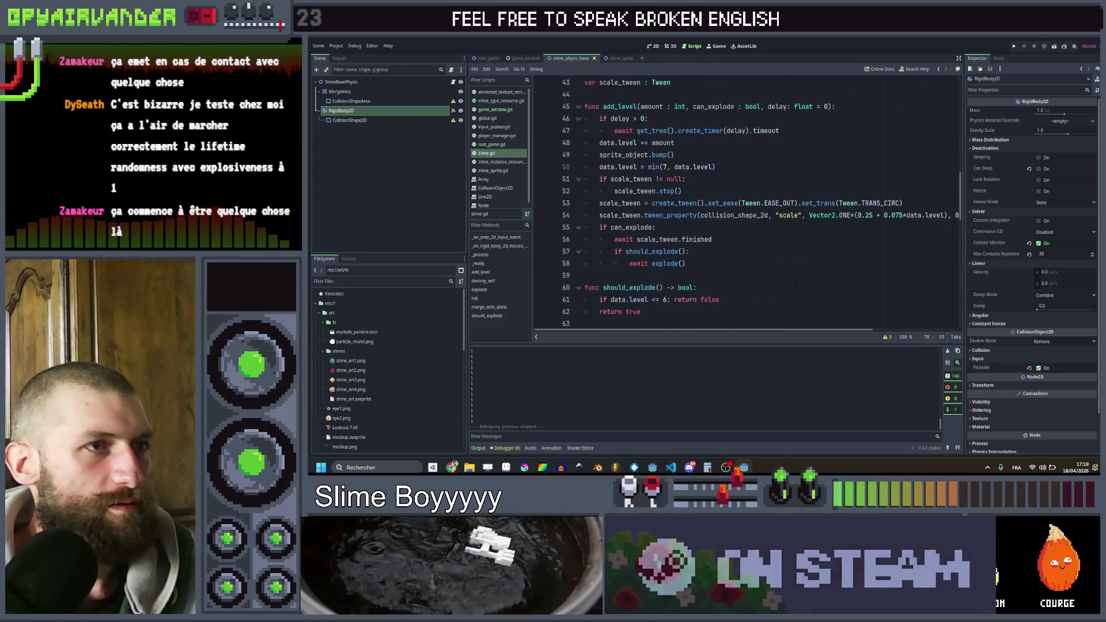
scroll(759, 273, "up", 1)
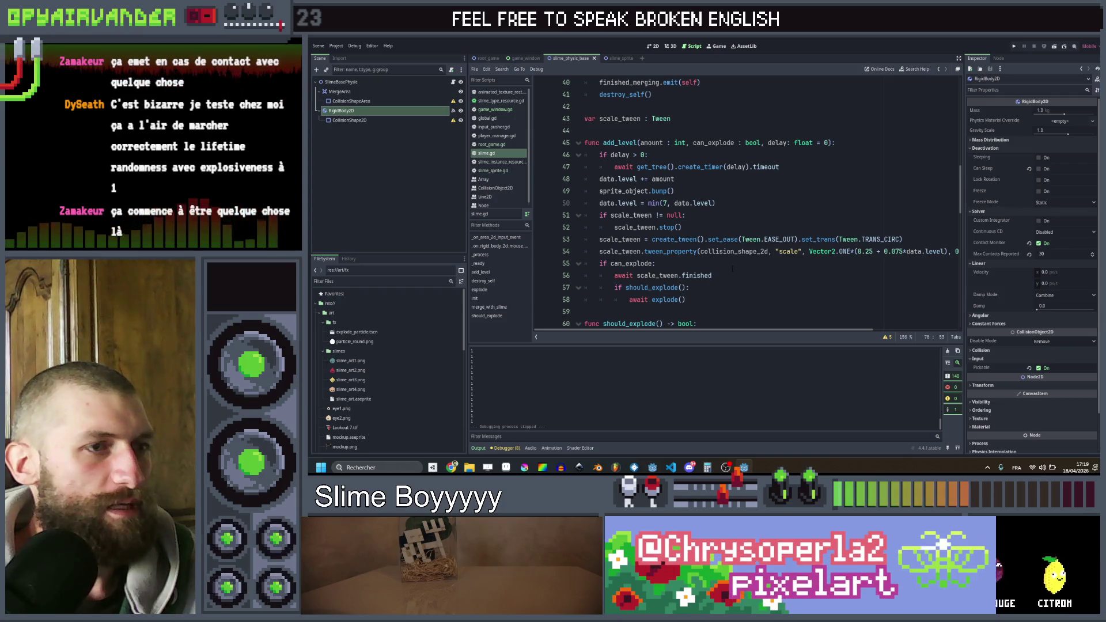
- Insert a new line after await explode() calling Global.root.game_window.spawn_slimes
left_click(717, 277)
left_click(719, 290)
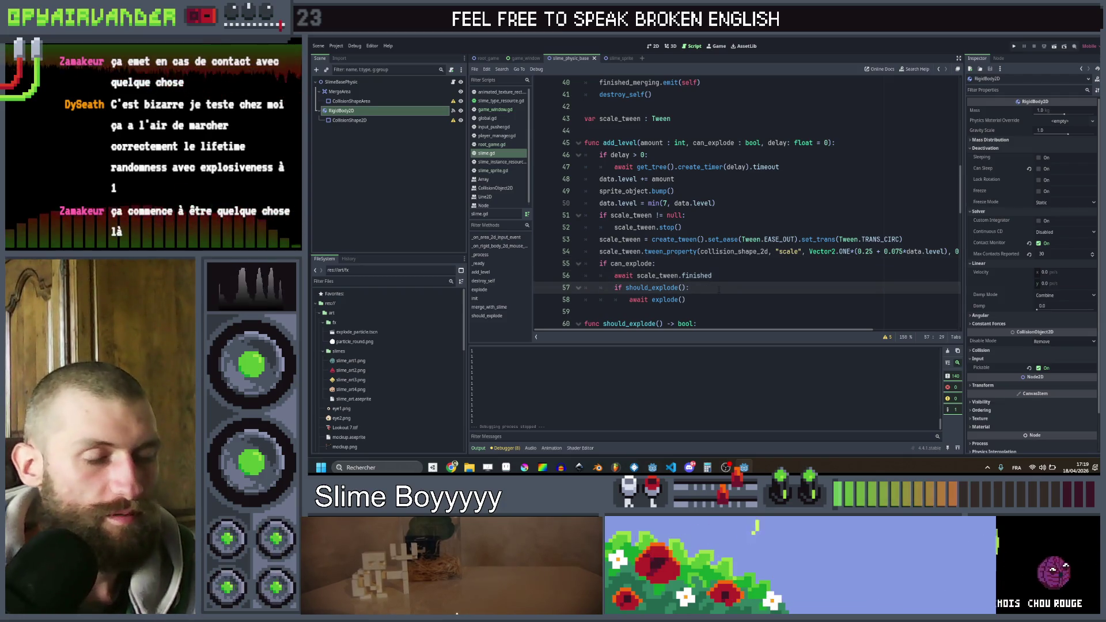
key("Down")
key("Return")
type("Global.root.game_window")
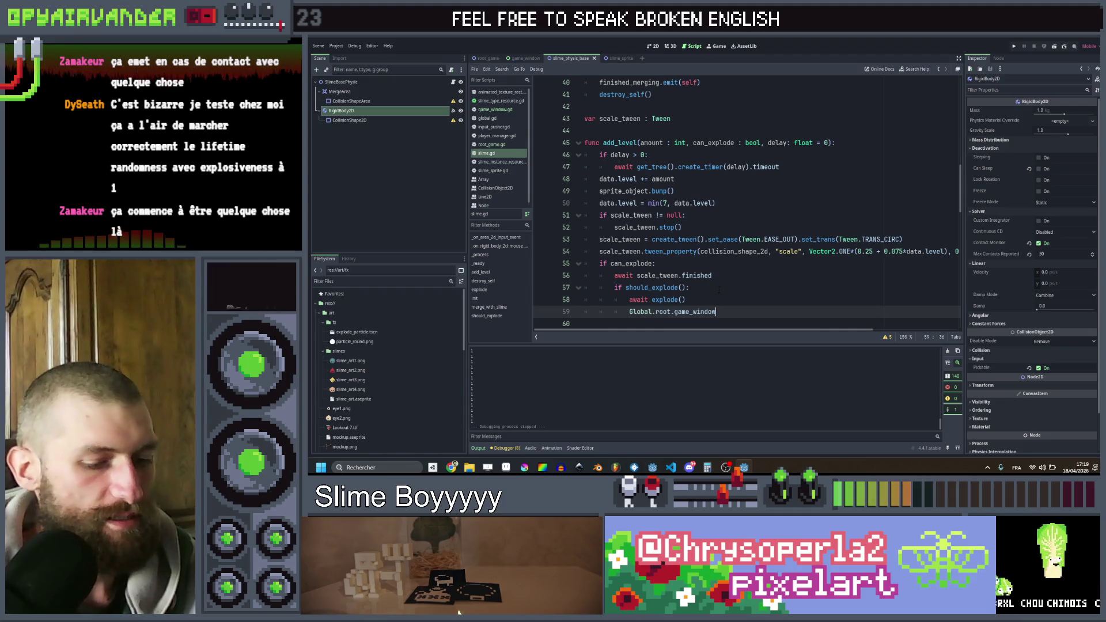
type(".sp")
key("Down")
key("Return")
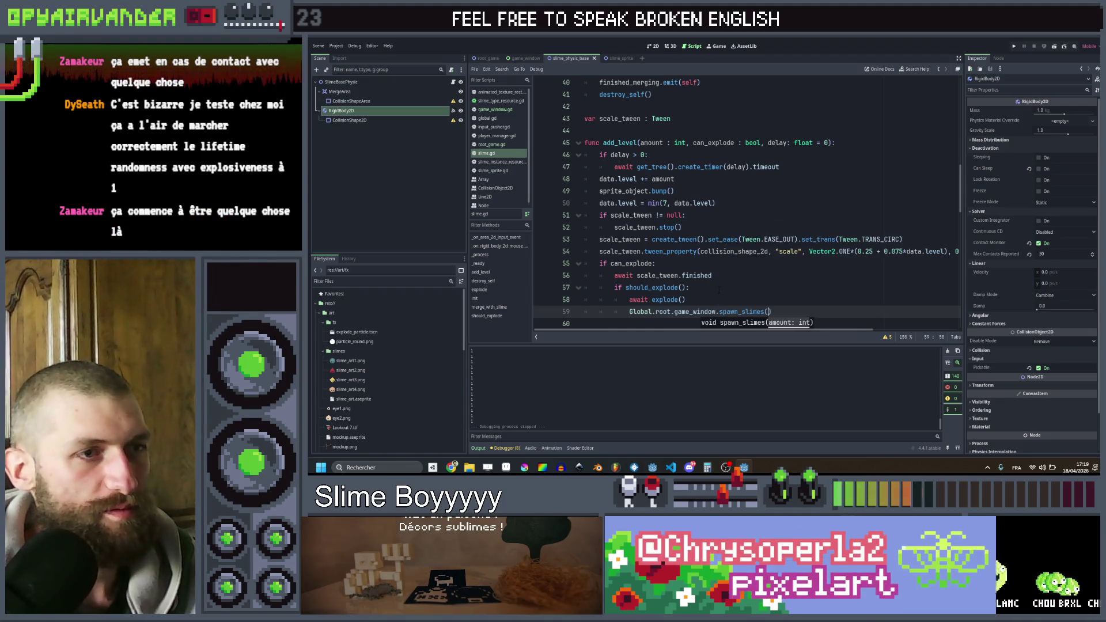
- Complete the call as spawn_slimes(1), run the game maximized, and confirm to merge slimes
type("1")
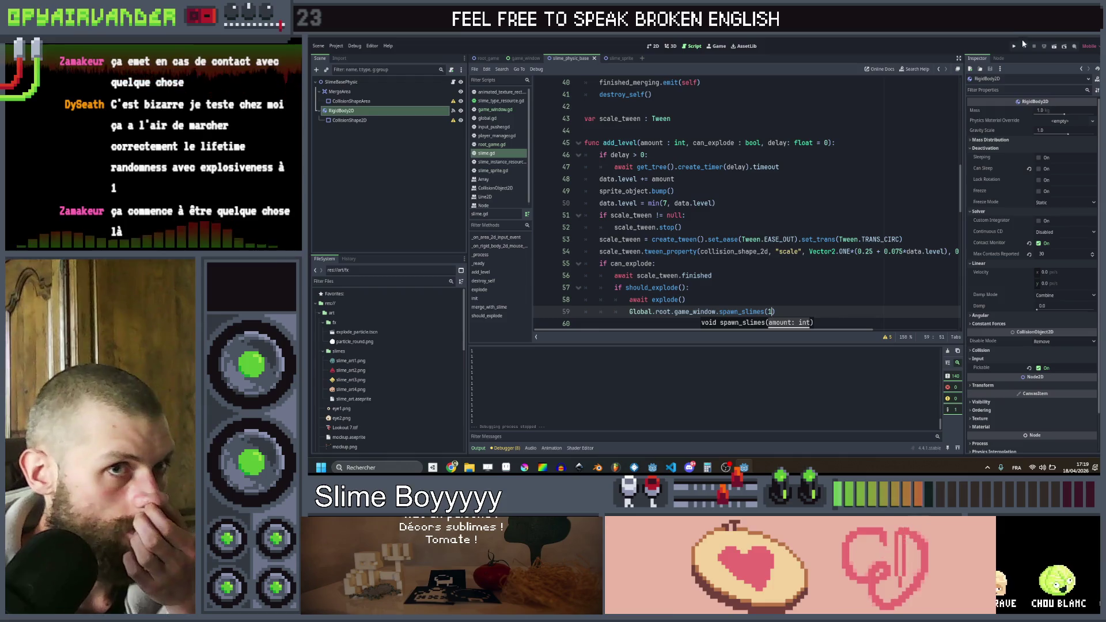
left_click(1014, 46)
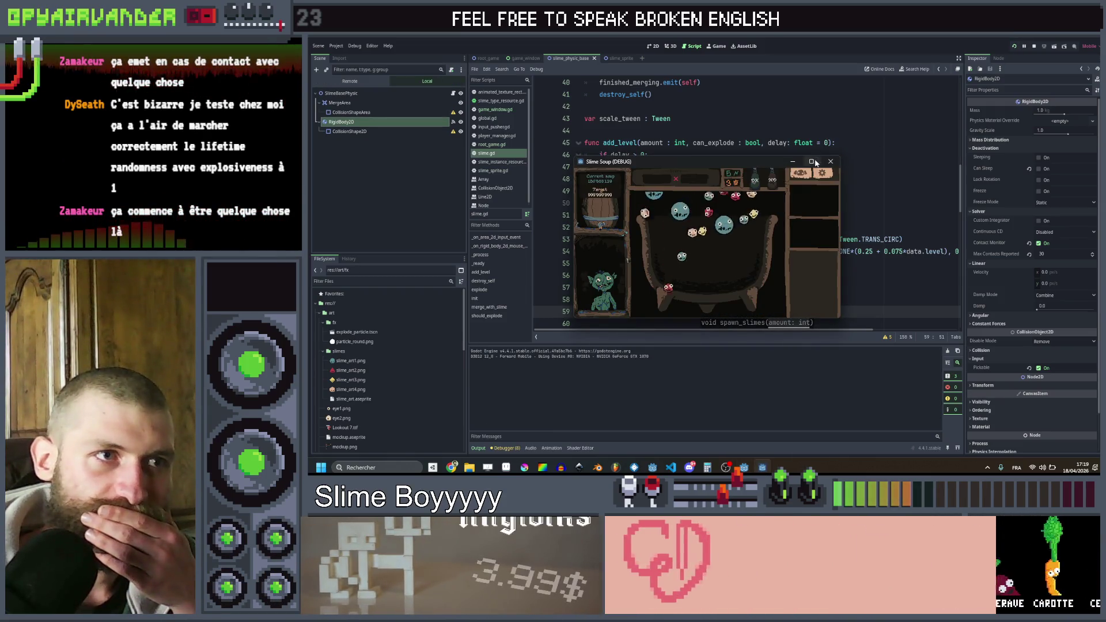
left_click(817, 163)
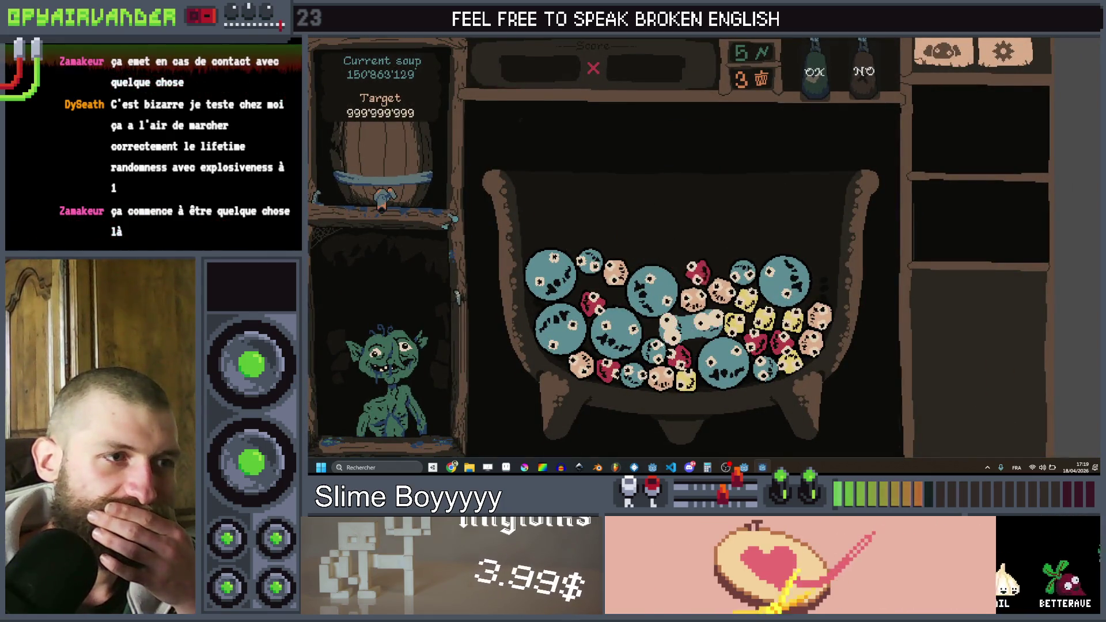
left_click(814, 71)
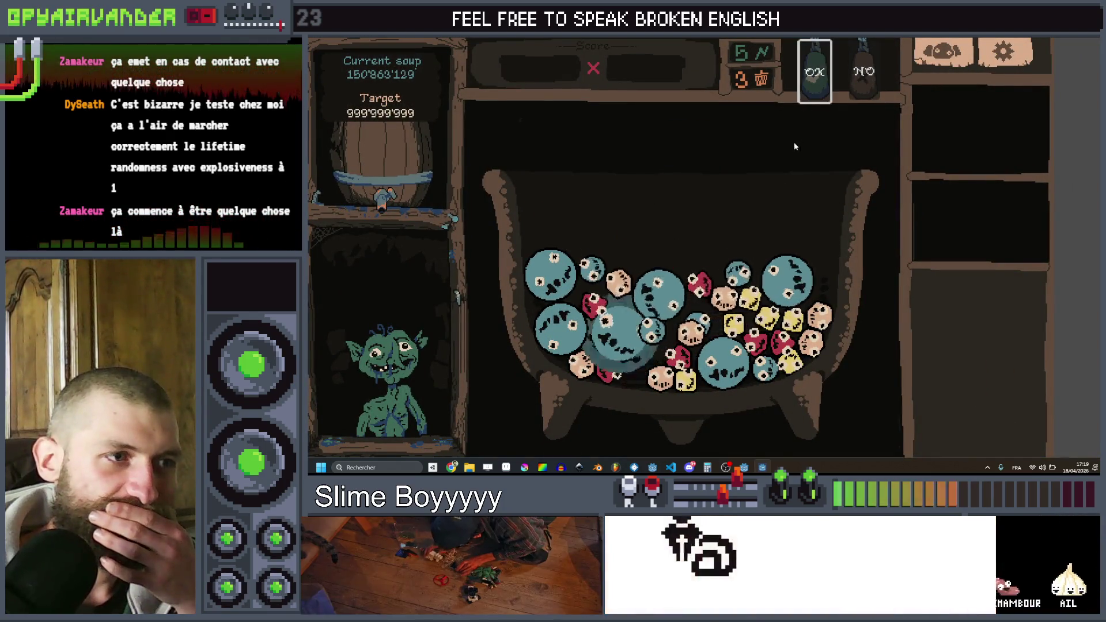
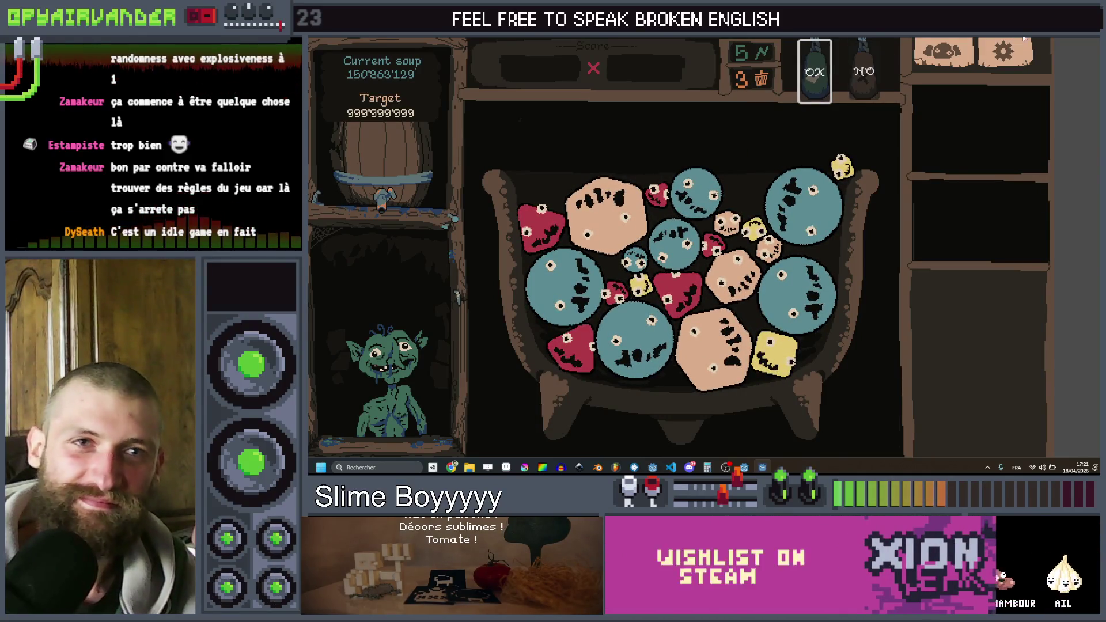
- Stop the running slime game and go back to line 57 of slime.gd
key("alt+F4")
left_click(772, 288)
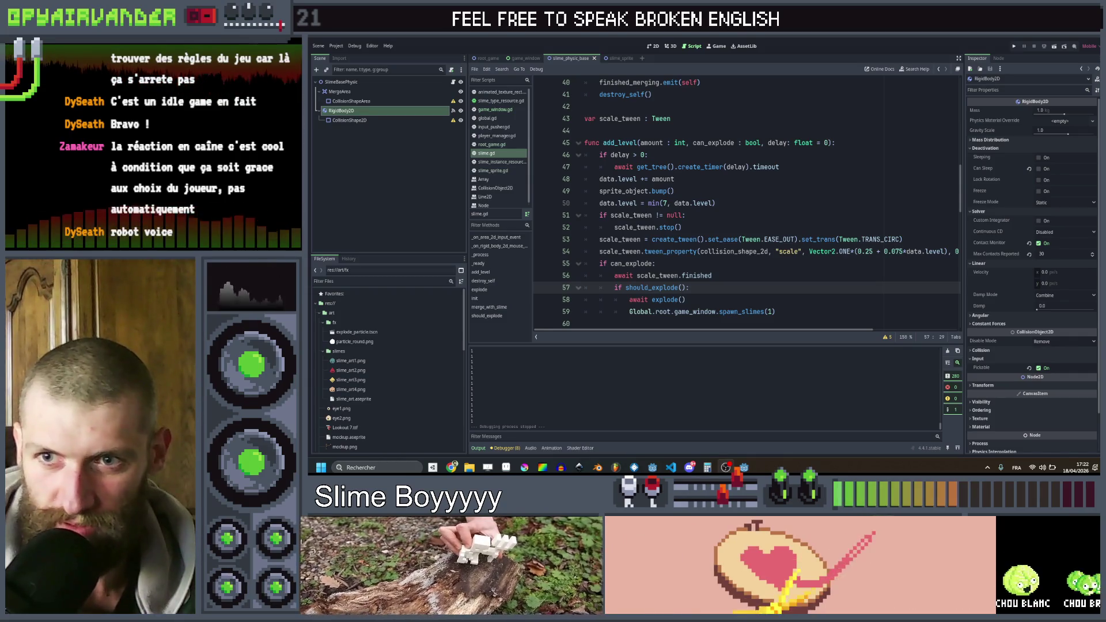
- Open explode_particle.tscn and attach a new explode_particle.gd script to its ExplodeParticle node
left_click(389, 91)
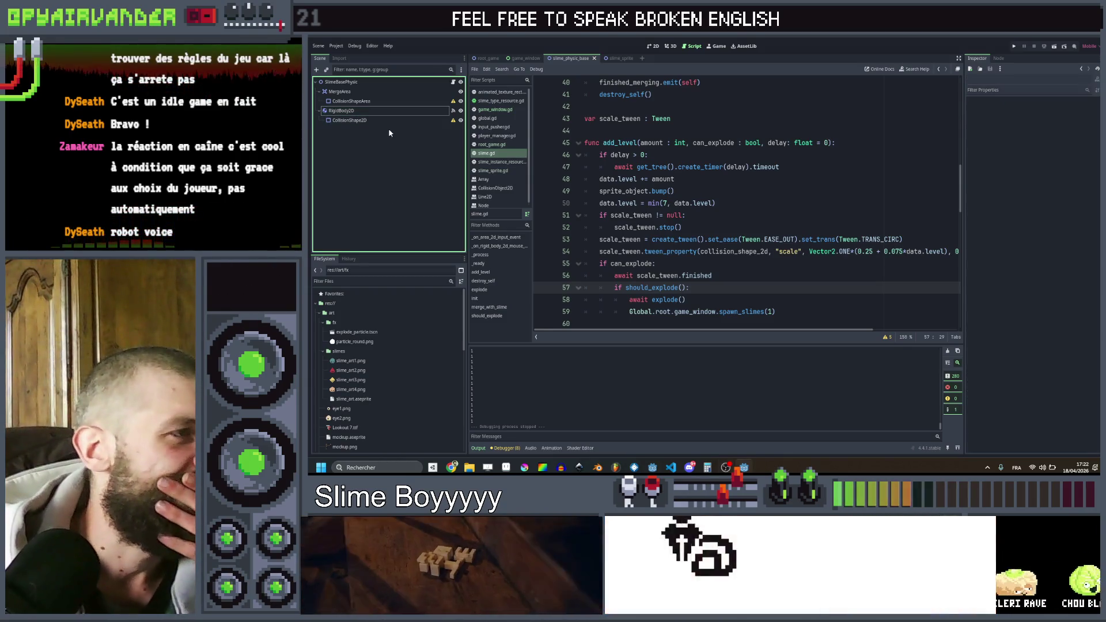
left_click(751, 276)
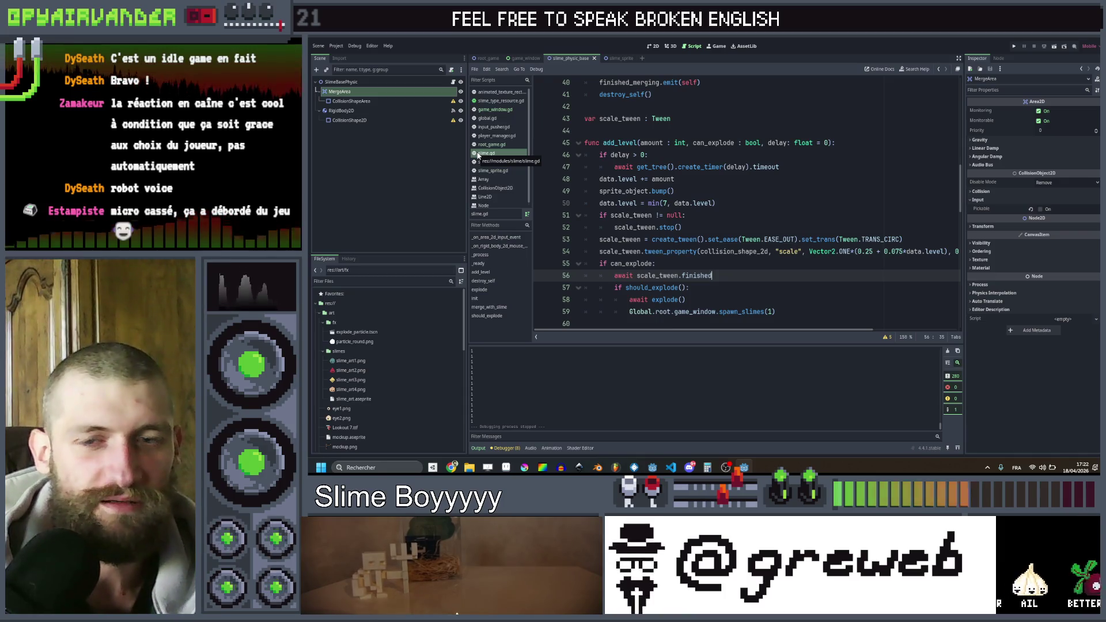
left_click(373, 159)
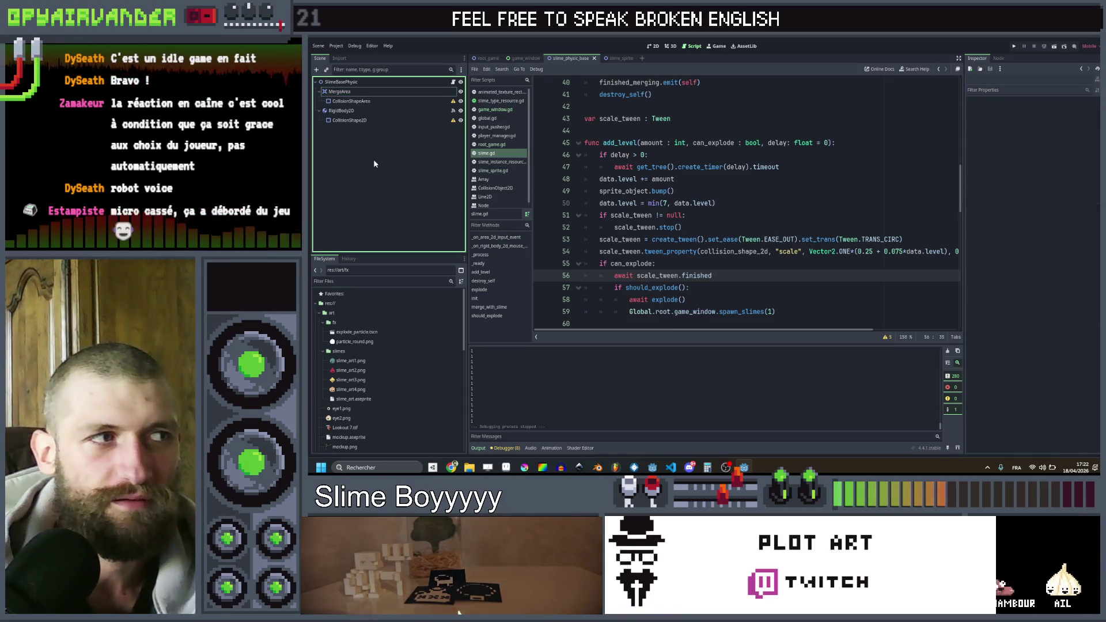
double_click(357, 332)
left_click(399, 82)
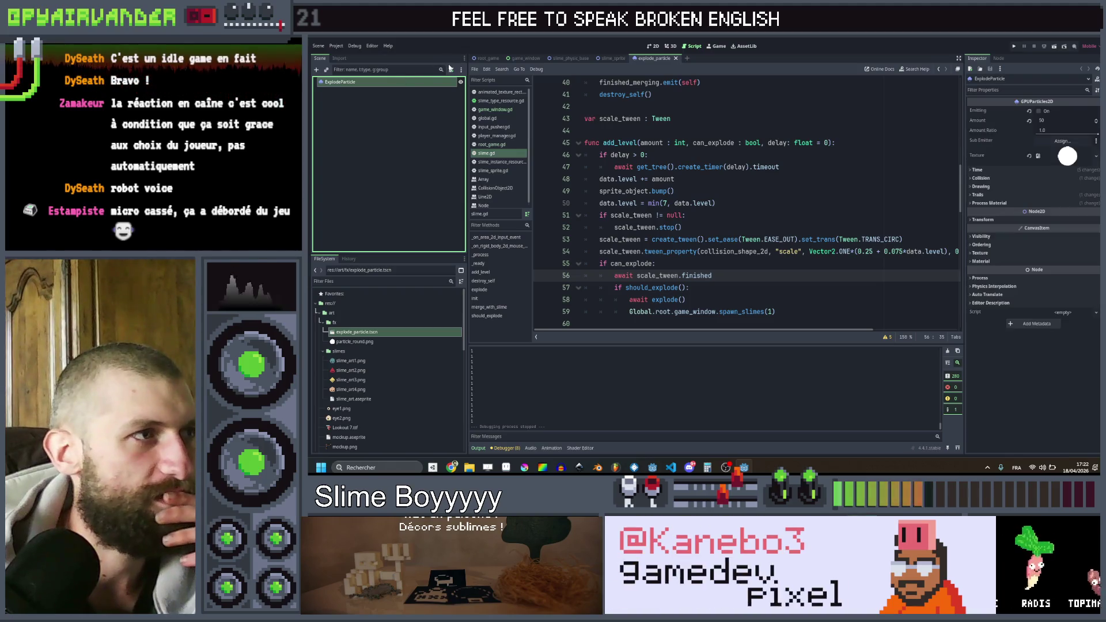
left_click(452, 70)
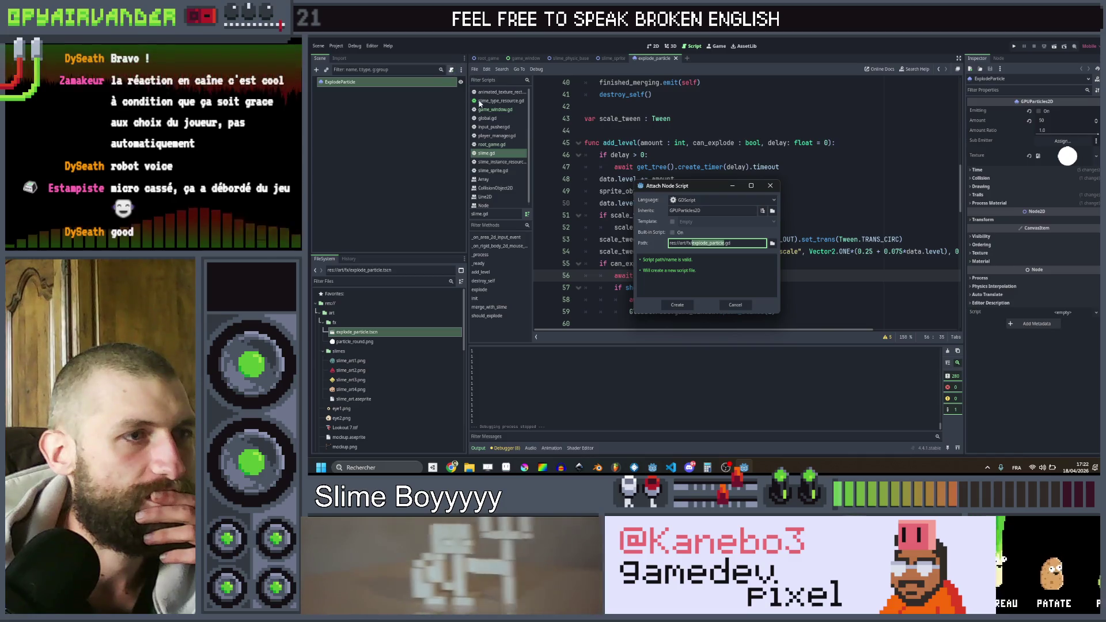
left_click(677, 306)
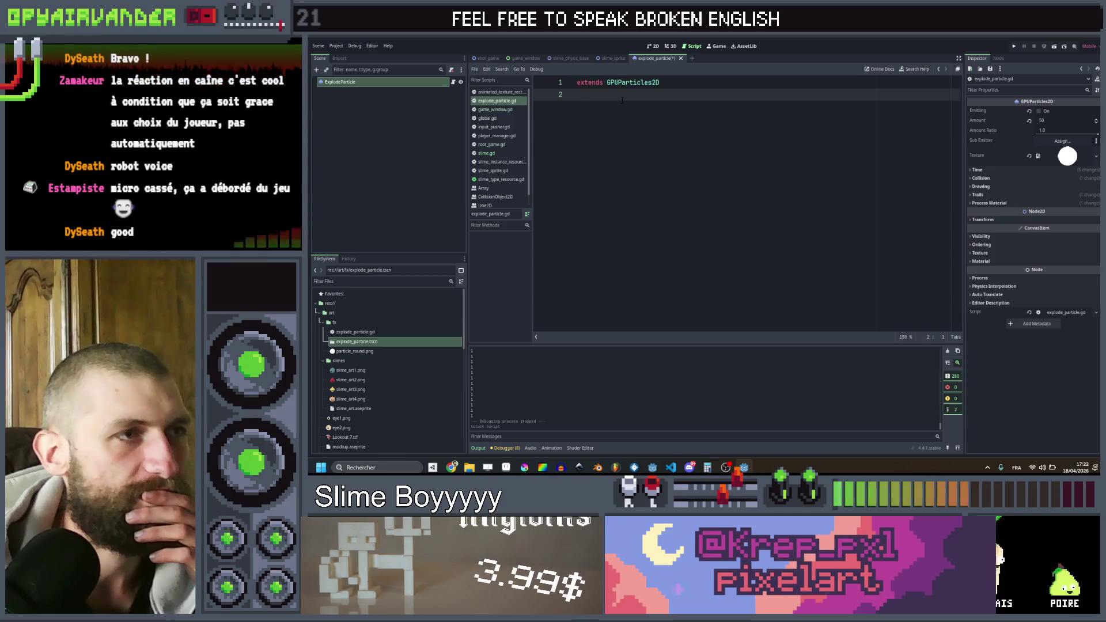
- Declare 'class_name ExplodeParticle' below the extends line of explode_particle.gd
key("Return")
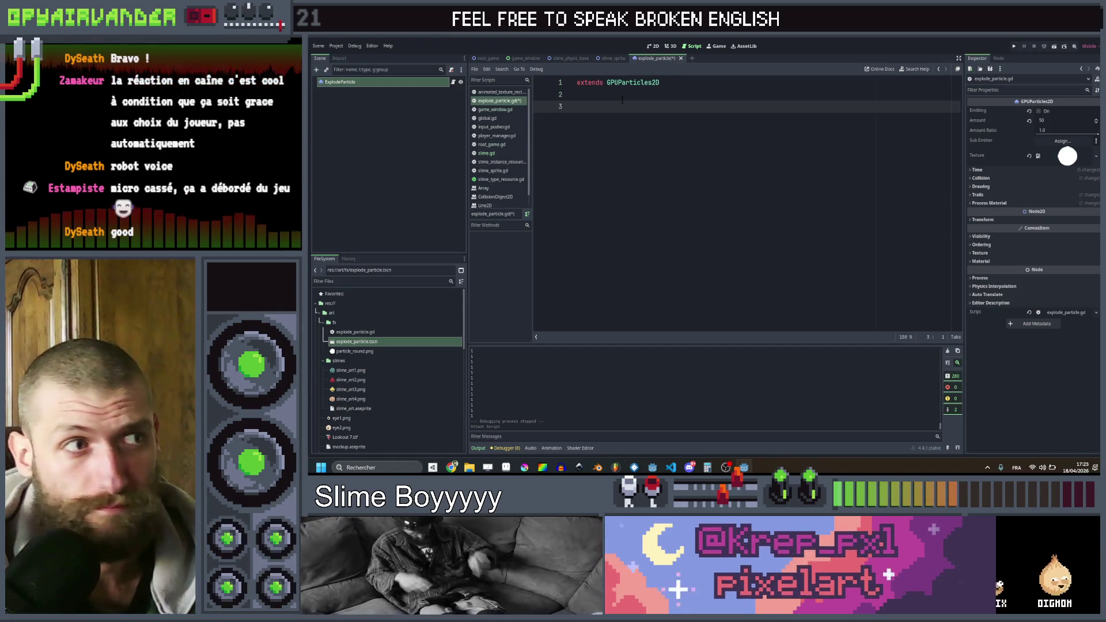
key("BackSpace")
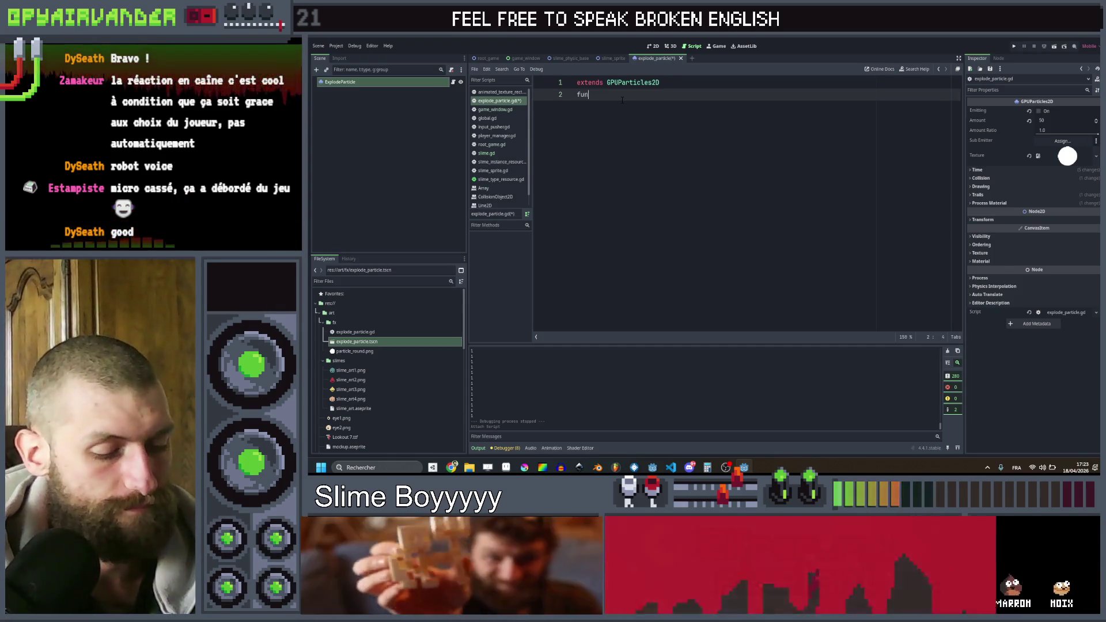
type("func")
key("BackSpace")
key("BackSpace")
key("BackSpace")
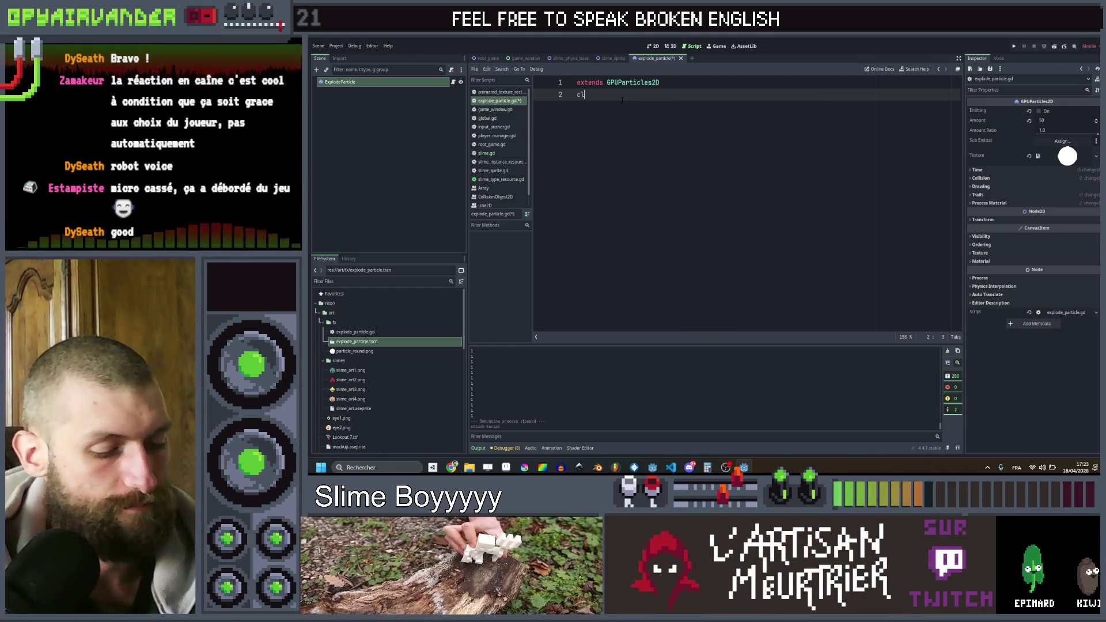
type("ass Explode_Particle")
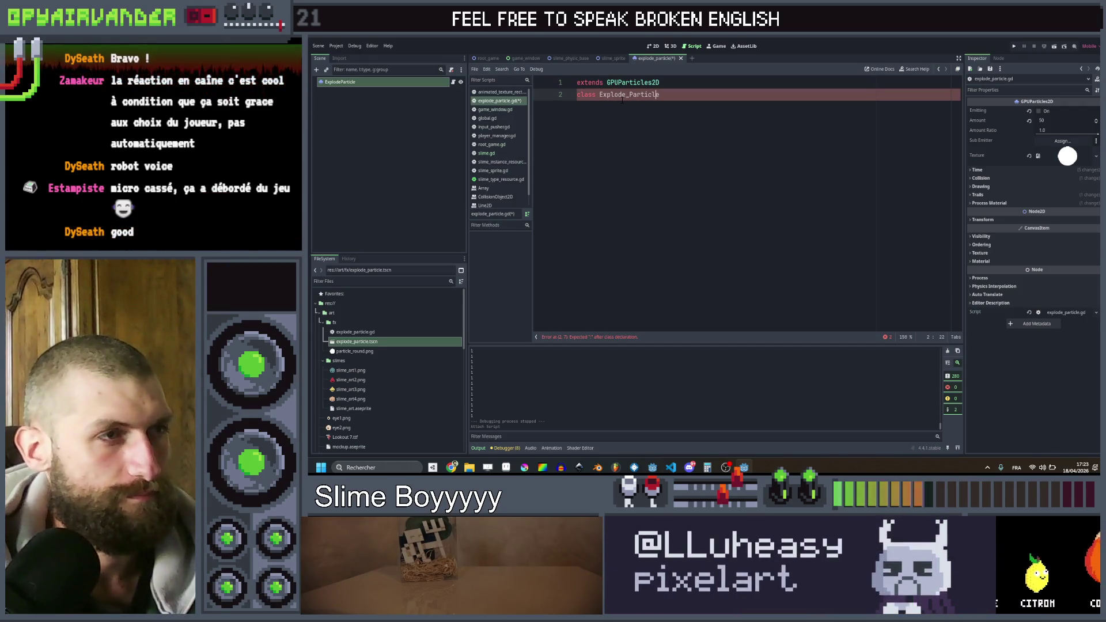
key("BackSpace")
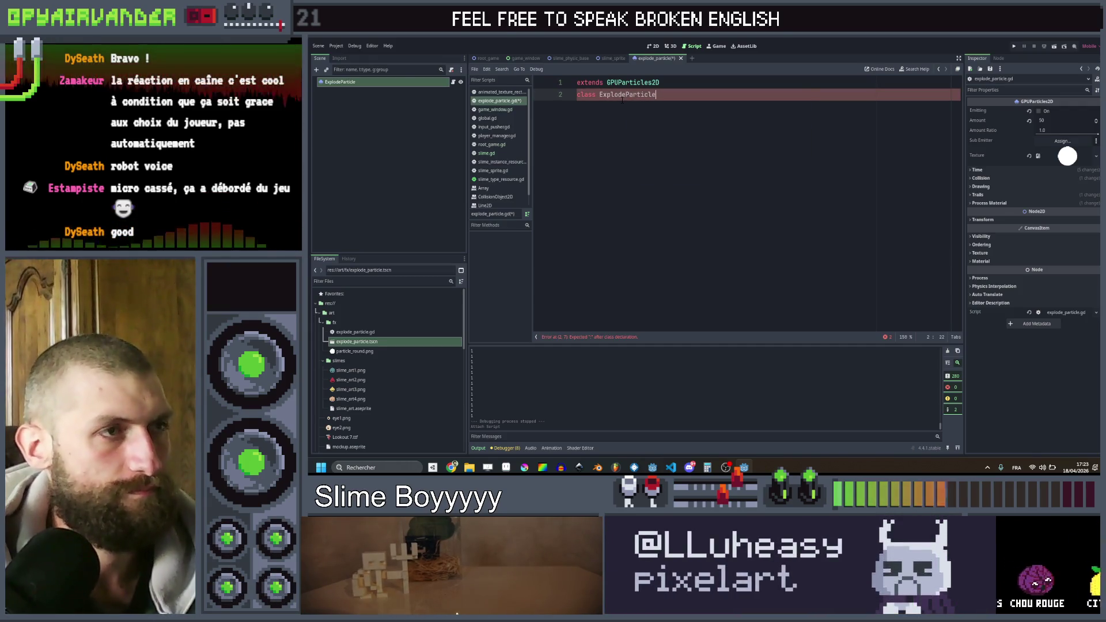
key("Return")
key("Return")
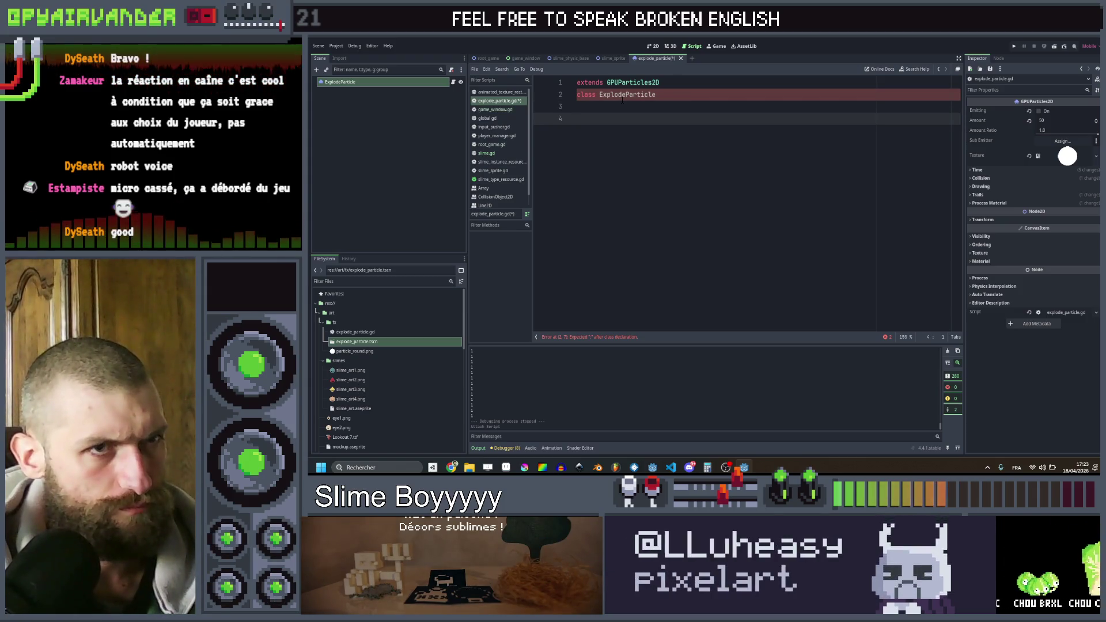
key("Up")
key("Up")
key("End")
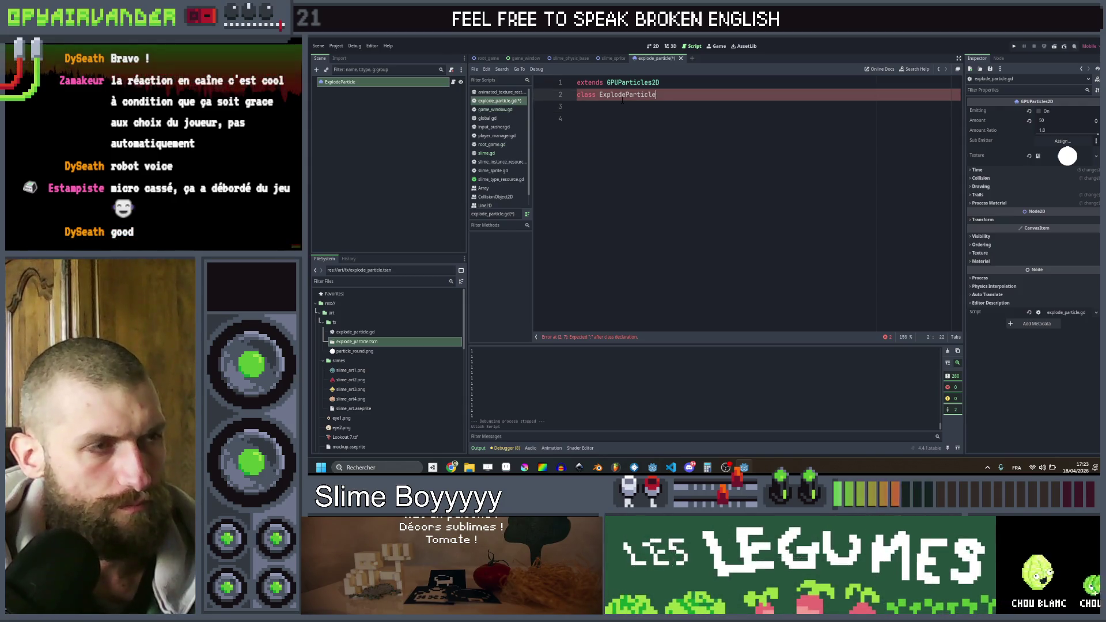
key("Down")
key("Down")
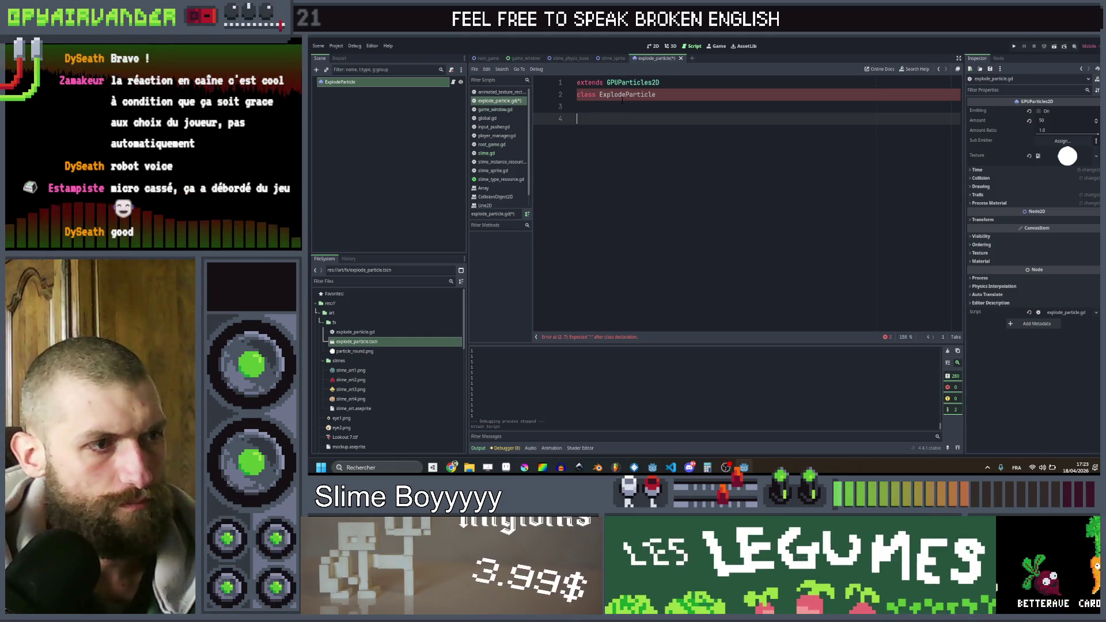
type("f")
key("Up")
key("Up")
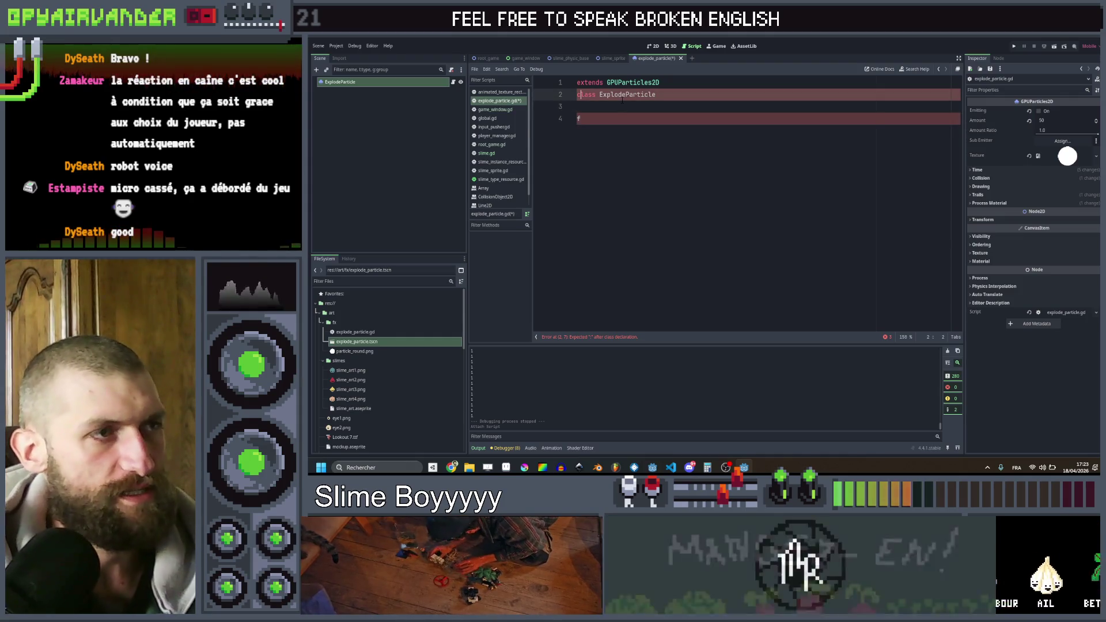
key("ctrl+Right")
key("Return")
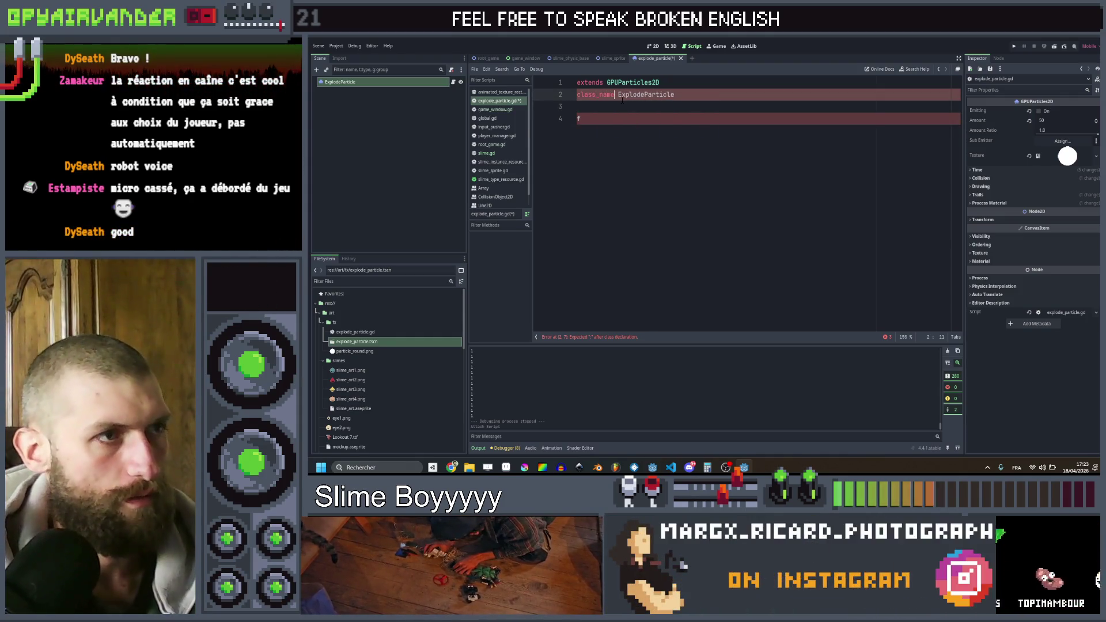
key("Down")
key("Down")
- Add a 'func init():' whose first line awaits the finished signal
type("unc init()")
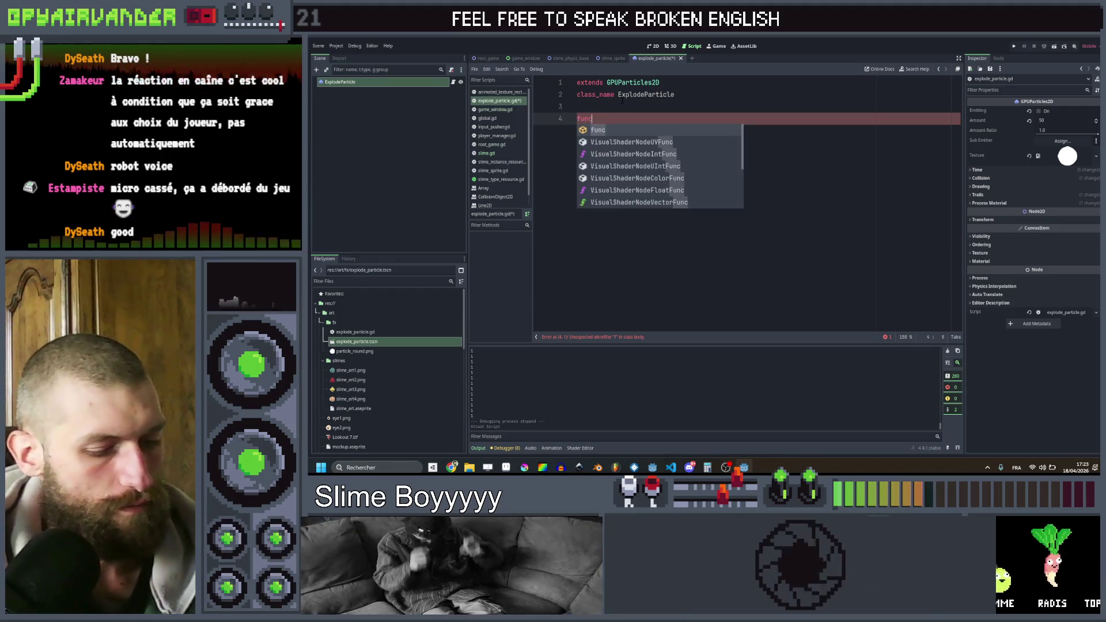
type(":")
key("Return")
type("while")
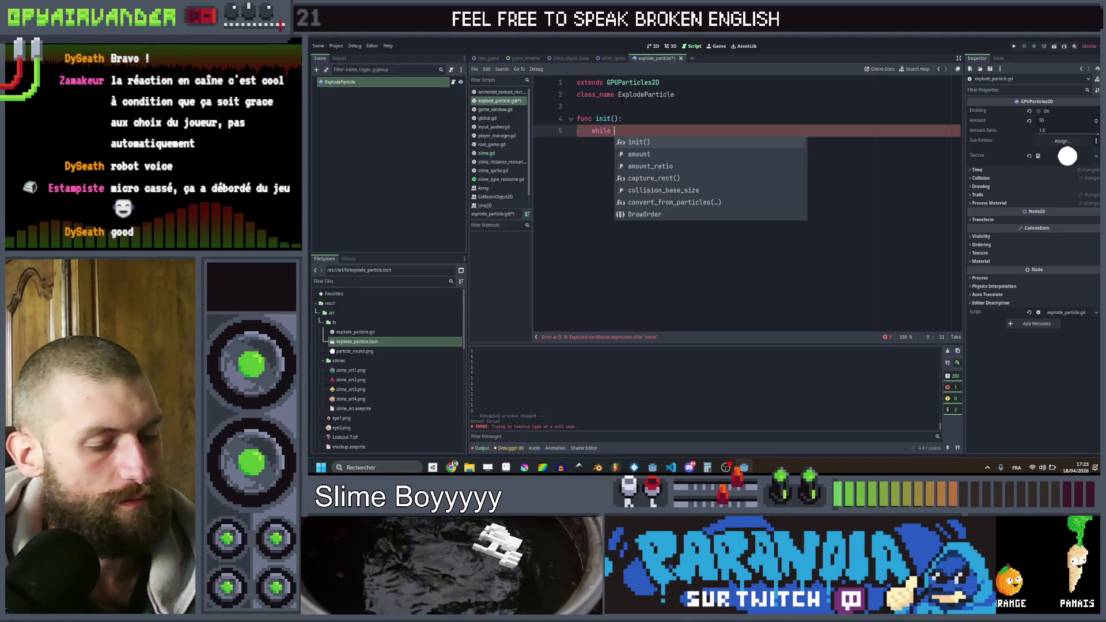
type(" part")
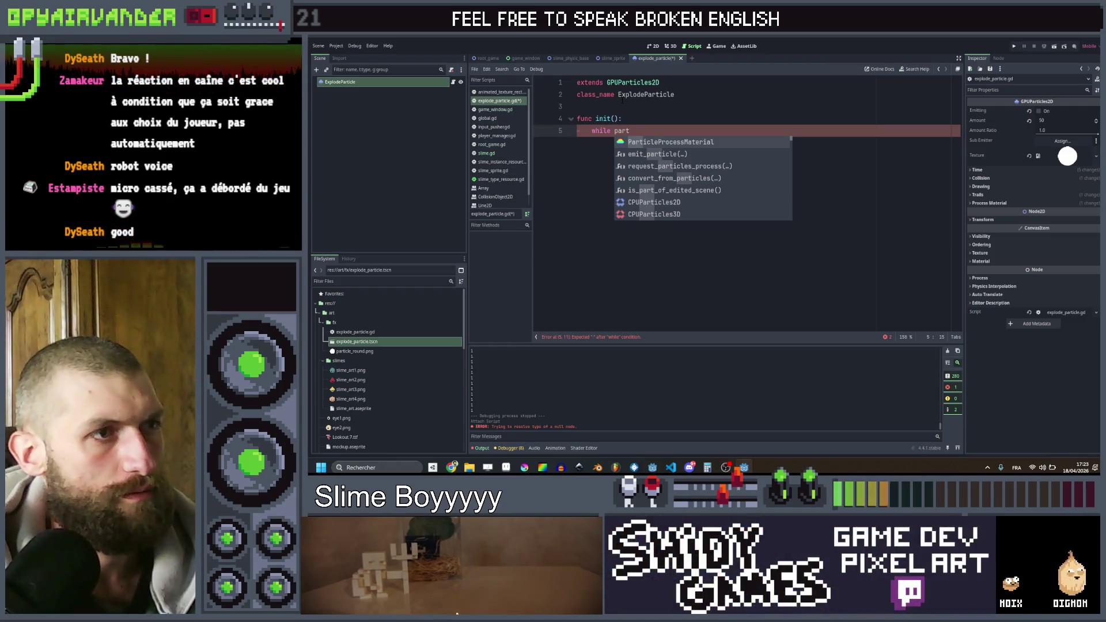
key("BackSpace")
key("BackSpace")
key("BackSpace")
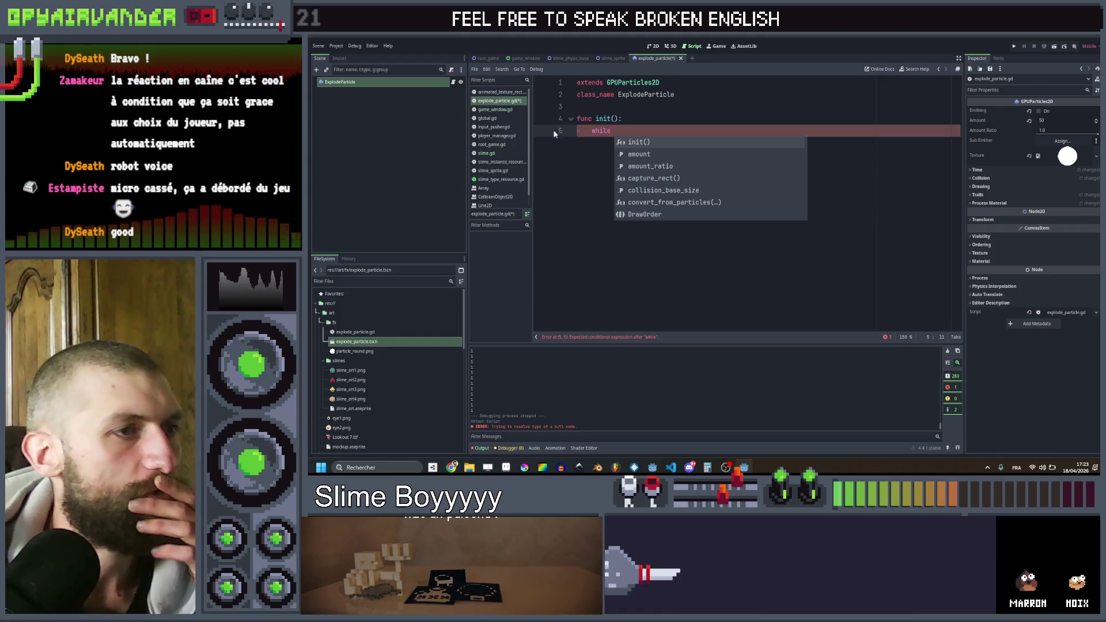
key("Down")
scroll(705, 171, "down", 3)
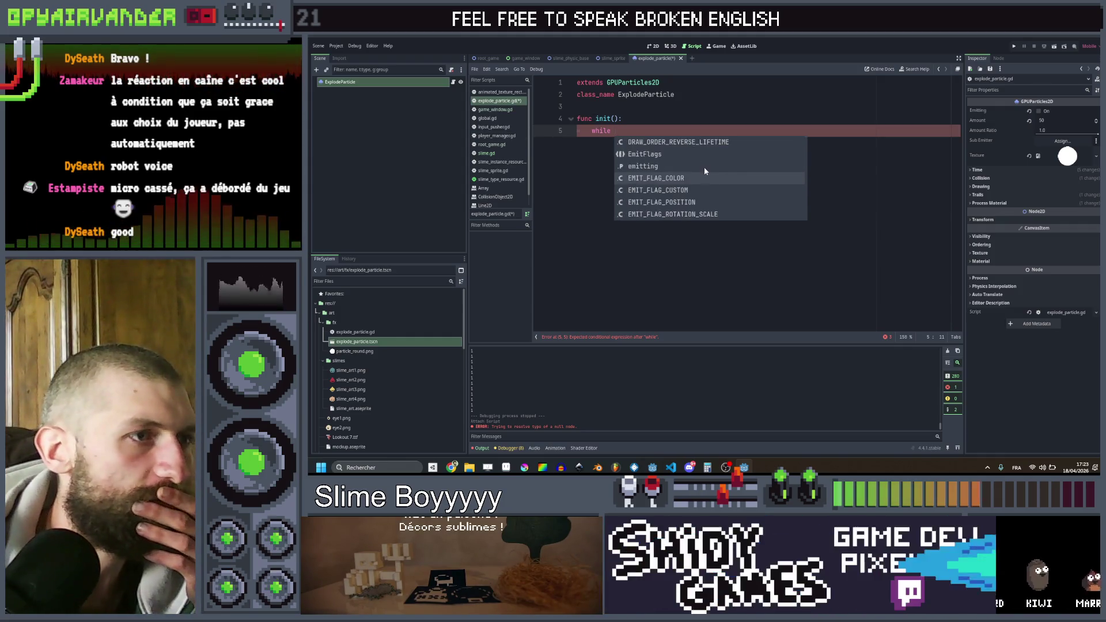
scroll(698, 174, "down", 3)
left_click(637, 167)
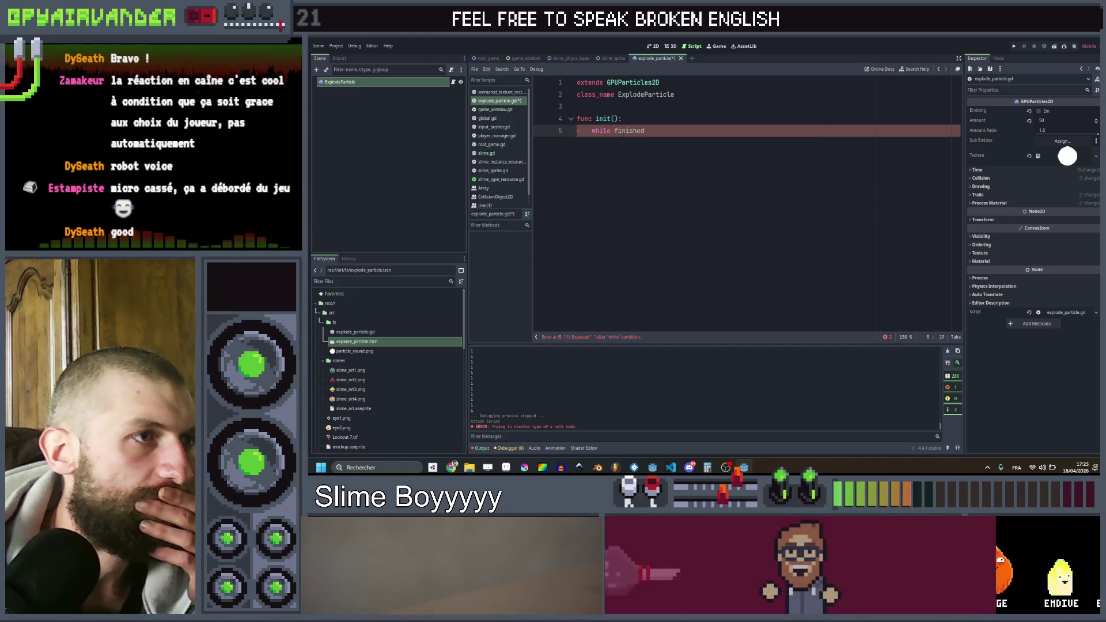
key("ctrl+shift+Left")
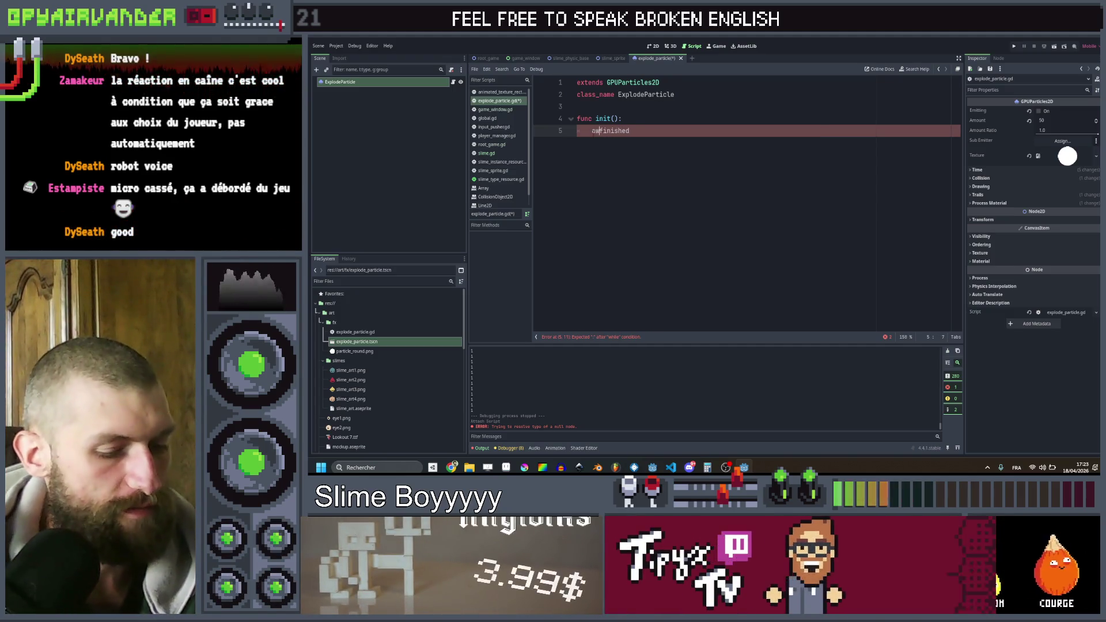
- Call queue_free() after the await and save the script
key("End")
key("Return")
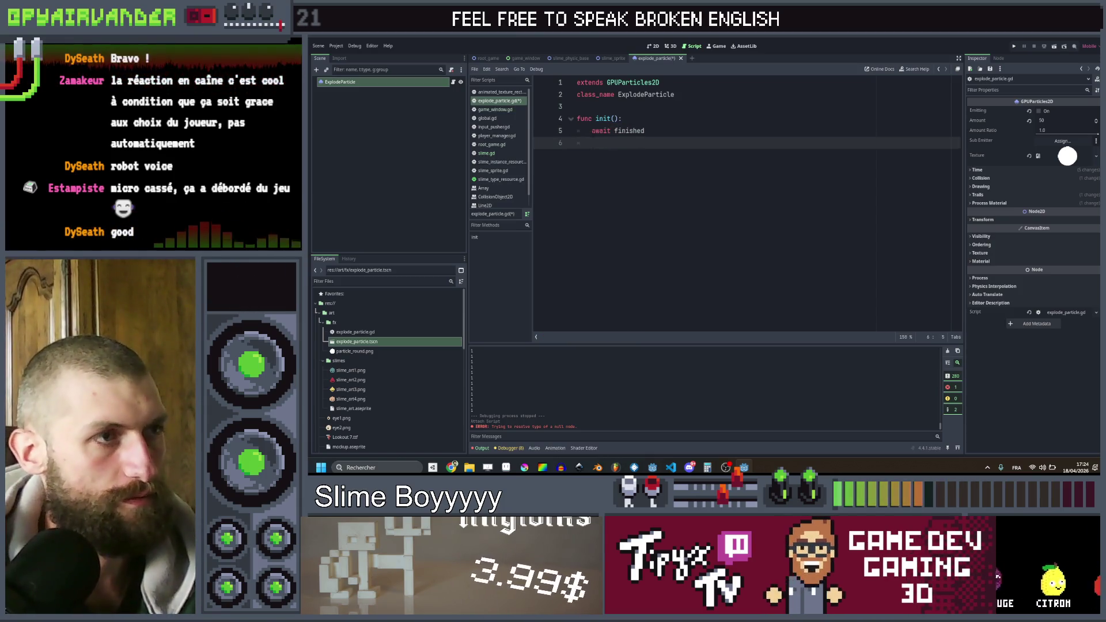
key("BackSpace")
type("que")
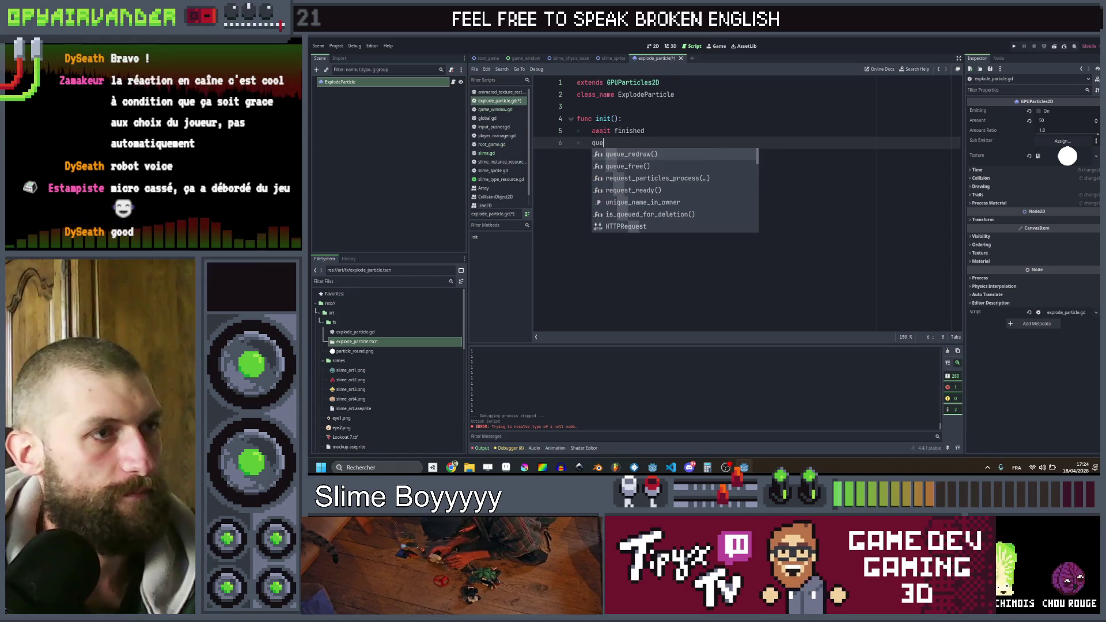
key("Down")
key("Return")
key("ctrl+s")
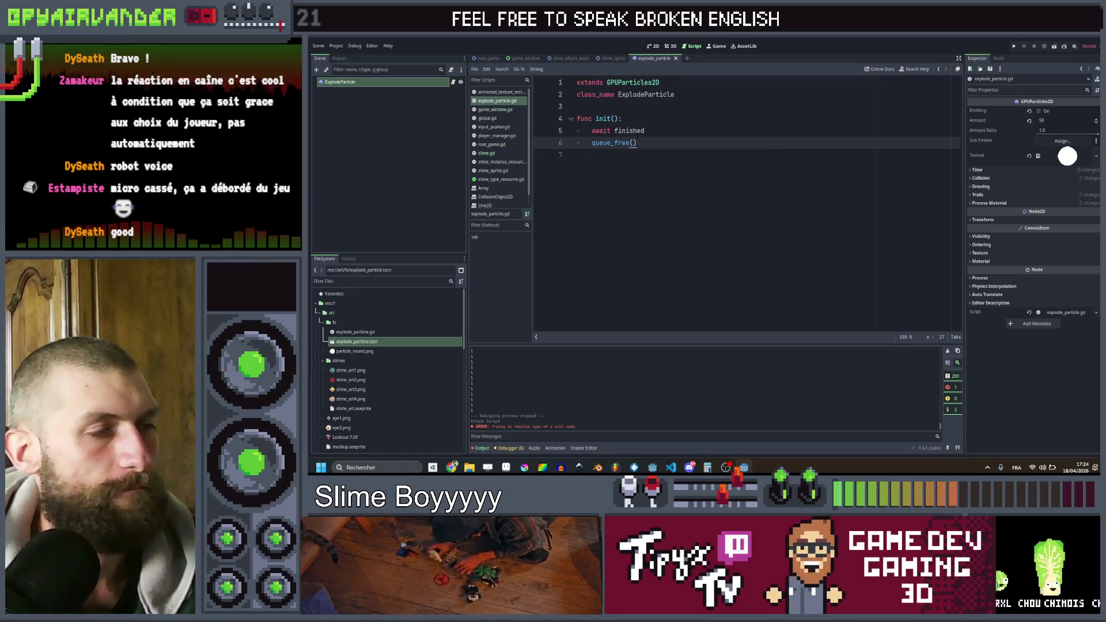
- Run the game, press the OK bottle to make slimes merge, then close the test
left_click(1016, 46)
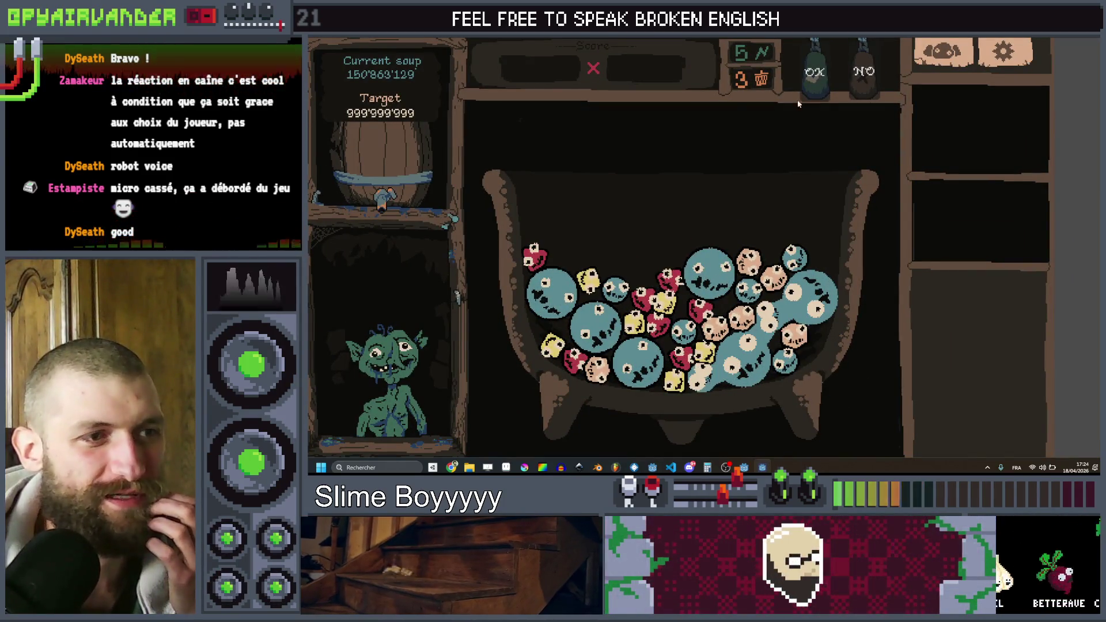
left_click(815, 70)
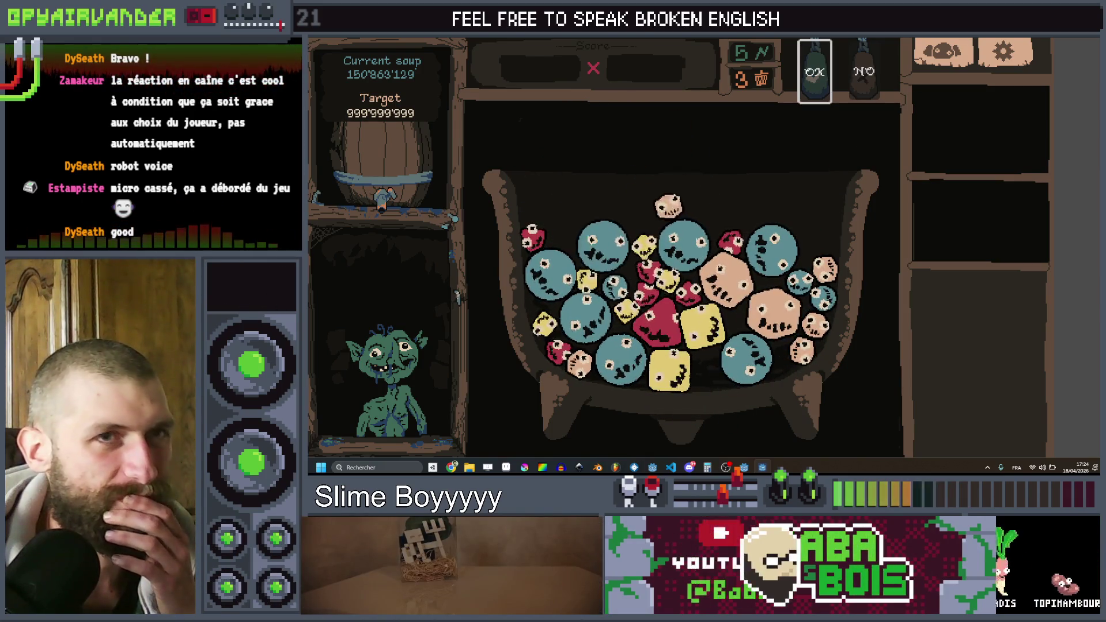
key("alt+F4")
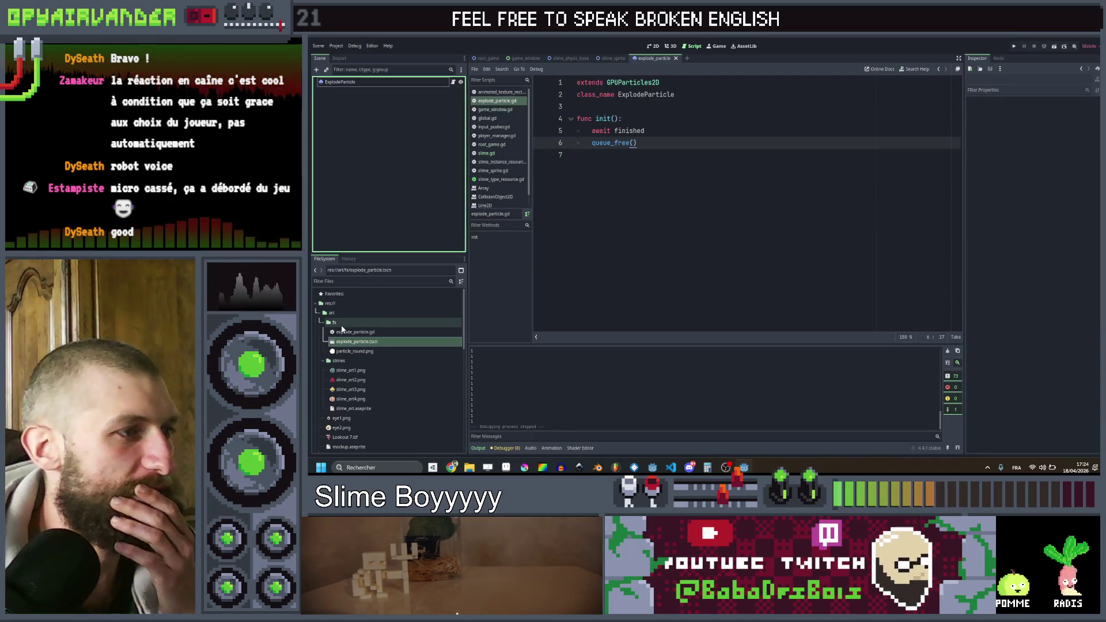
- Rename the init function in explode_particle.gd to '_ready() -> void:'
left_click(346, 333)
left_click(348, 344)
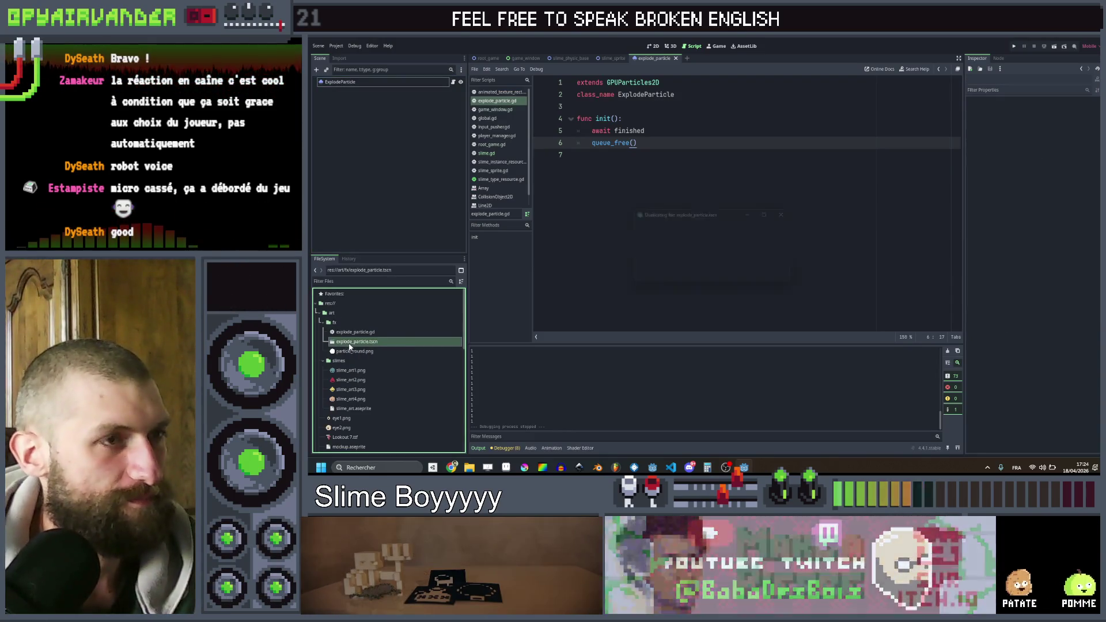
key("ctrl+d")
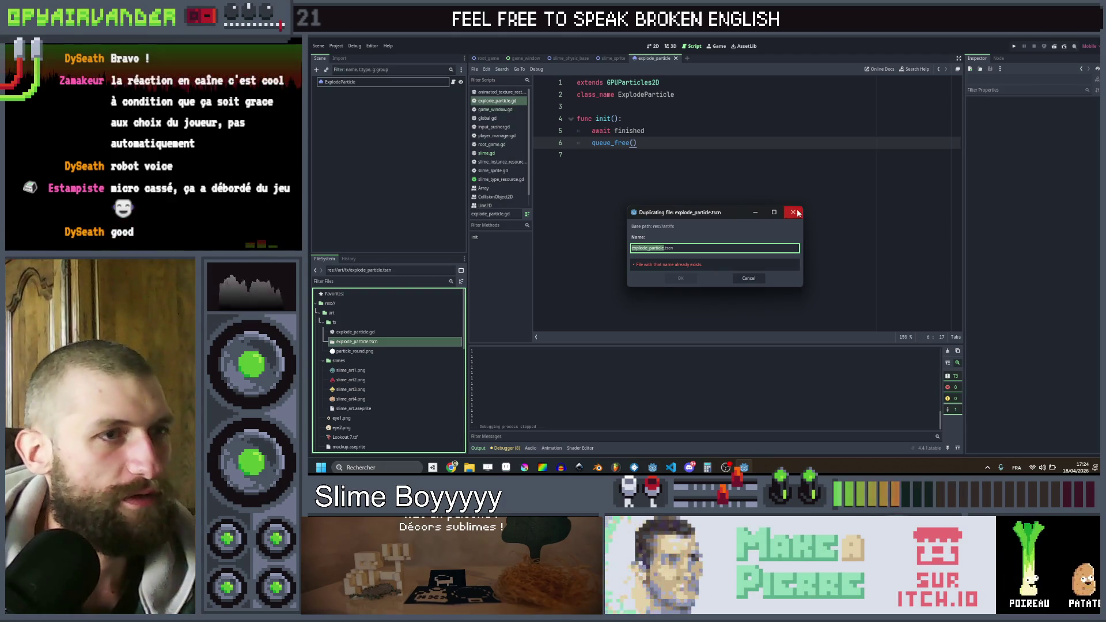
left_click(793, 213)
left_click(550, 221)
double_click(604, 119)
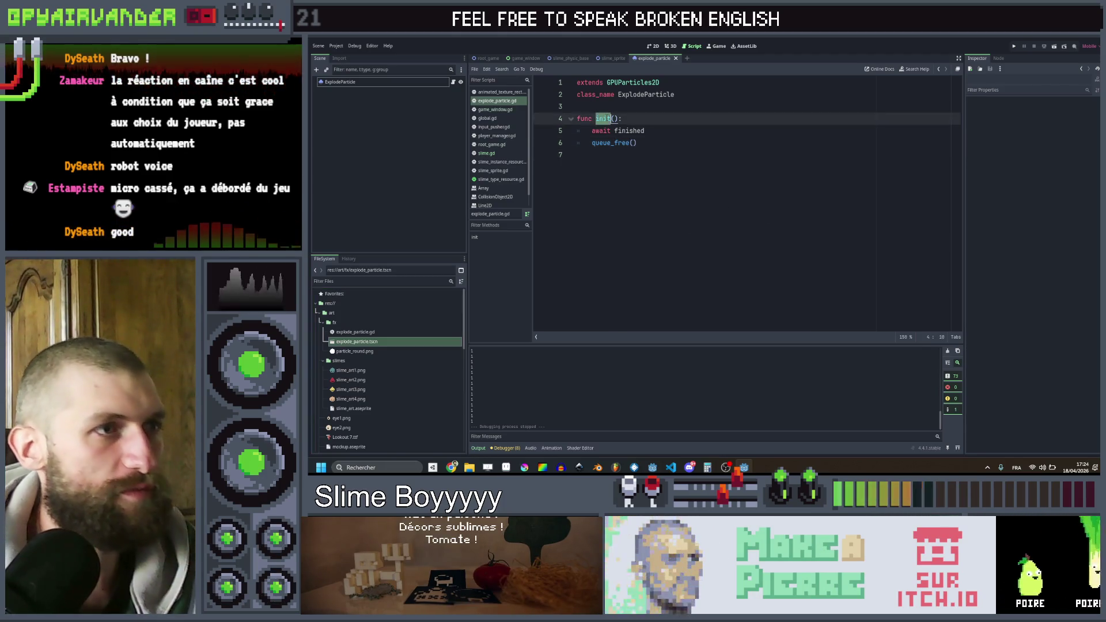
type("_re")
key("Return")
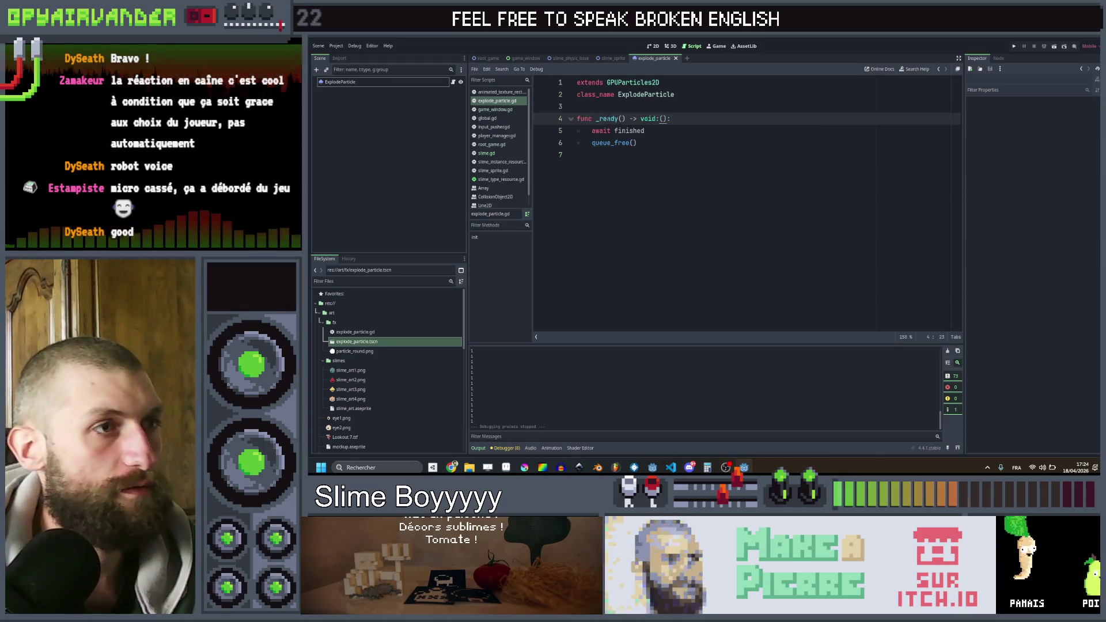
left_click(667, 118)
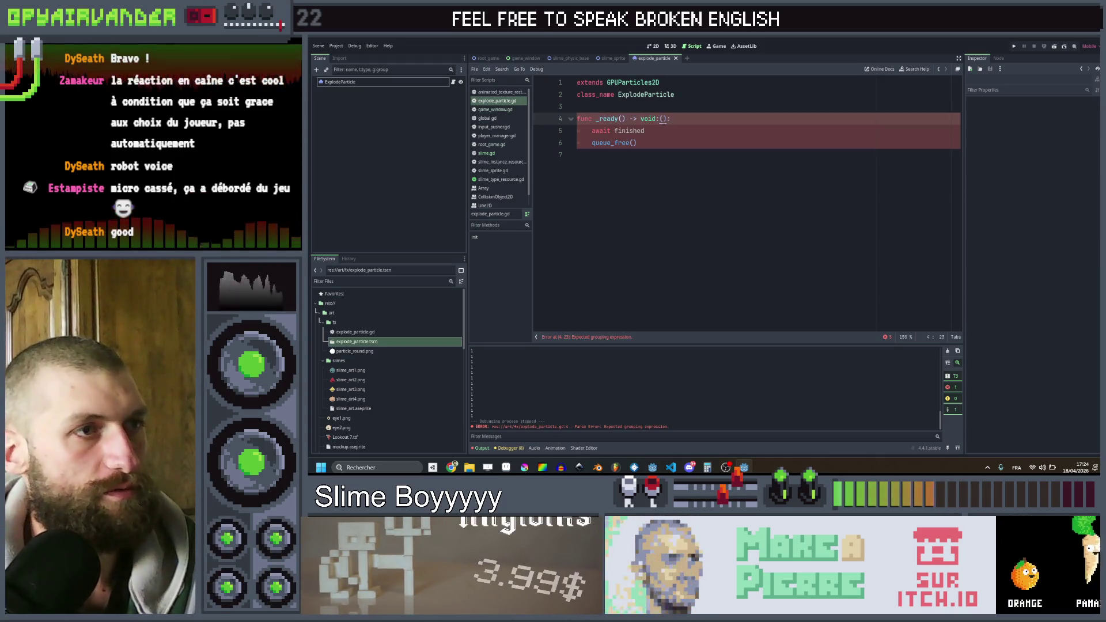
key("BackSpace")
key("BackSpace")
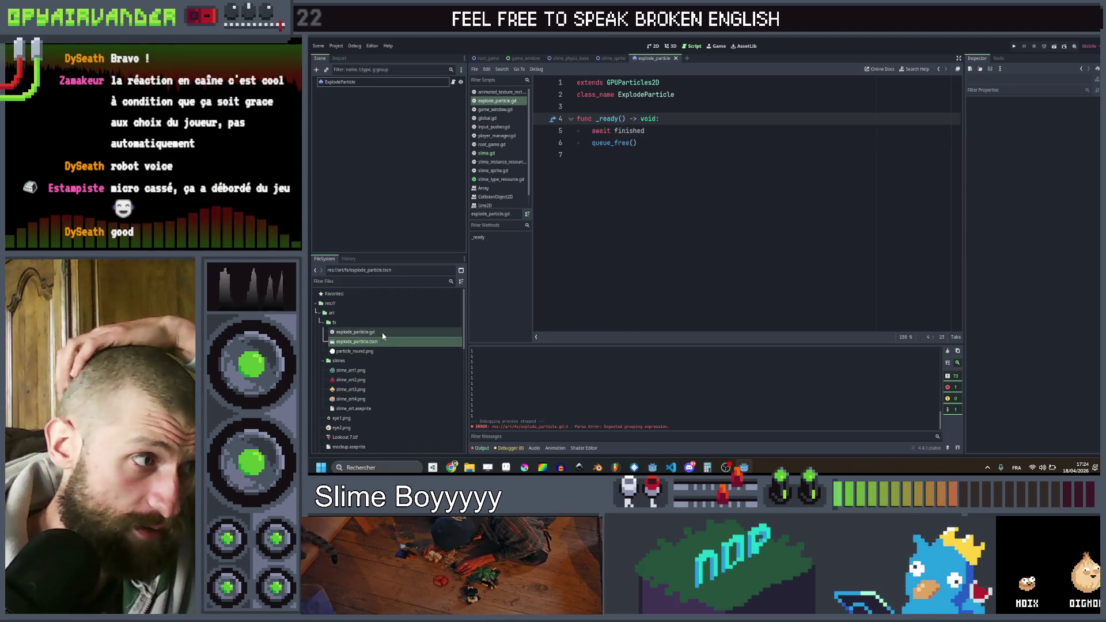
- Duplicate explode_particle.tscn as bump_particle.tscn and open the new scene
left_click(382, 332)
left_click(383, 342)
key("ctrl+d")
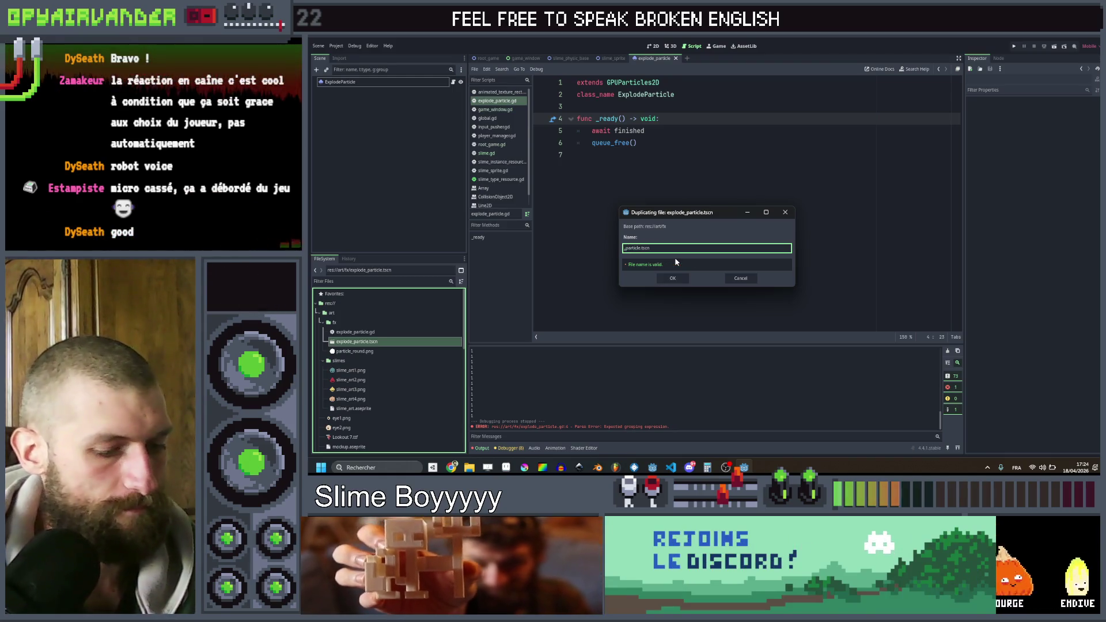
type("burn")
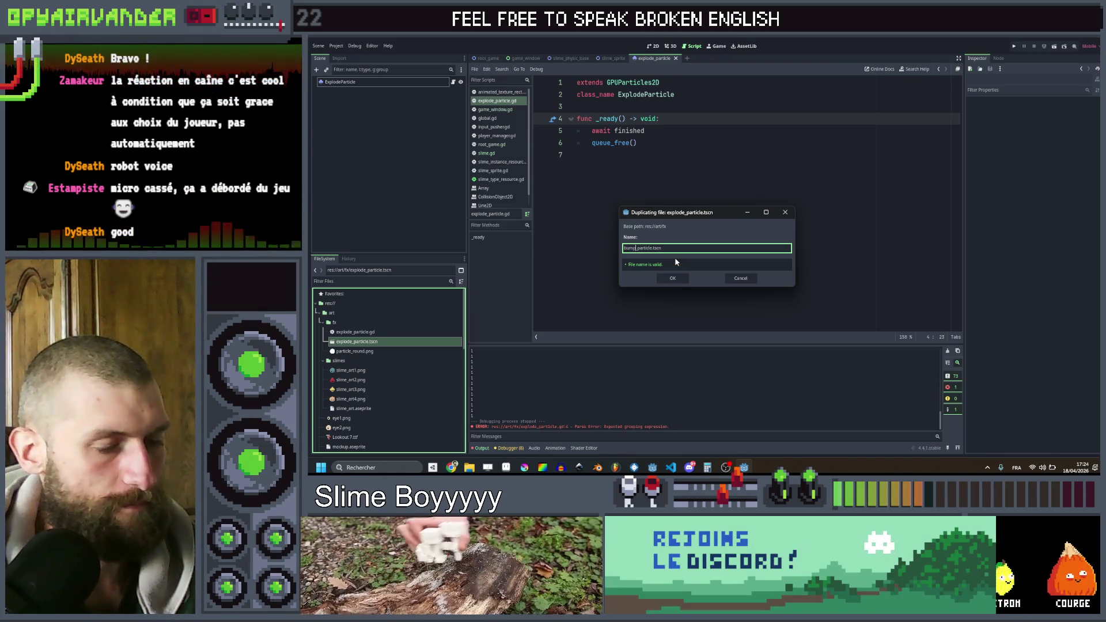
key("Return")
double_click(355, 333)
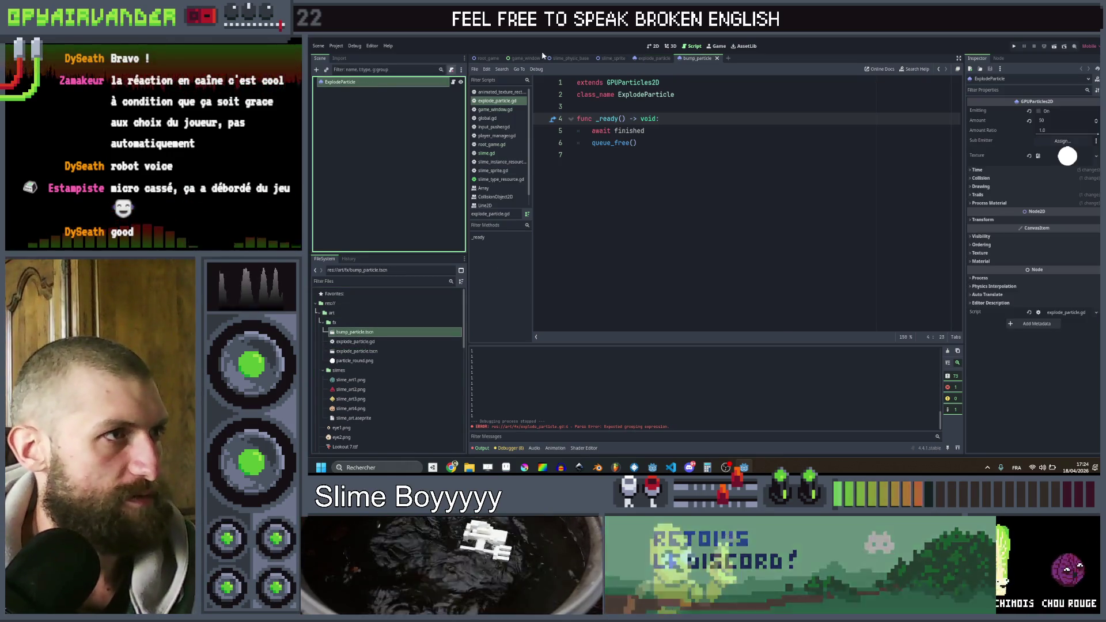
- Set Amount to 10 and the process material's Display Scale max to 0.3, then save
left_click(1055, 121)
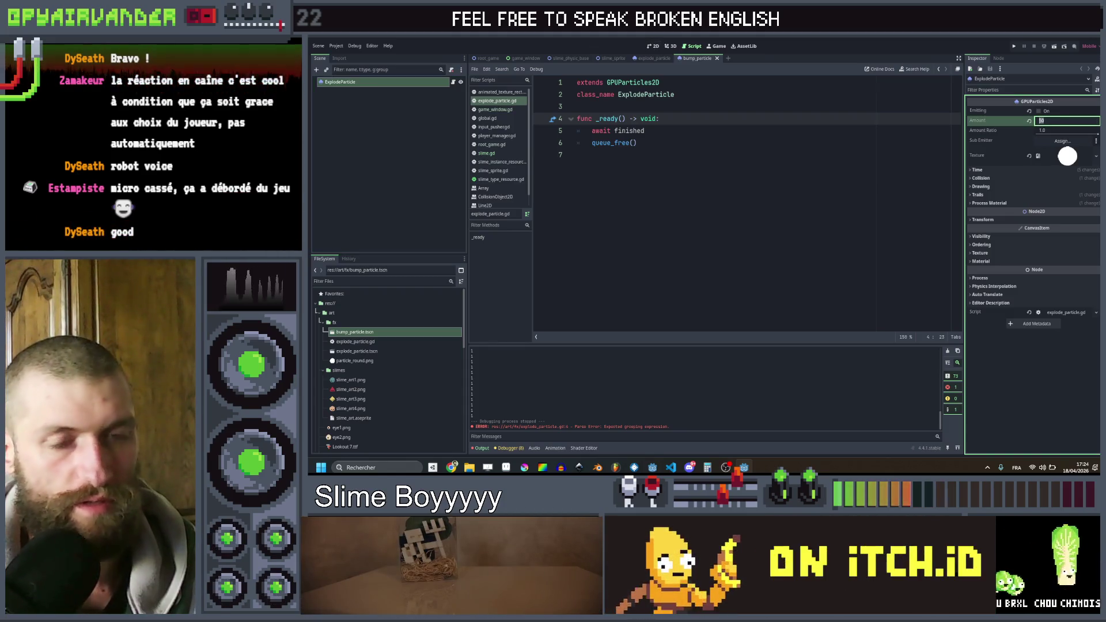
key("Return")
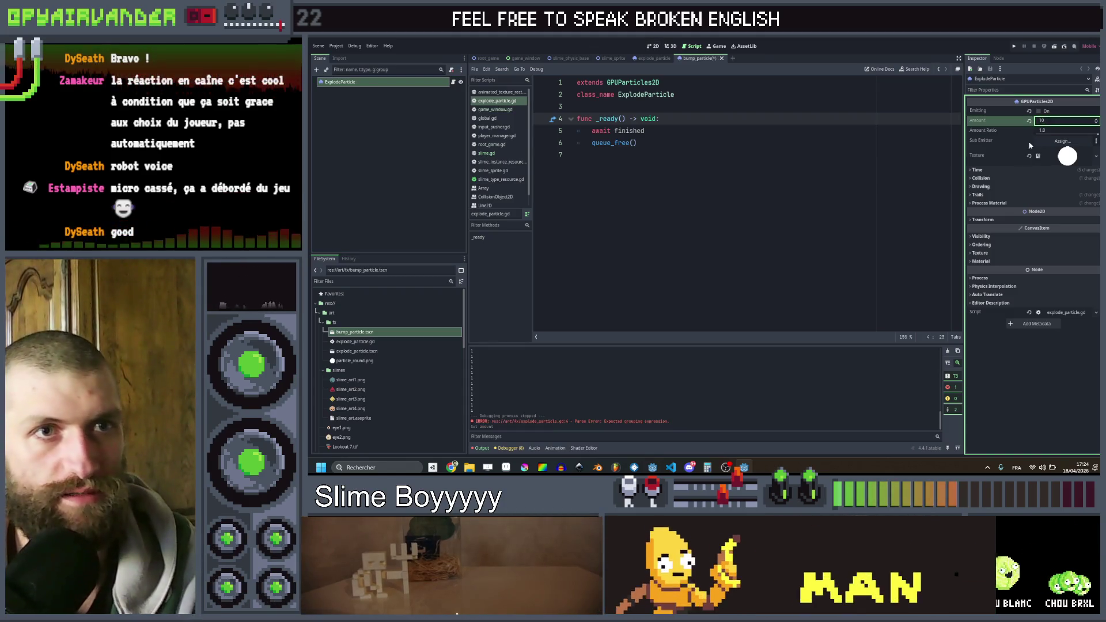
left_click(988, 203)
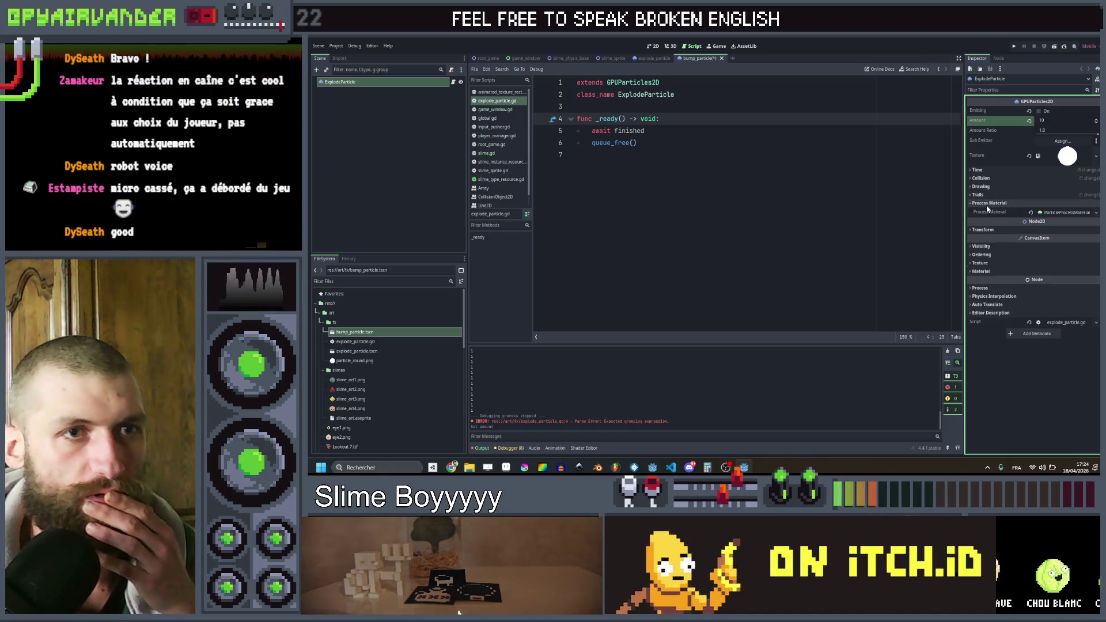
left_click(1046, 212)
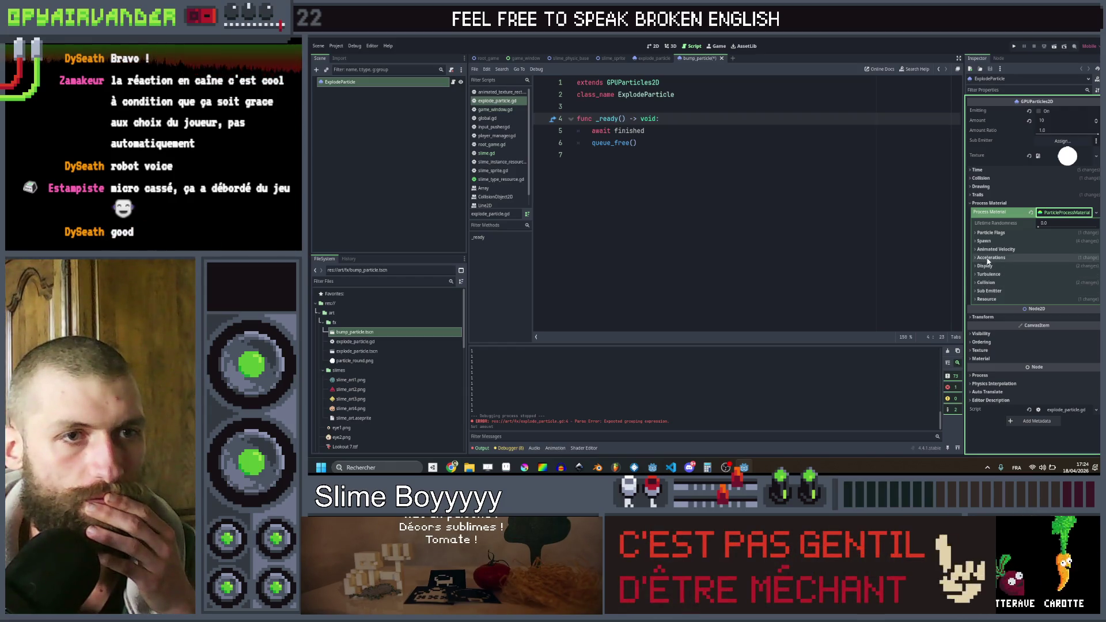
left_click(985, 266)
left_click(987, 274)
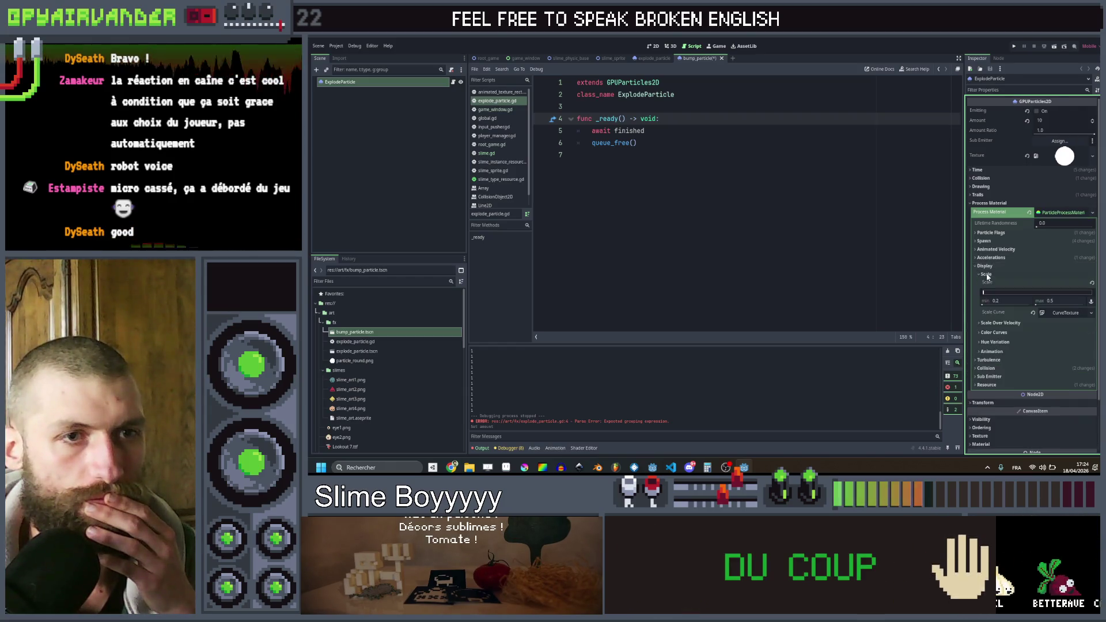
left_click(1051, 301)
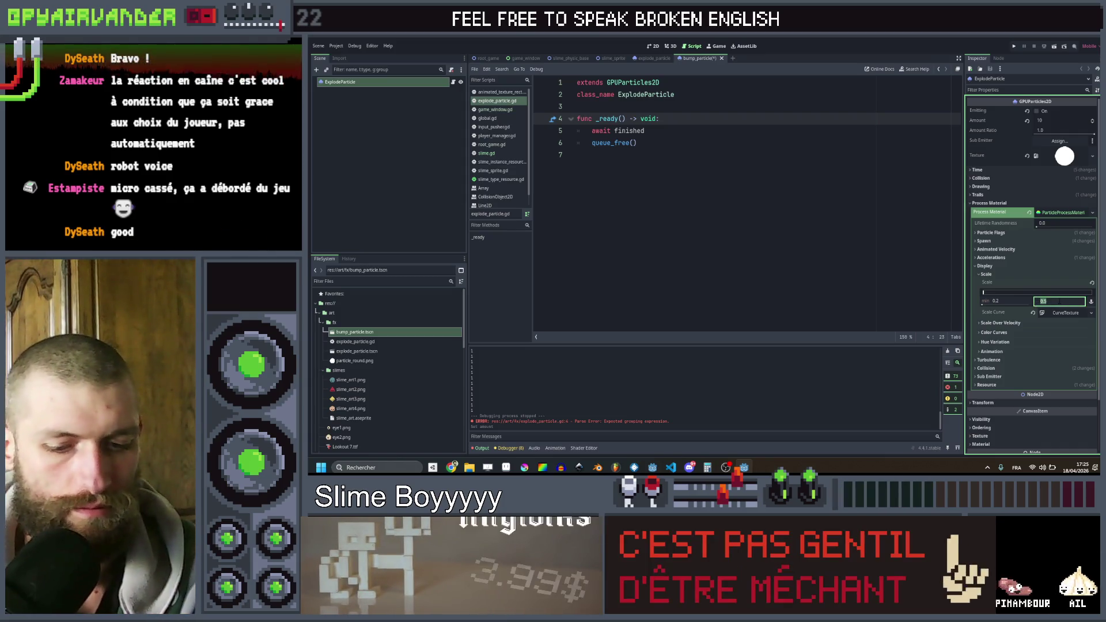
key("Return")
key("ctrl+s")
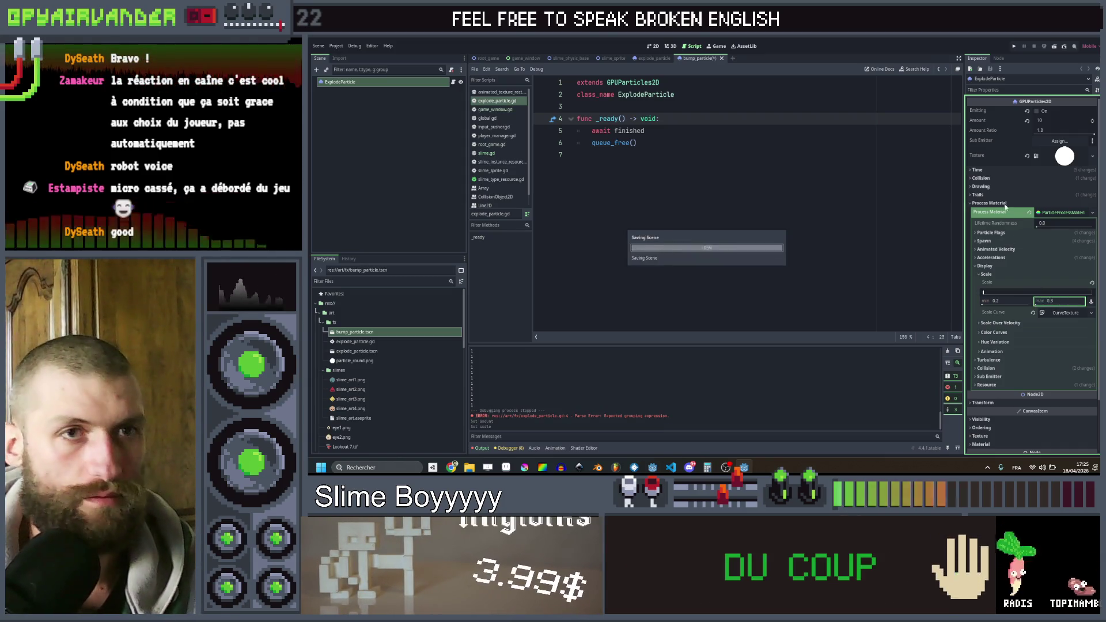
- Raise the bump particle Amount to 20
left_click(1041, 121)
type("20")
key("Return")
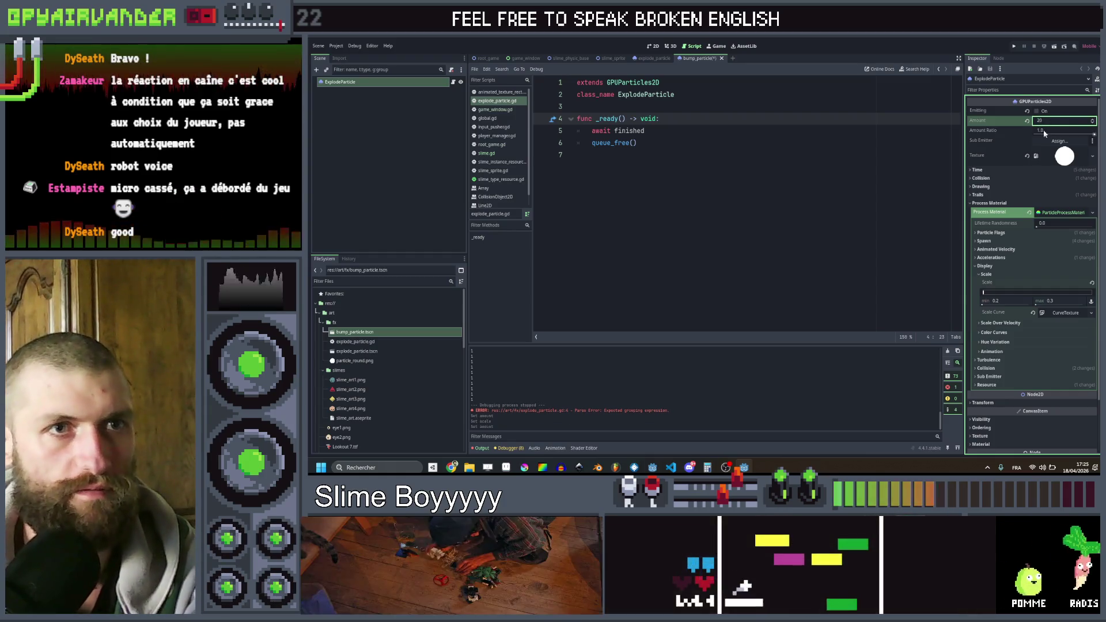
left_click(403, 186)
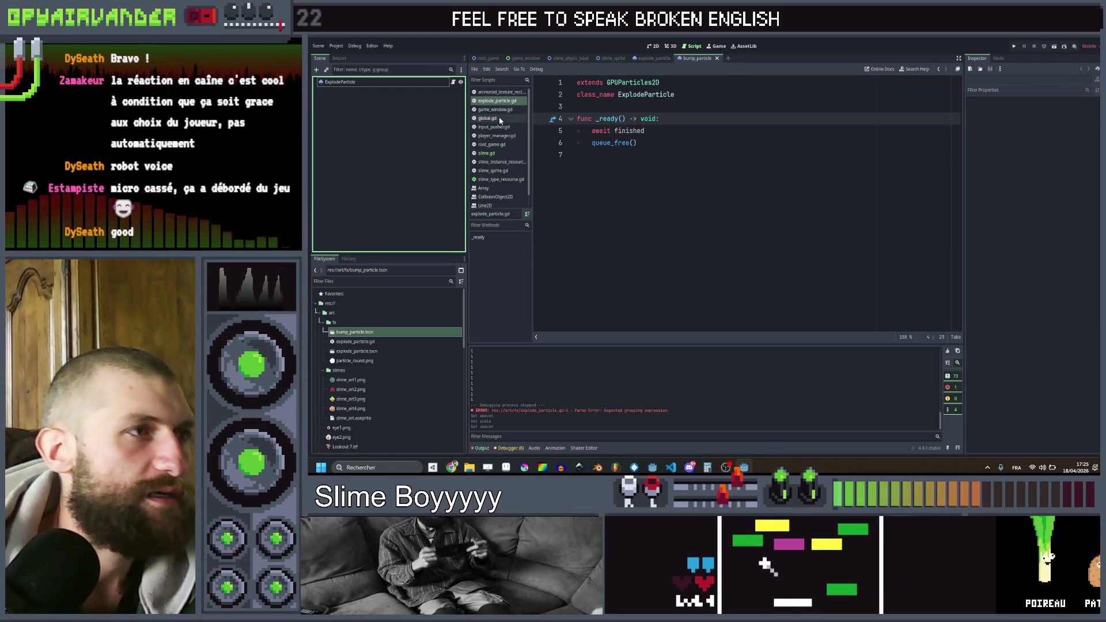
- Delete the BumpParticle node from the slime_sprite scene
left_click(484, 153)
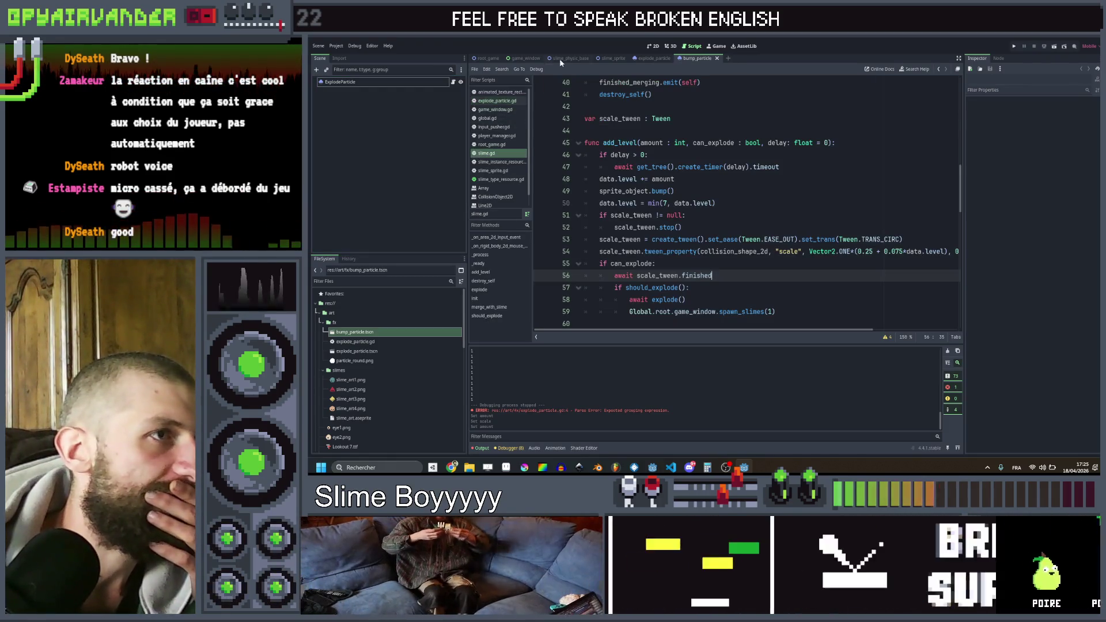
left_click(614, 59)
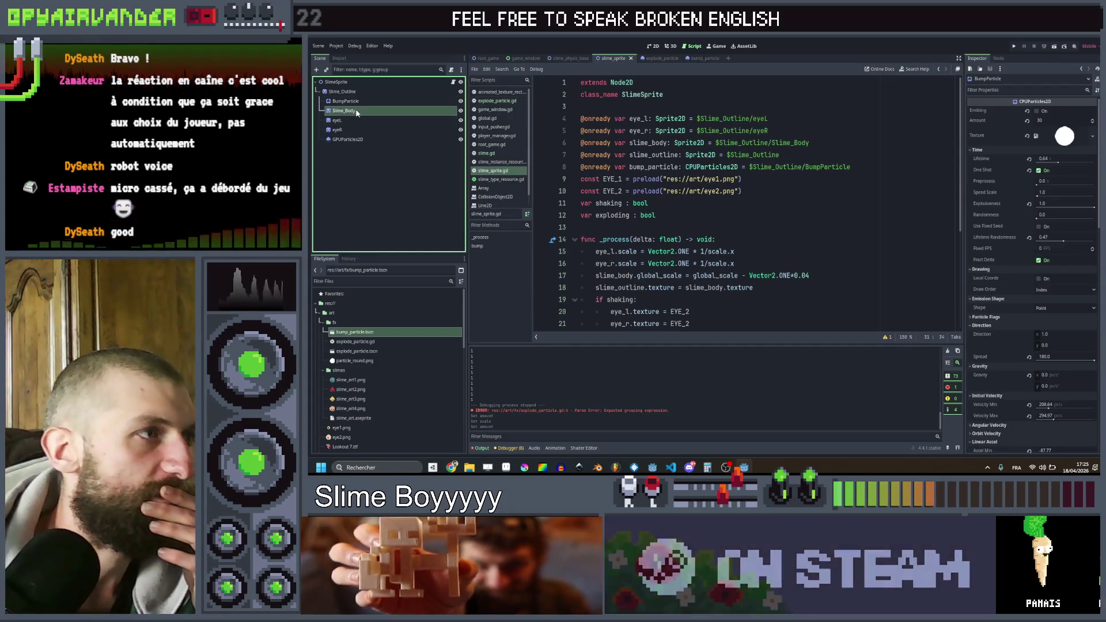
left_click(359, 101)
key("Delete")
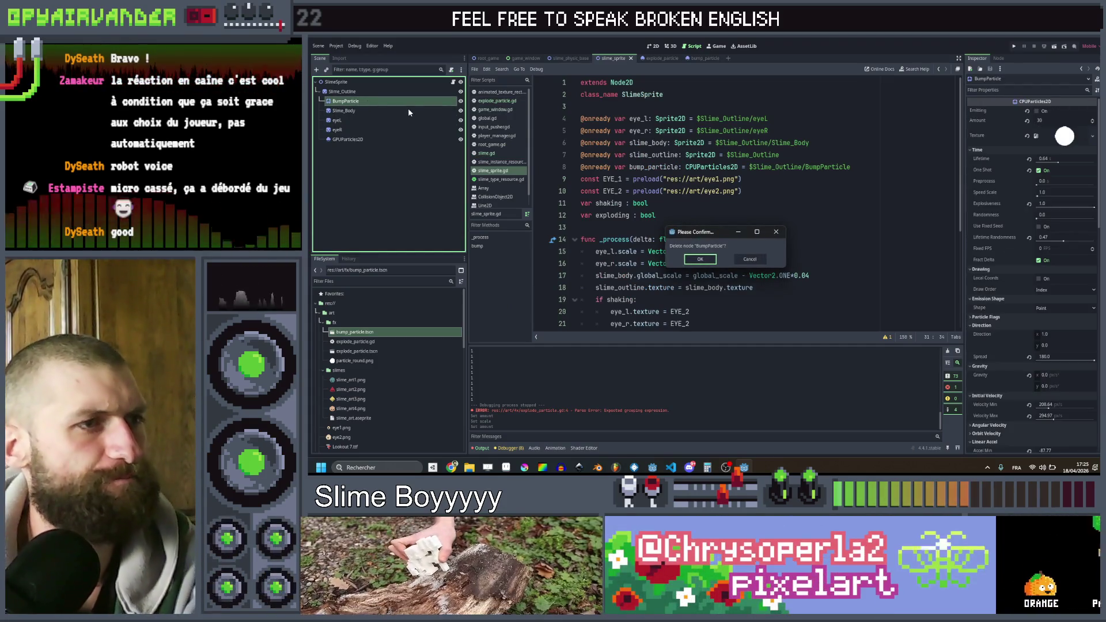
key("Return")
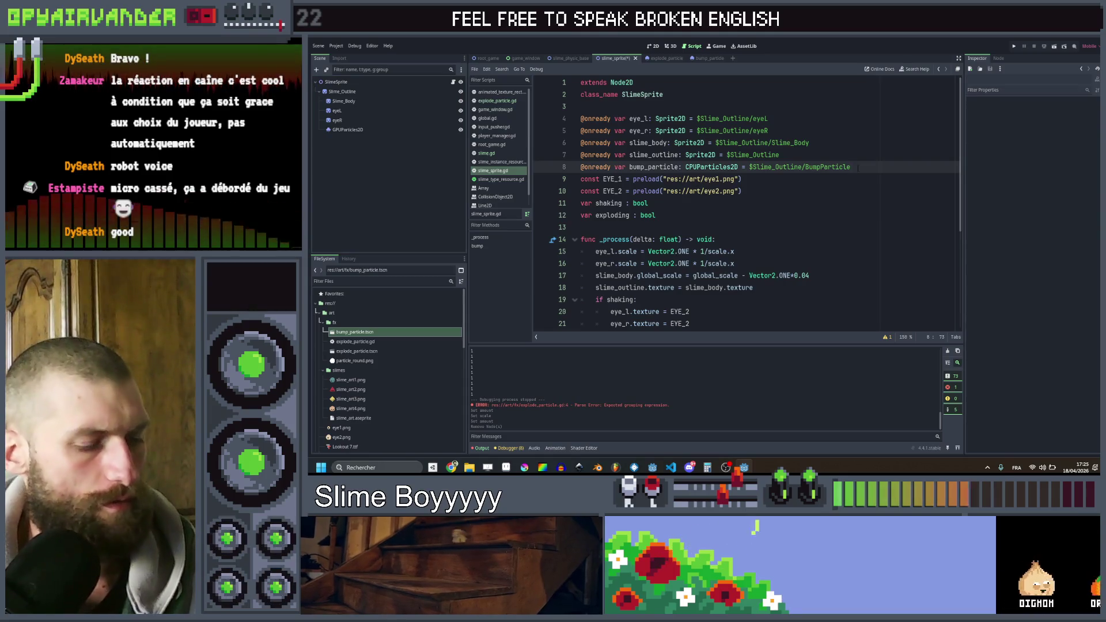
key("ctrl+x")
key("ctrl+s")
scroll(760, 239, "down", 5)
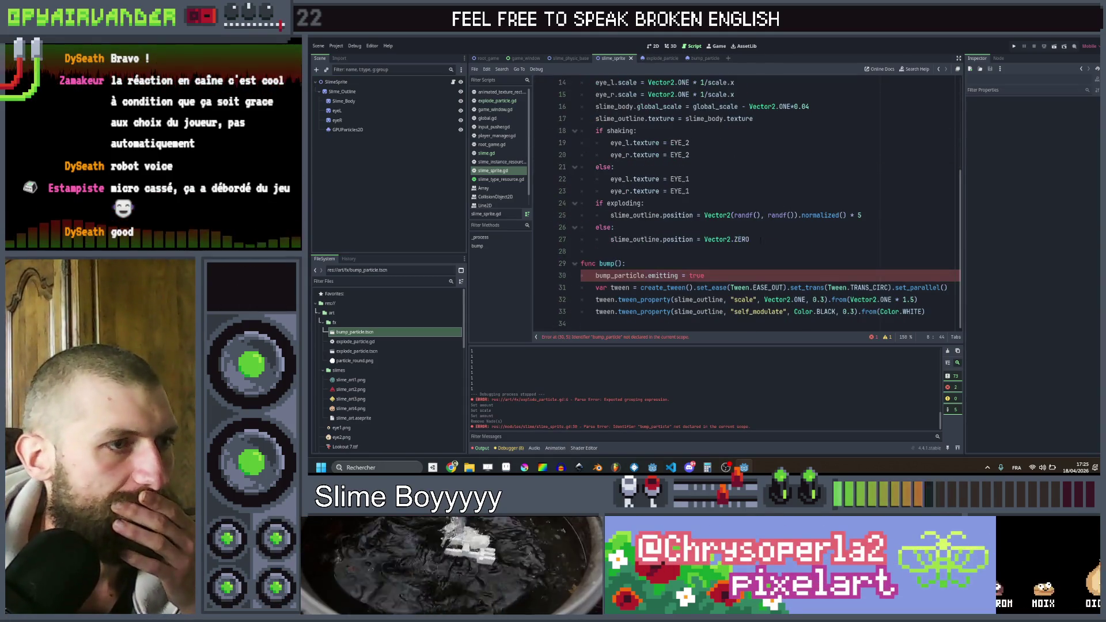
key("shift+Home")
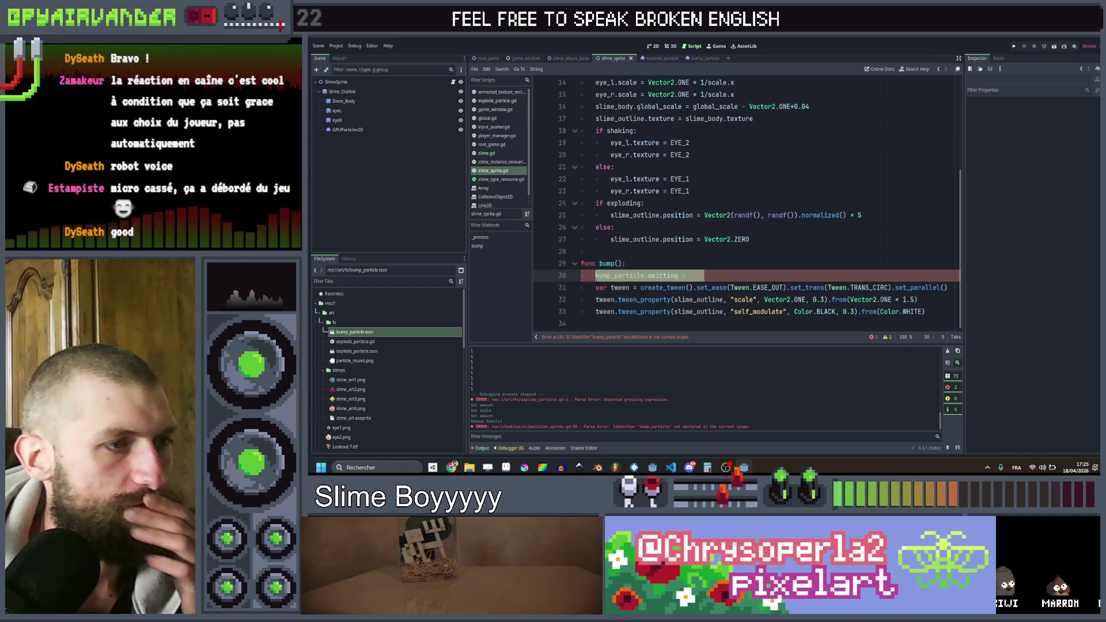
key("ctrl+x")
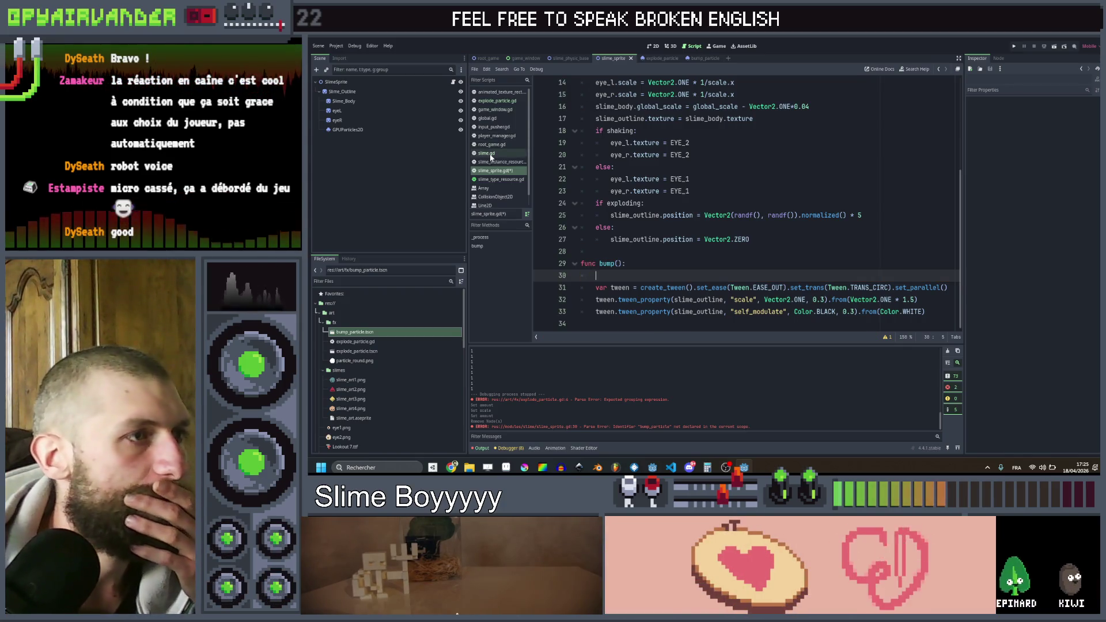
left_click(488, 153)
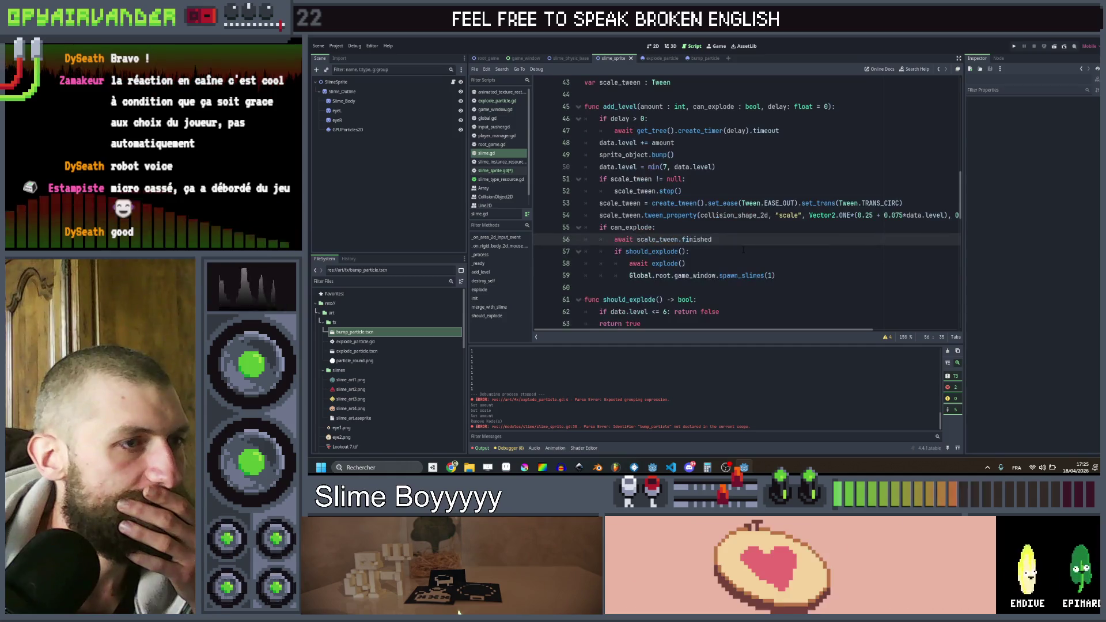
- Copy the particle-spawning lines from explode() into bump() in slime_sprite.gd
scroll(744, 249, "down", 3)
scroll(744, 249, "up", 5)
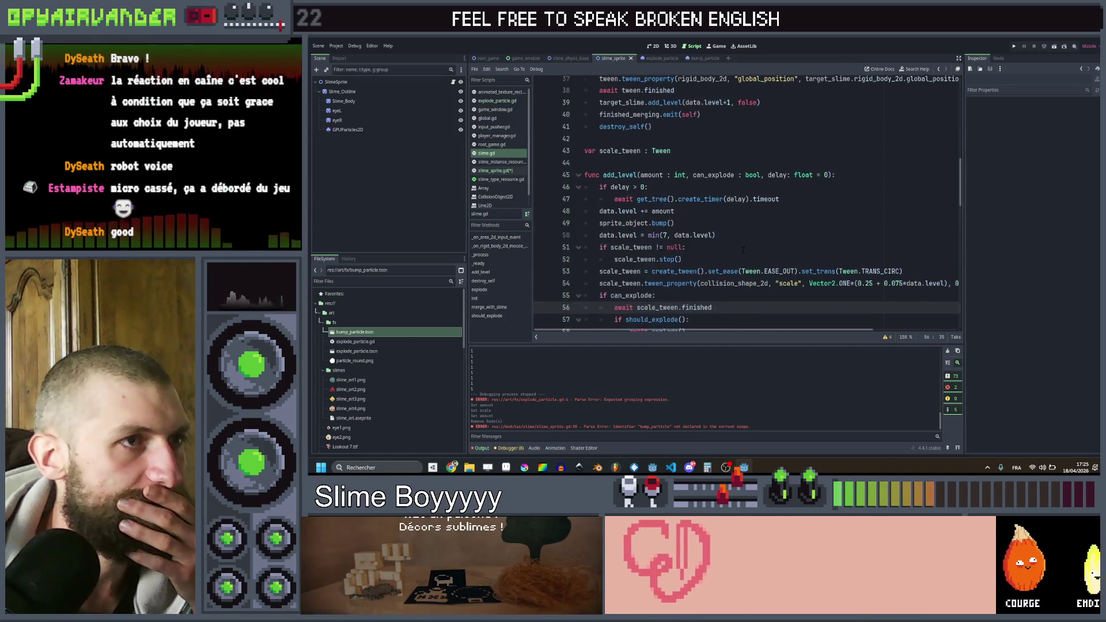
scroll(744, 250, "down", 8)
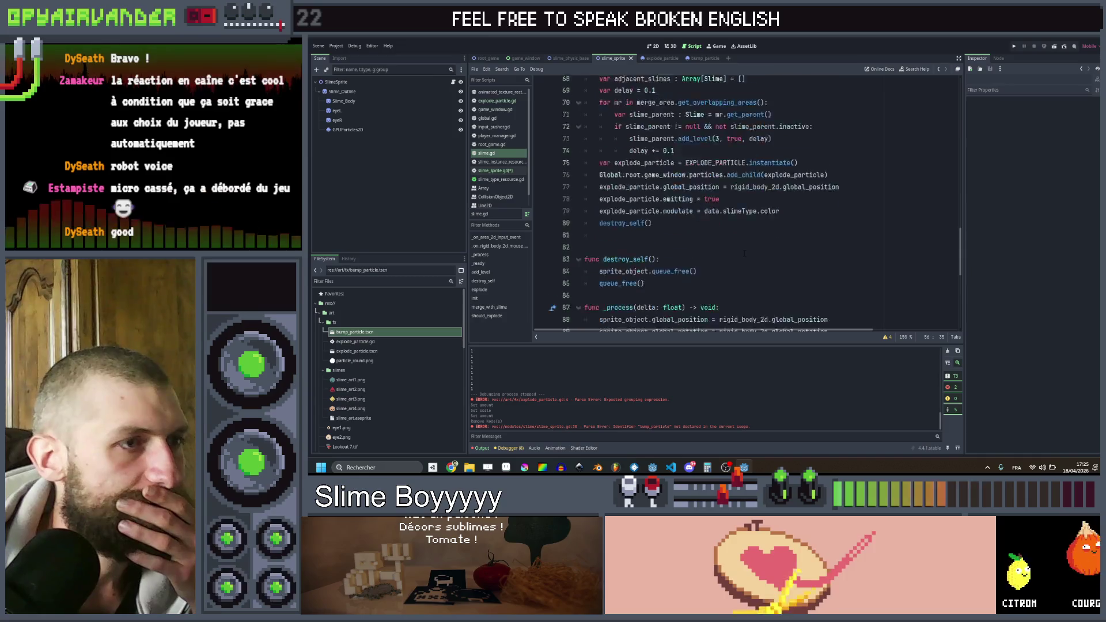
mouse_move(781, 300)
left_mouse_down()
mouse_move(603, 276)
mouse_move(600, 263)
left_mouse_up()
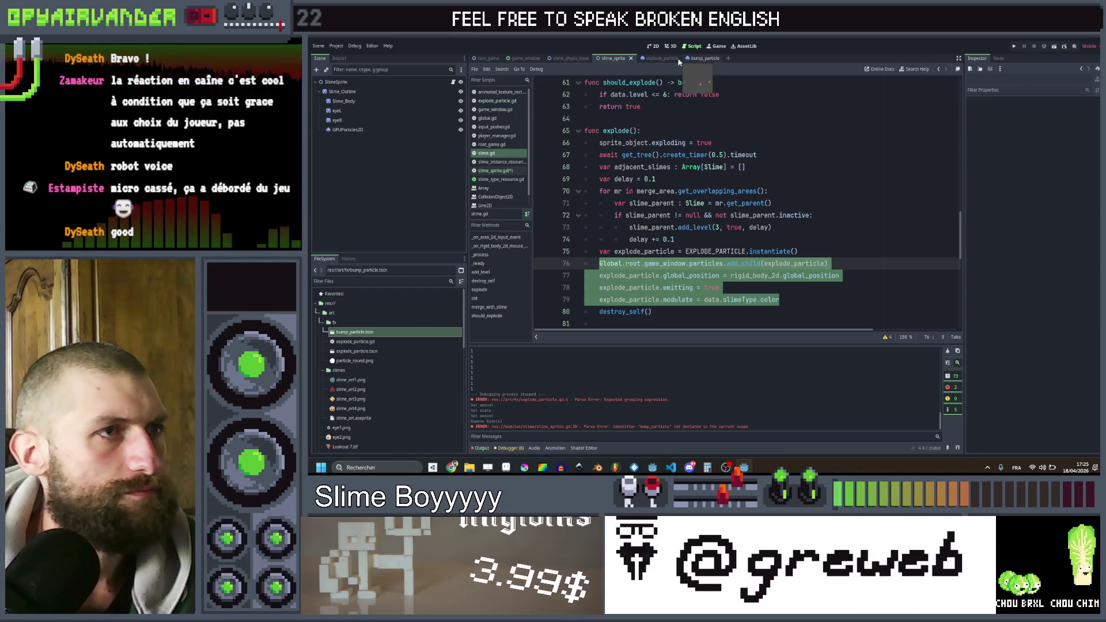
left_click(627, 59)
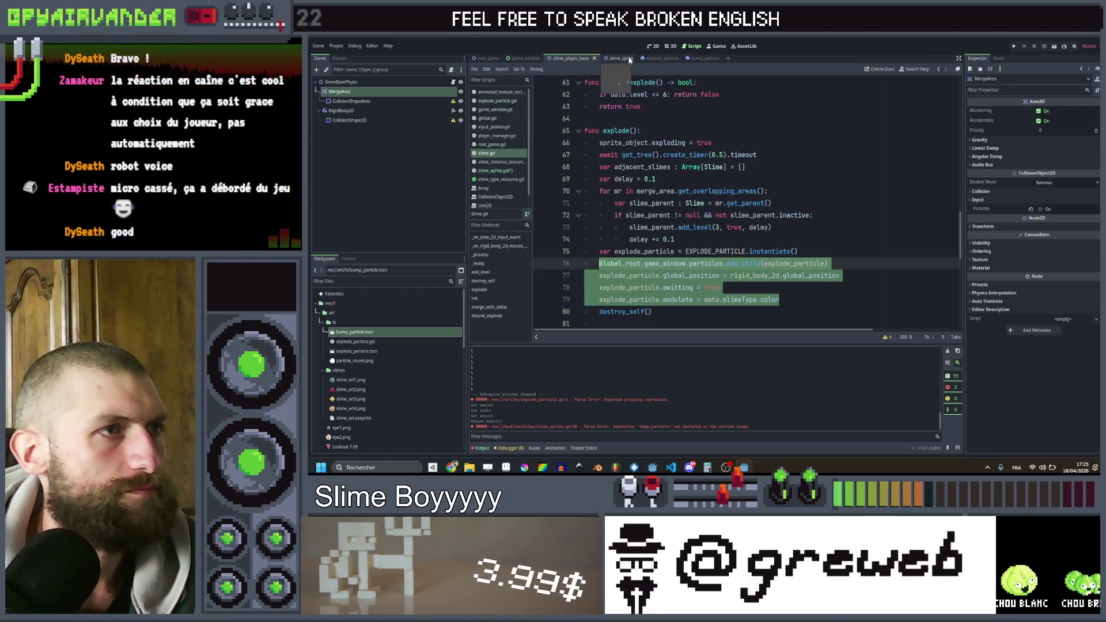
key("ctrl+v")
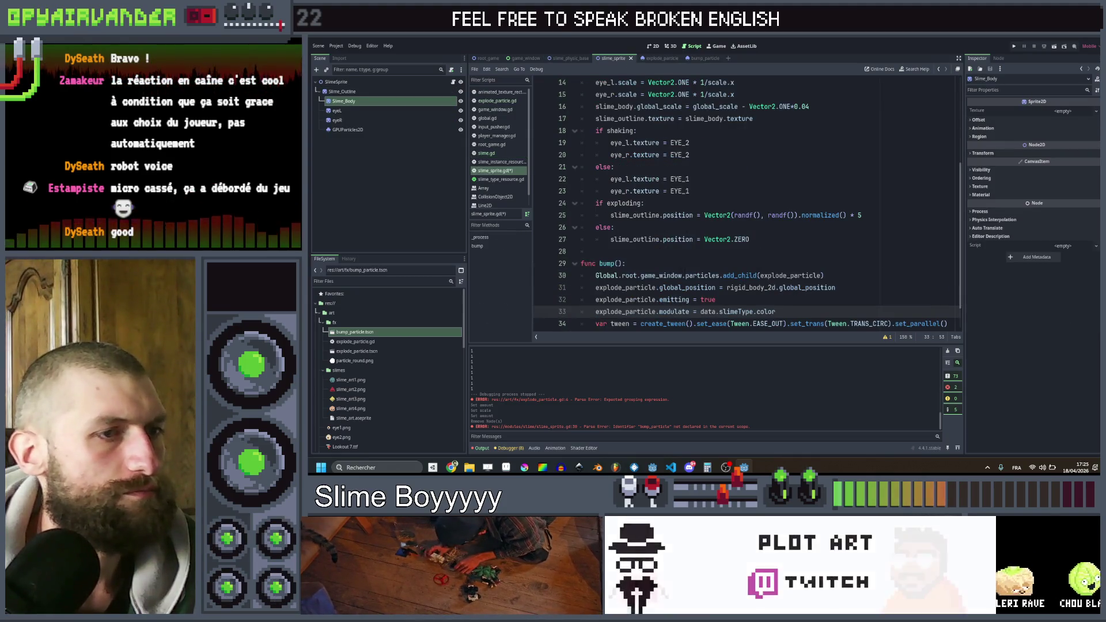
- Add a preload of bump_particle.tscn on an empty line 8 of slime_sprite.gd
scroll(743, 202, "up", 5)
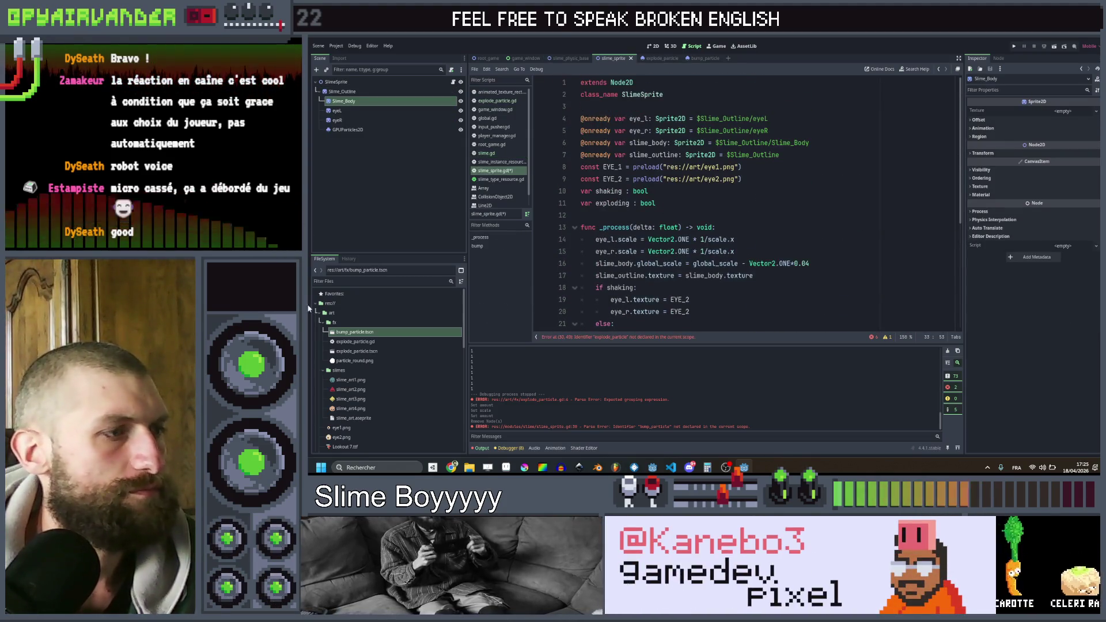
mouse_move(378, 332)
left_mouse_down()
mouse_move(583, 193)
mouse_move(584, 168)
left_mouse_up()
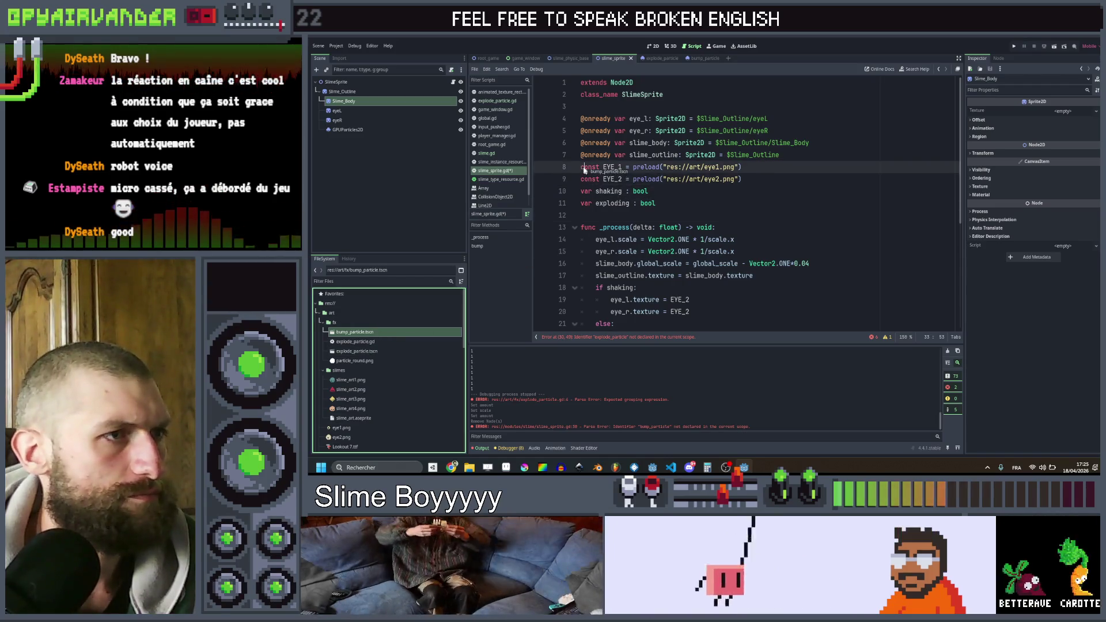
key("ctrl+z")
scroll(786, 148, "up", 5)
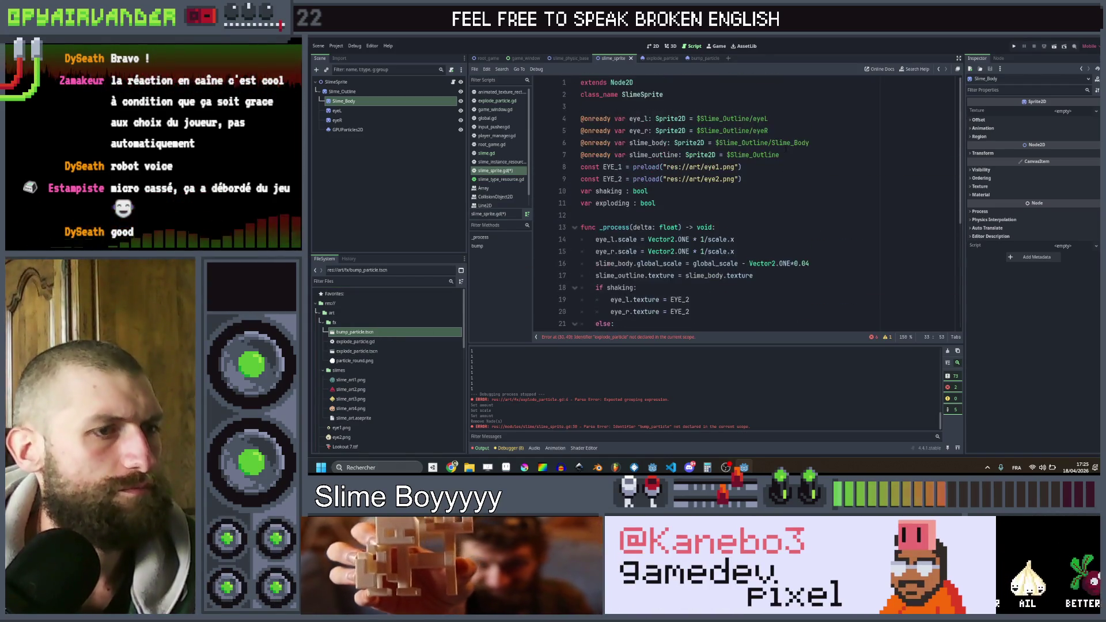
key("Return")
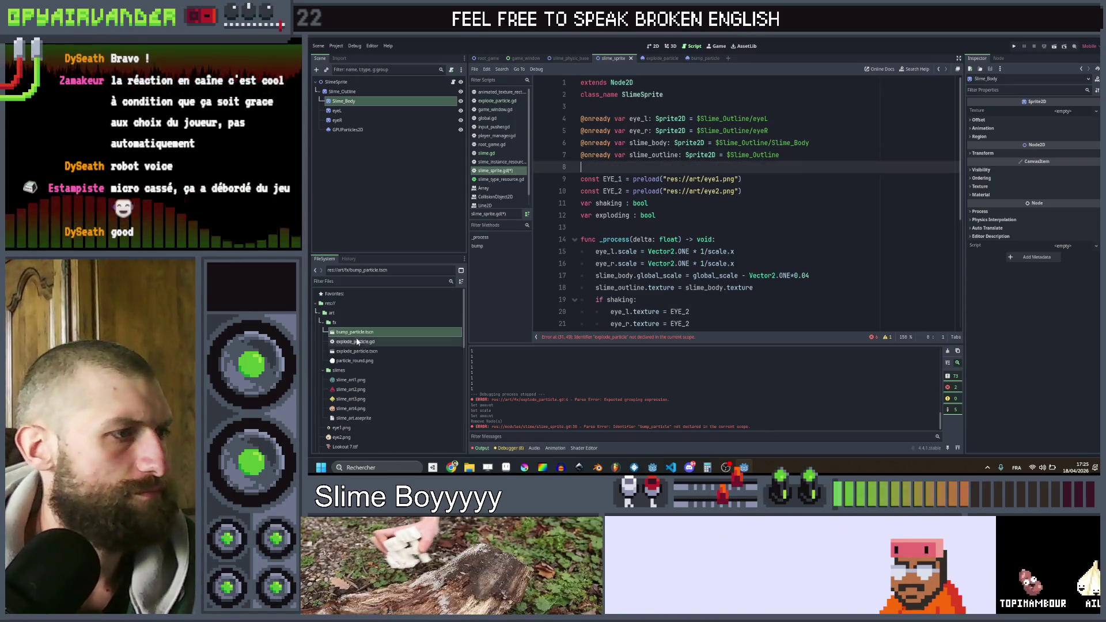
mouse_move(356, 334)
left_mouse_down()
mouse_move(622, 202)
mouse_move(622, 167)
left_mouse_up()
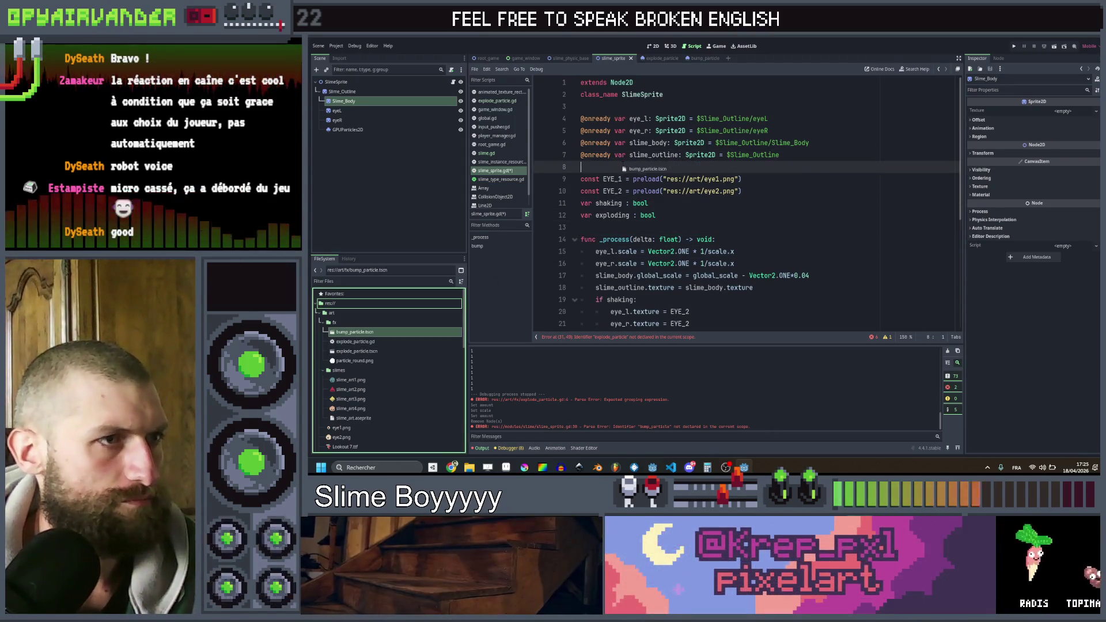
- Bring the particle instantiate line from the slime physics script into bump(), with add_child on its own line
key("ctrl+shift+Tab")
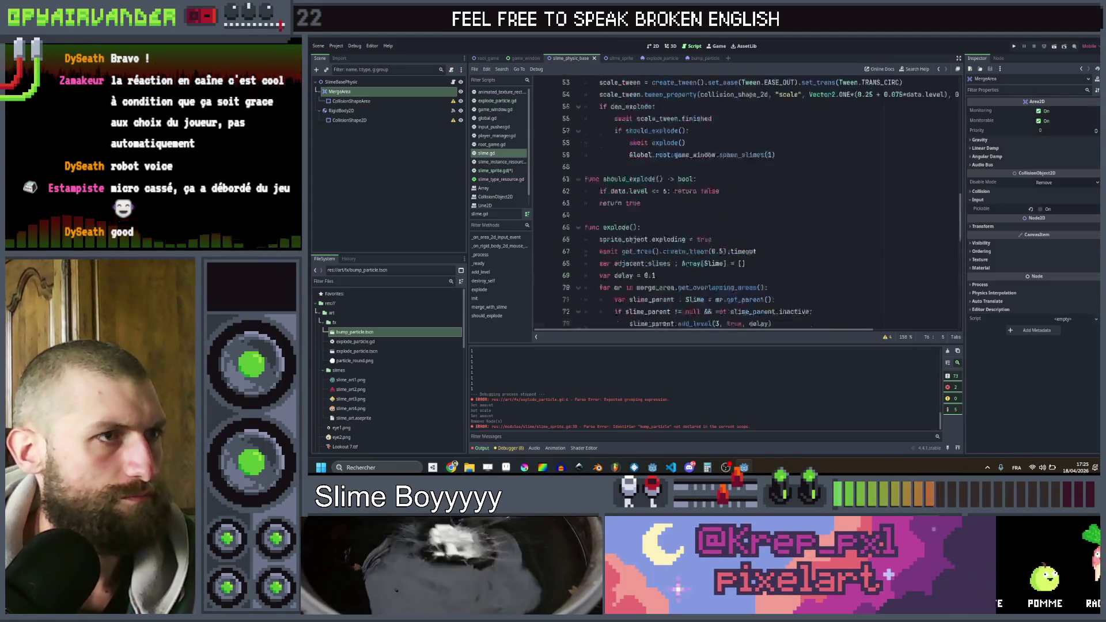
scroll(626, 199, "up", 10)
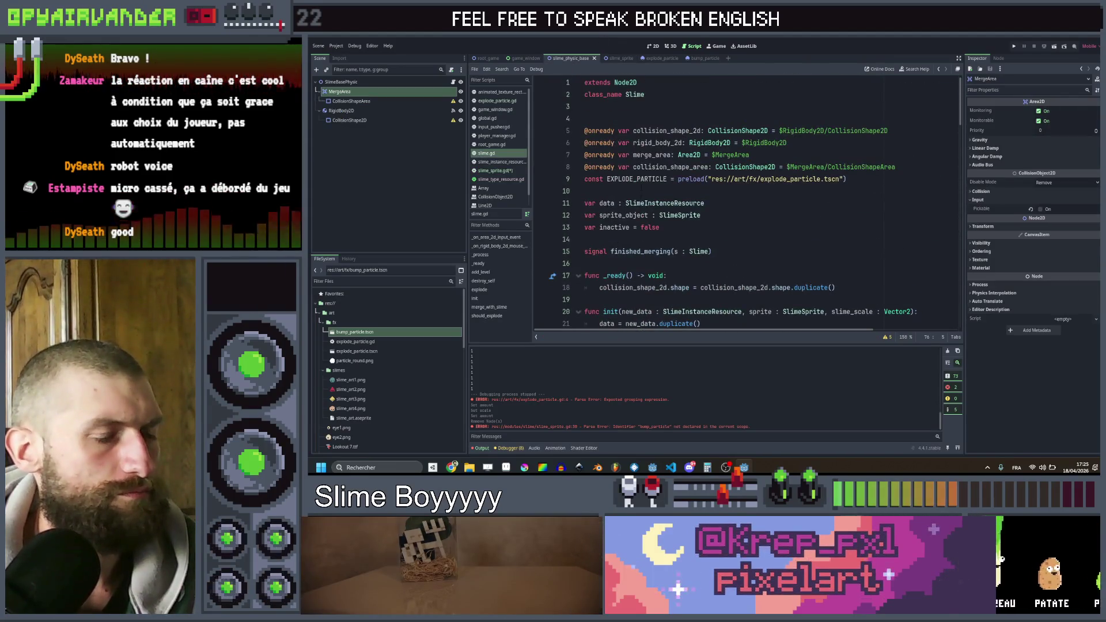
scroll(642, 187, "down", 20)
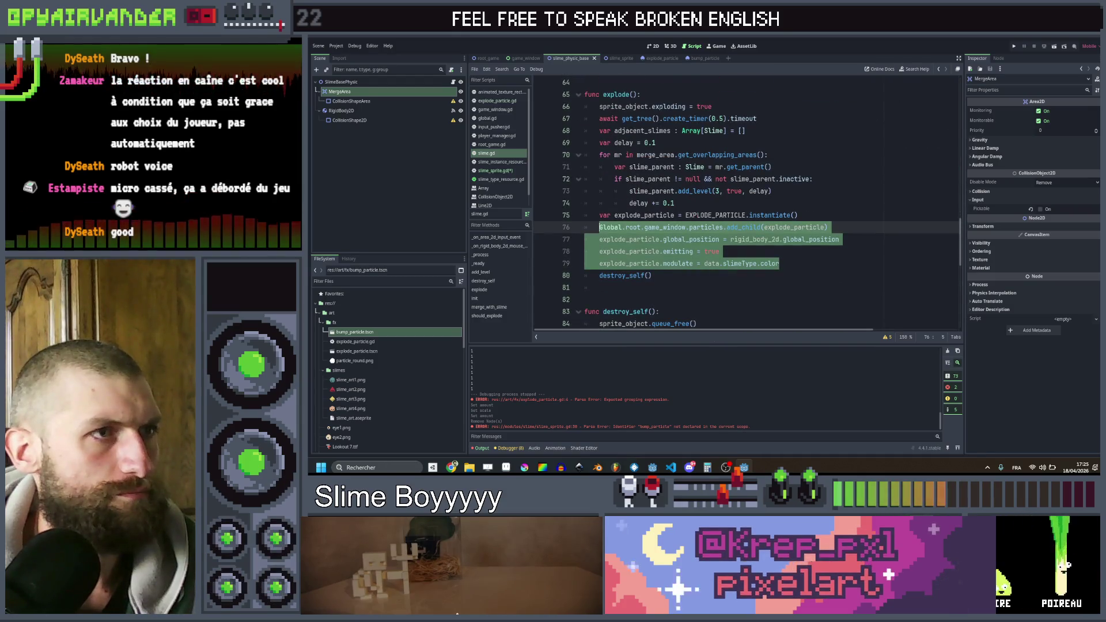
left_click(683, 58)
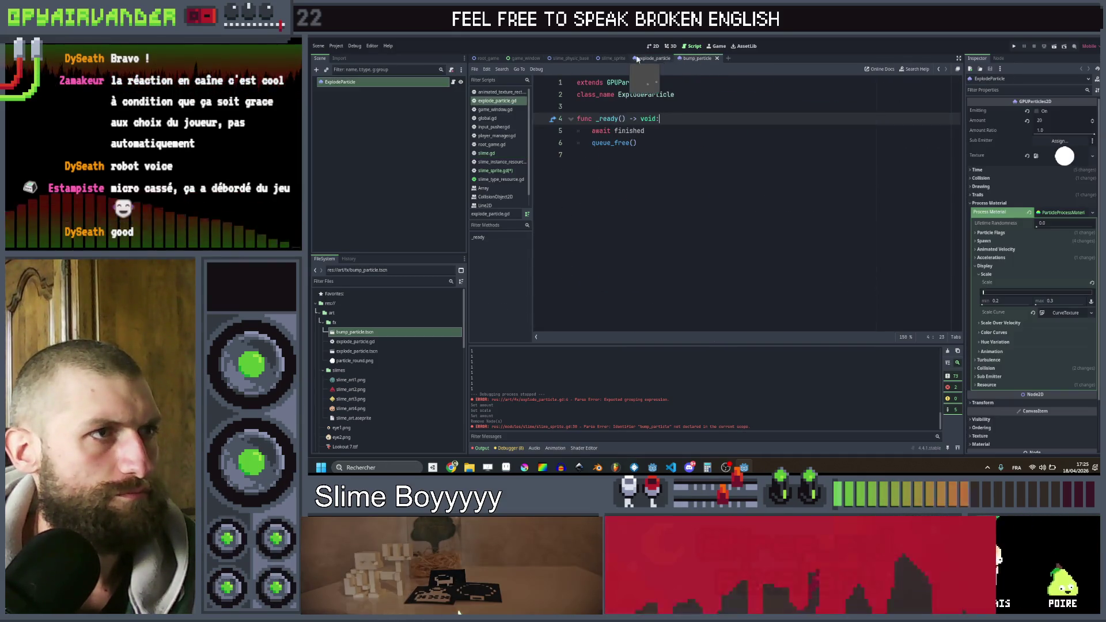
left_click(614, 58)
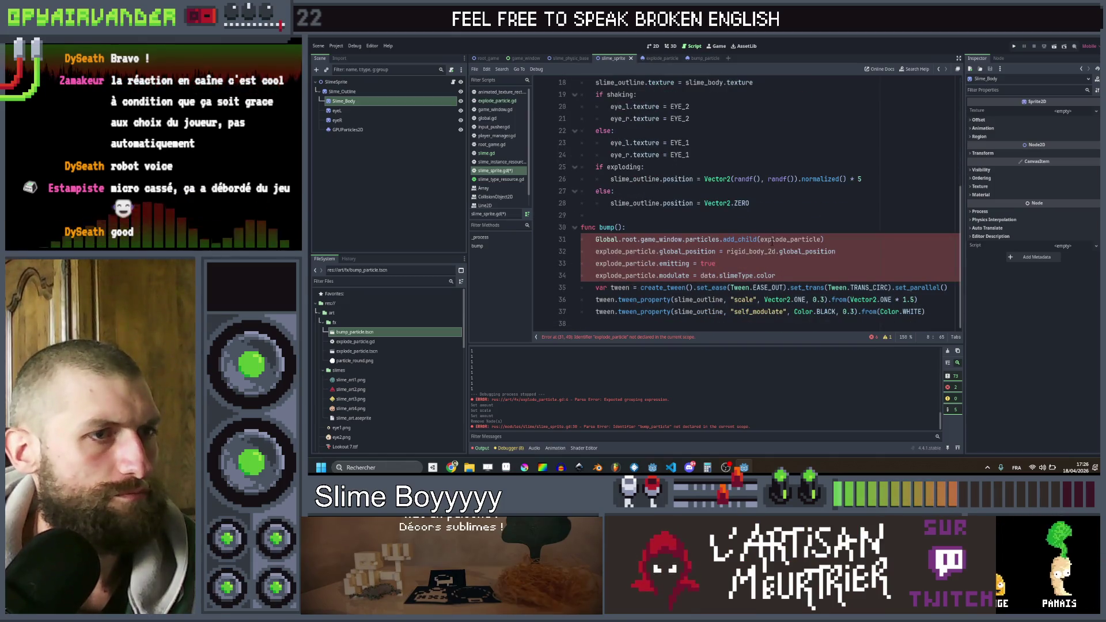
left_click(569, 59)
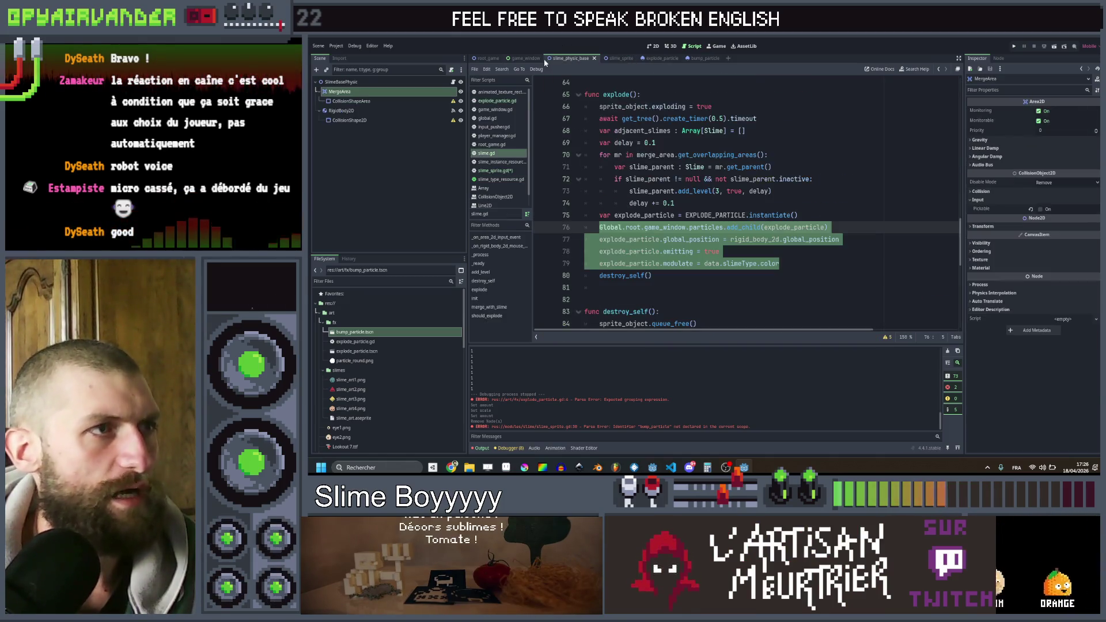
left_click(807, 215)
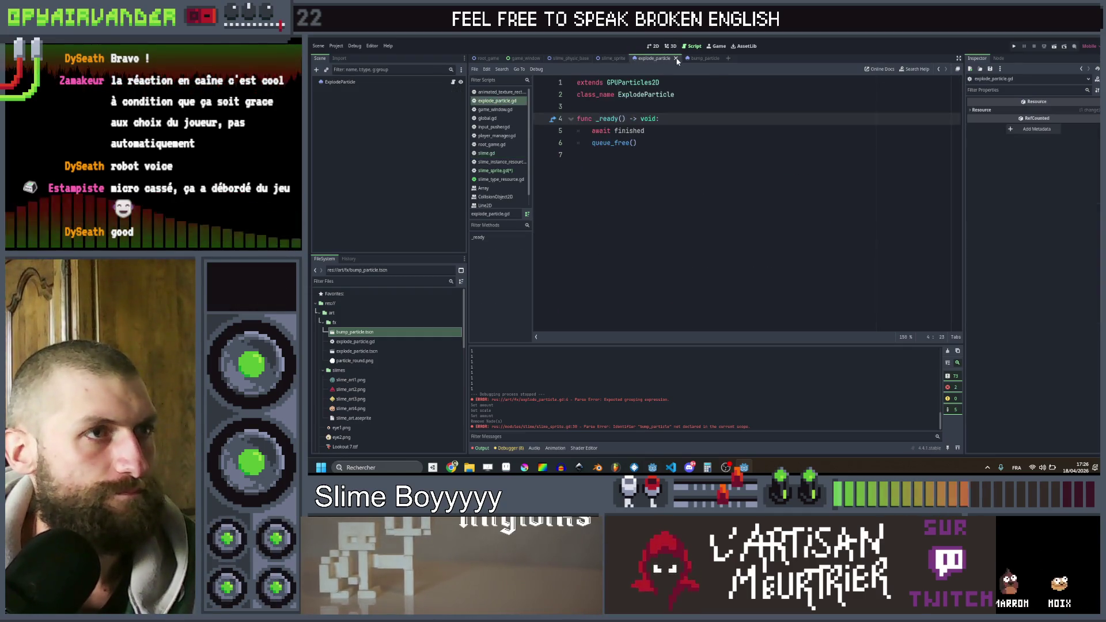
left_click(619, 59)
key("ctrl+v")
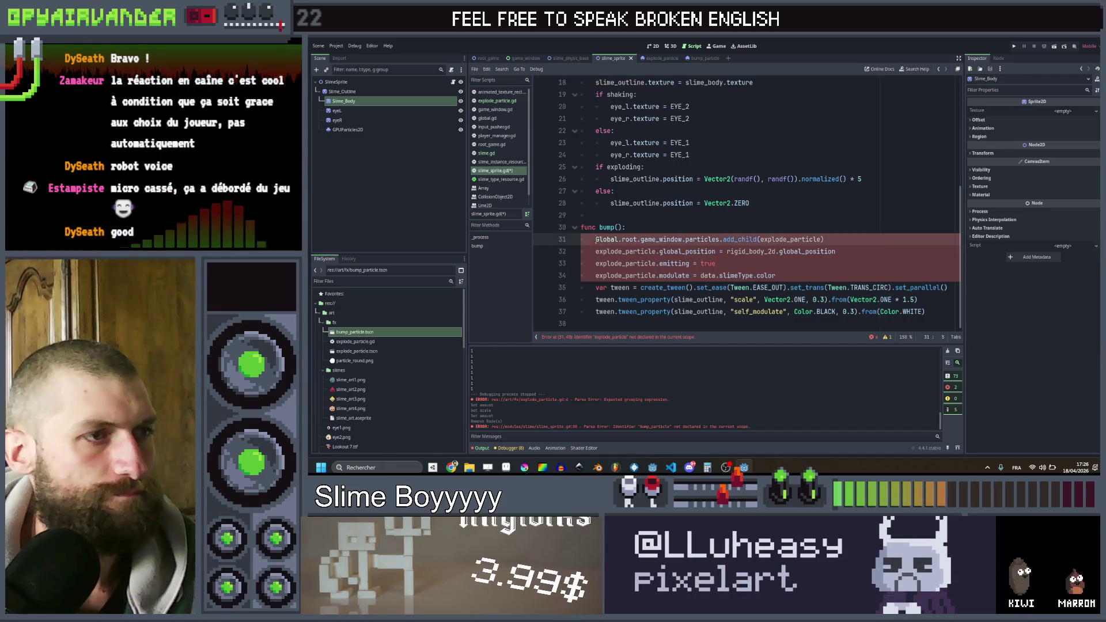
key("Return")
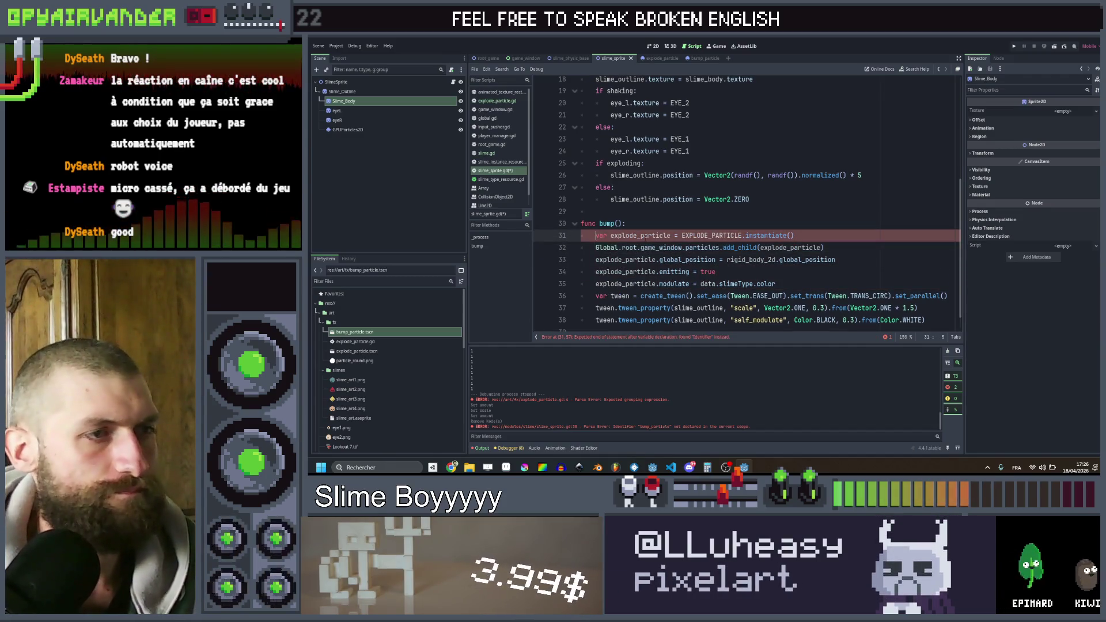
- Adapt the pasted code to use BUMP_PARTICLE and drop the rigid_body_2d reference
left_click(743, 236)
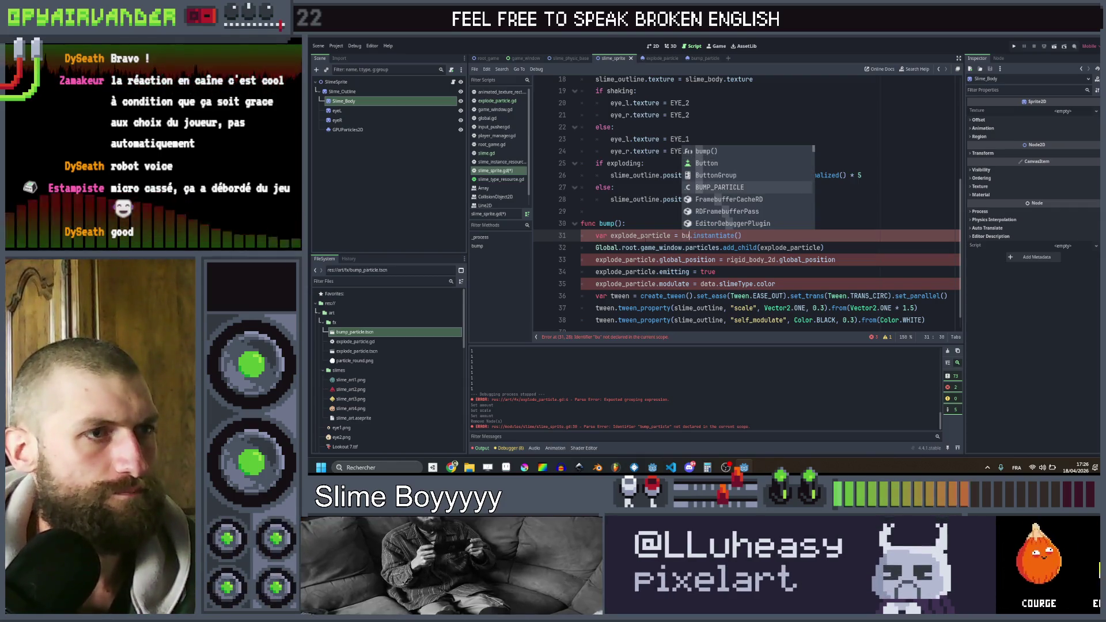
key("Return")
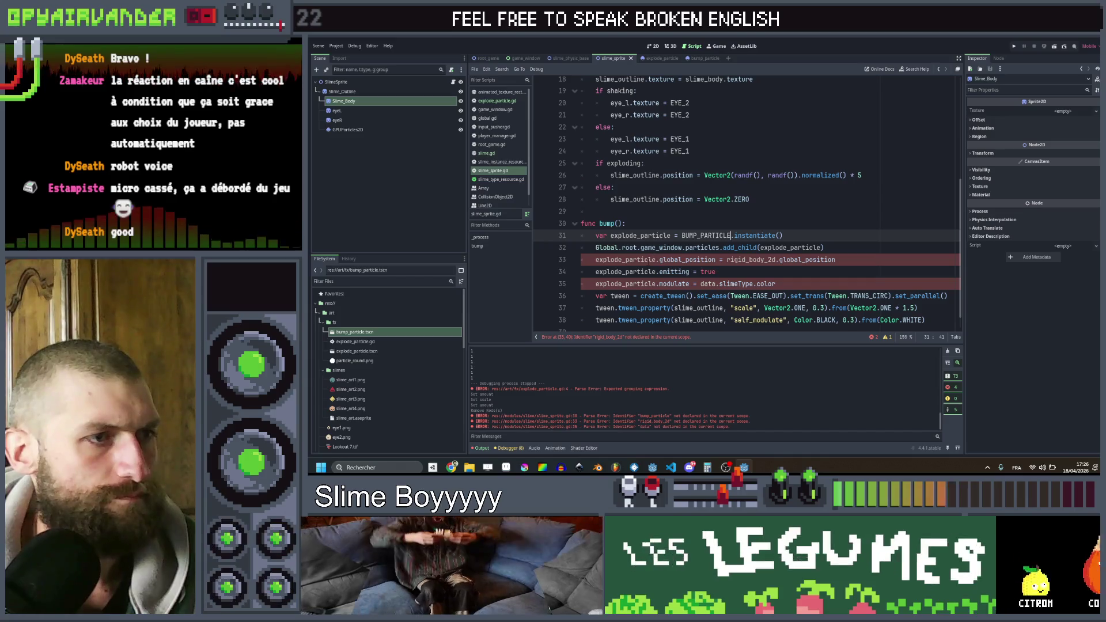
double_click(773, 260)
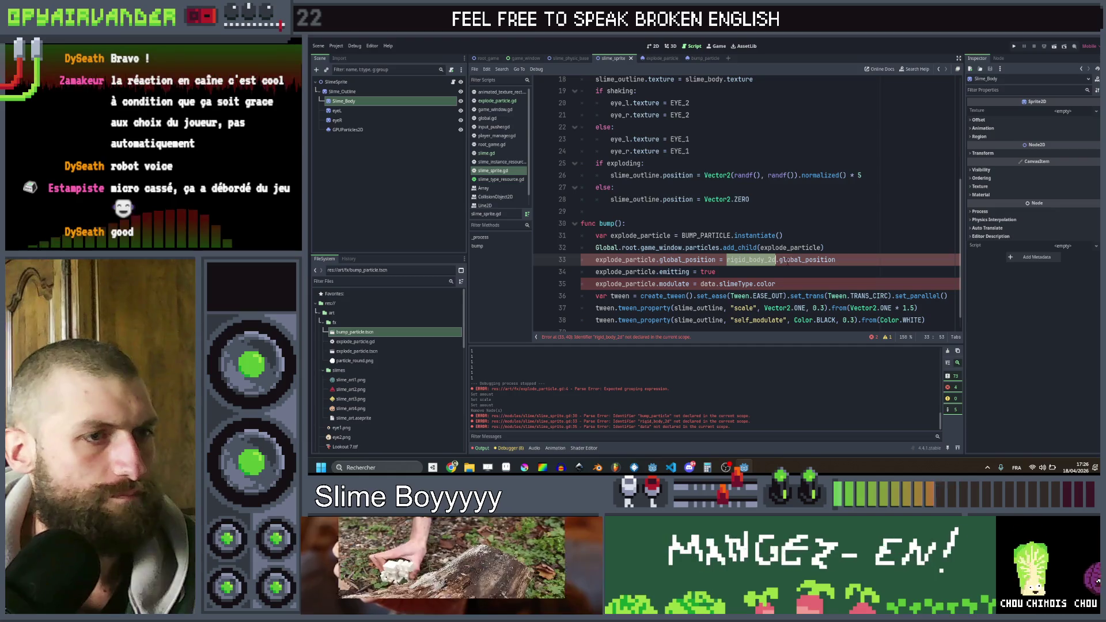
key("Delete")
key("Delete")
left_click(727, 272)
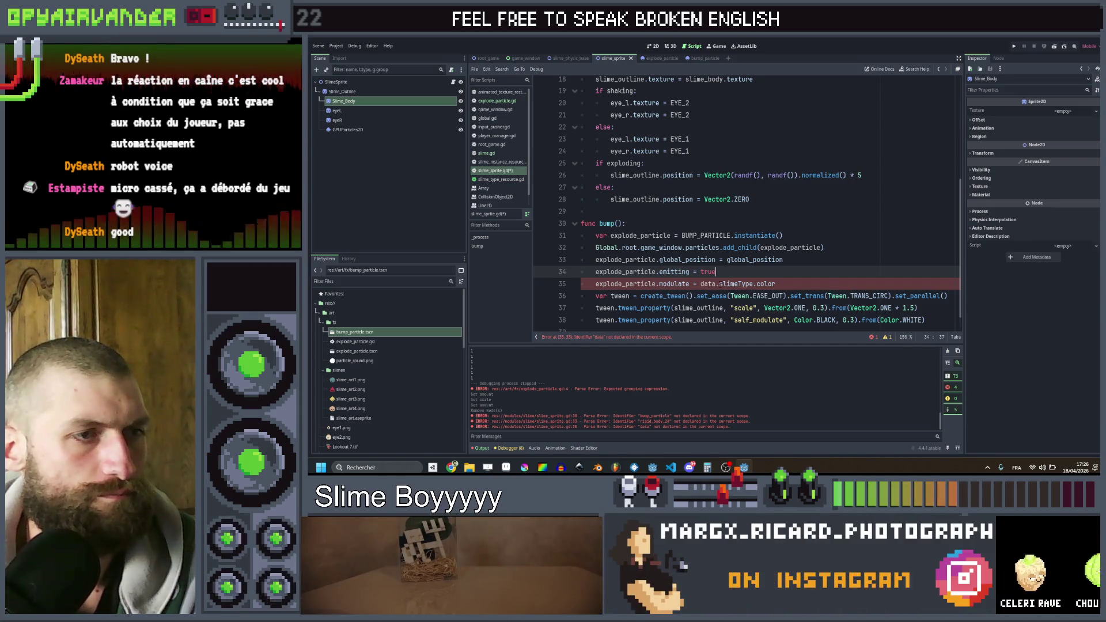
left_click(788, 282)
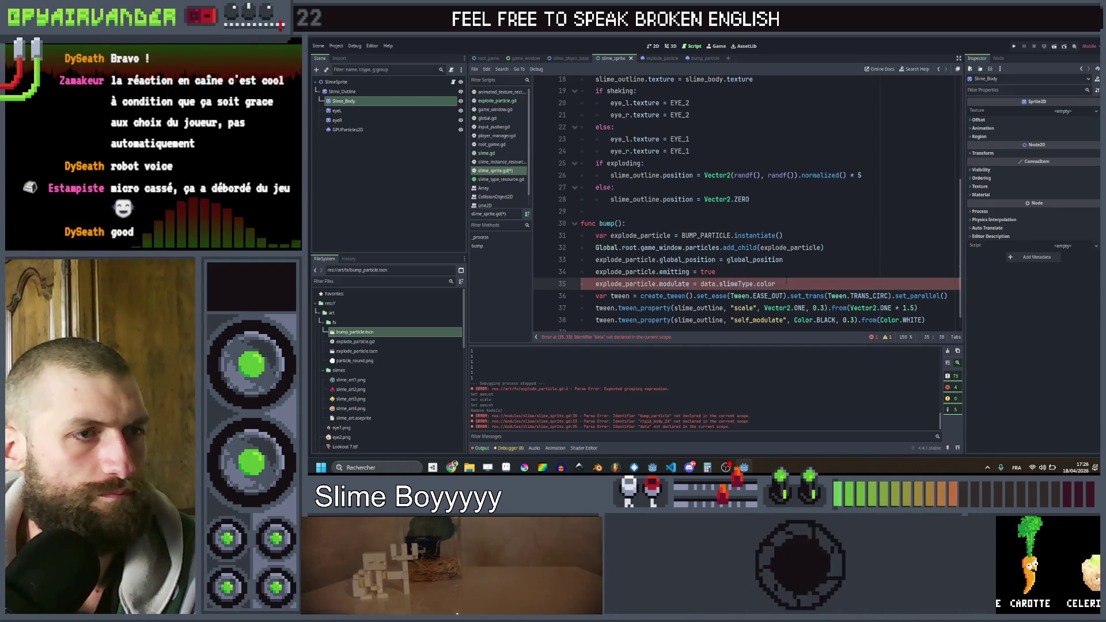
- Delete the BUMP_PARTICLE preload line from slime_sprite.gd
scroll(788, 281, "up", 1)
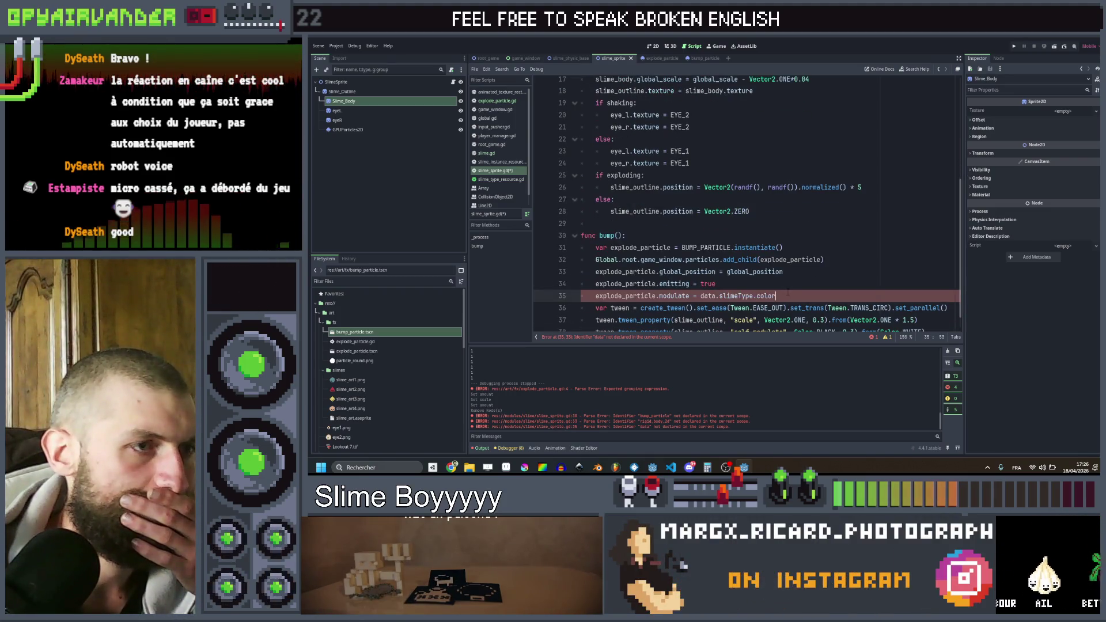
left_click_drag(788, 293, 597, 248)
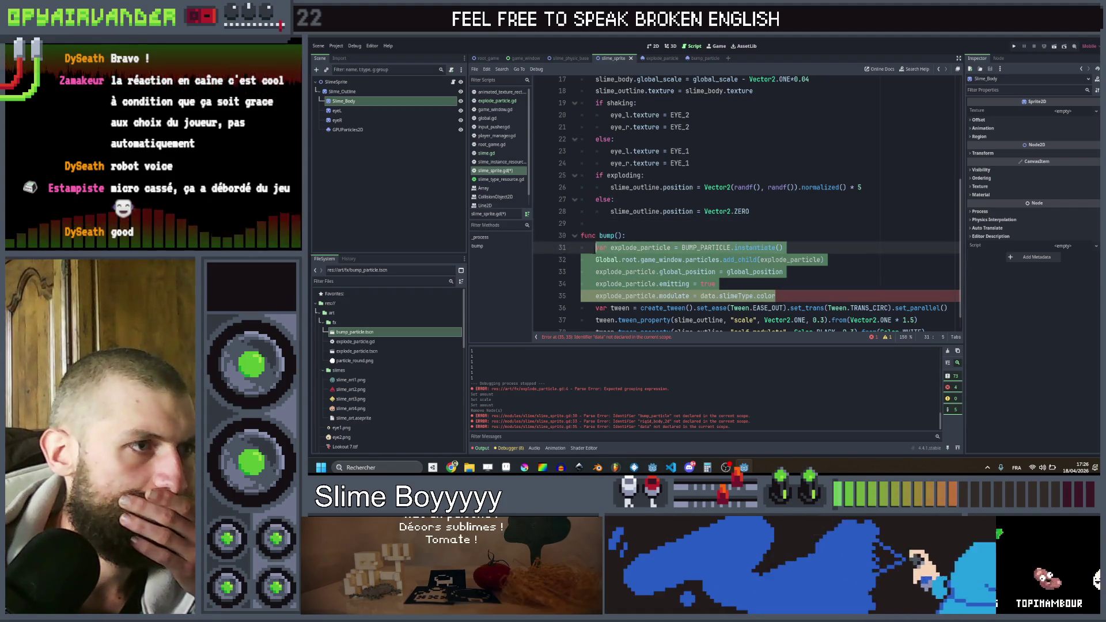
scroll(599, 249, "up", 5)
scroll(611, 252, "down", 6)
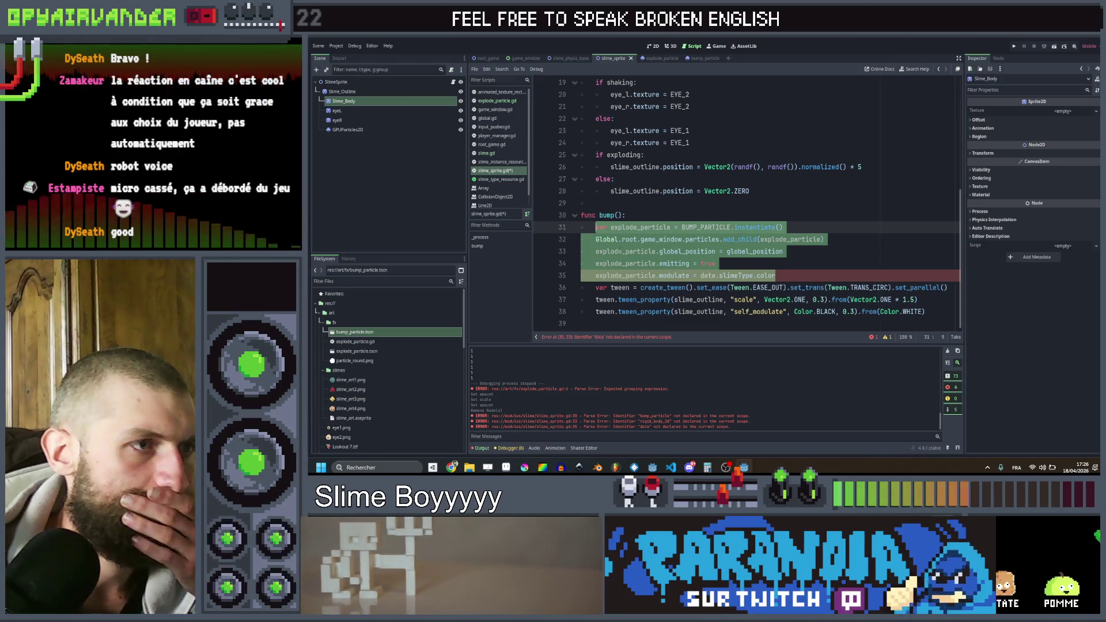
scroll(600, 249, "up", 6)
left_click_drag(830, 167, 780, 155)
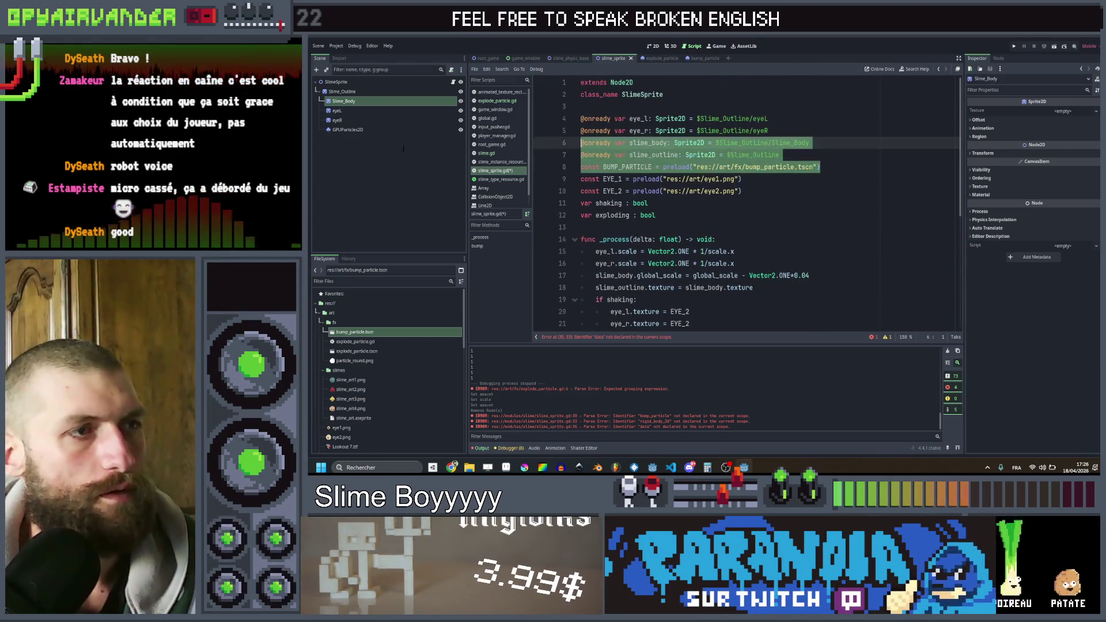
key("BackSpace")
- Delete the particle-spawning lines from bump(), leaving only its tween lines
scroll(684, 194, "down", 6)
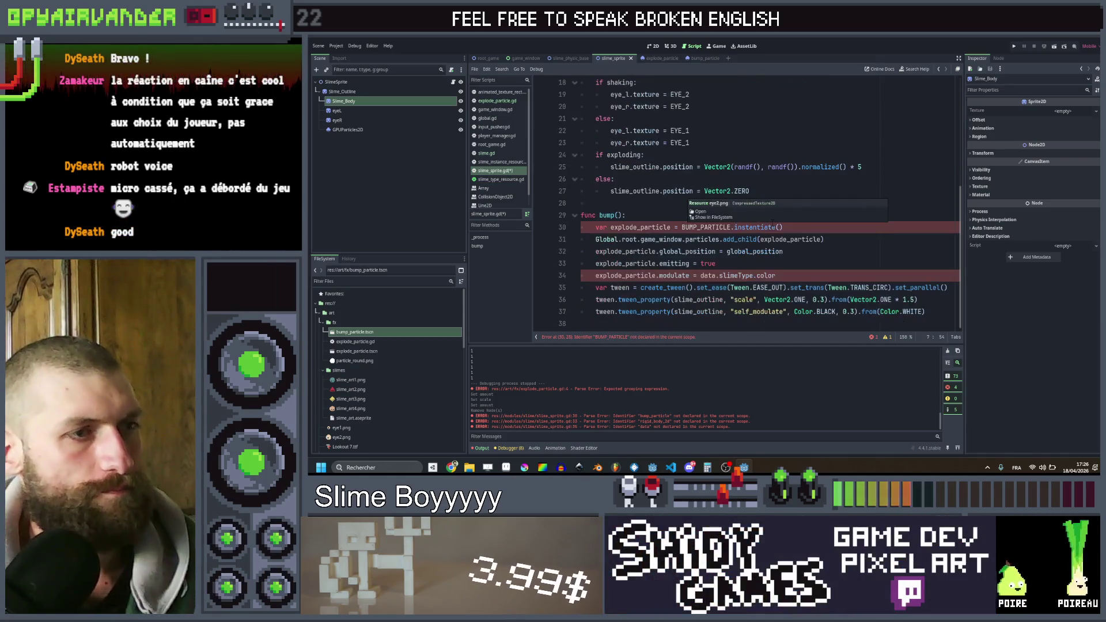
left_click(582, 239)
key("shift+Up")
key("shift+Left")
key("BackSpace")
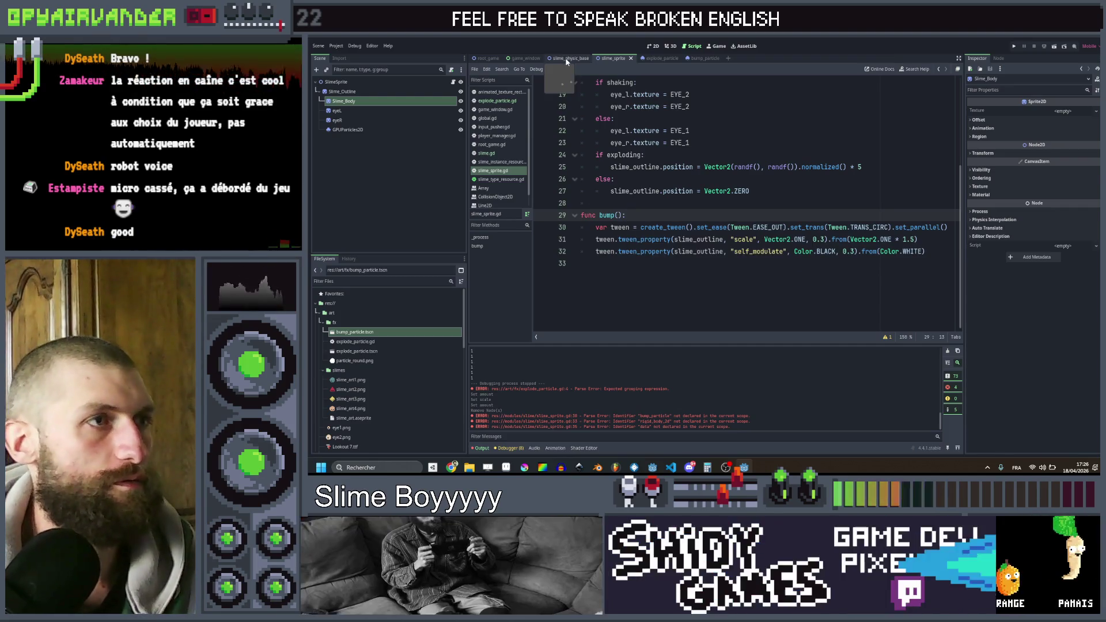
- In slime_physic_base.gd, add a preload of bump_particle.tscn at line 10
left_click(570, 58)
left_click(802, 200)
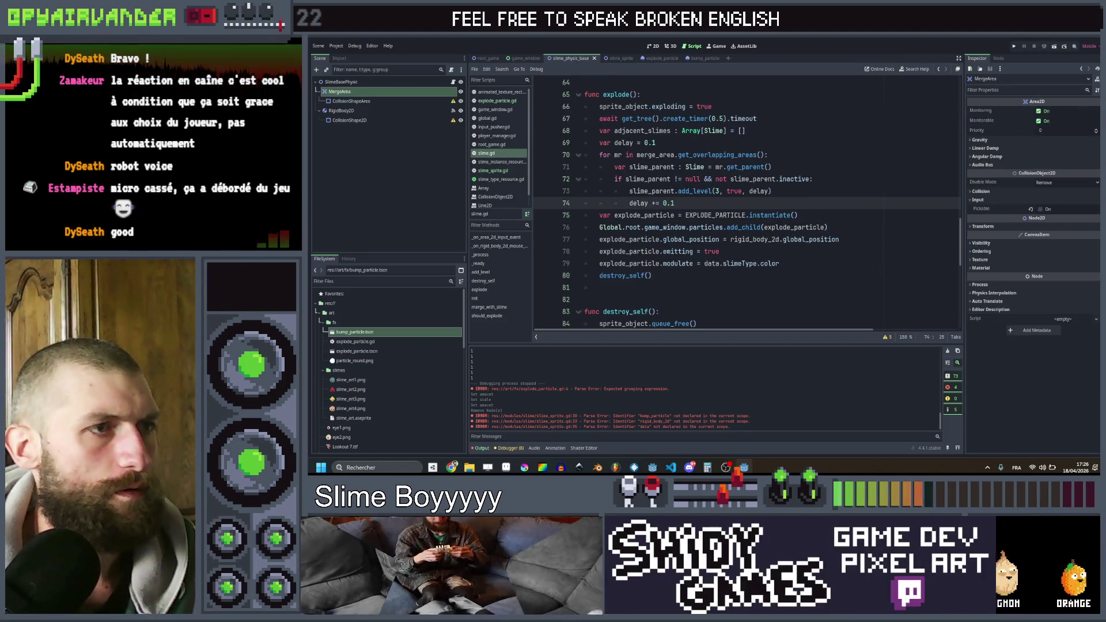
scroll(743, 201, "up", 5)
scroll(745, 202, "up", 15)
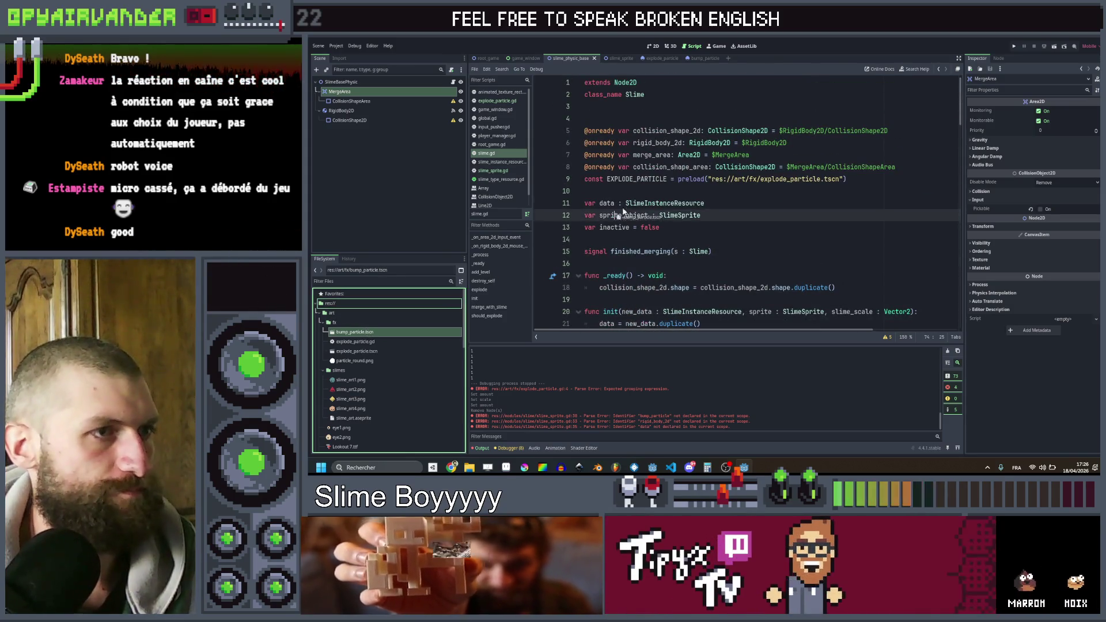
left_click_drag(623, 211, 631, 195)
scroll(743, 201, "down", 20)
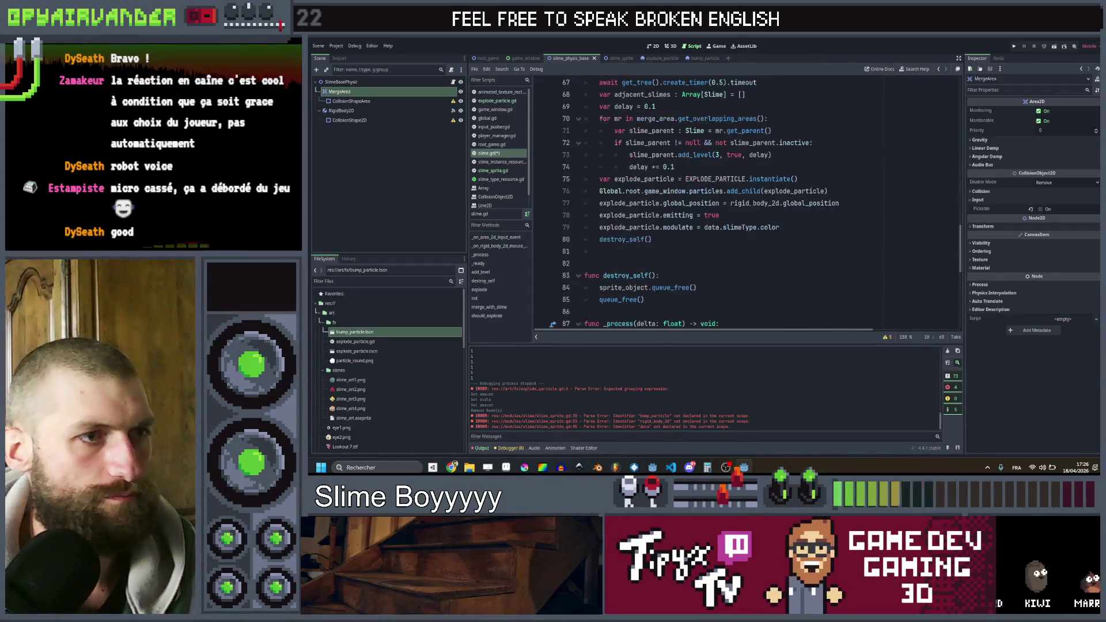
- Copy the explode particle lines 75–79, then find and delete the bump_particle modulate line
mouse_move(780, 263)
left_mouse_down()
mouse_move(600, 227)
mouse_move(597, 216)
left_mouse_up()
key("ctrl+c")
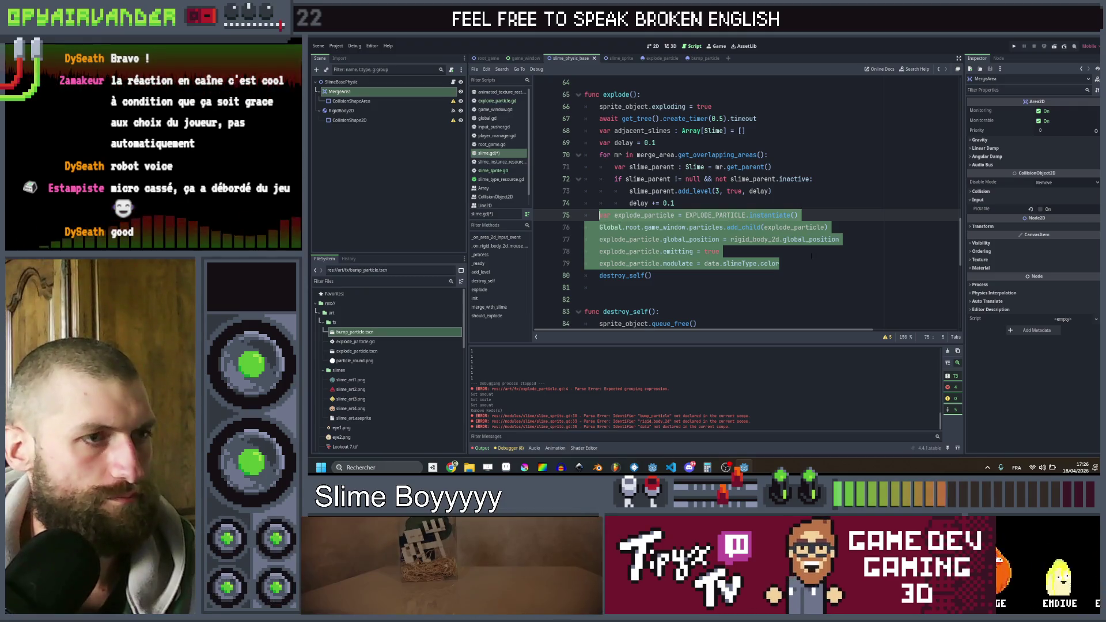
left_click(836, 253)
key("ctrl+f")
type("b")
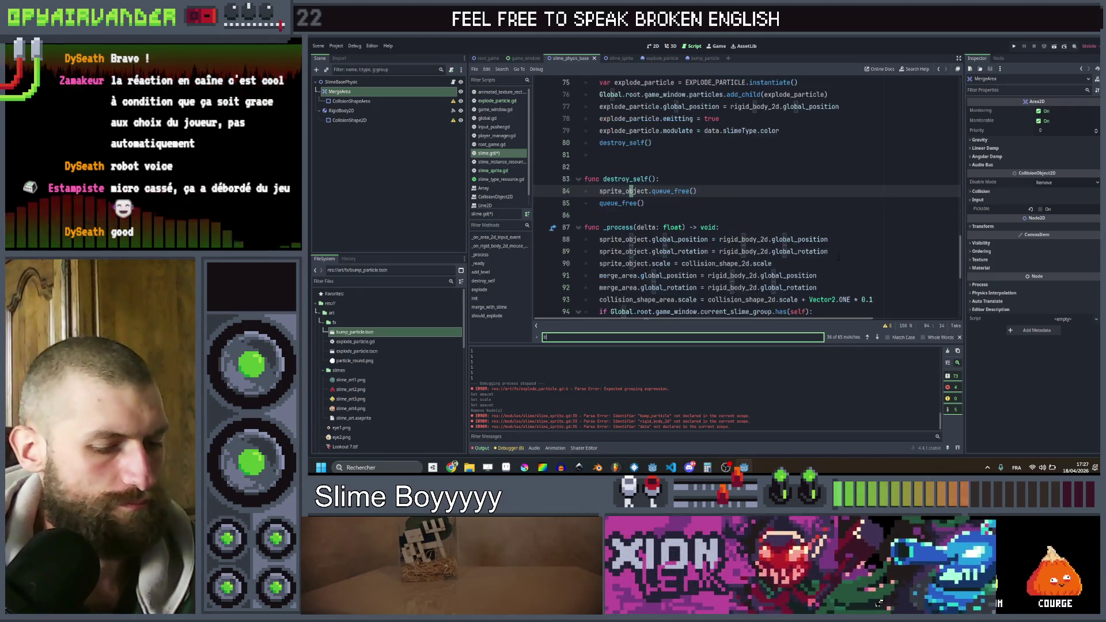
type("ump")
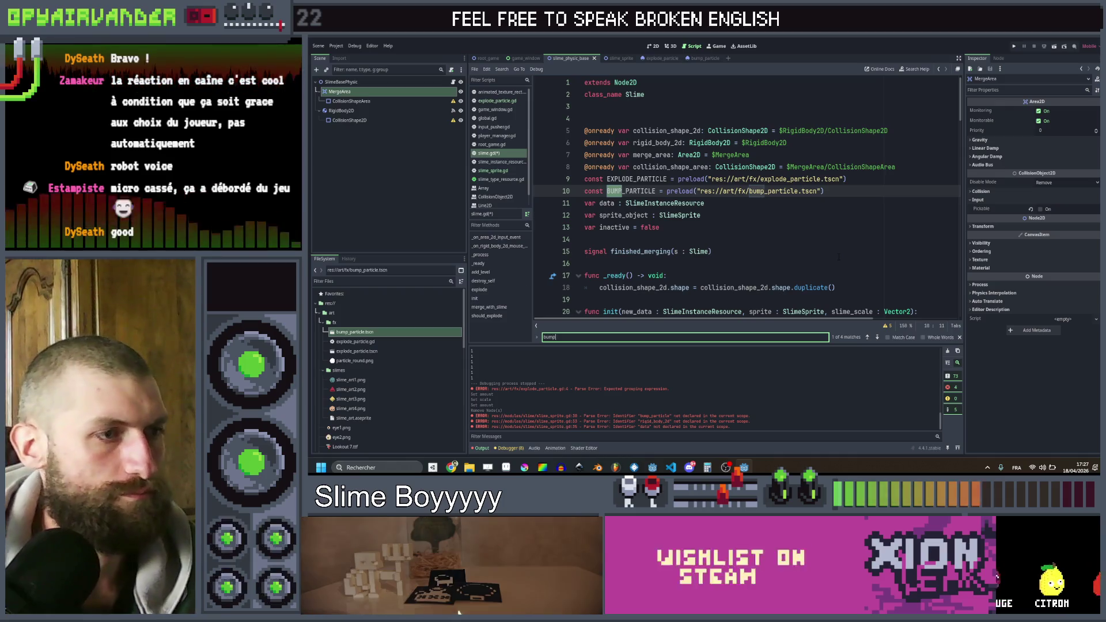
left_click(876, 338)
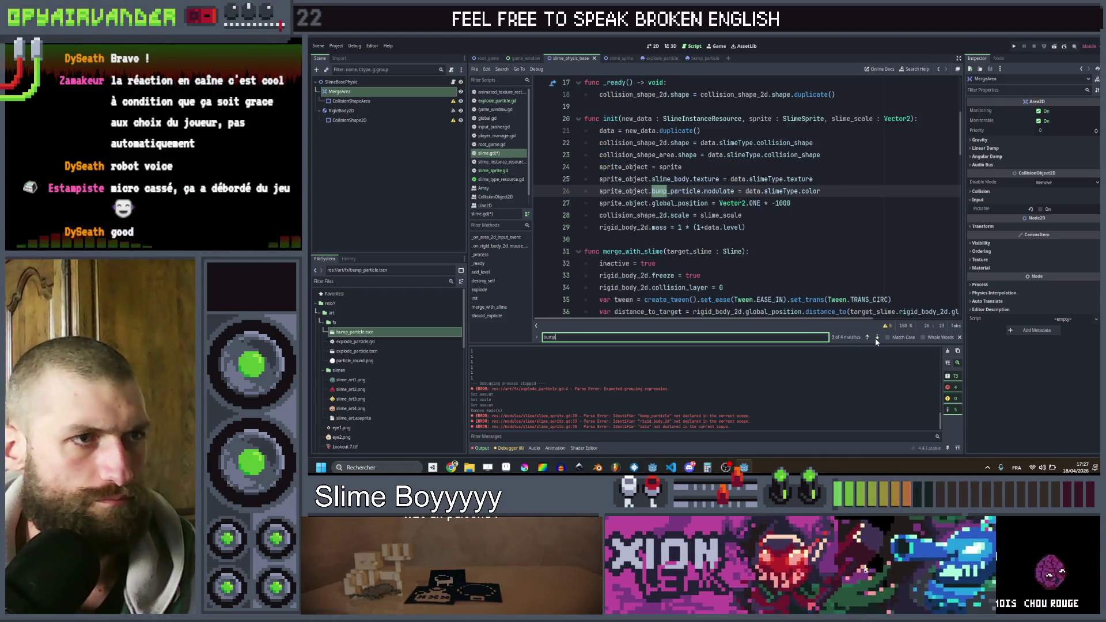
left_click(877, 338)
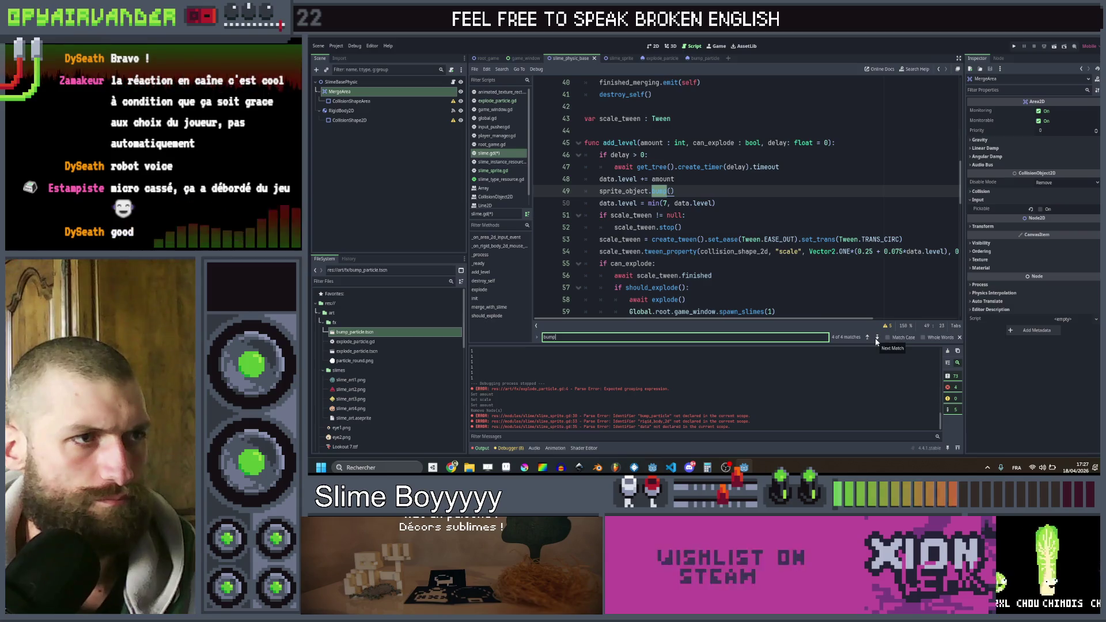
left_click(869, 338)
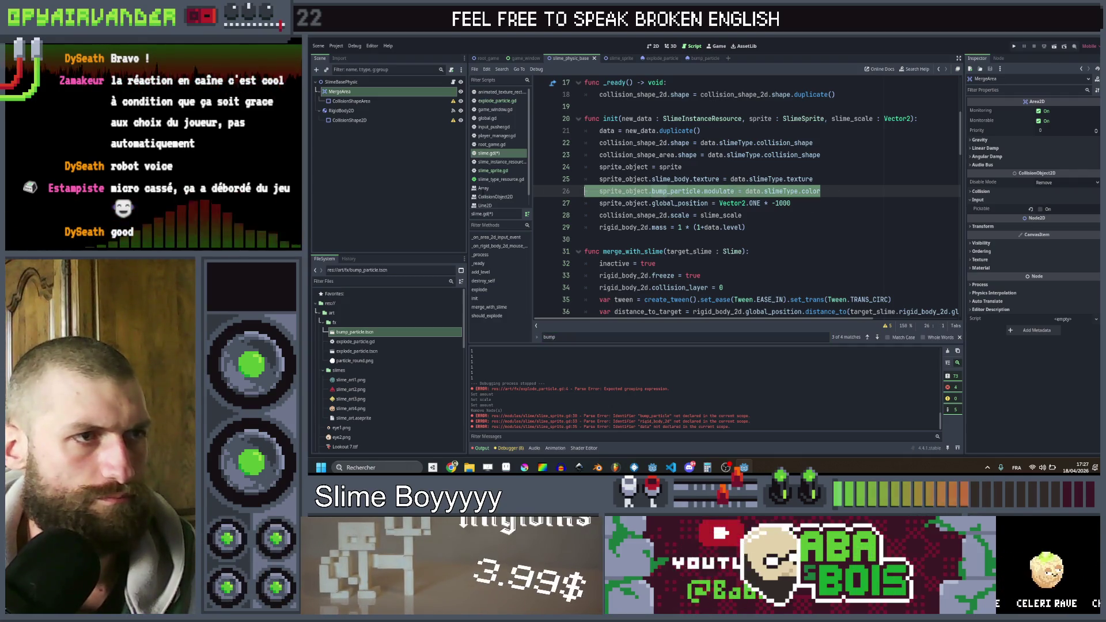
key("BackSpace")
key("BackSpace")
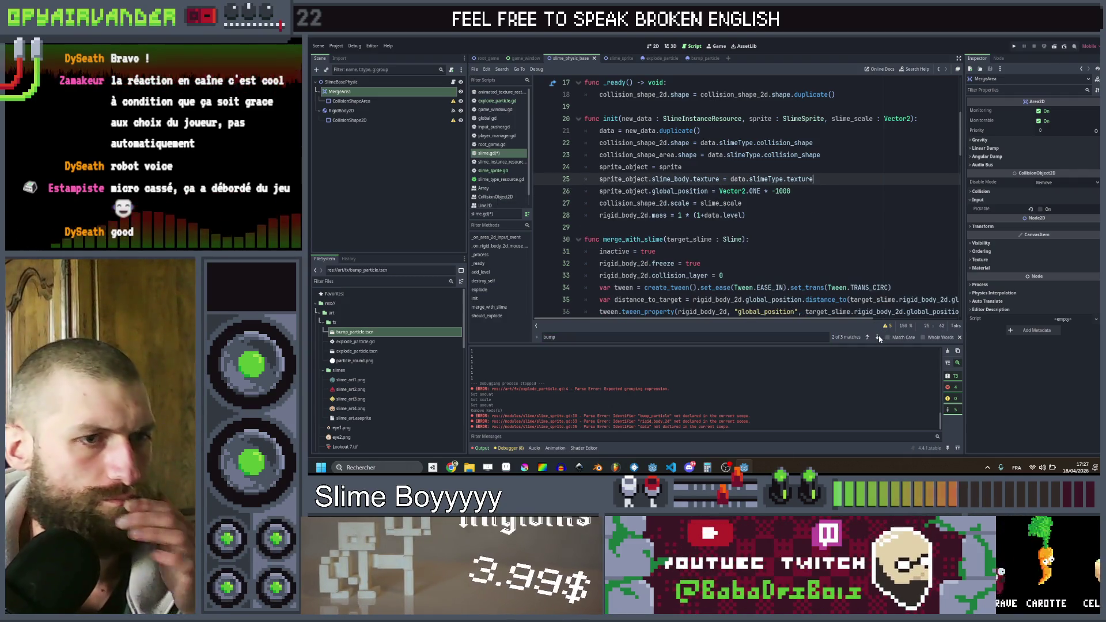
- Paste the particle-spawning lines after bump() in add_level, renamed to BUMP_PARTICLE, then run the game
left_click(879, 338)
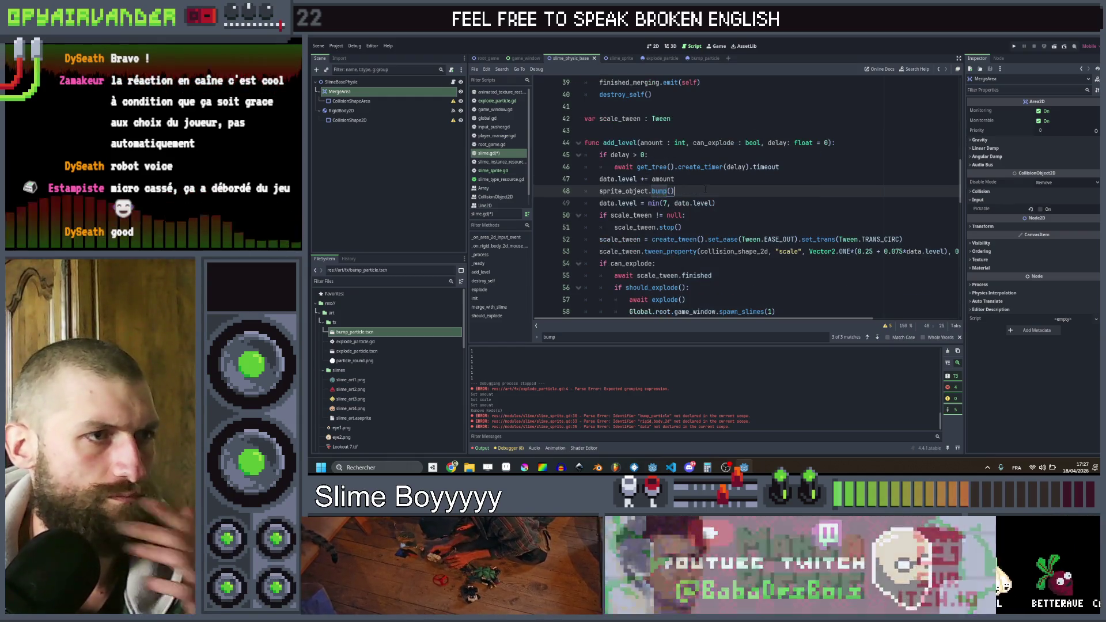
key("End")
key("Return")
key("ctrl+v")
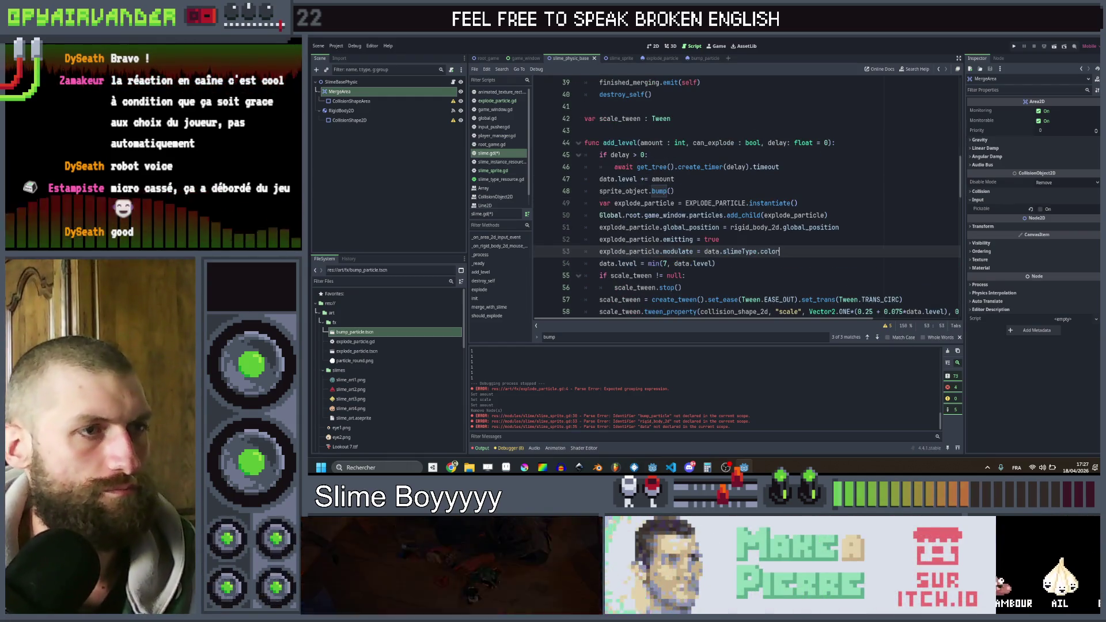
left_click(715, 203)
type("Bu")
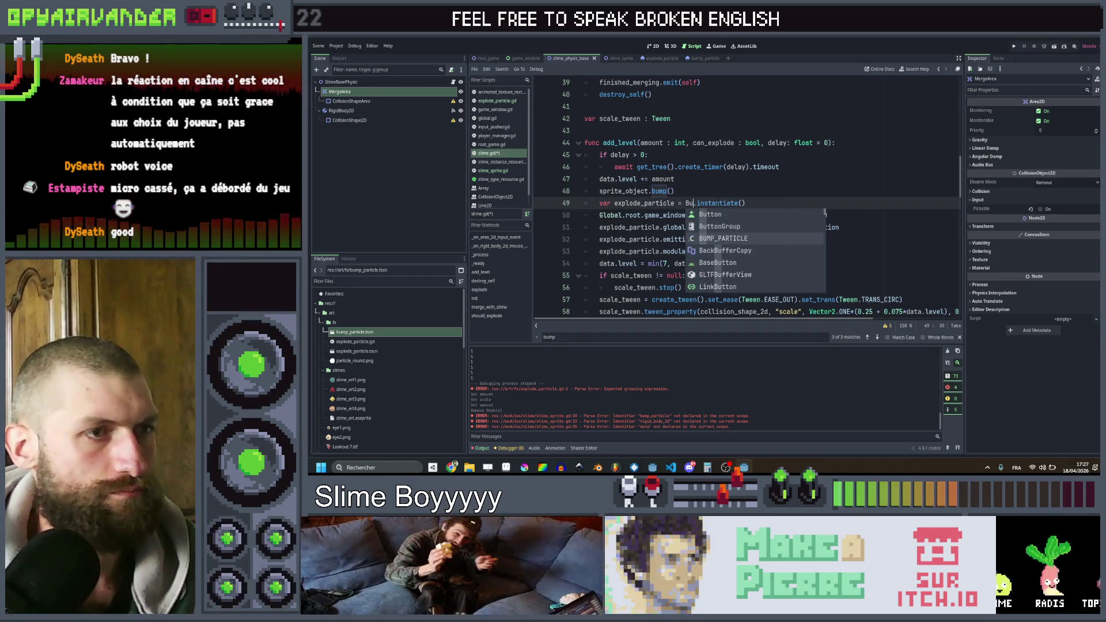
key("Return")
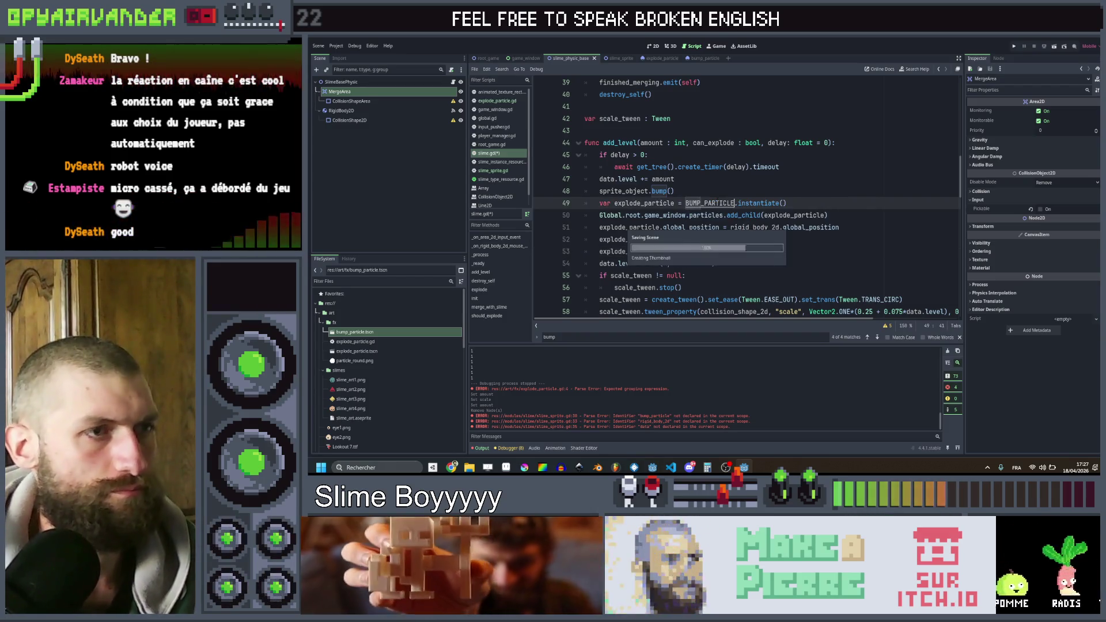
left_click(723, 181)
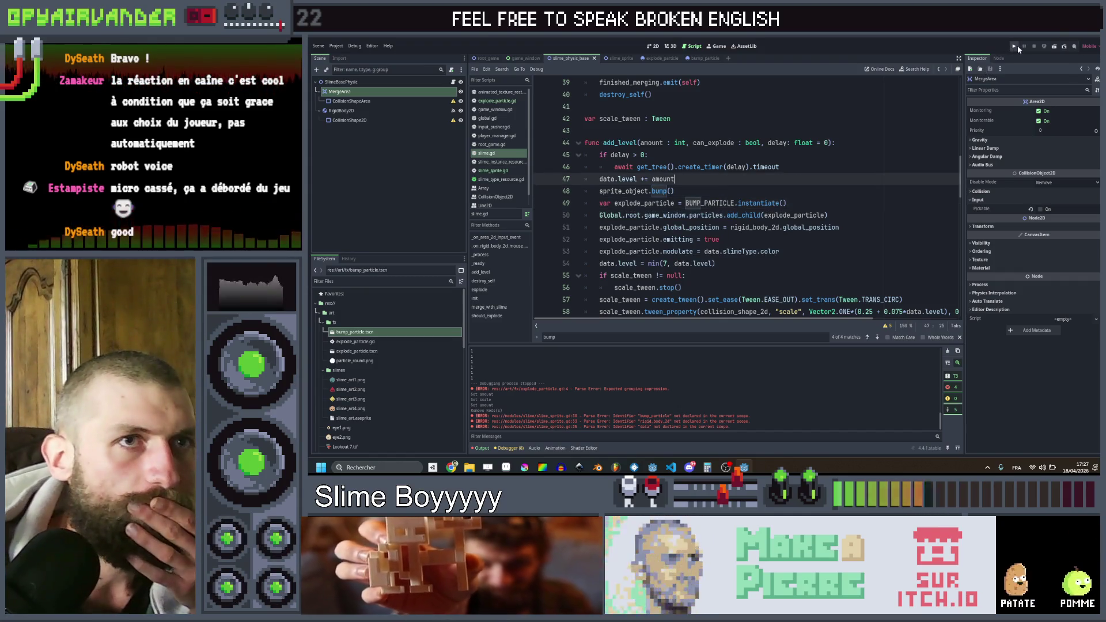
left_click(1015, 46)
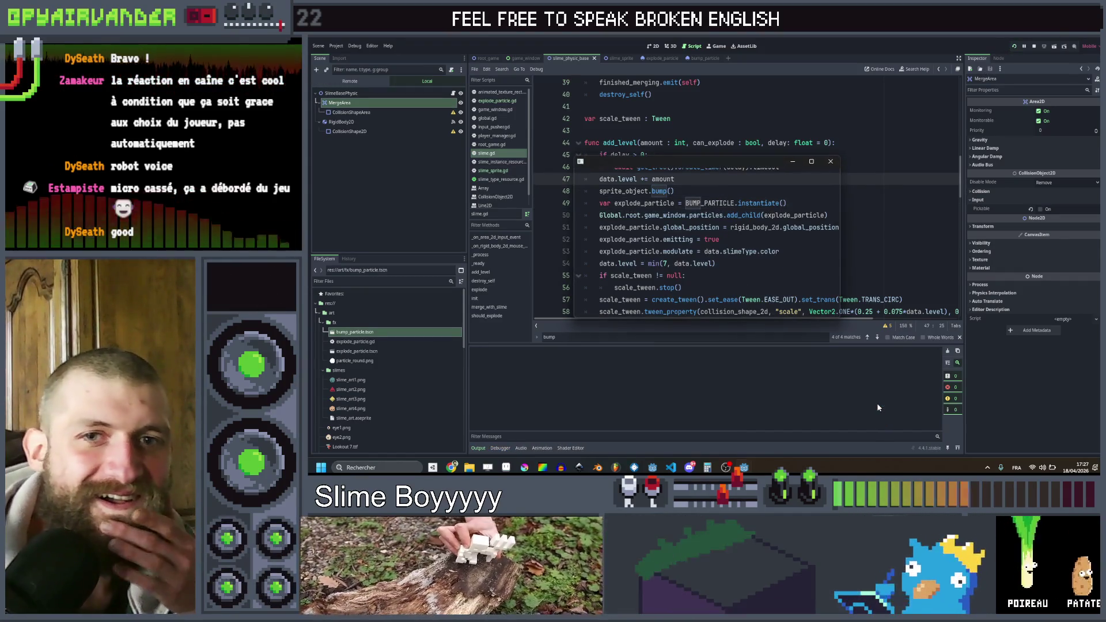
- Maximize the game window and merge several slime groups in the cauldron with the OK bottle
left_click(812, 161)
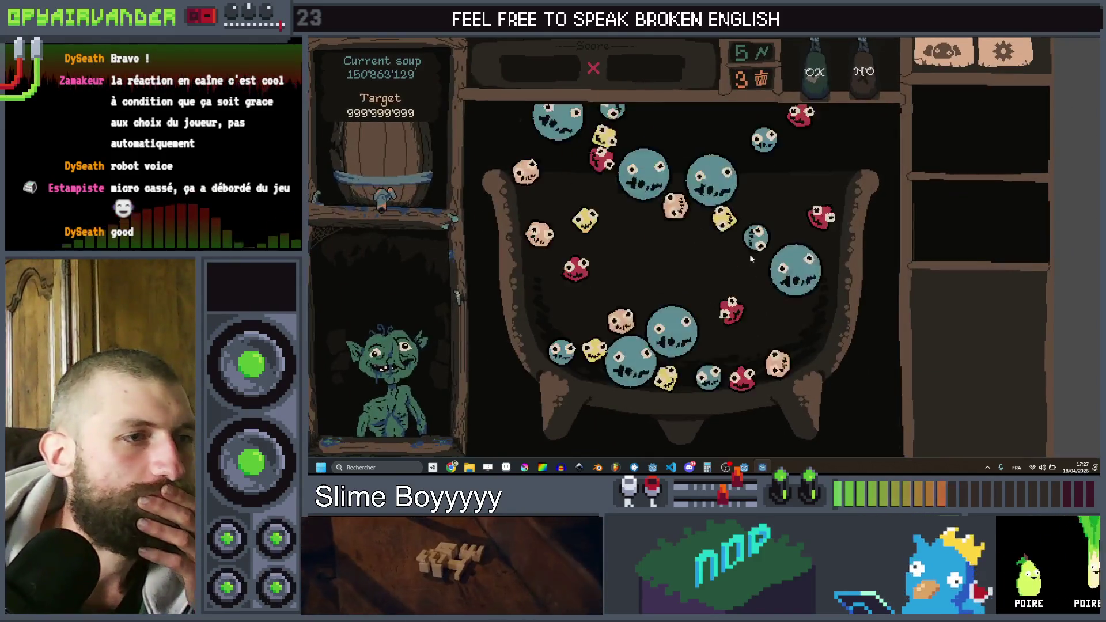
left_click(819, 81)
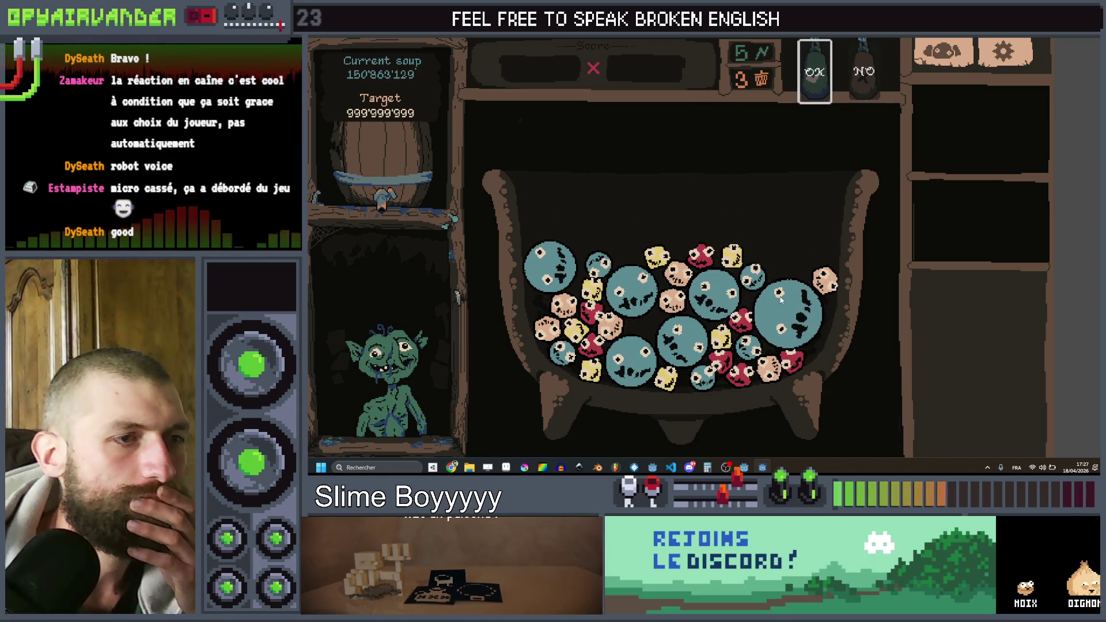
left_click(811, 72)
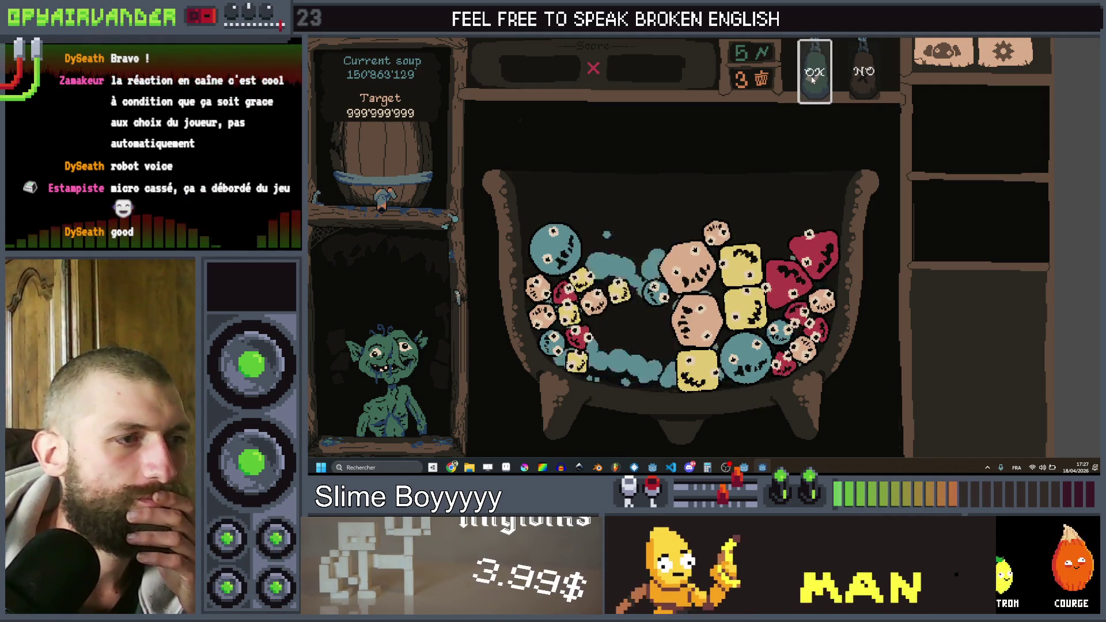
left_click(813, 80)
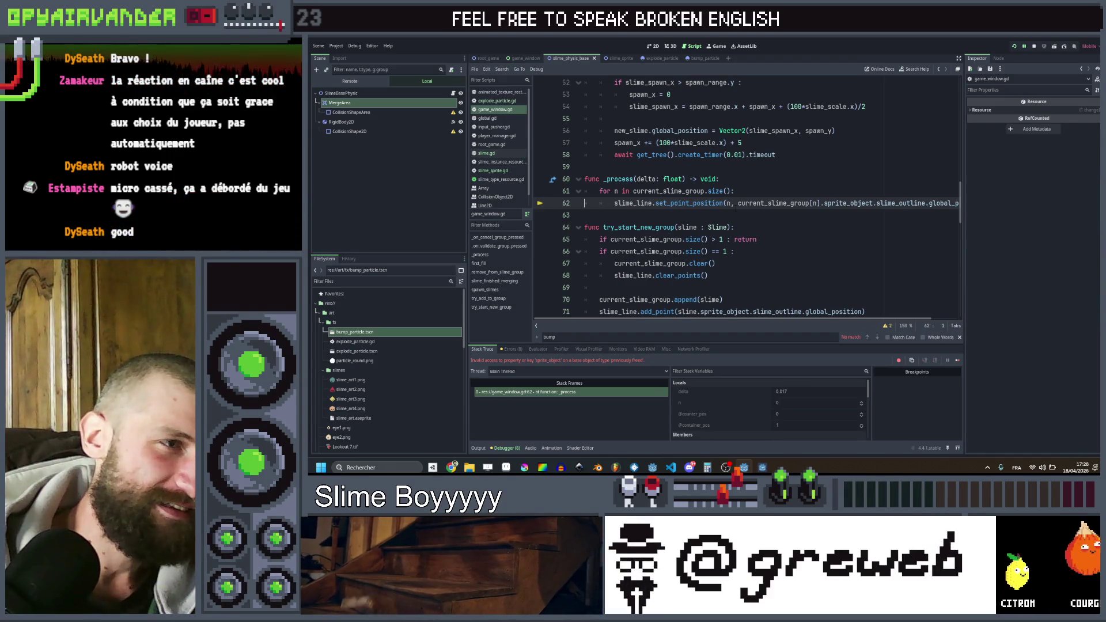
- Inspect the failing line 62 in game_window.gd from the debugger stack
scroll(744, 196, "up", 2)
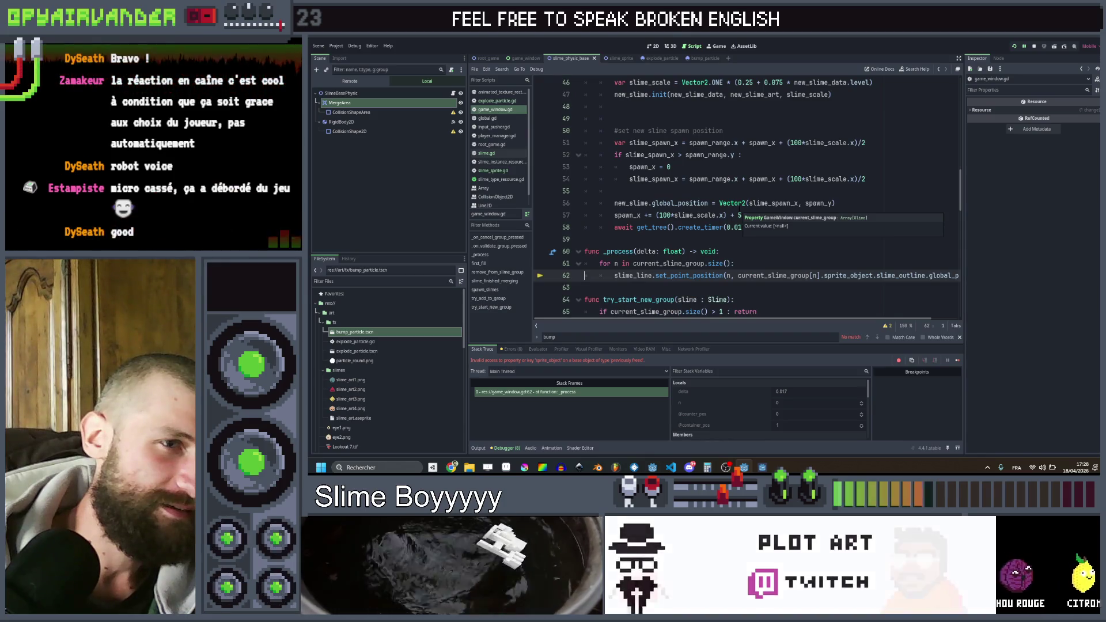
scroll(784, 217, "down", 1)
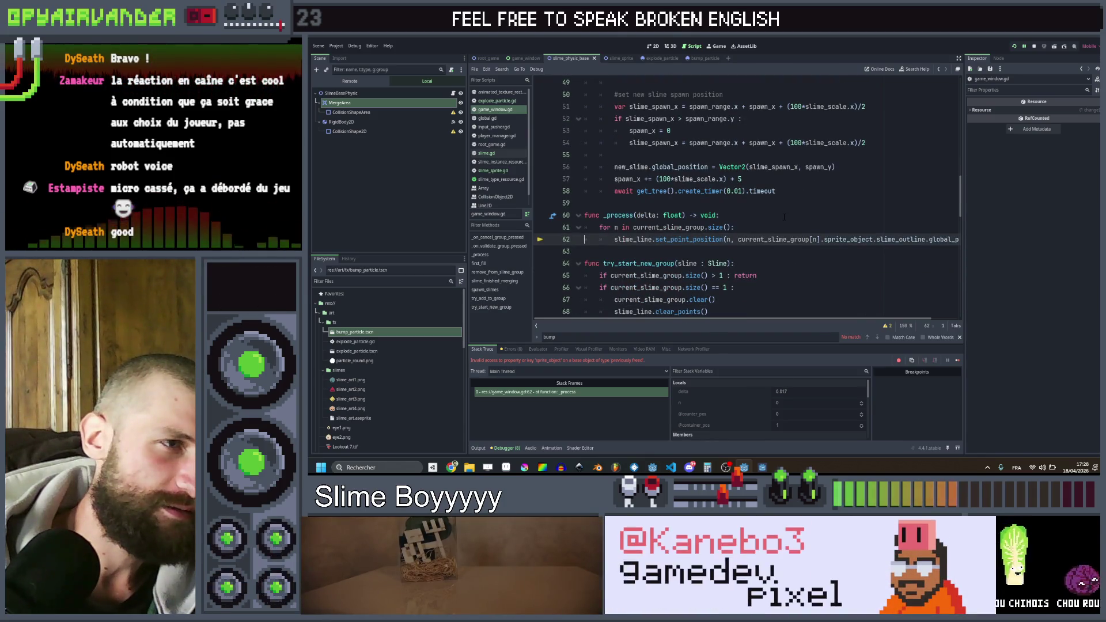
left_click(518, 392)
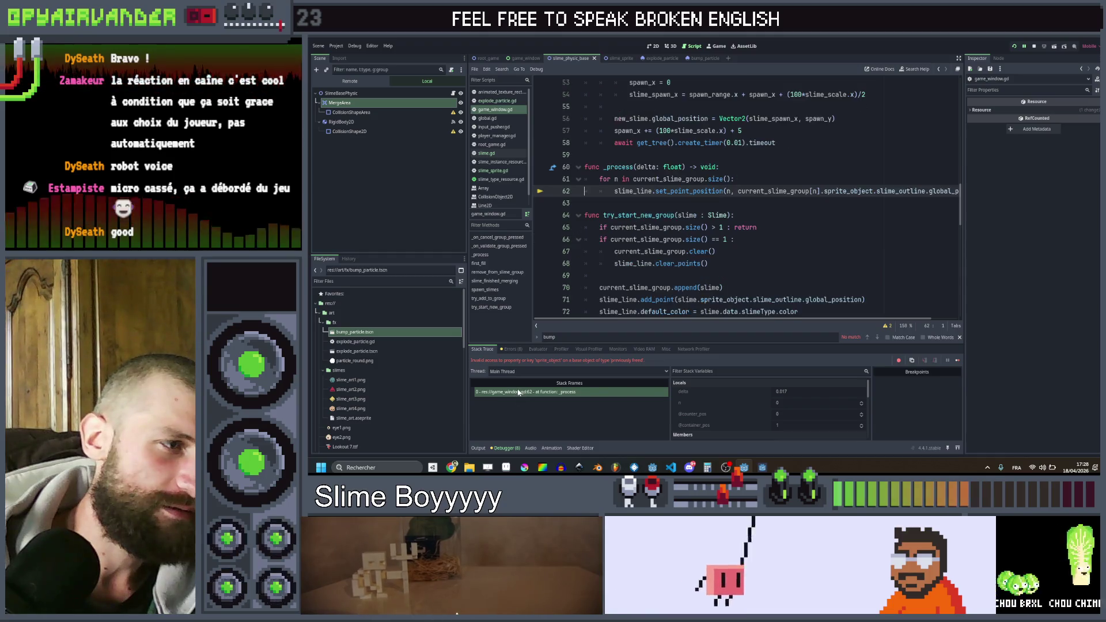
scroll(747, 197, "up", 1)
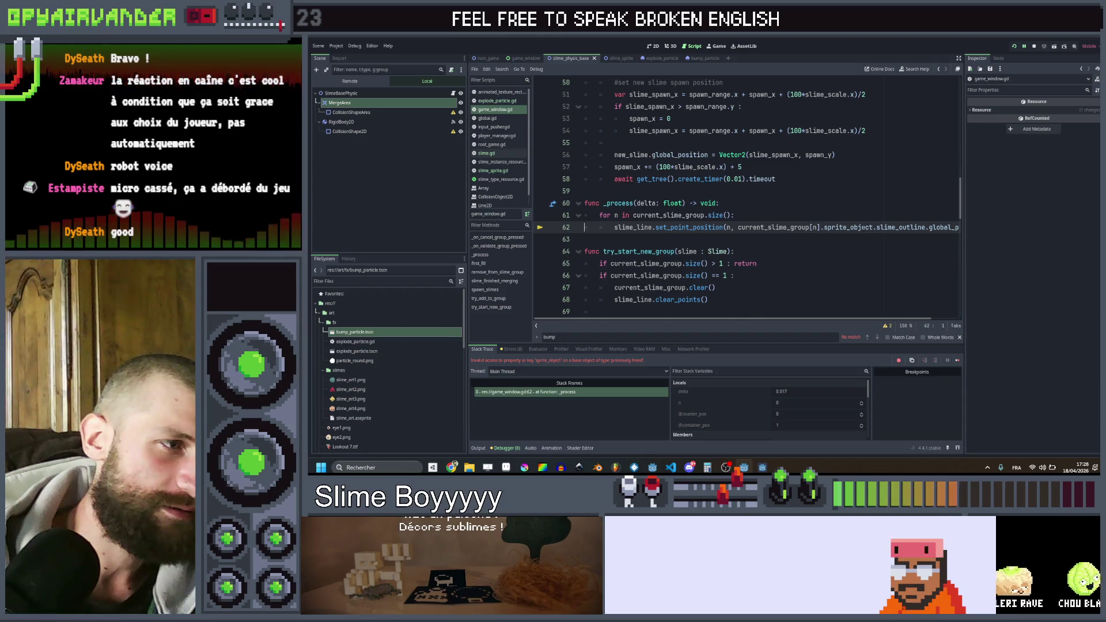
key("End")
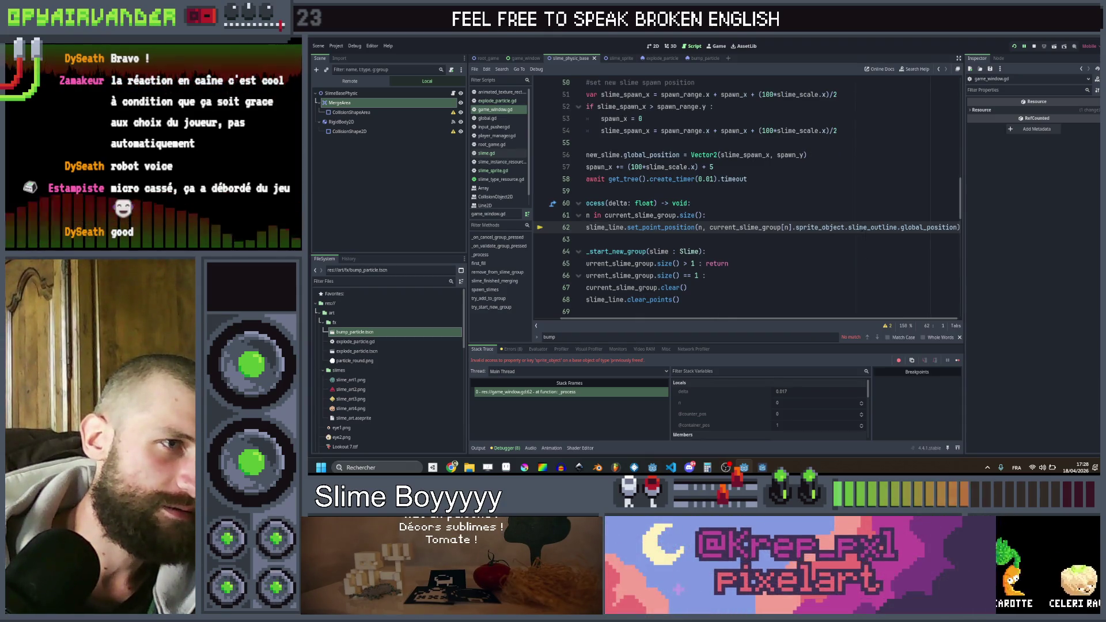
scroll(772, 274, "left", 2)
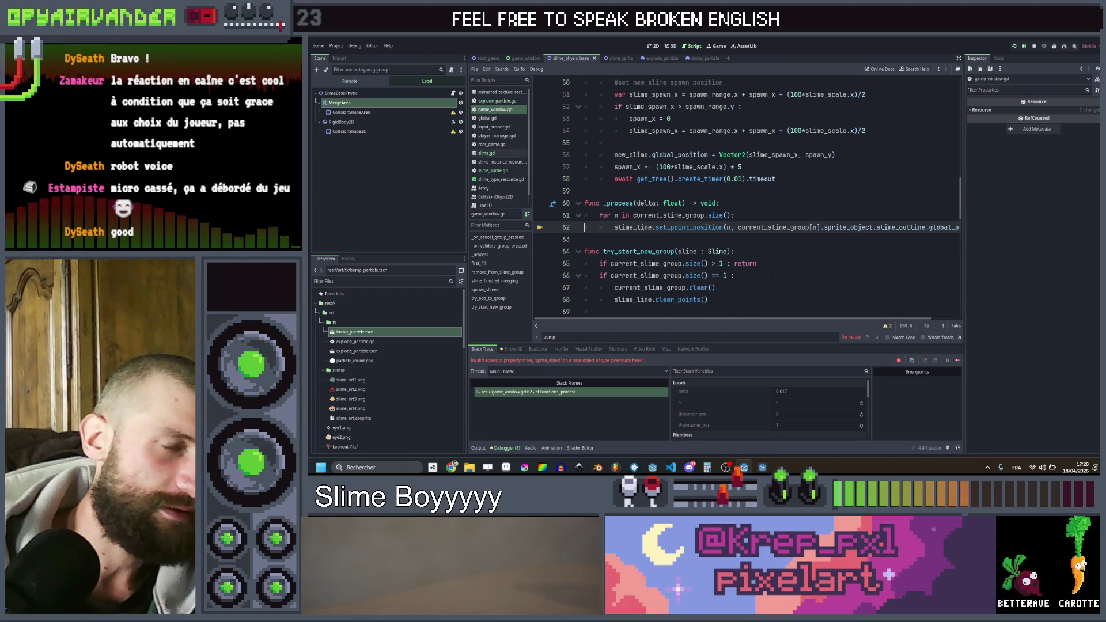
- Stop the running game and open the explode_particle script
left_click(1035, 46)
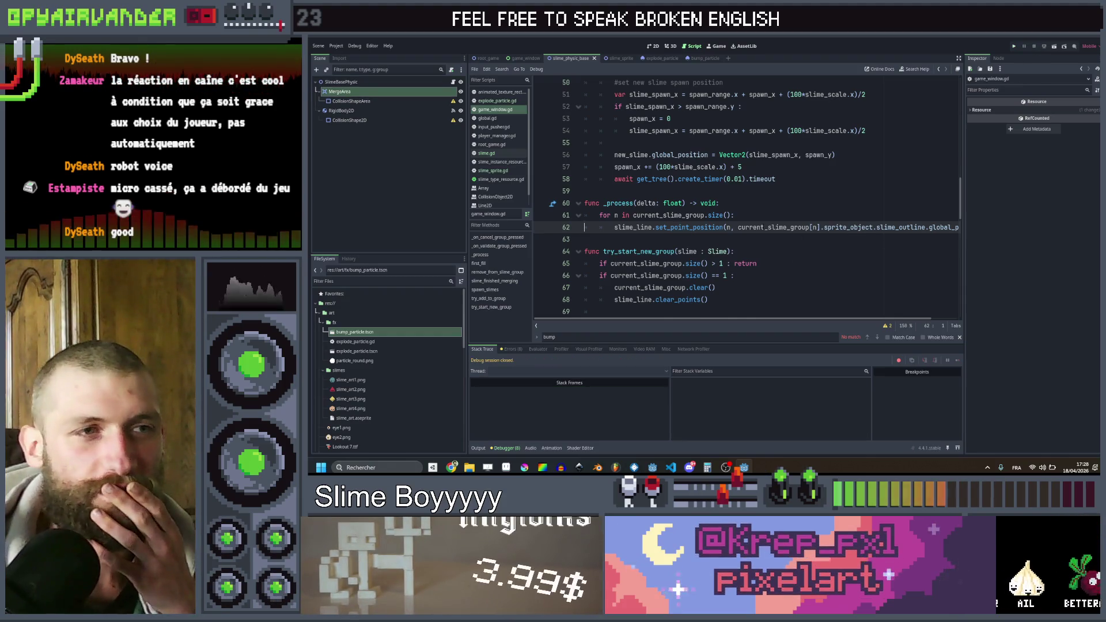
left_click(794, 202)
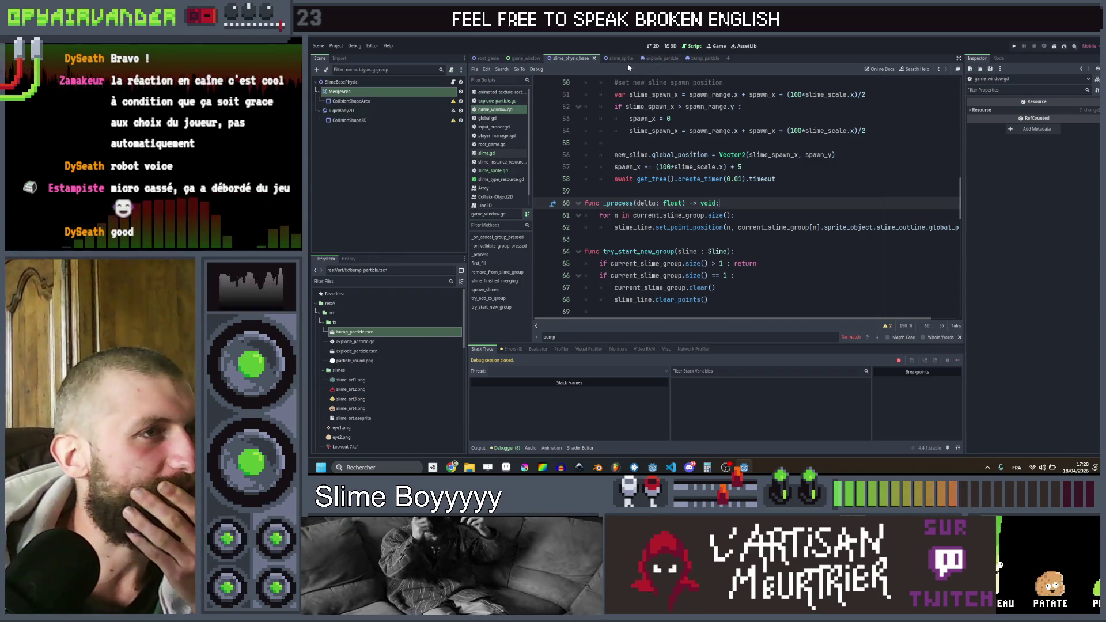
left_click(663, 59)
- Turn on Emitting for ExplodeParticle and set its initial velocity to 50–100
left_click(348, 83)
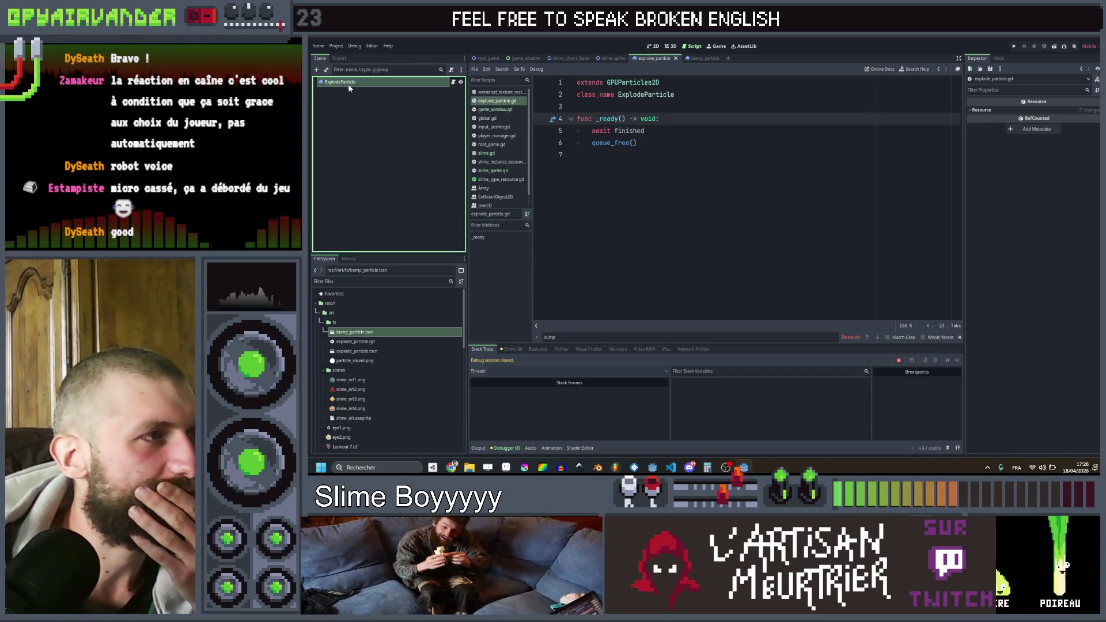
left_click(654, 47)
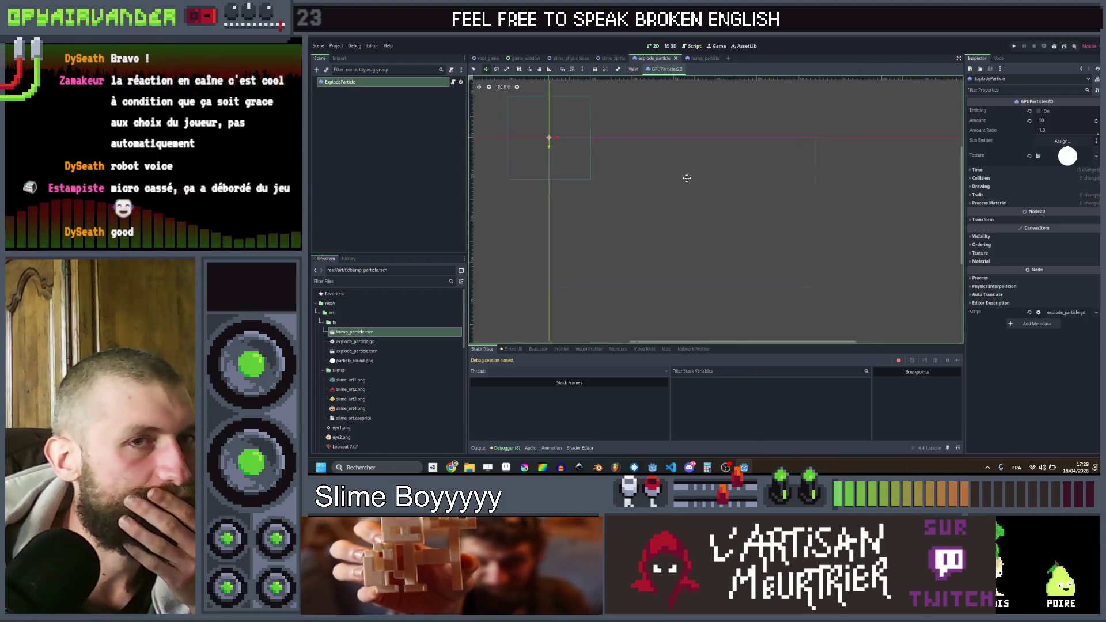
left_click(1040, 111)
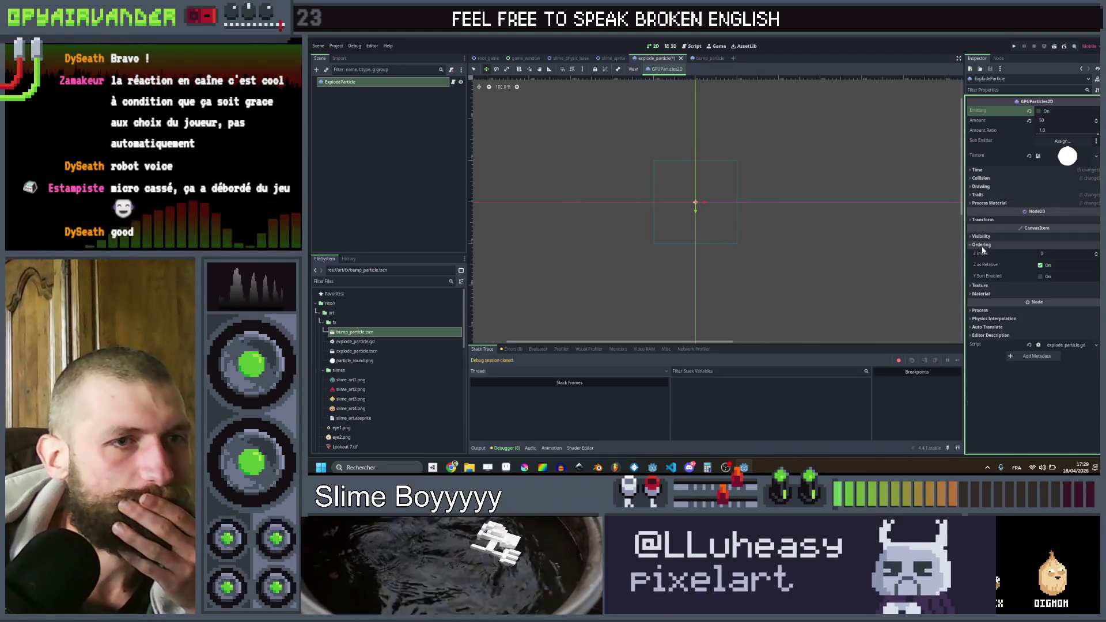
left_click(986, 203)
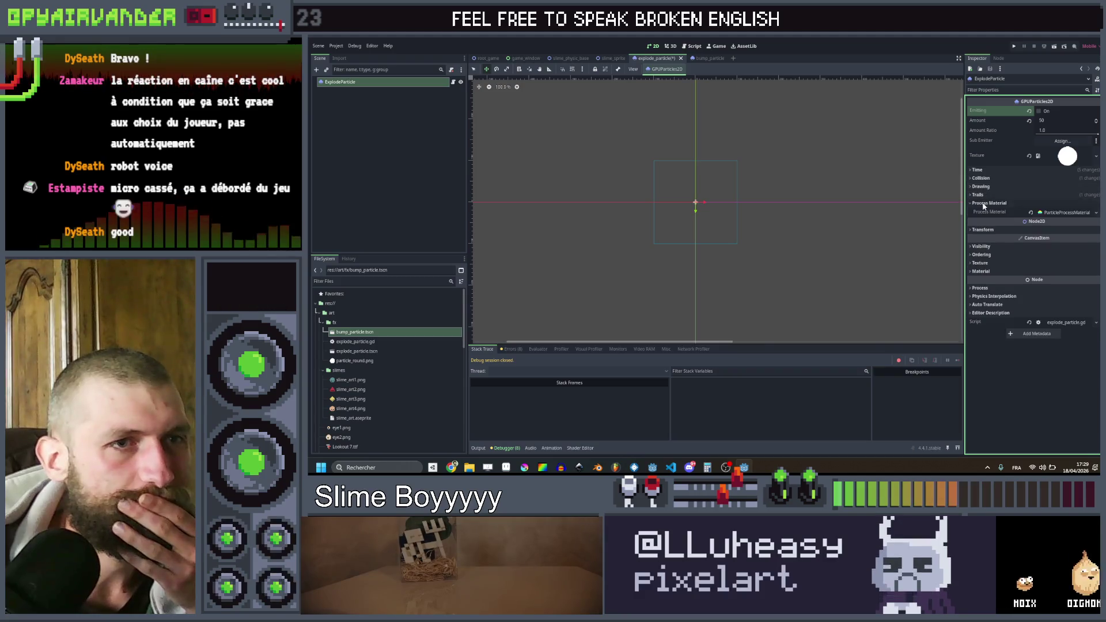
left_click(1053, 213)
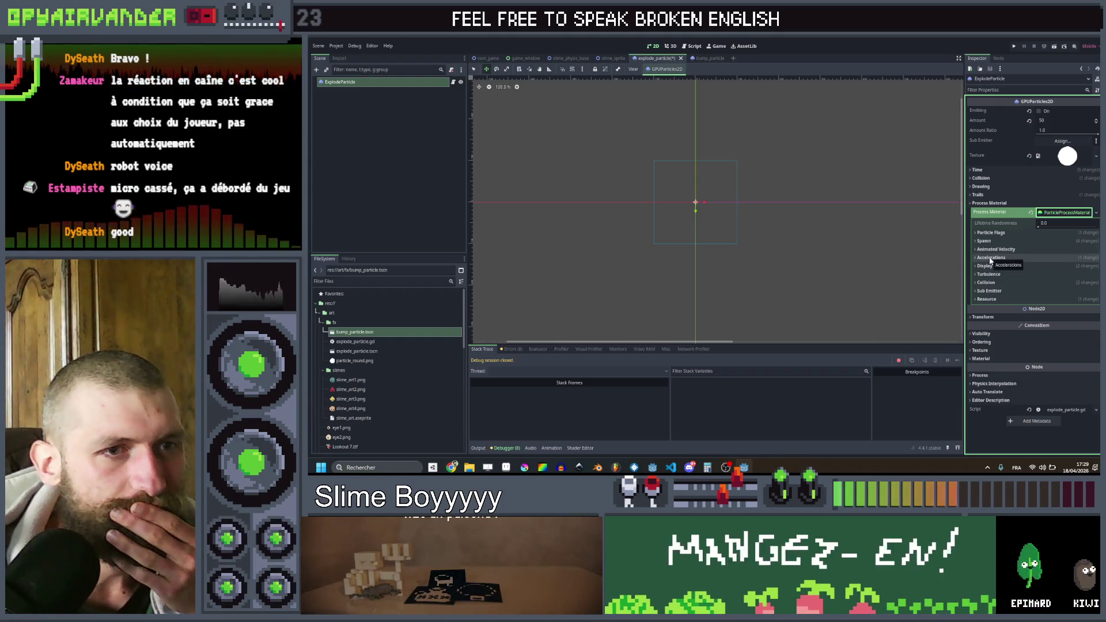
left_click(986, 241)
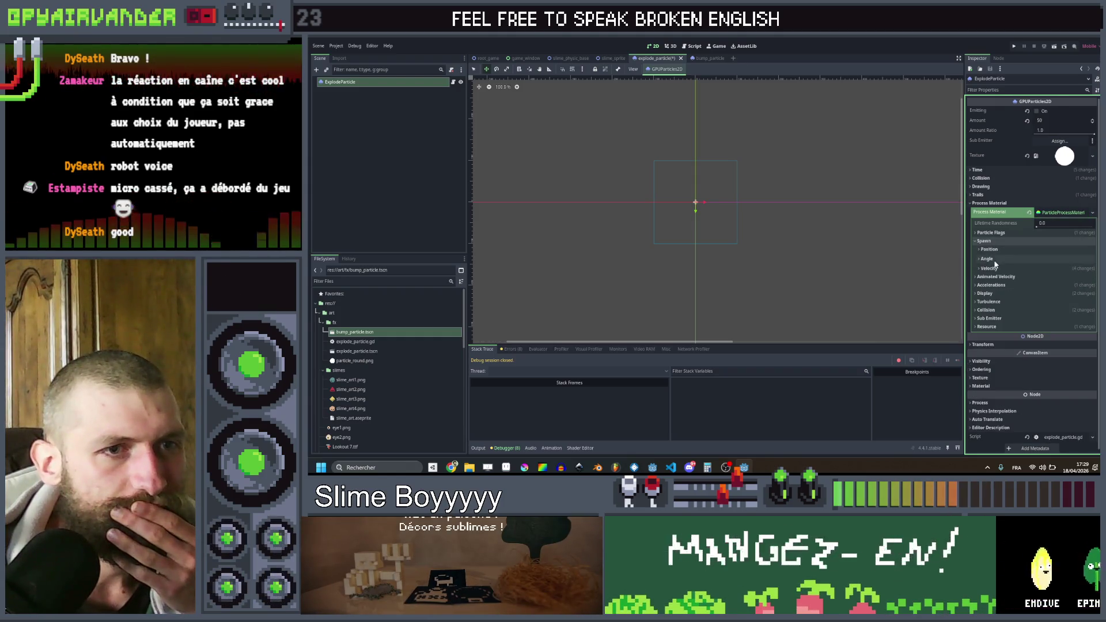
left_click(990, 269)
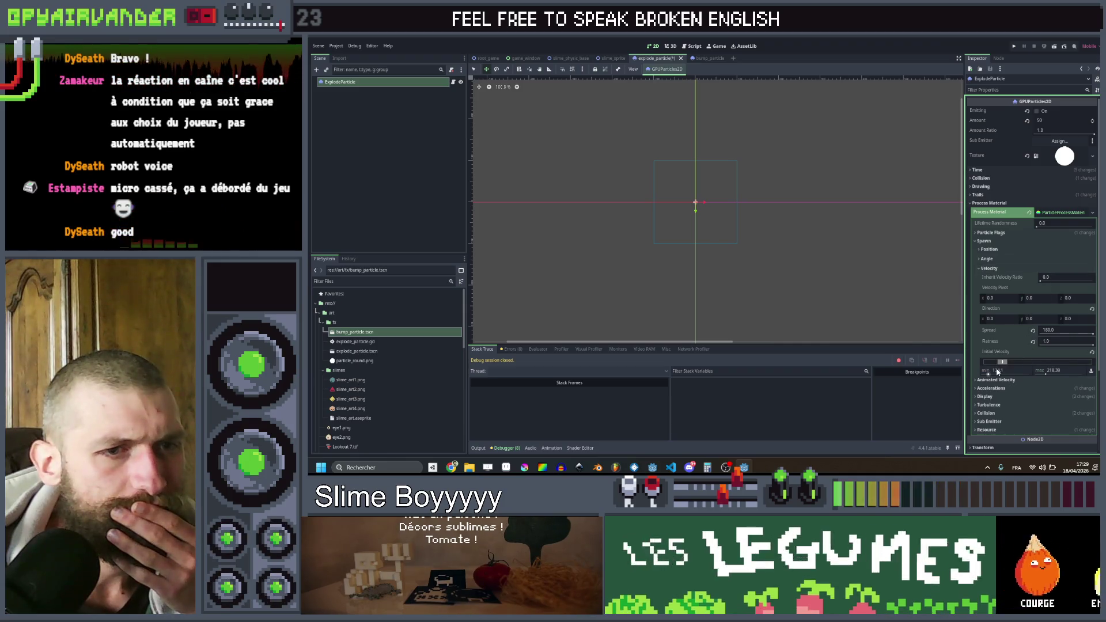
type("50")
key("Tab")
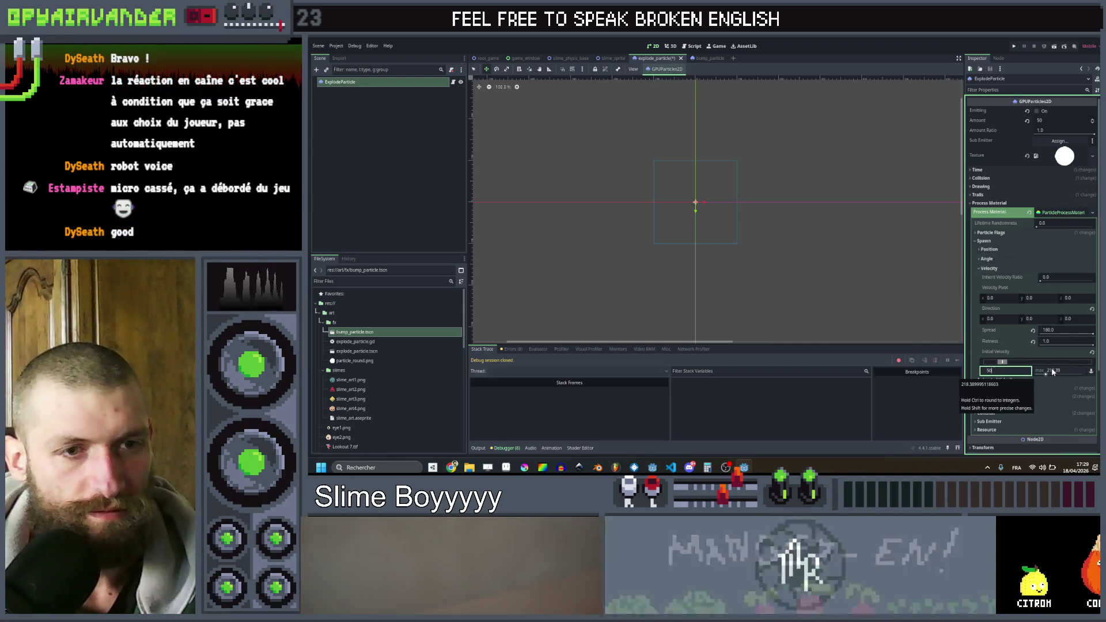
type("0")
key("Return")
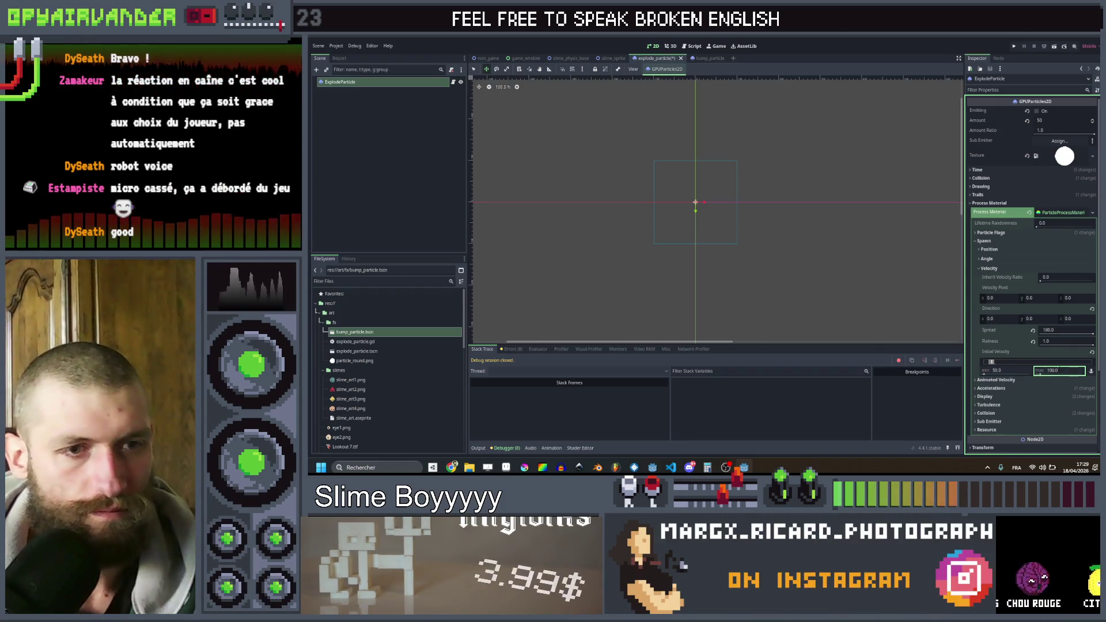
- Edit bump_particle's spawn initial velocity to match, then run the game
left_click(703, 60)
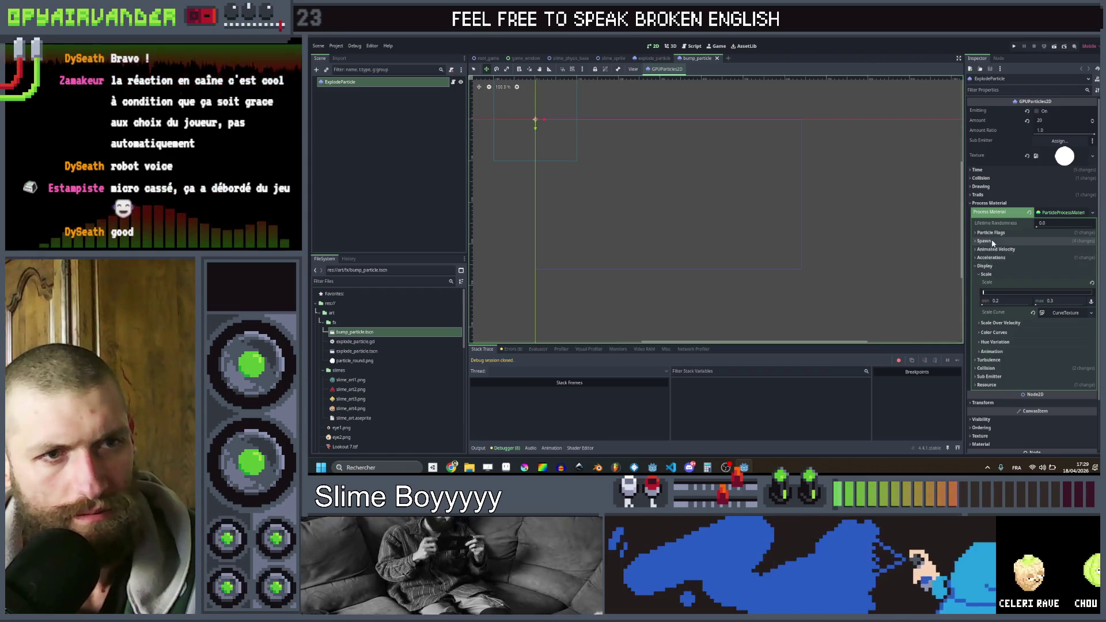
left_click(991, 242)
left_click(989, 269)
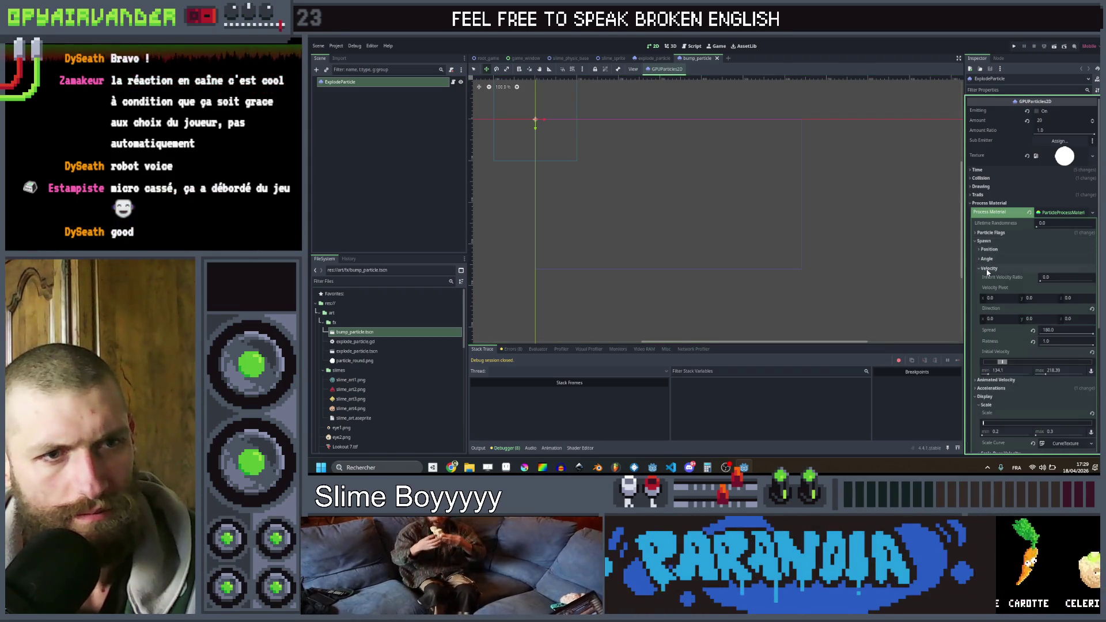
left_click(1019, 370)
type("100")
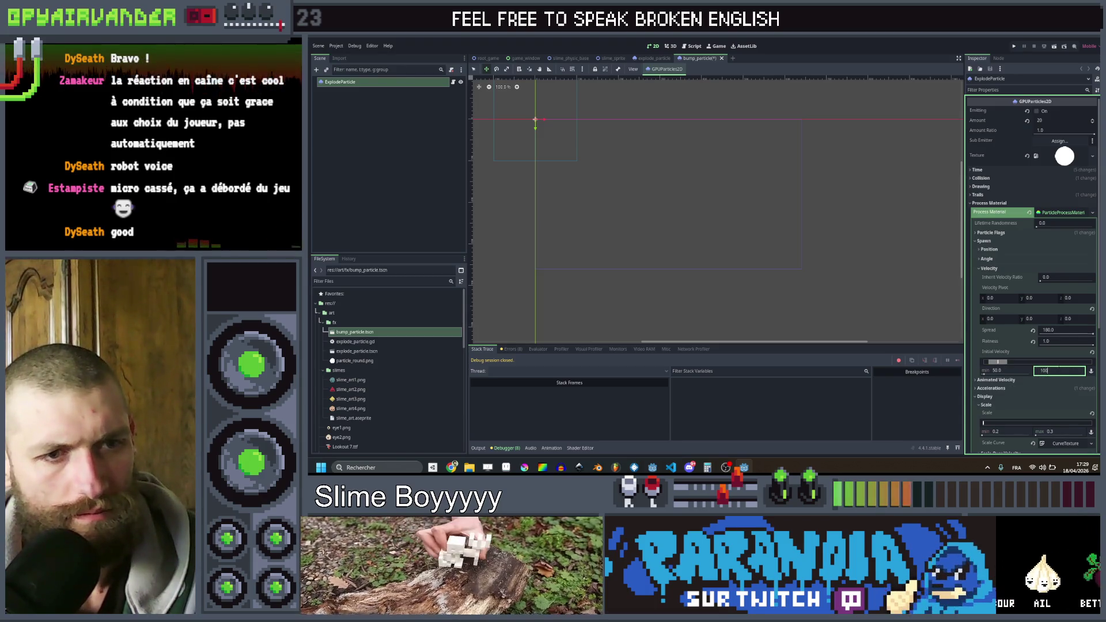
left_click(1014, 46)
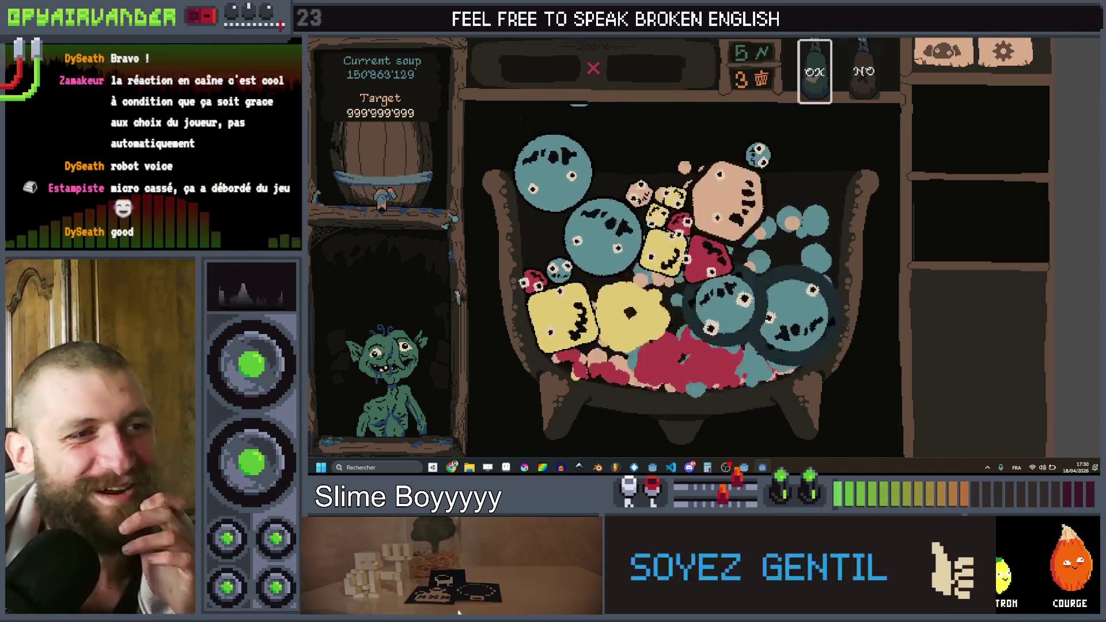
- Watch the merge particles in the test run, then close the game with F8
key("F8")
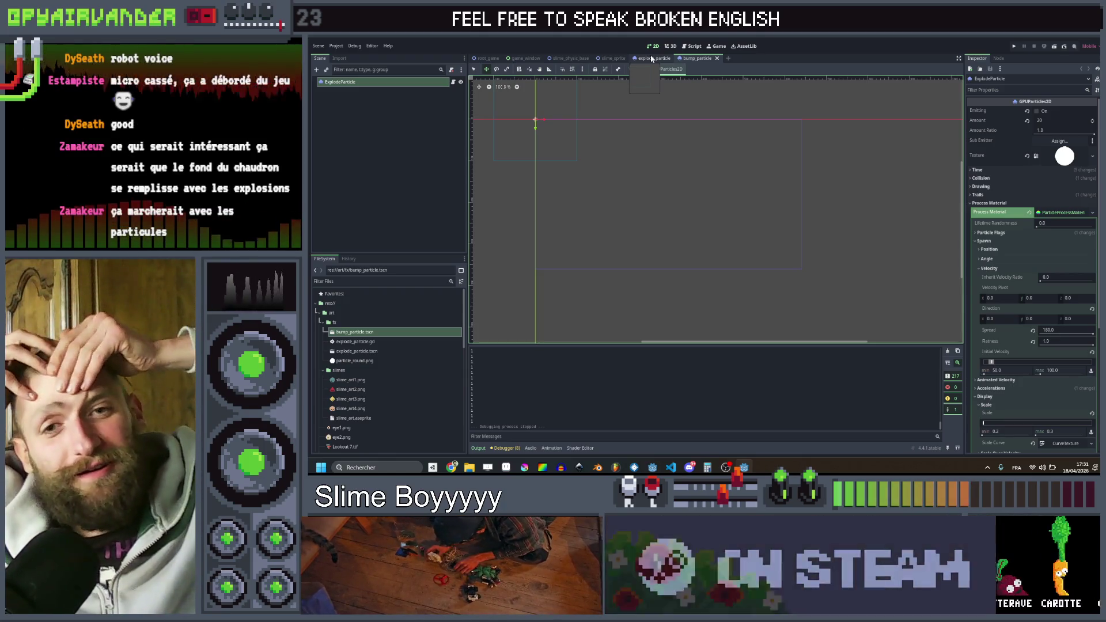
- Glance at the white circle sprite in Aseprite, then relaunch the game from Godot with F5
left_click(507, 468)
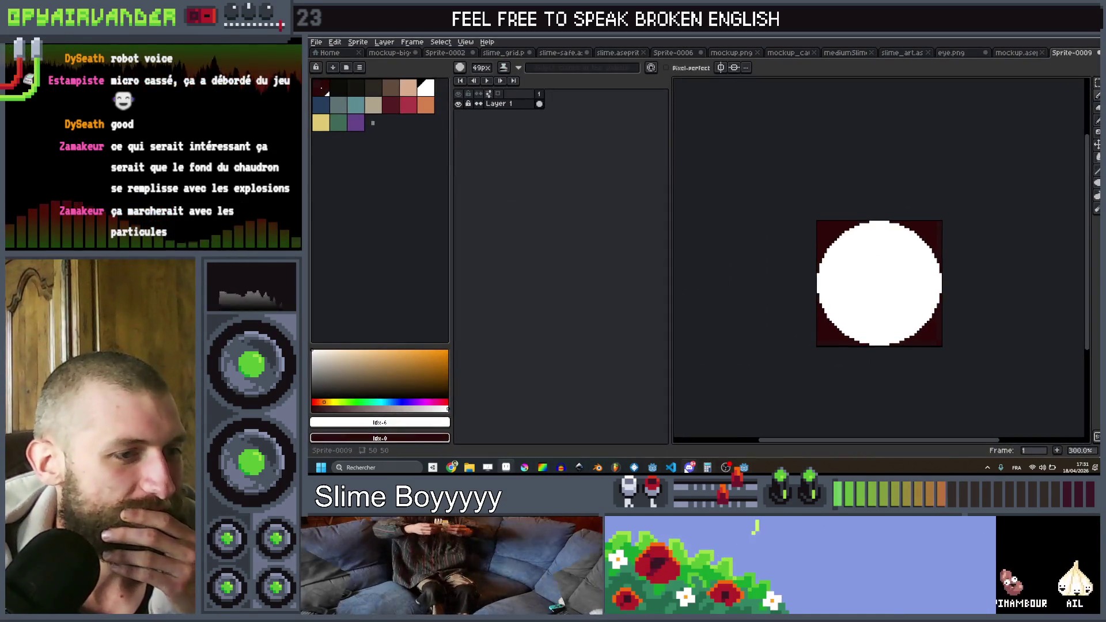
key("alt+Tab")
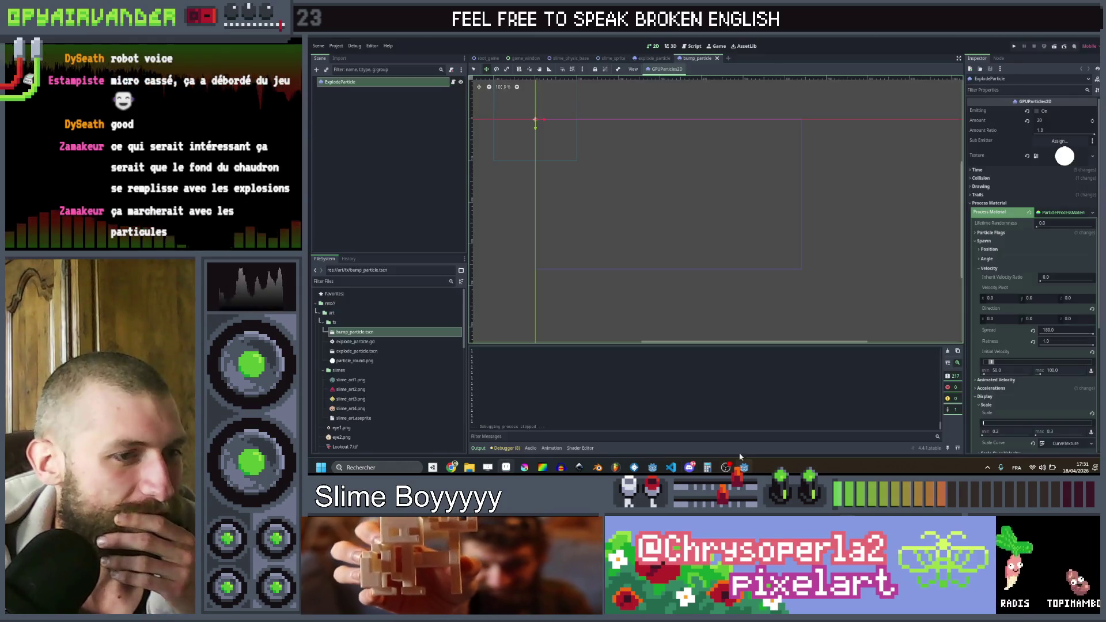
key("F5")
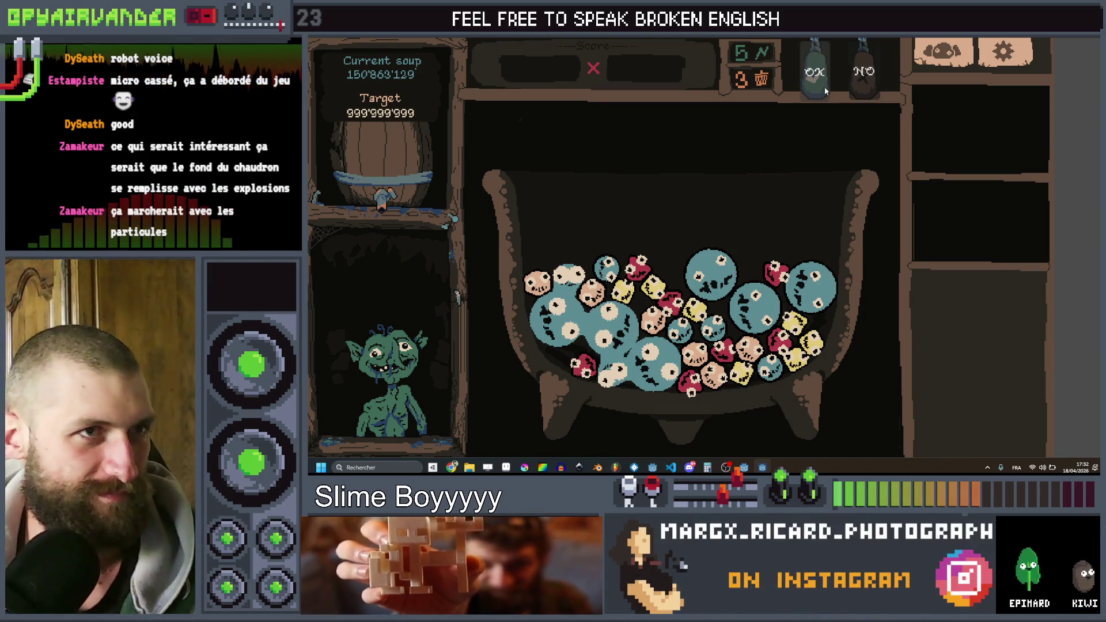
- Pick the OK bottle once more, close the game with F8, and minimize the editor
left_click(824, 86)
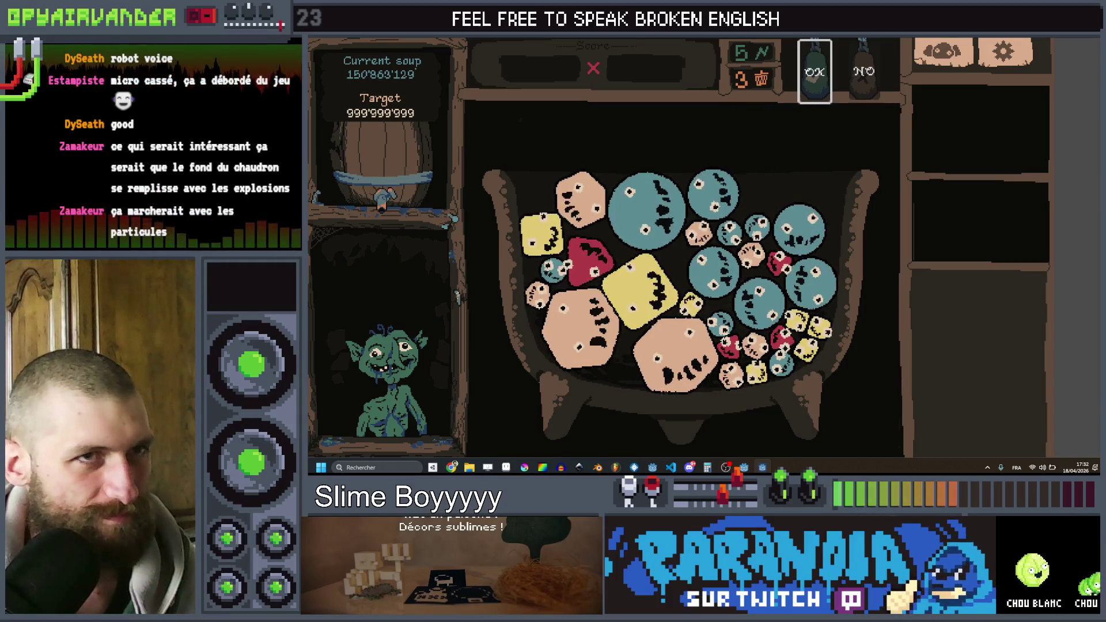
key("F8")
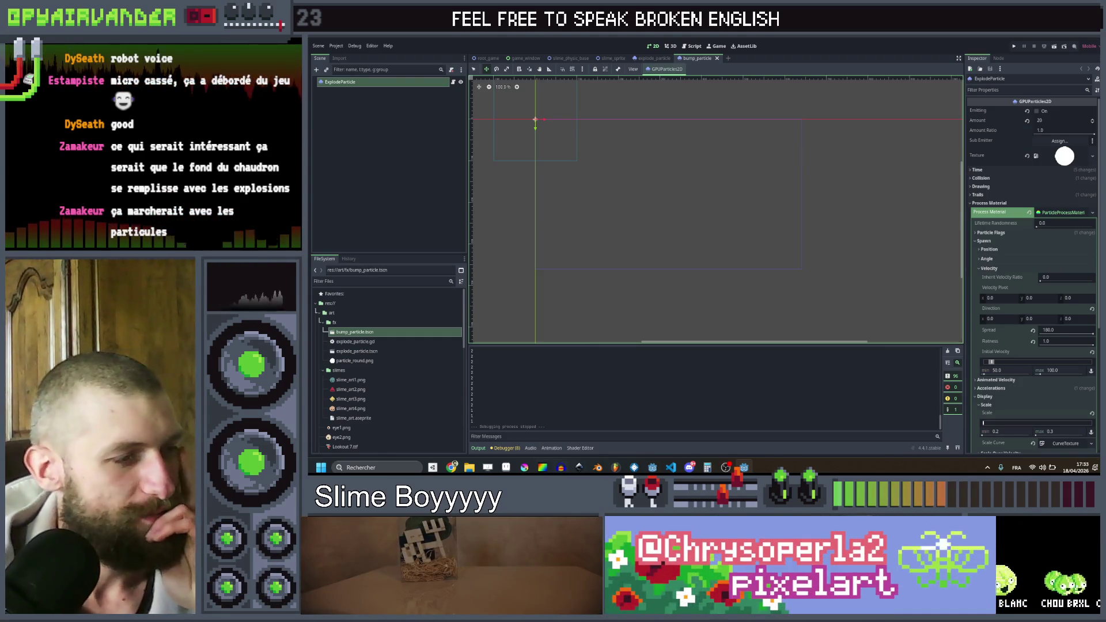
mouse_move(452, 468)
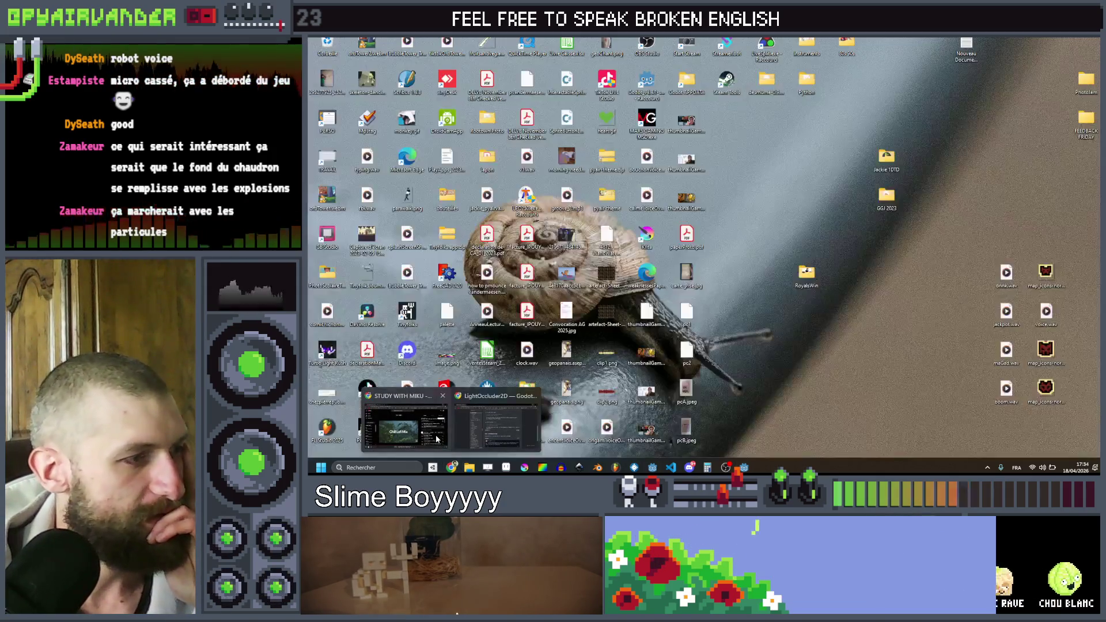
left_click(492, 424)
key("alt+Tab")
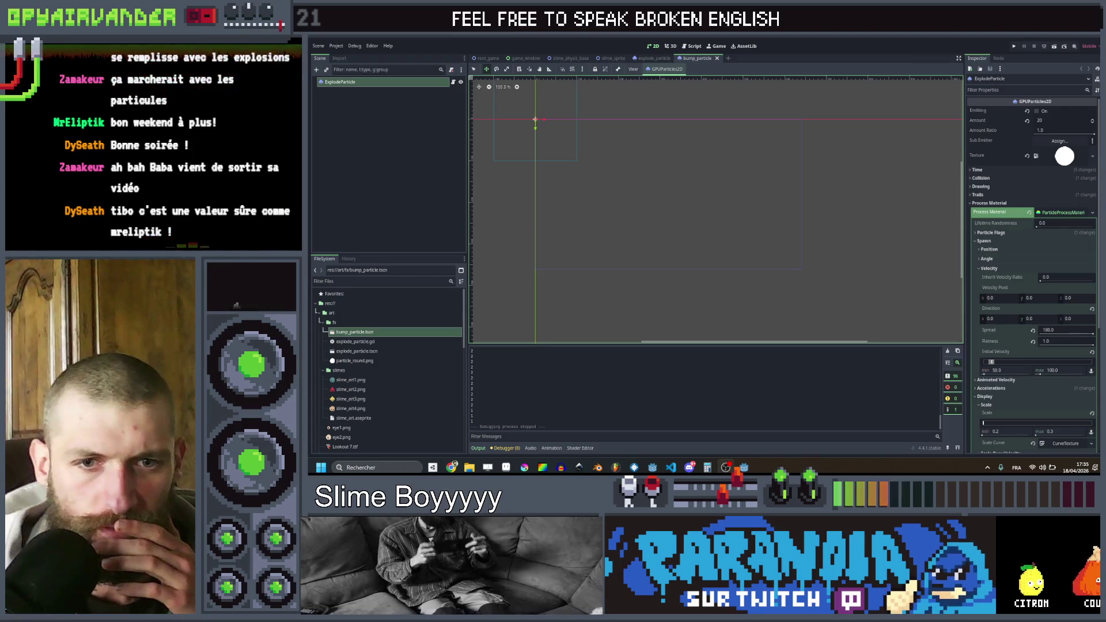
key("alt+Tab")
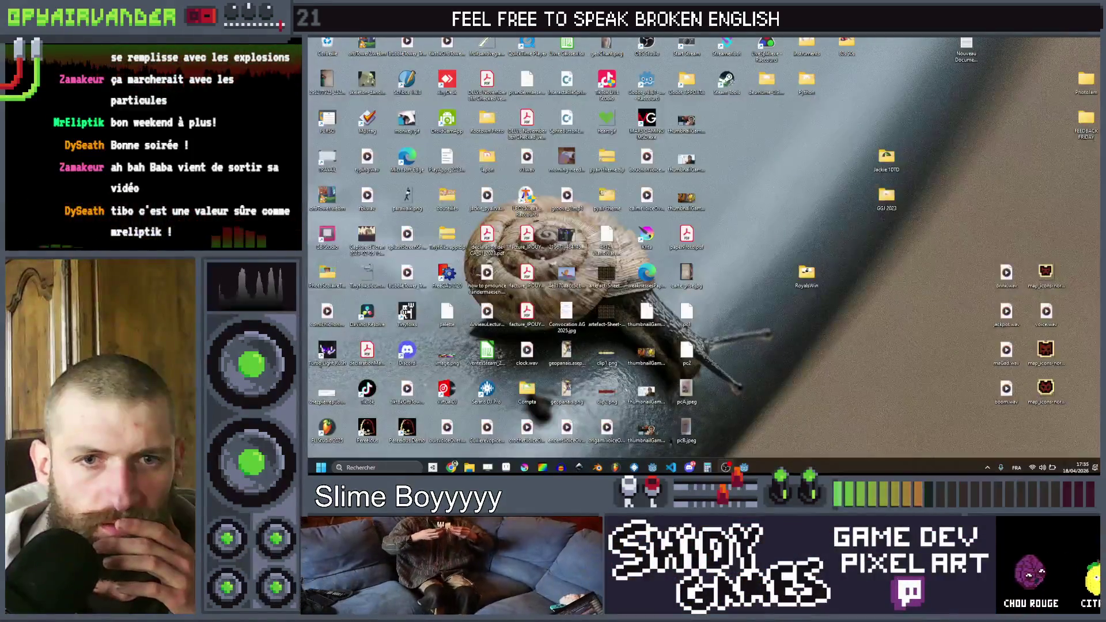
key("alt+Tab")
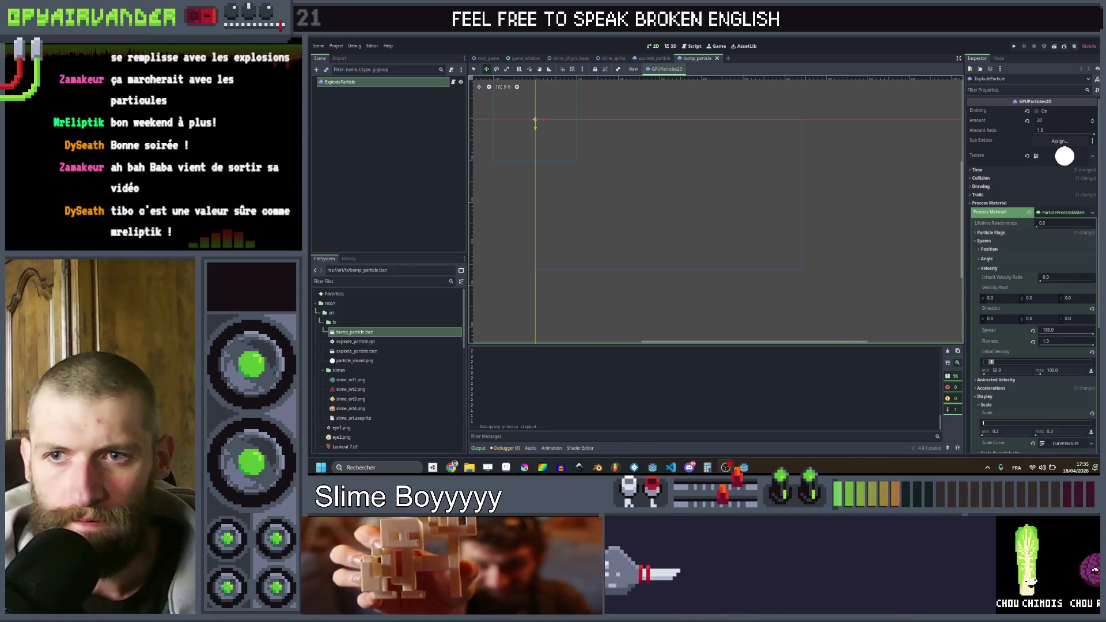